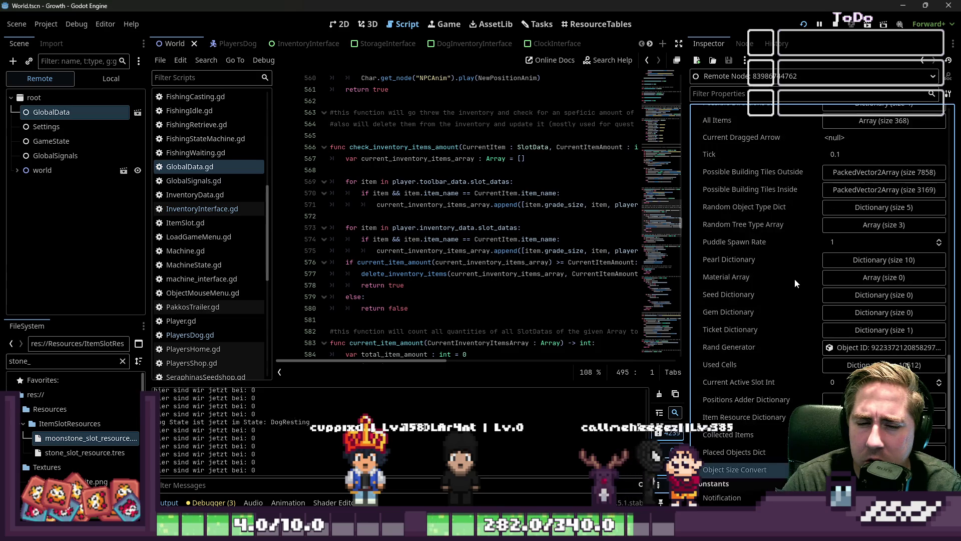
- Scroll the Inspector and drag the split bar right to widen the GlobalData.gd script area
scroll(795, 279, "down", 4)
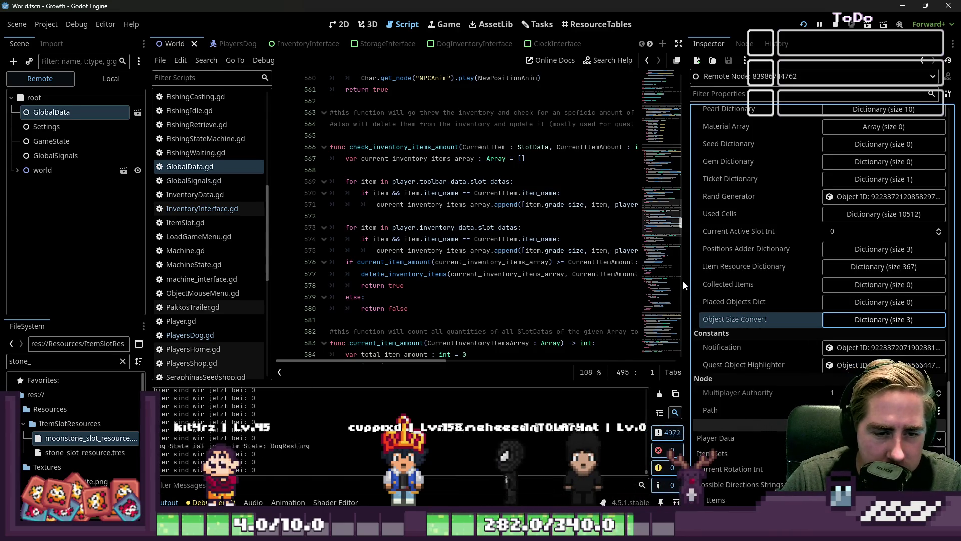
left_click_drag(686, 289, 789, 293)
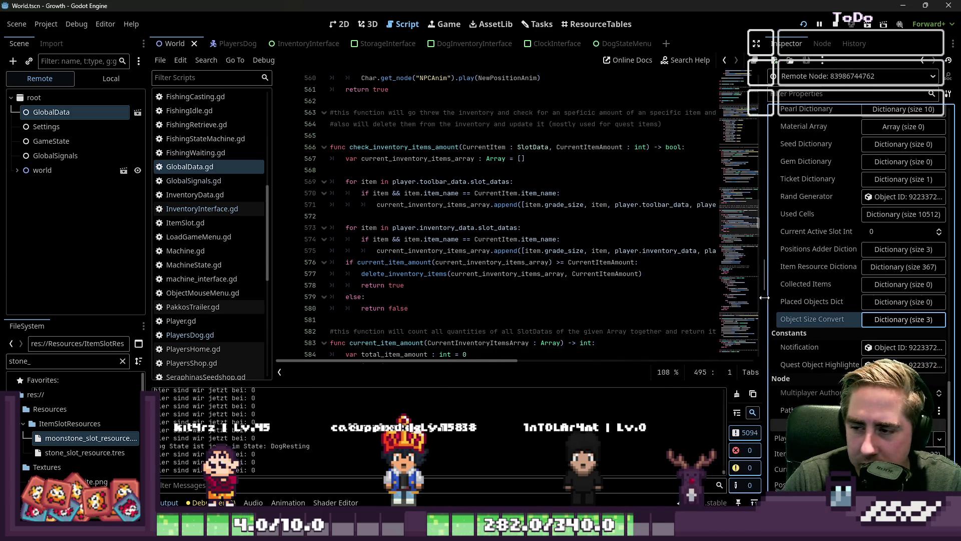
- Zoom the World map out and back in on the village in the 2D view, then open ResourceTables
left_click(340, 24)
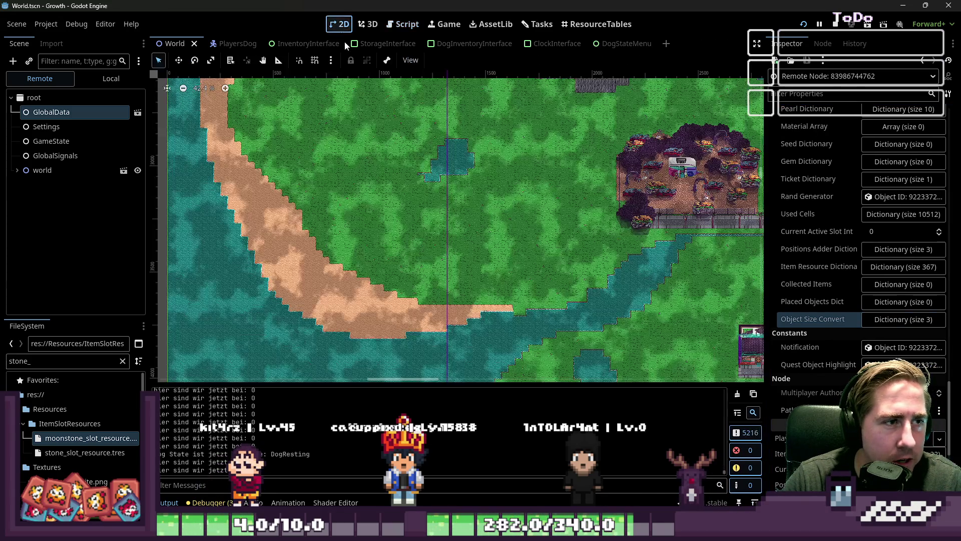
scroll(491, 206, "down", 6)
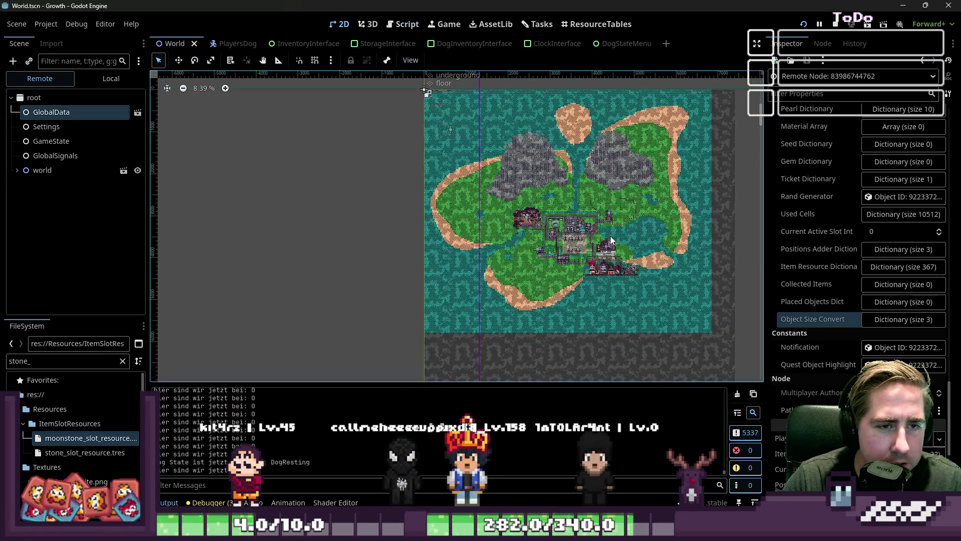
scroll(557, 241, "up", 6)
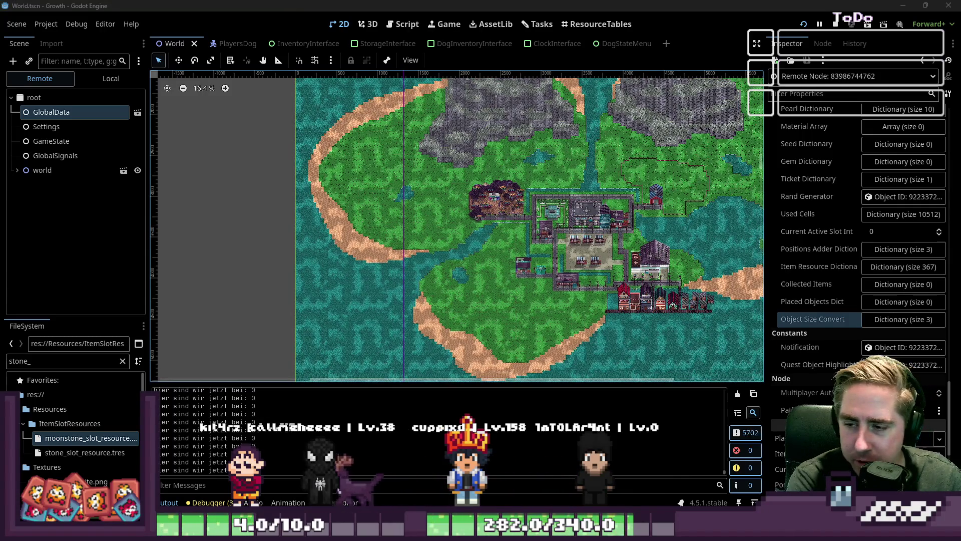
scroll(331, 335, "up", 3)
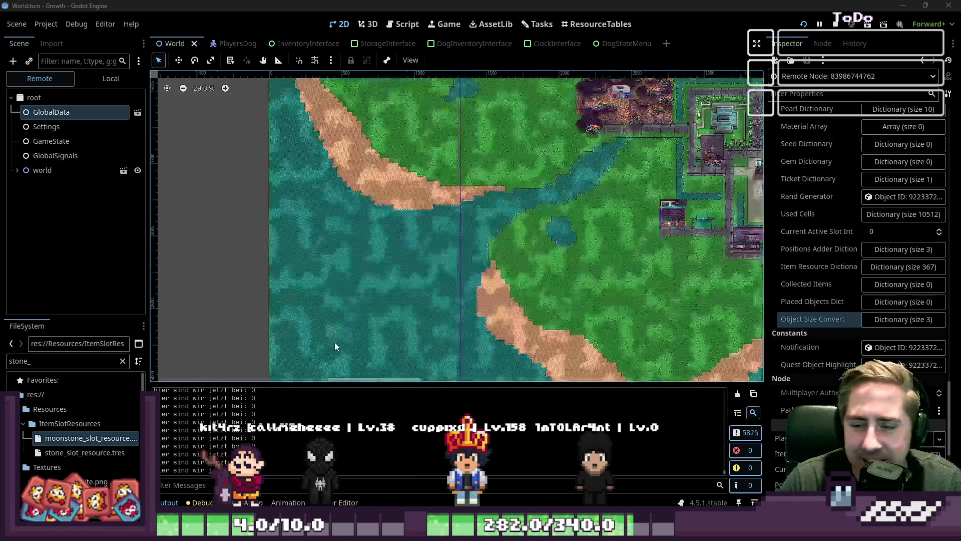
scroll(516, 254, "up", 5)
left_click(595, 24)
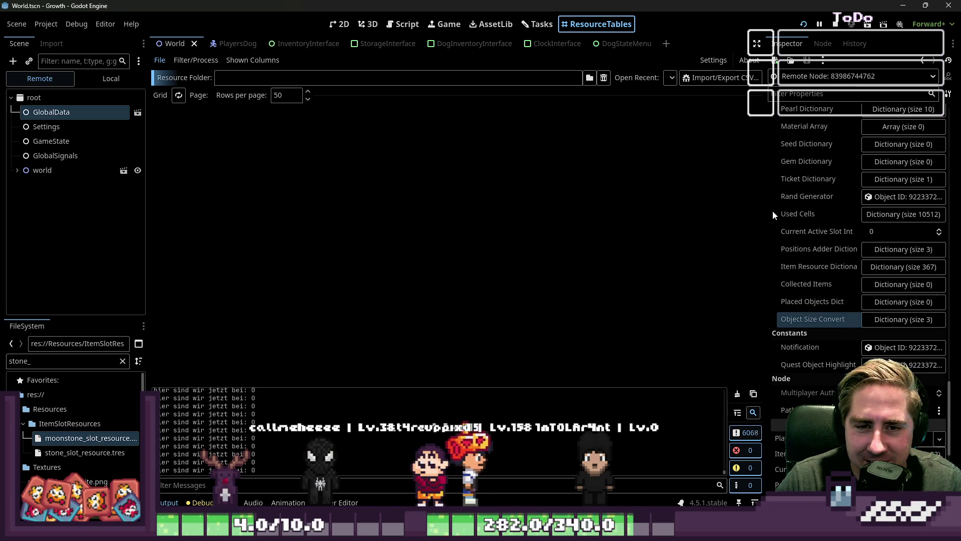
- Expand and collapse the Used Cells dictionary in the Inspector, then return to GlobalData.gd
left_click(879, 214)
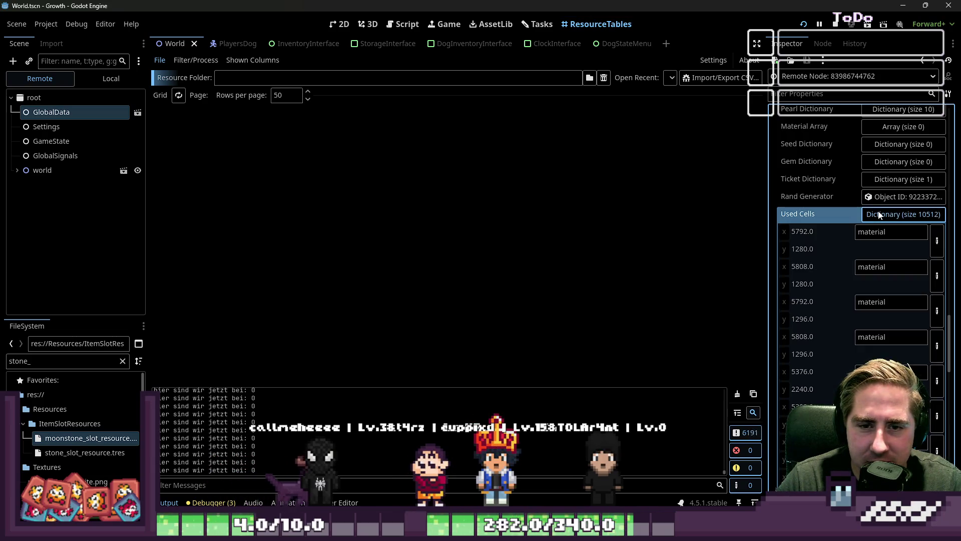
left_click(909, 216)
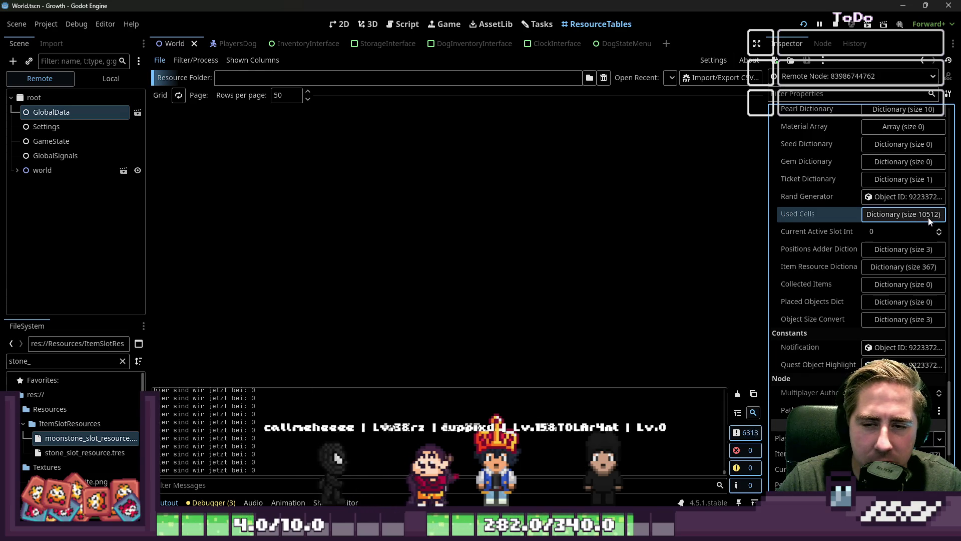
left_click(414, 20)
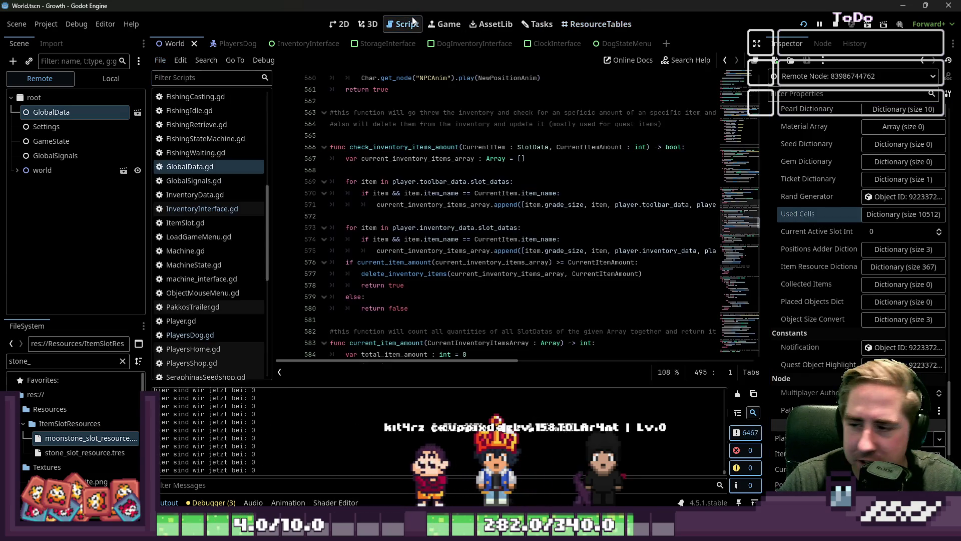
- Stop the running game and scroll down through GlobalData.gd
left_click(837, 24)
scroll(518, 134, "up", 5)
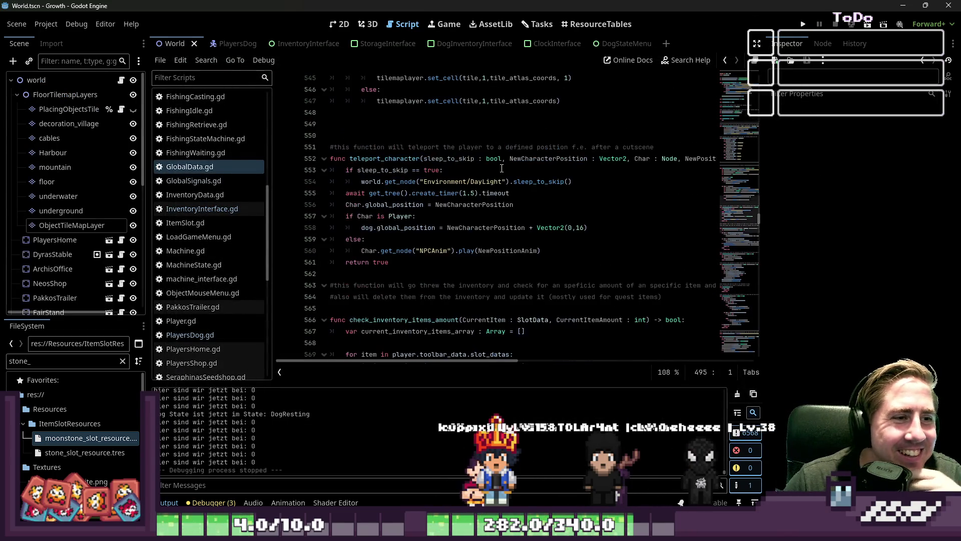
scroll(490, 186, "down", 17)
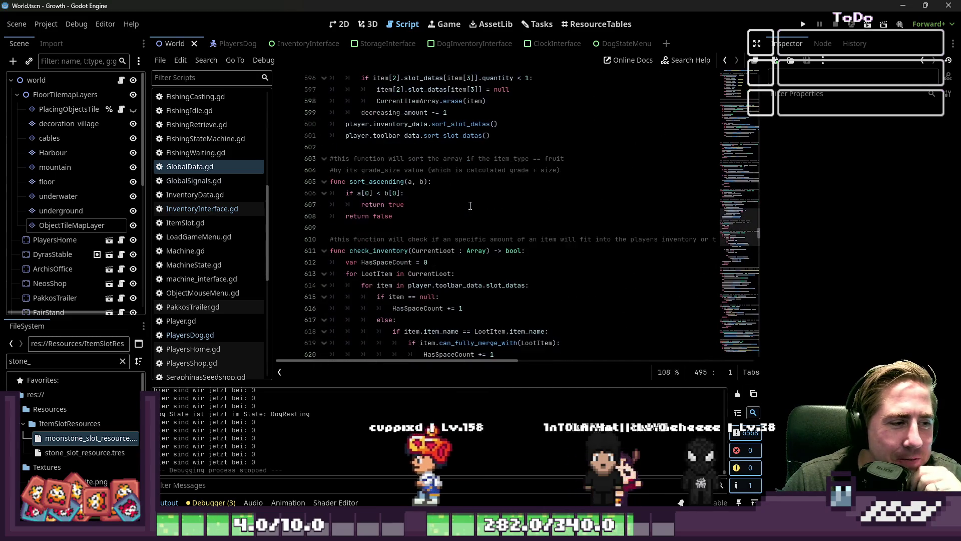
scroll(468, 207, "down", 6)
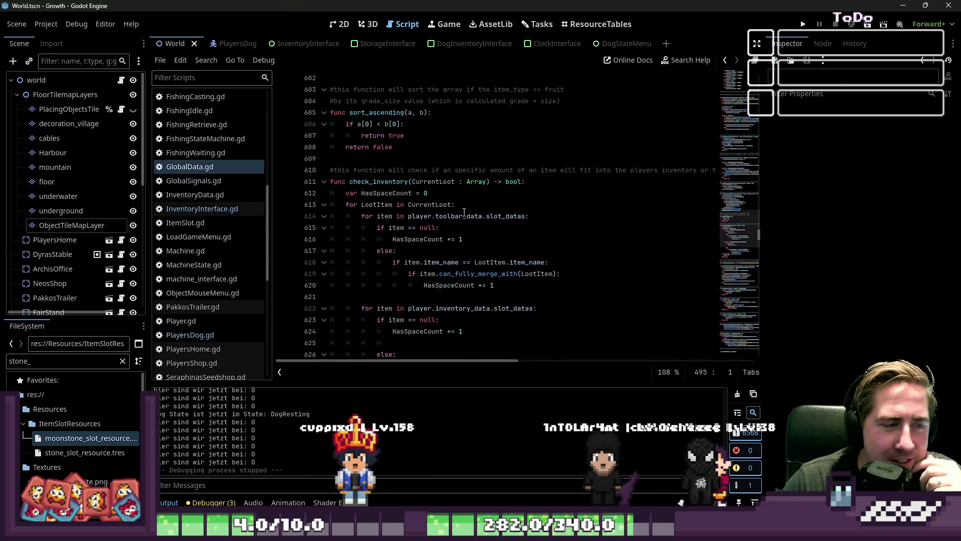
scroll(464, 212, "down", 15)
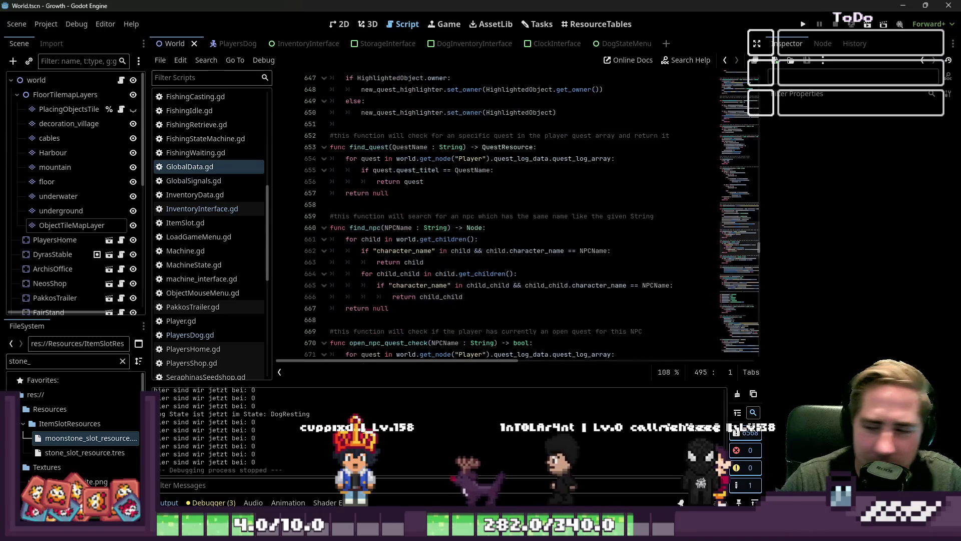
scroll(641, 229, "down", 20)
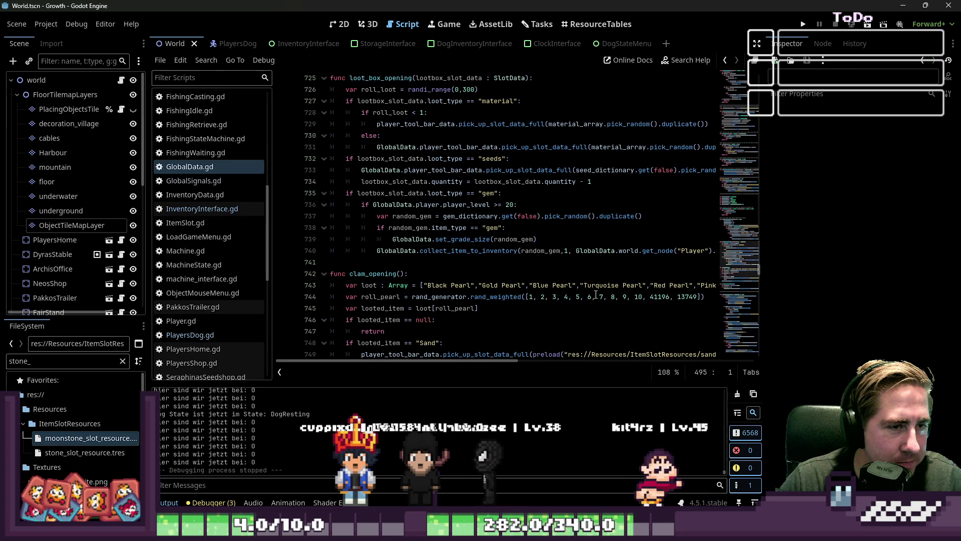
scroll(596, 295, "down", 20)
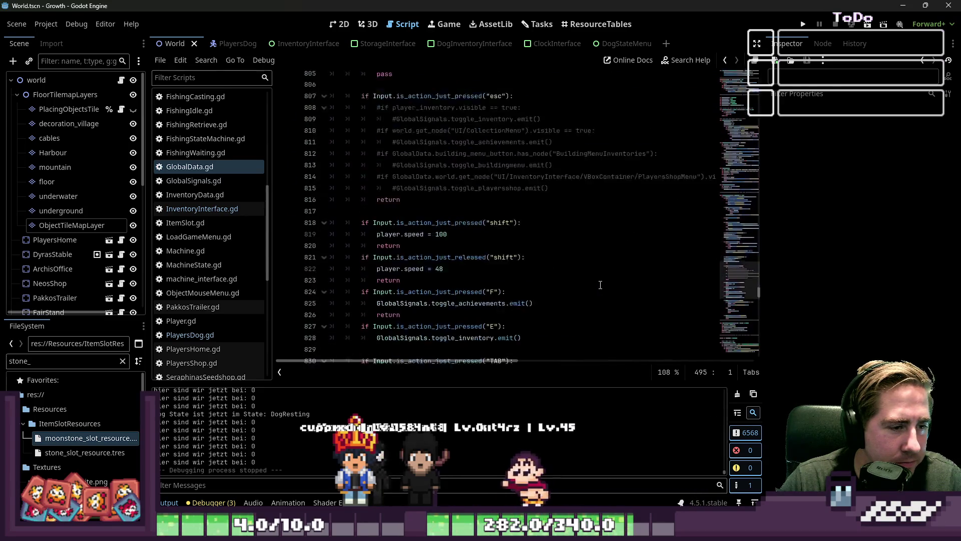
- Start a text search for 'spawn' in GlobalData.gd, finding 20 matches
scroll(600, 284, "up", 8)
left_click(599, 284)
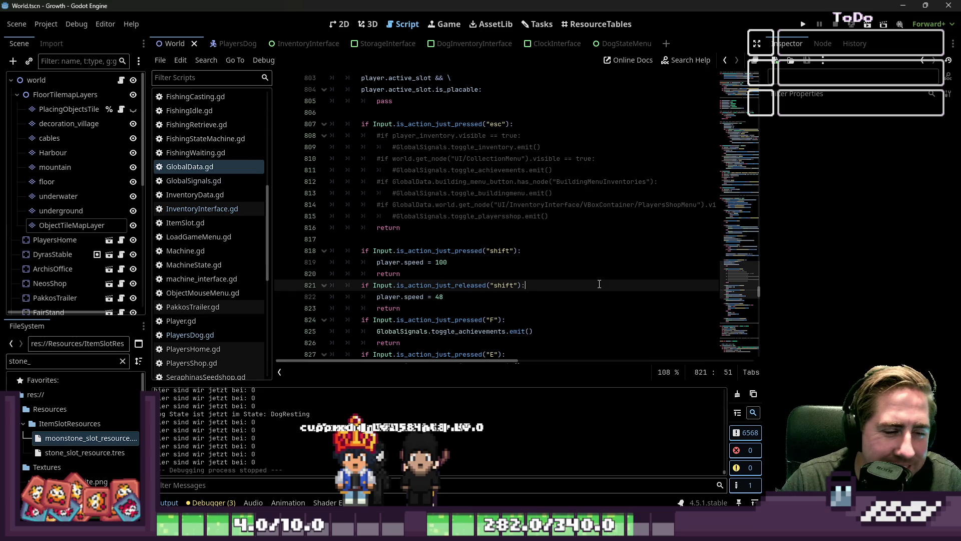
key("ctrl+f")
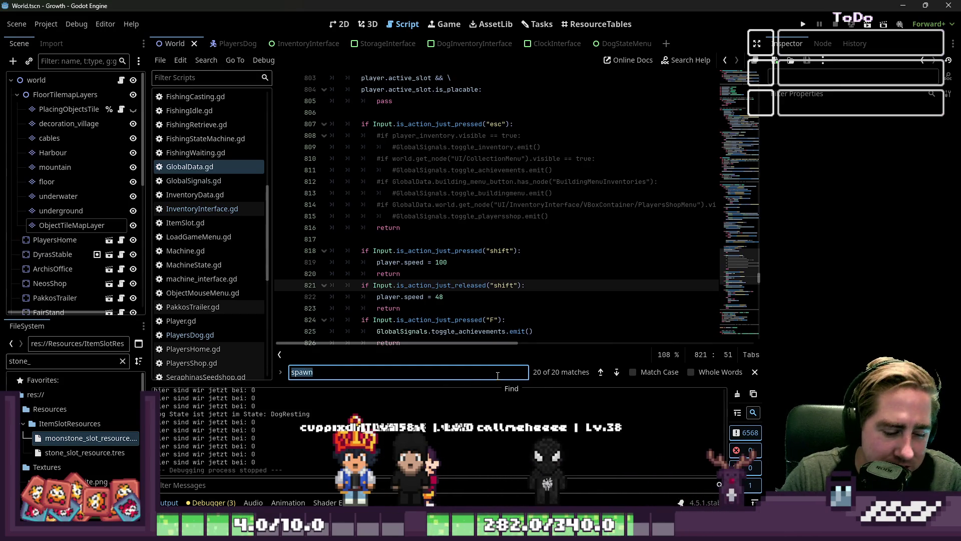
- Search for spawn_stones and select its pass placeholder on line 494
type("spawn_stone")
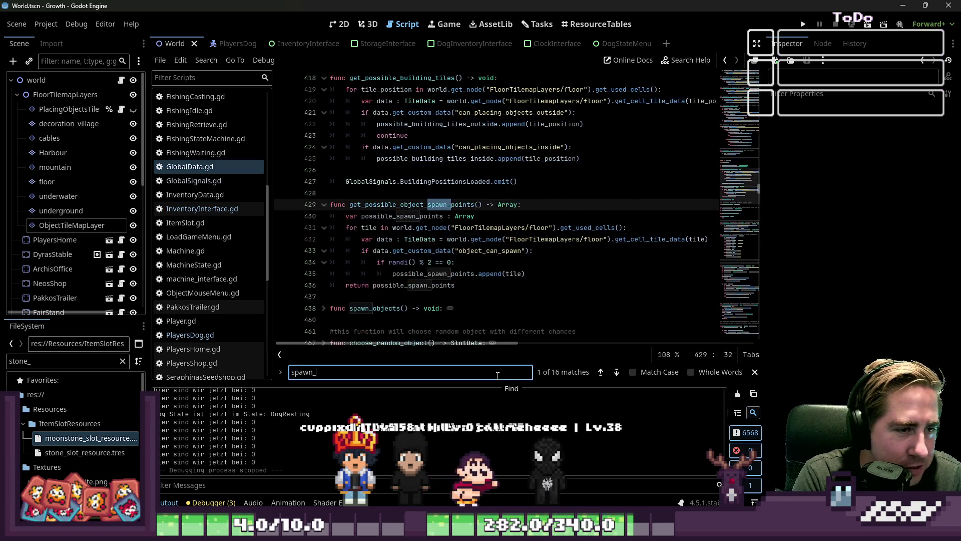
type("s")
key("Escape")
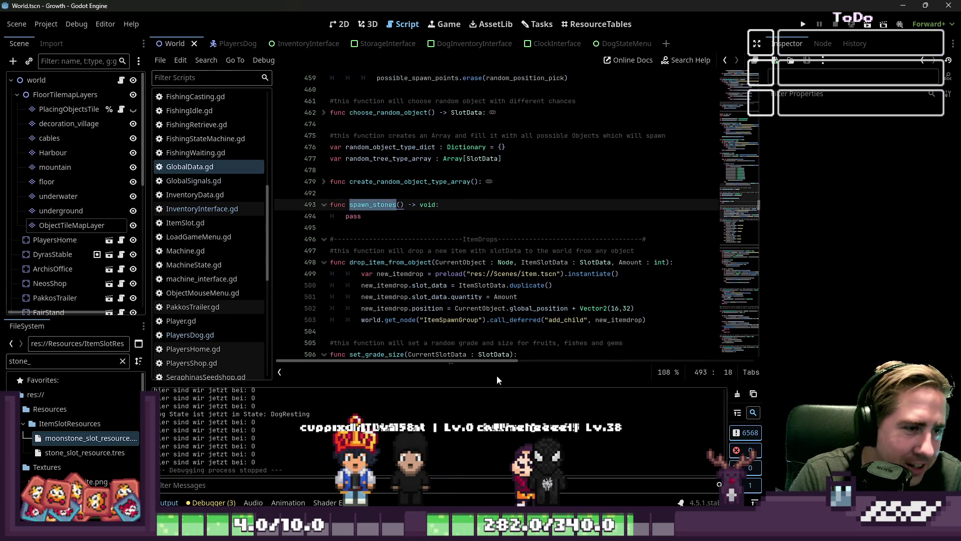
left_click(406, 226)
left_click(411, 220)
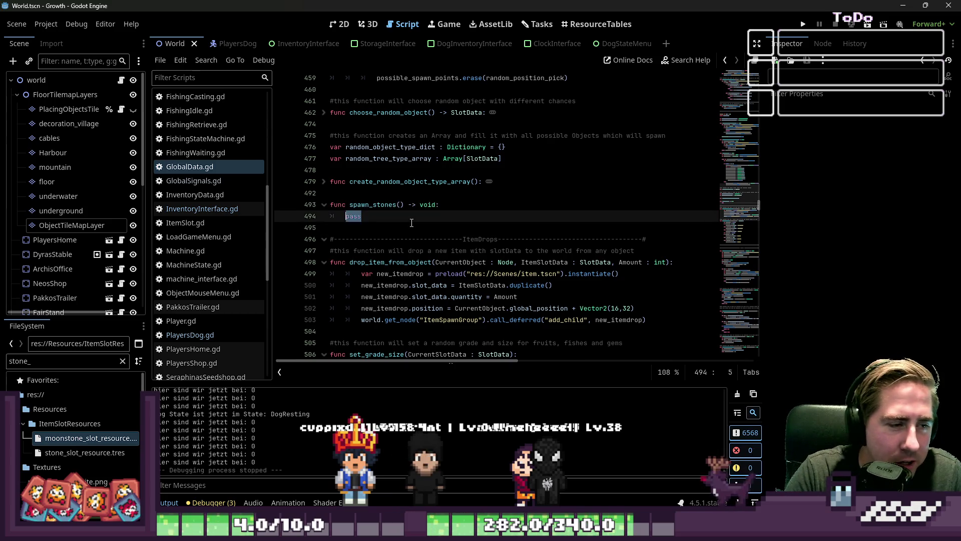
- Replace pass with a used_cells comment about object positions, re-add pass below, and widen the code area
type("#")
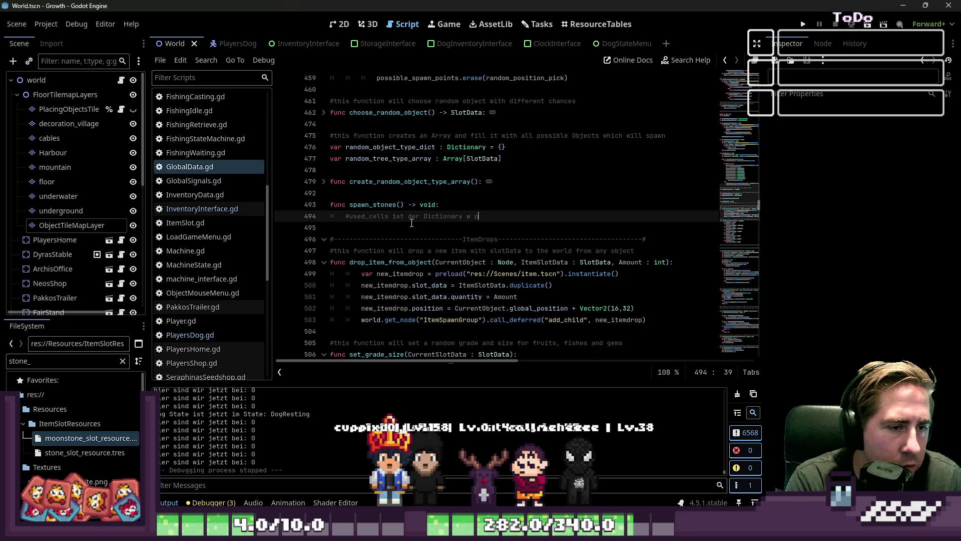
type("zen ")
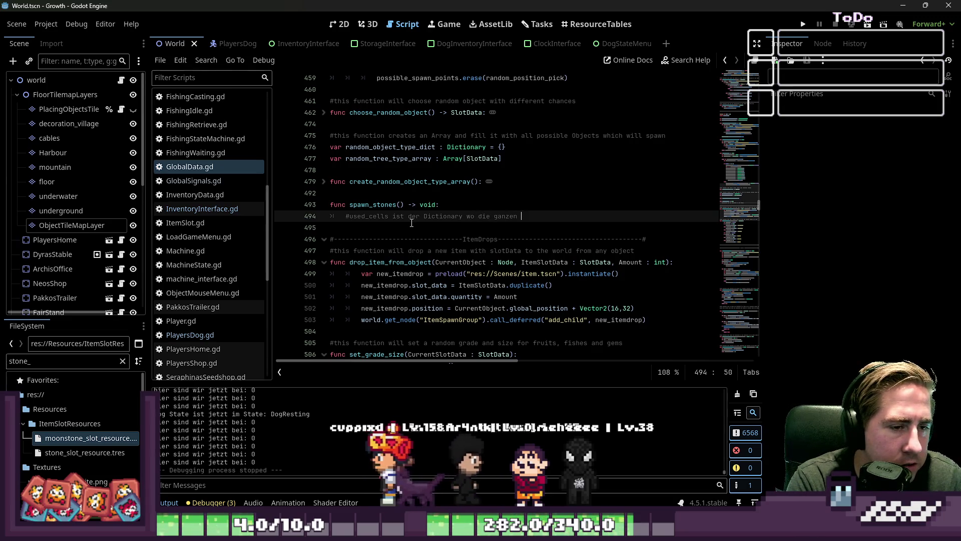
type("Object-p")
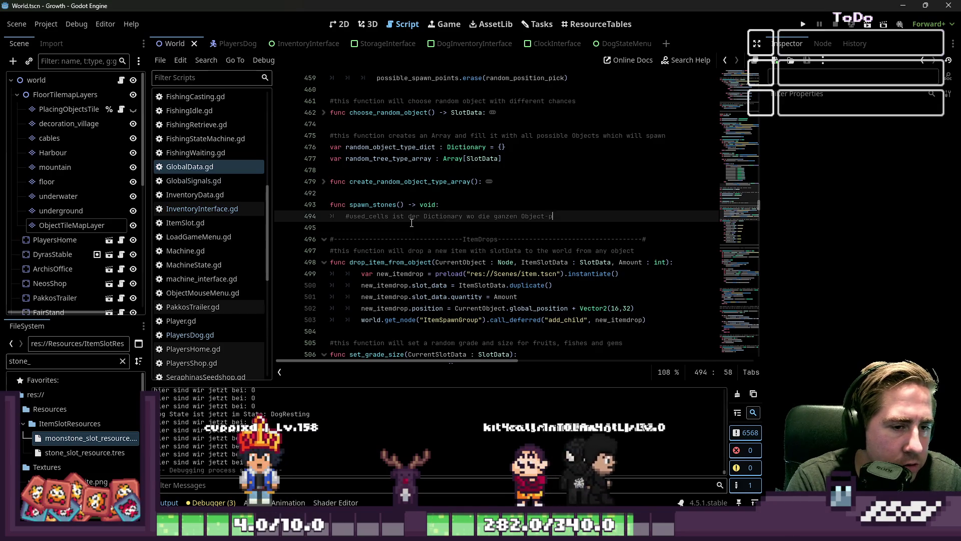
type("sition zu finden")
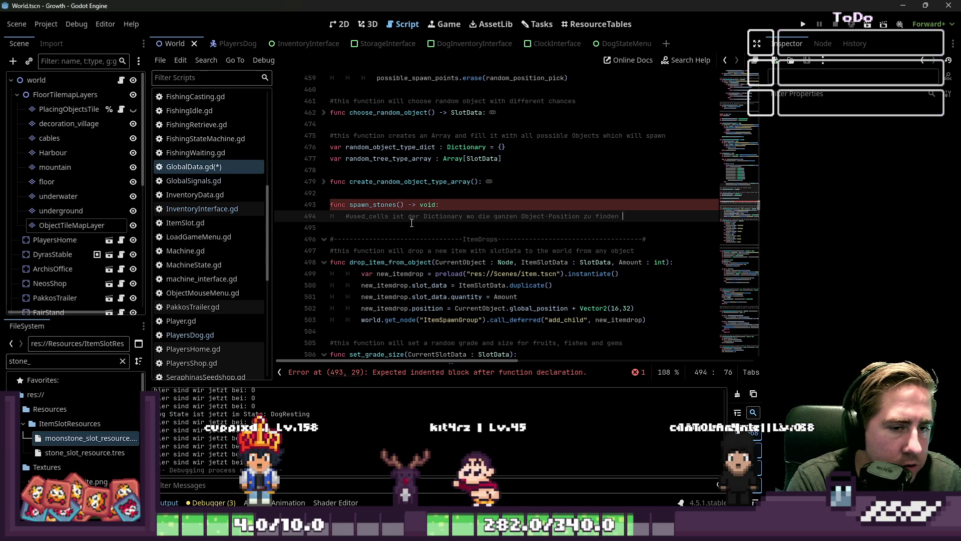
type("sind")
key("Return")
type("s")
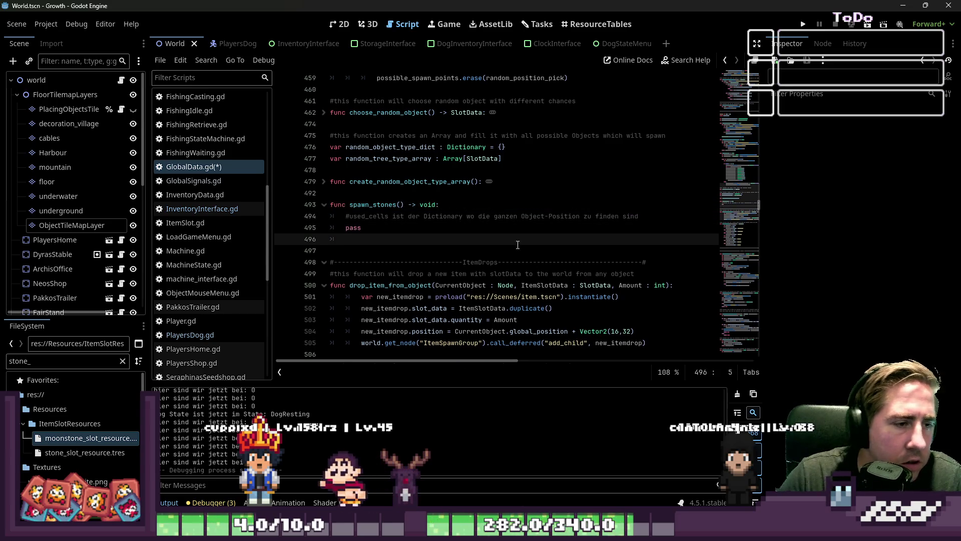
key("Return")
scroll(544, 219, "up", 1)
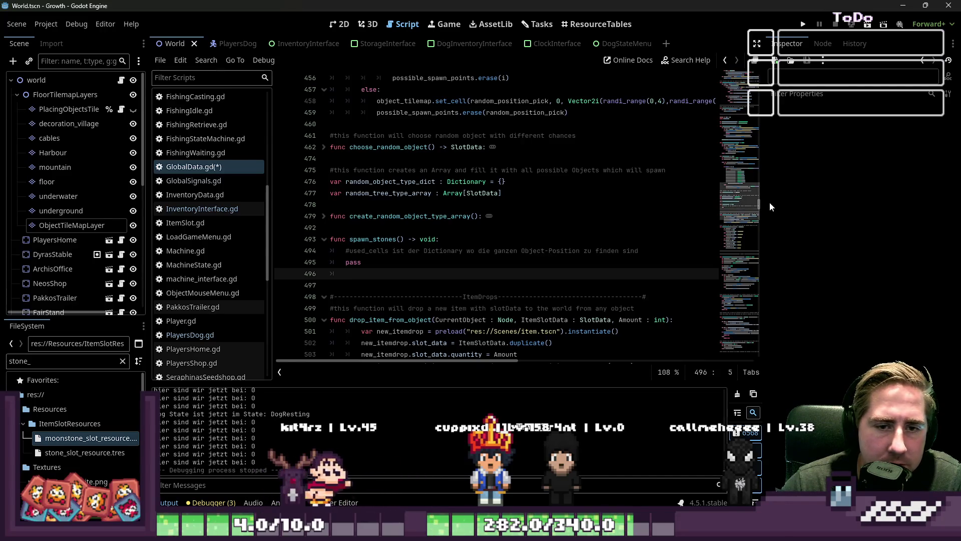
left_click_drag(765, 210, 829, 210)
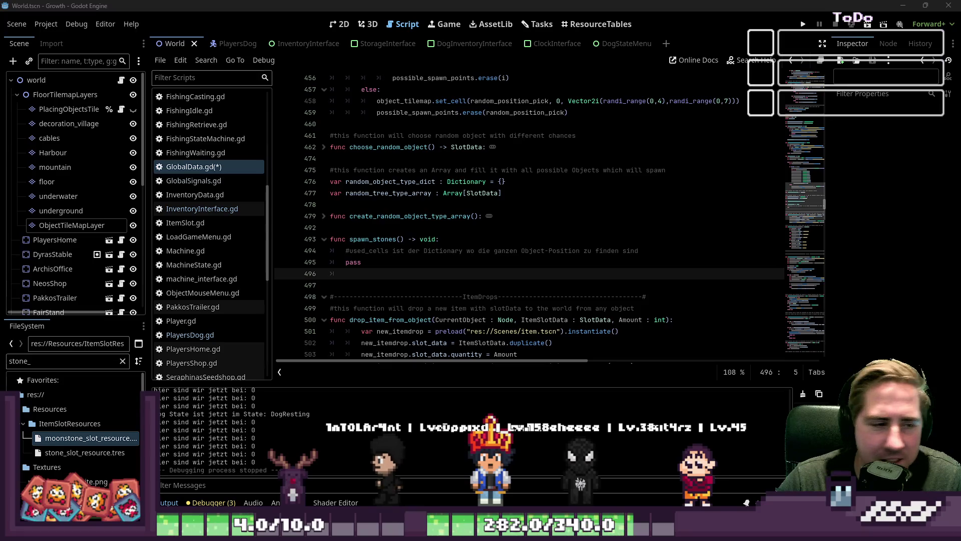
- Unfold create_random_object_type_array at line 479 and select the mushroom string in its type check
left_click(354, 274)
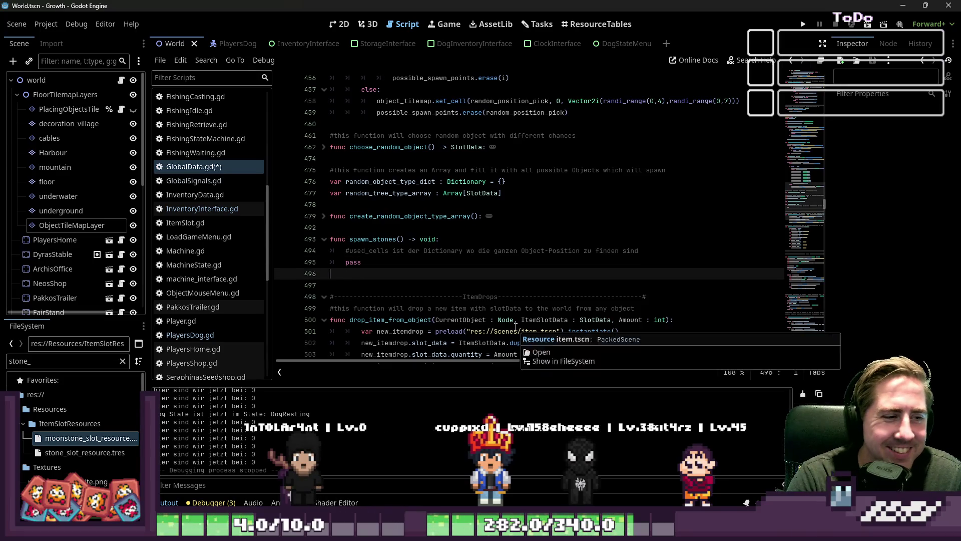
key("Up")
key("Up")
key("Up")
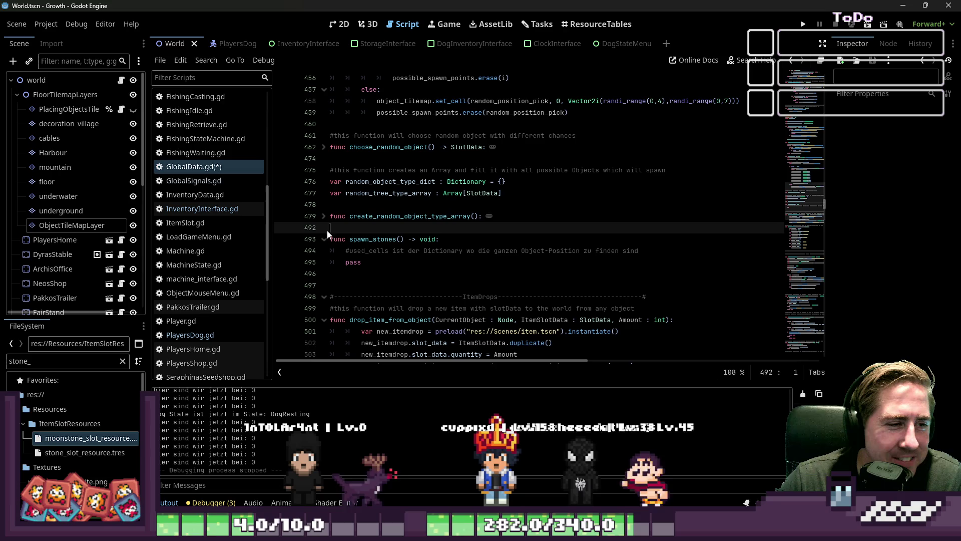
left_click(370, 196)
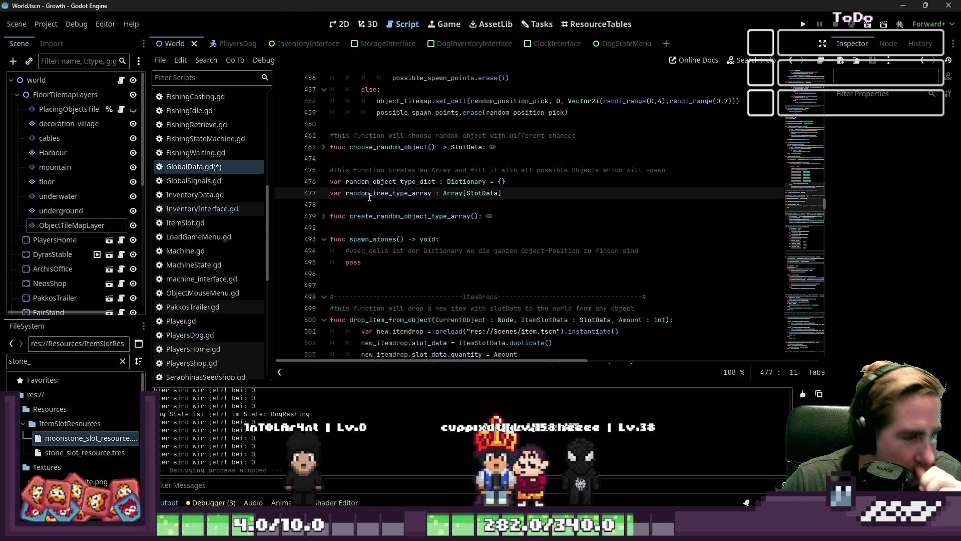
left_click(324, 216)
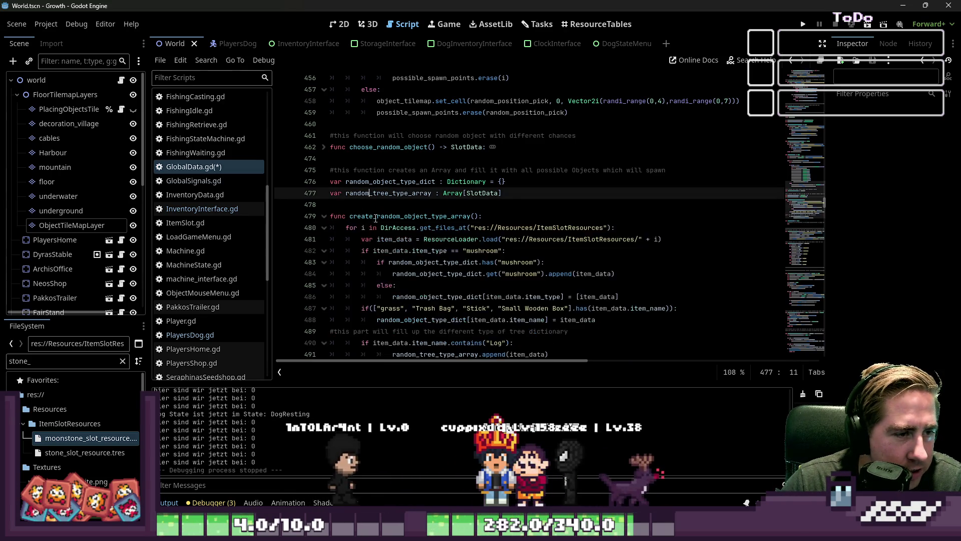
scroll(399, 206, "down", 2)
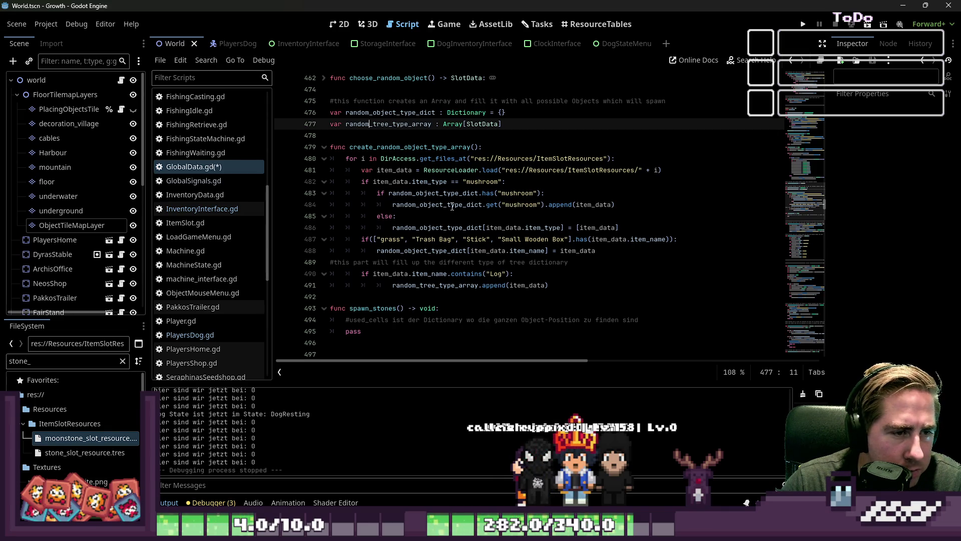
mouse_move(469, 204)
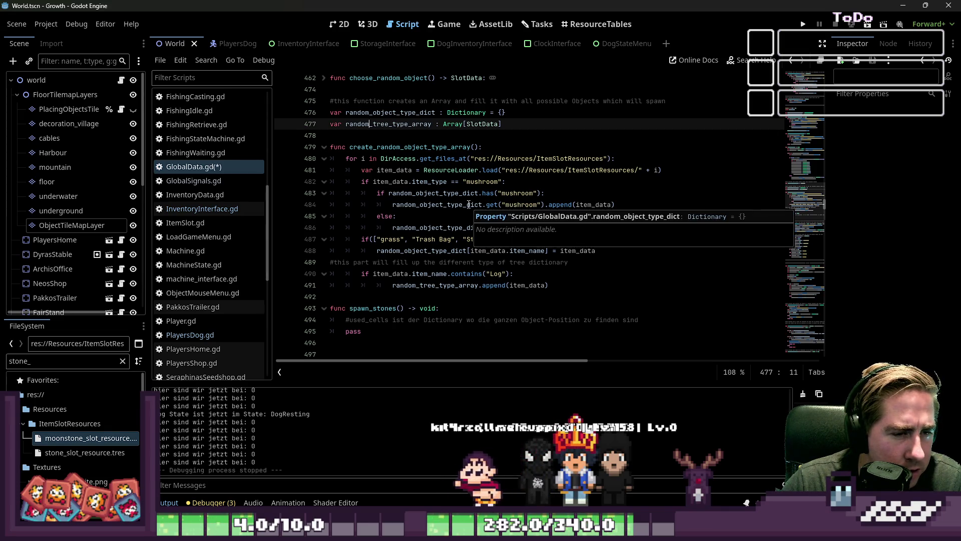
double_click(524, 197)
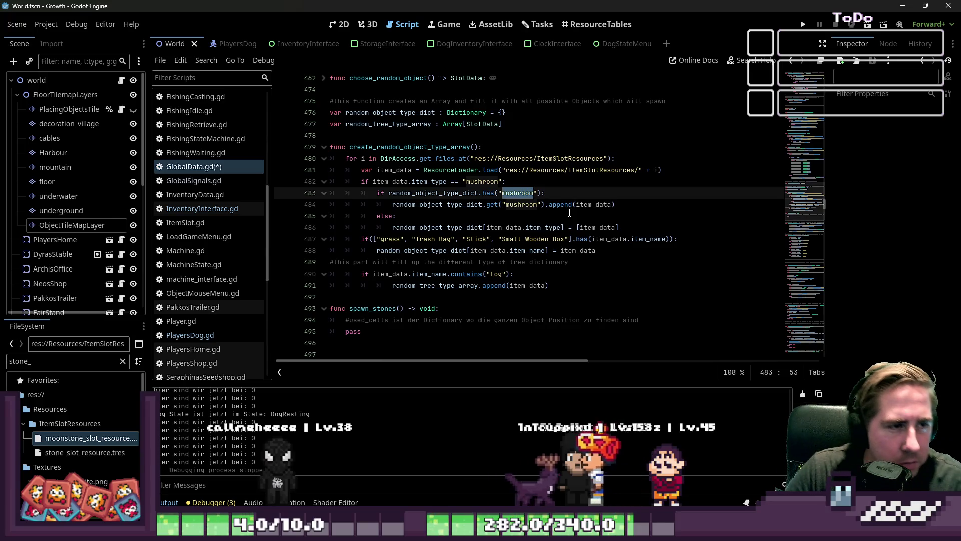
- Collapse create_random_object_type_array and scroll up to the spawn_objects function
left_click(511, 296)
scroll(511, 289, "up", 3)
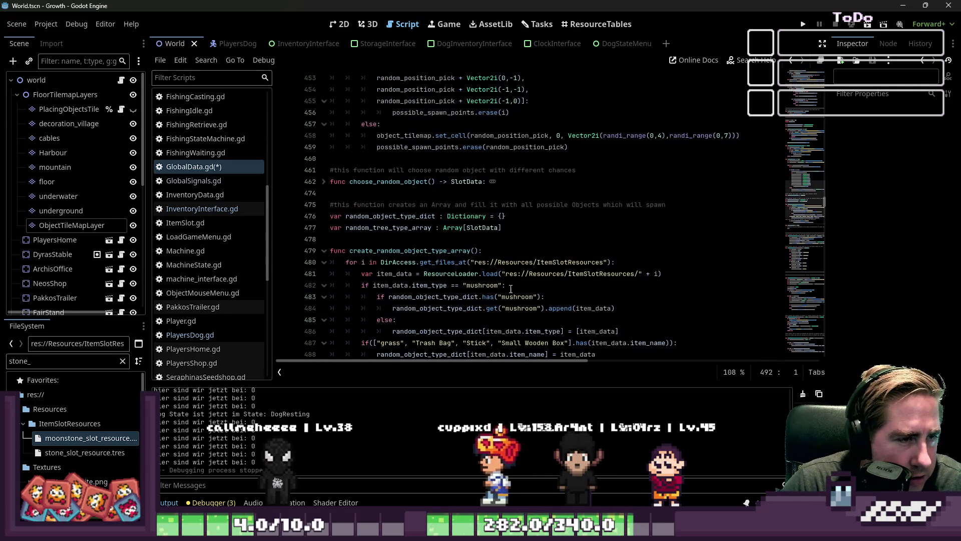
left_click(324, 251)
scroll(329, 257, "up", 4)
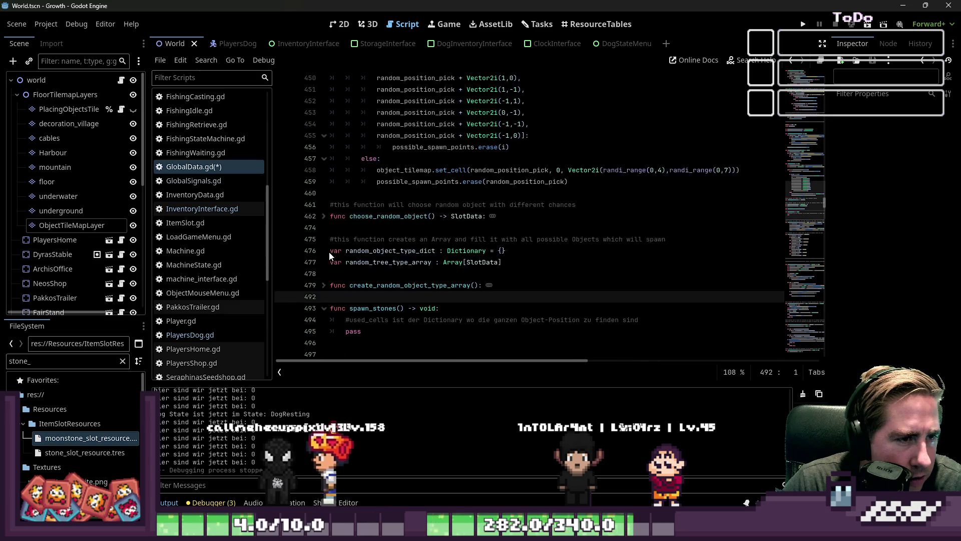
scroll(329, 252, "up", 1)
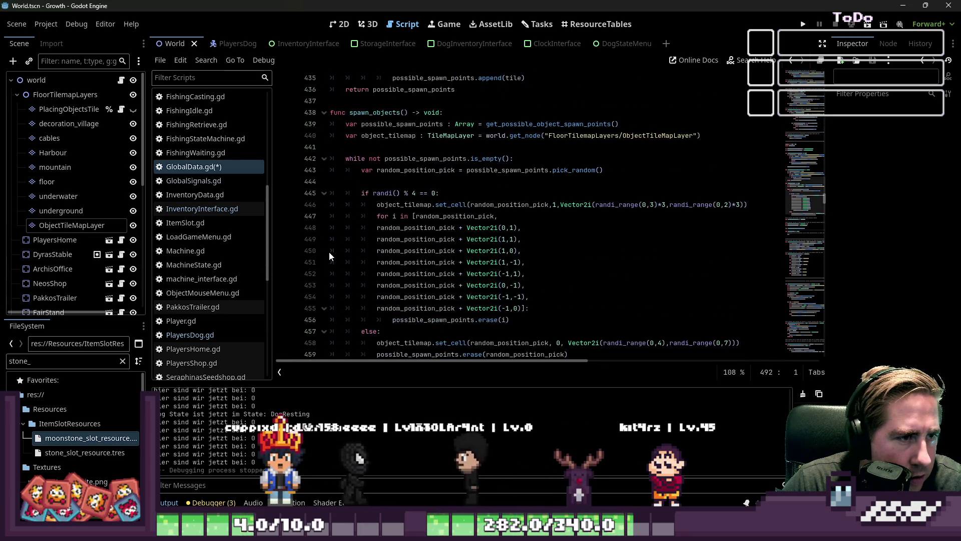
mouse_move(383, 148)
left_mouse_down()
mouse_move(385, 165)
mouse_move(486, 240)
left_mouse_up()
scroll(451, 250, "down", 1)
- Inspect the set_cell calls on lines 458 and 446: random_position_pick, Vector2i and randi_range(0,3)
double_click(394, 274)
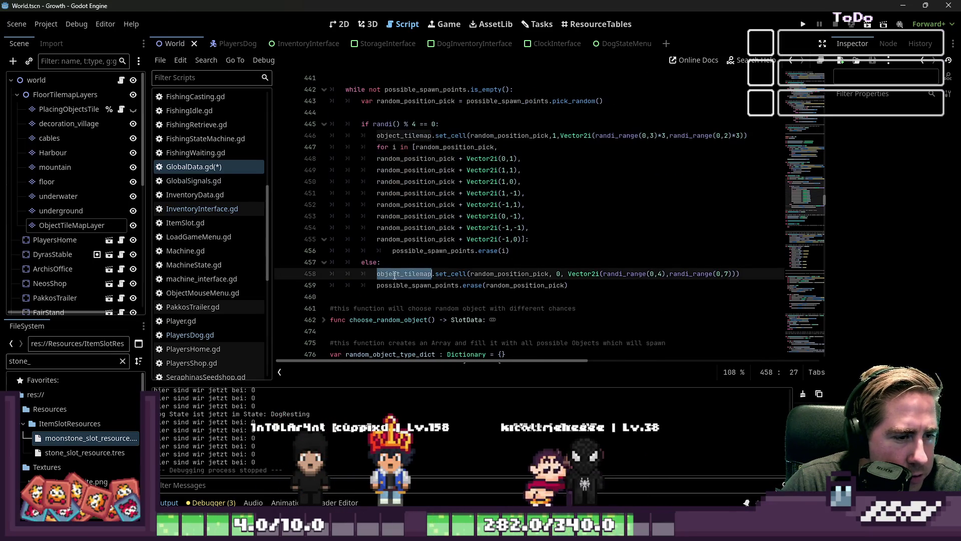
left_click_drag(530, 274, 733, 278)
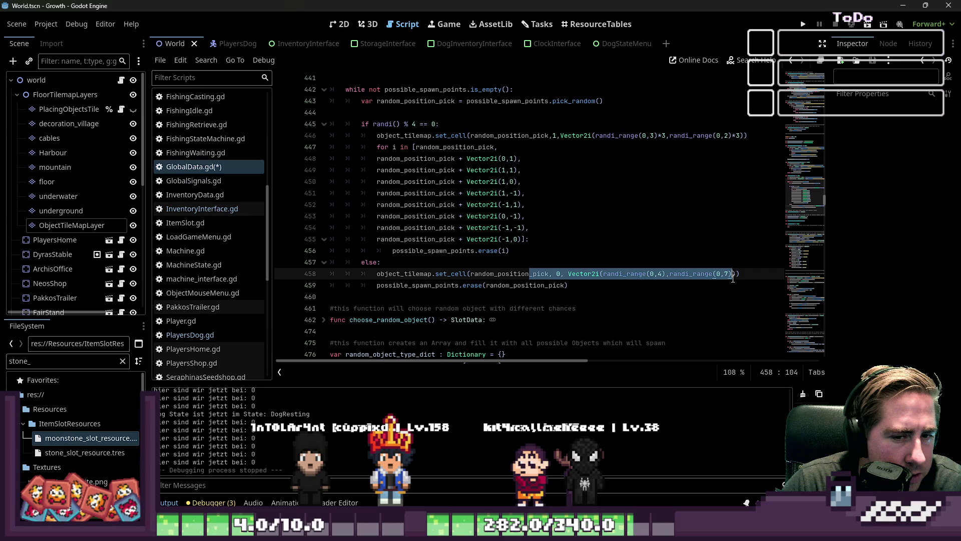
double_click(511, 273)
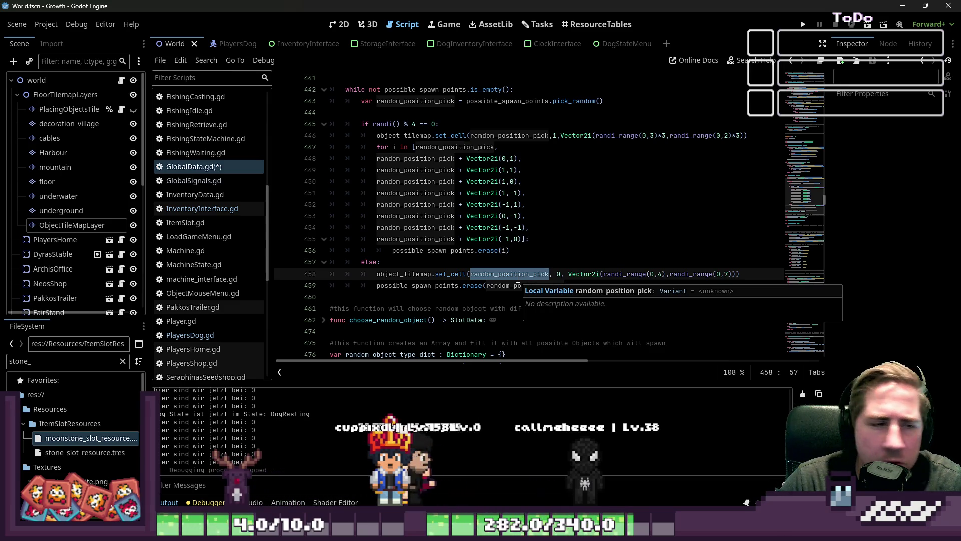
left_click(398, 137)
left_click_drag(471, 135, 548, 135)
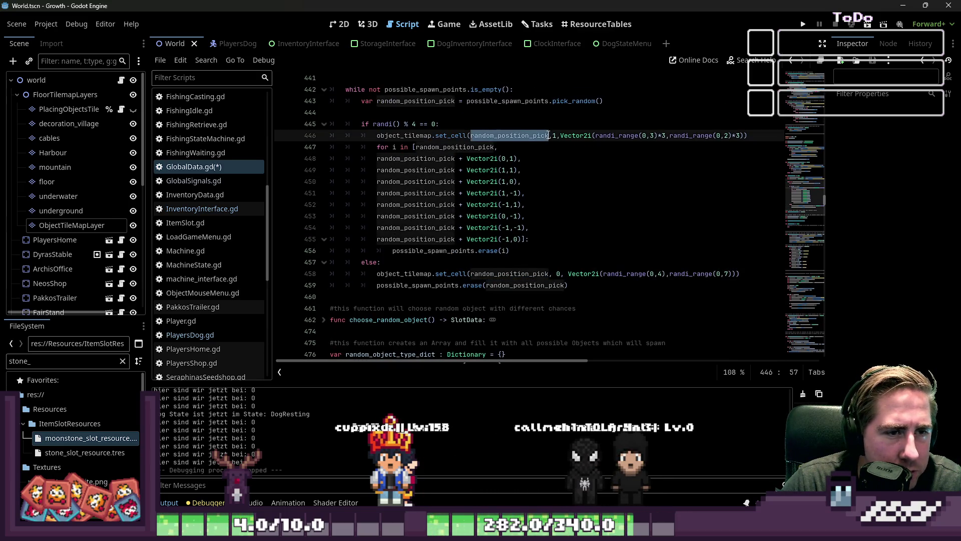
left_click(556, 136)
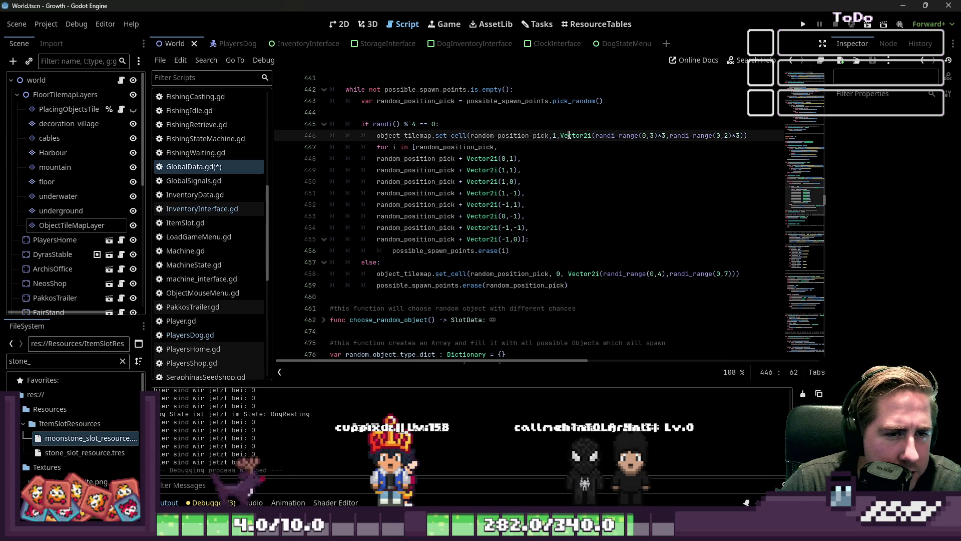
double_click(569, 135)
double_click(606, 136)
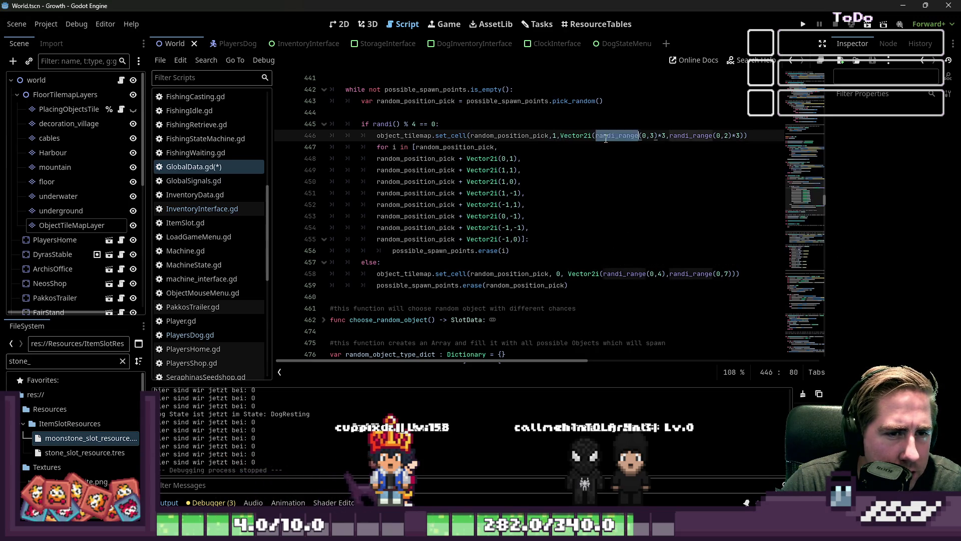
left_click(657, 137)
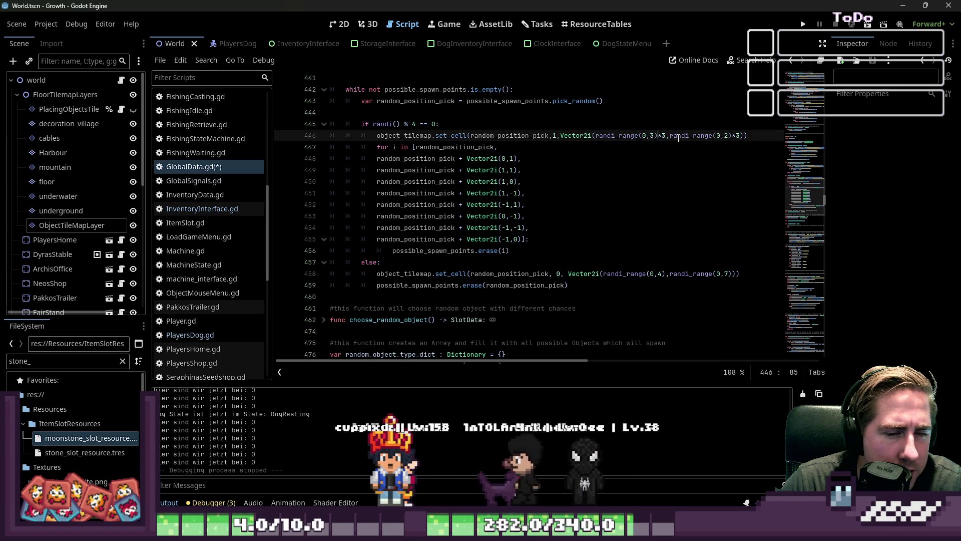
mouse_move(686, 137)
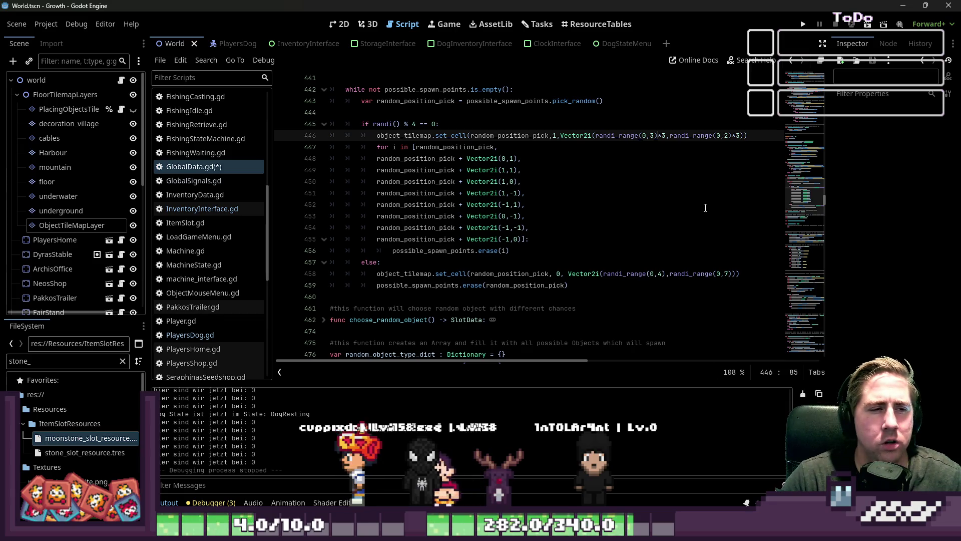
- Look up possible_spawn_points on line 443 and scroll around spawn_objects
double_click(534, 100)
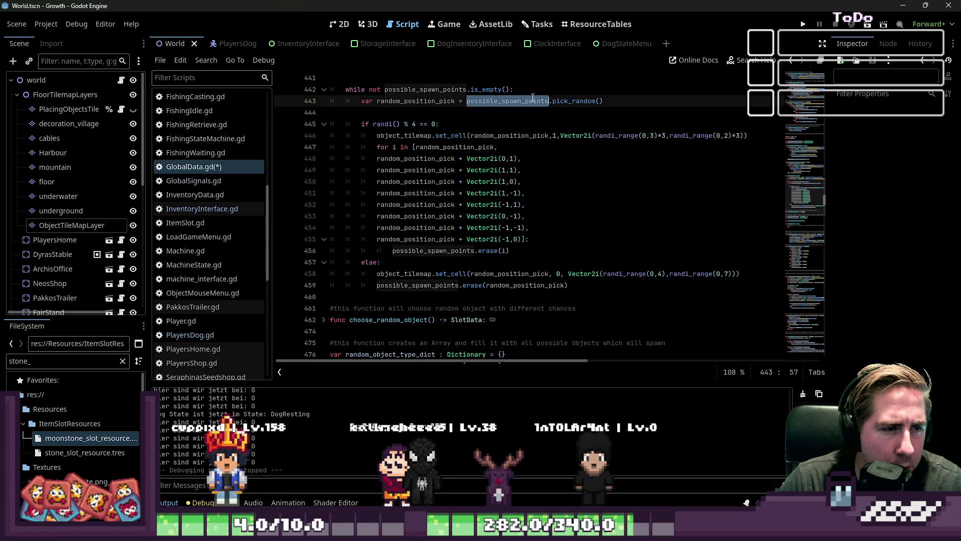
mouse_move(533, 97)
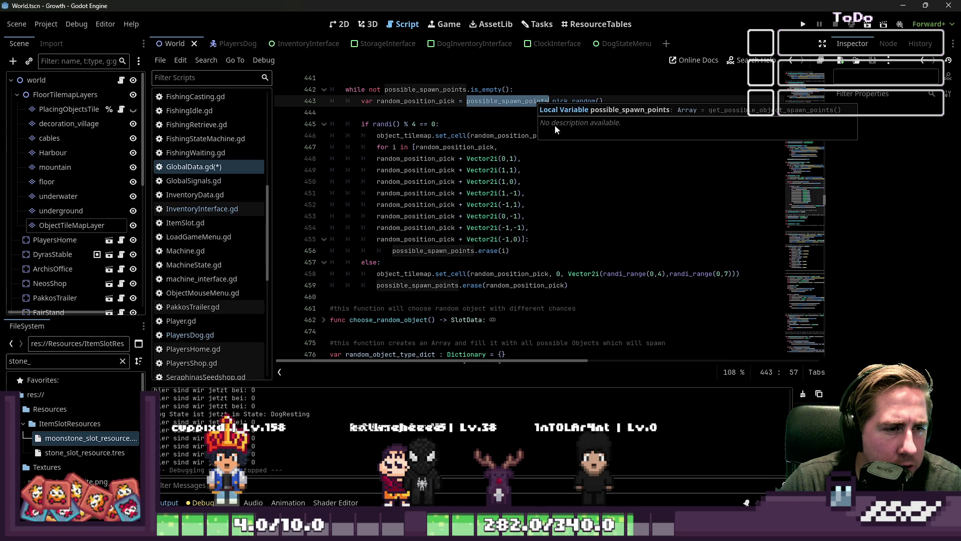
scroll(619, 180, "up", 2)
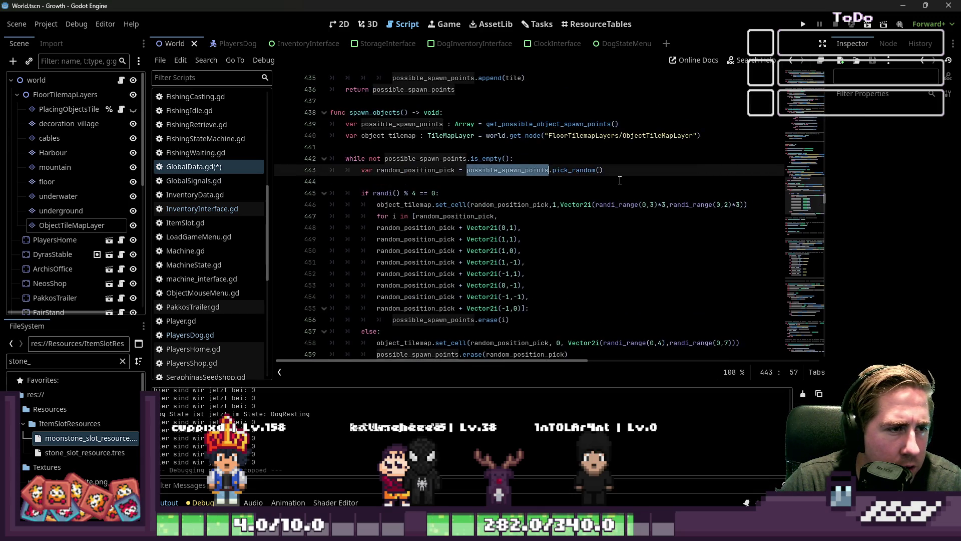
scroll(620, 180, "up", 3)
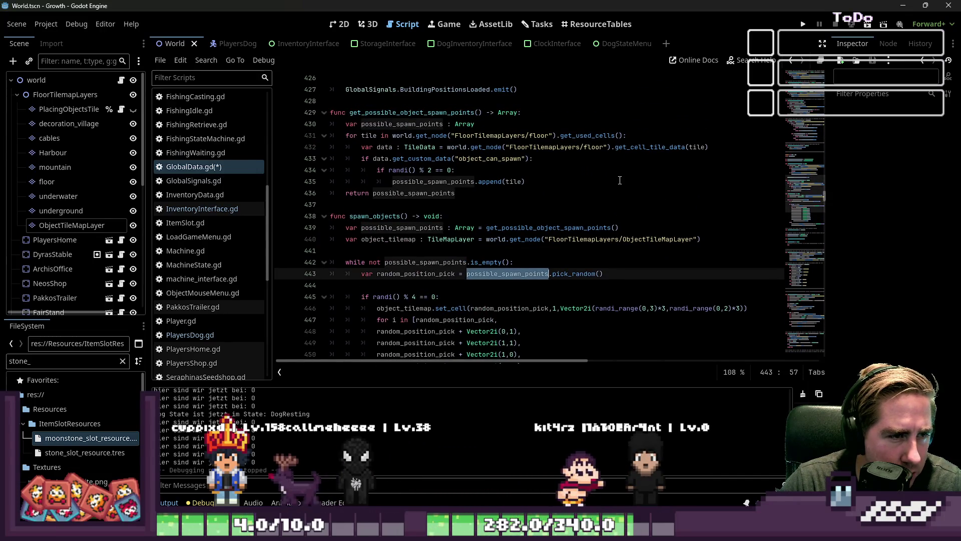
scroll(620, 180, "down", 5)
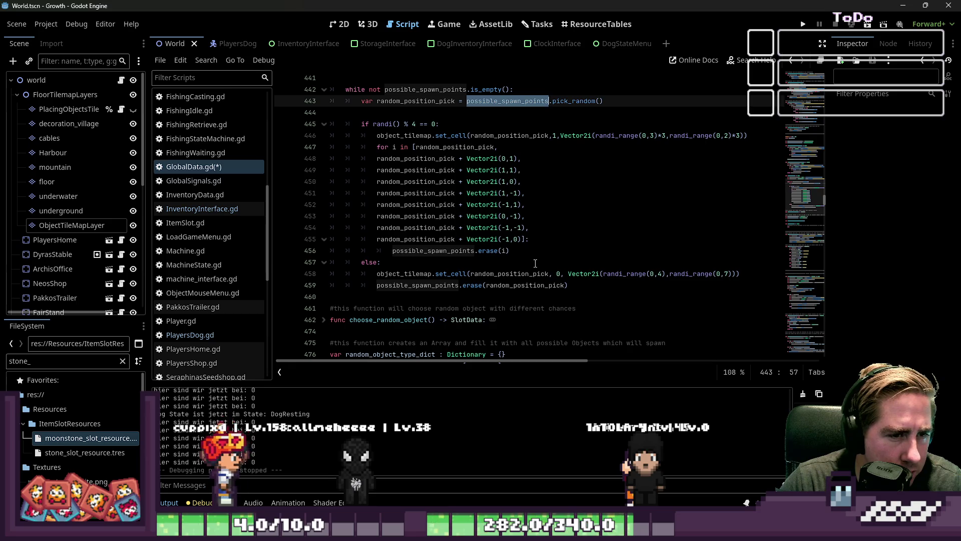
- Study the 3x3 cluster block on lines 446–455 and the 0 source id on line 458
mouse_move(535, 239)
left_mouse_down()
mouse_move(380, 181)
mouse_move(345, 146)
mouse_move(323, 147)
left_mouse_up()
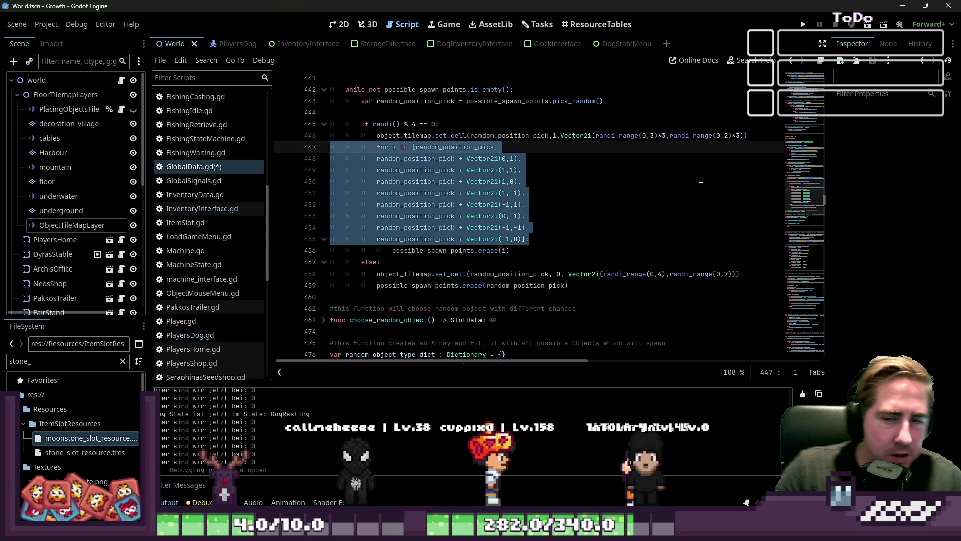
left_click(585, 218)
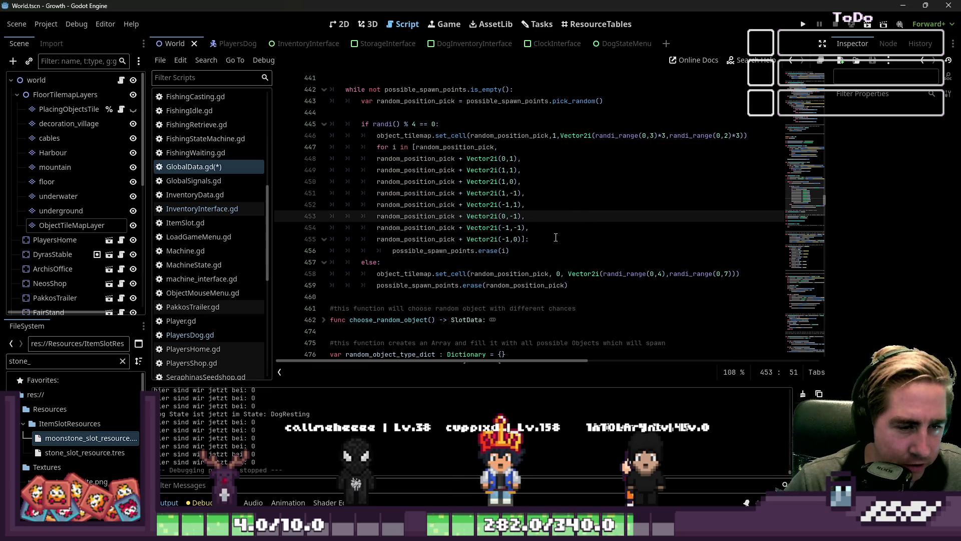
left_click_drag(556, 239, 282, 131)
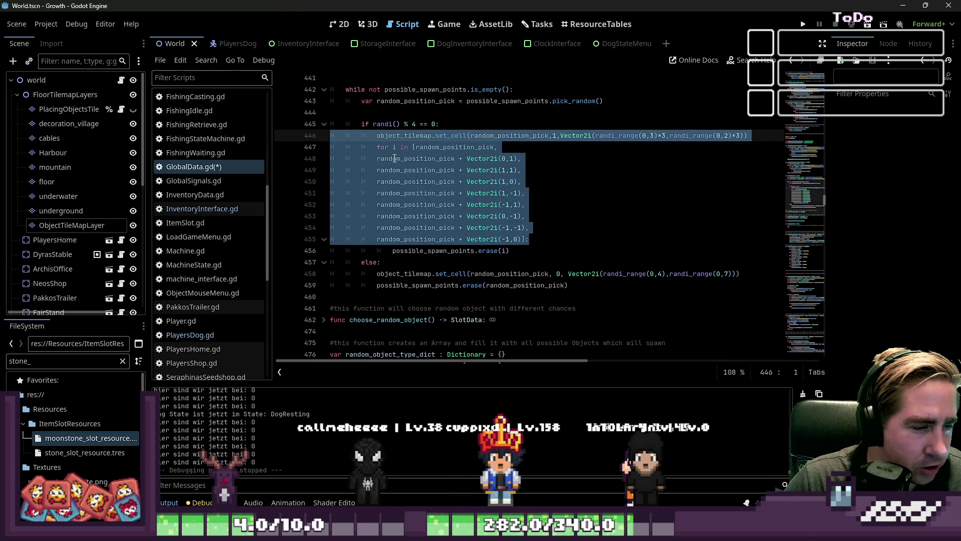
left_click(432, 216)
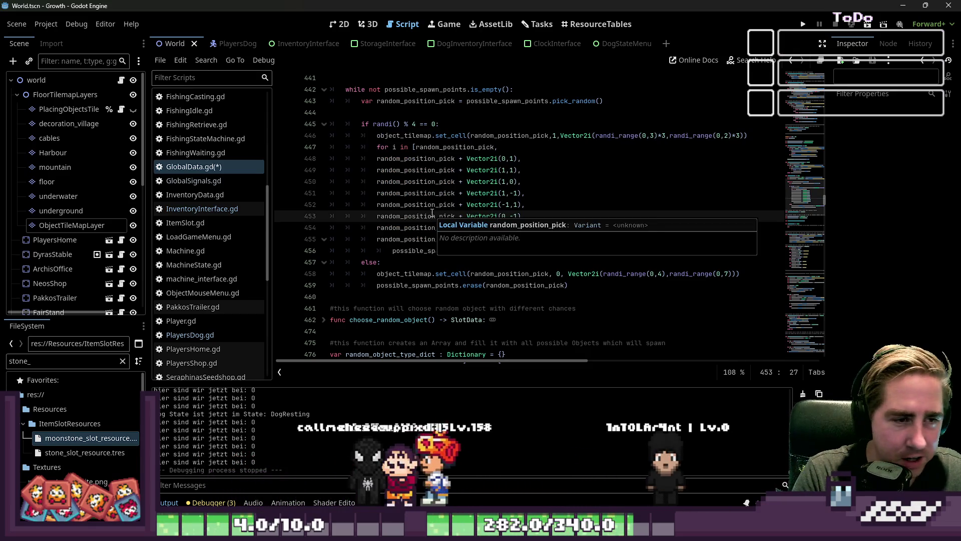
left_click(592, 112)
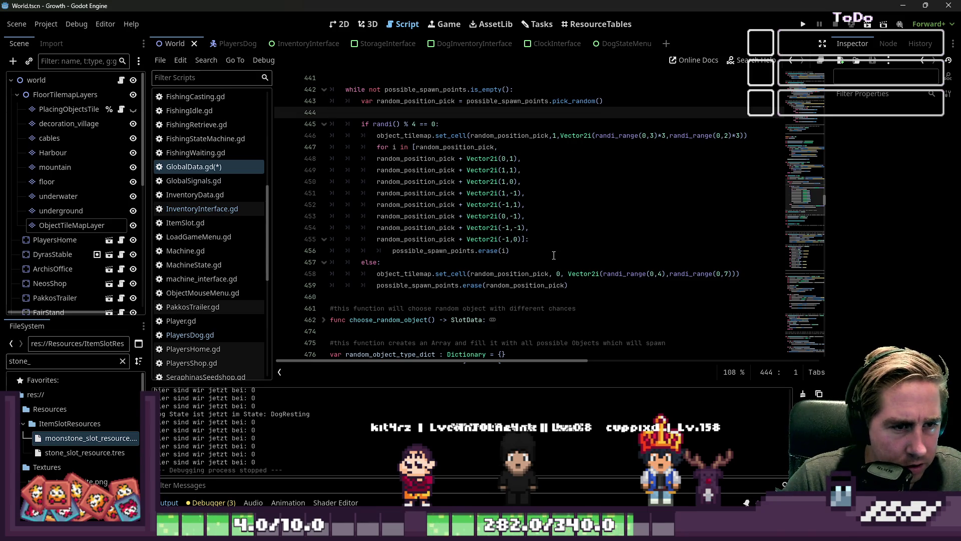
double_click(560, 274)
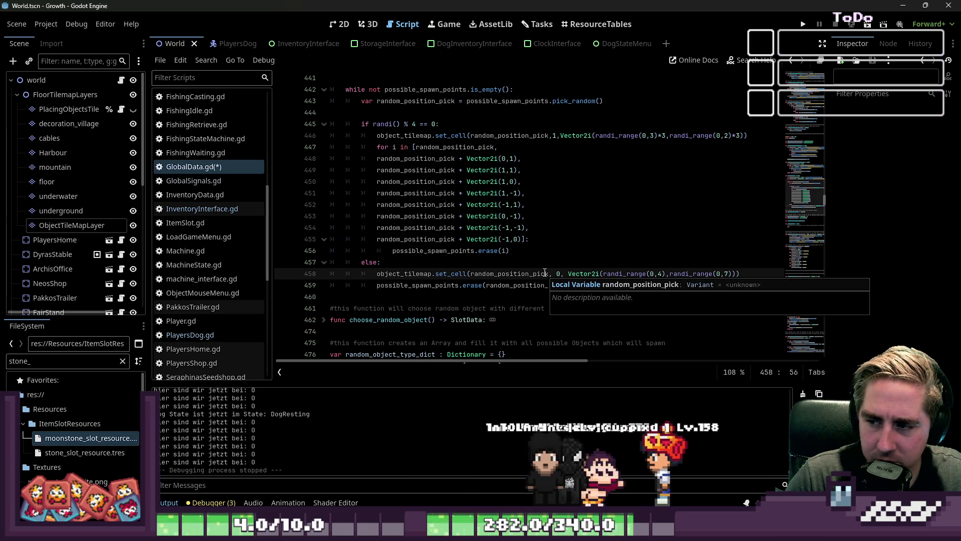
scroll(530, 240, "up", 1)
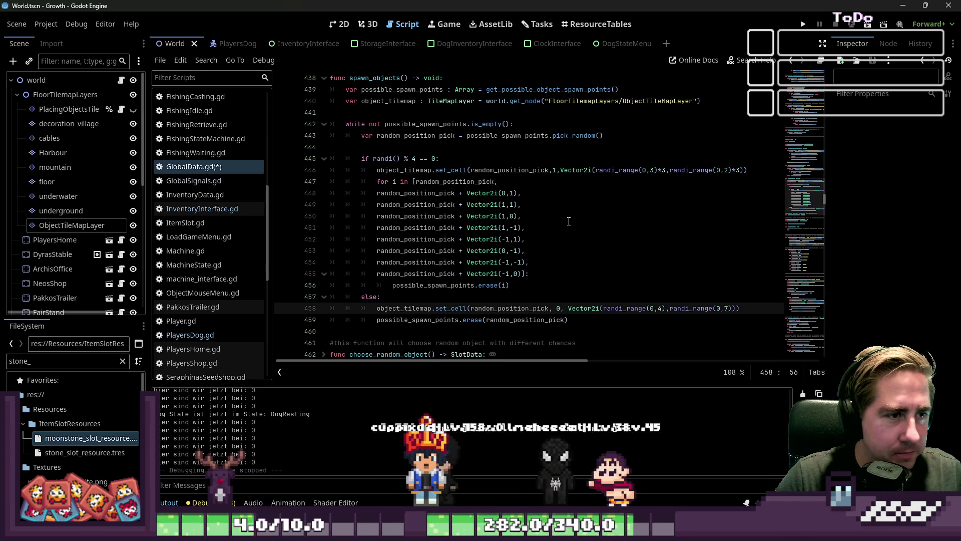
scroll(548, 249, "up", 3)
scroll(549, 249, "up", 1)
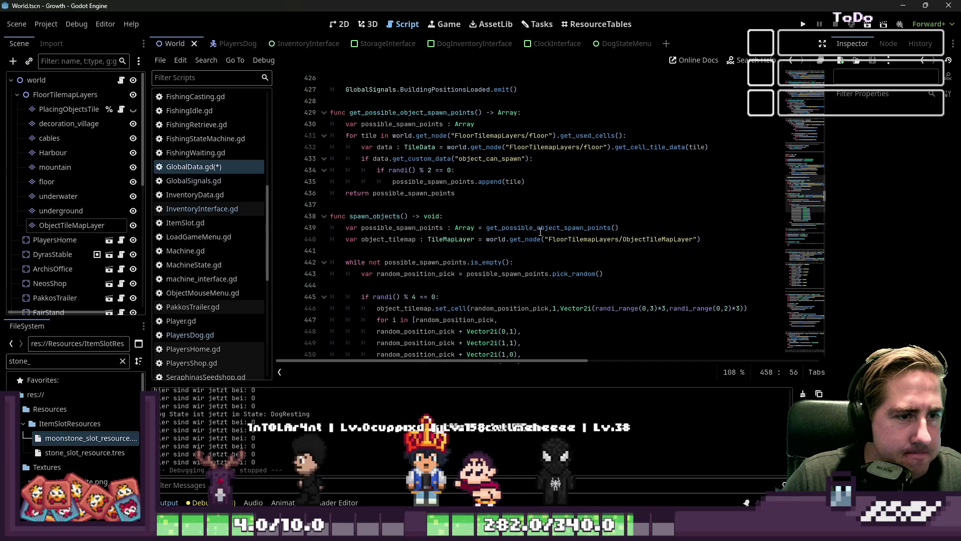
mouse_move(540, 231)
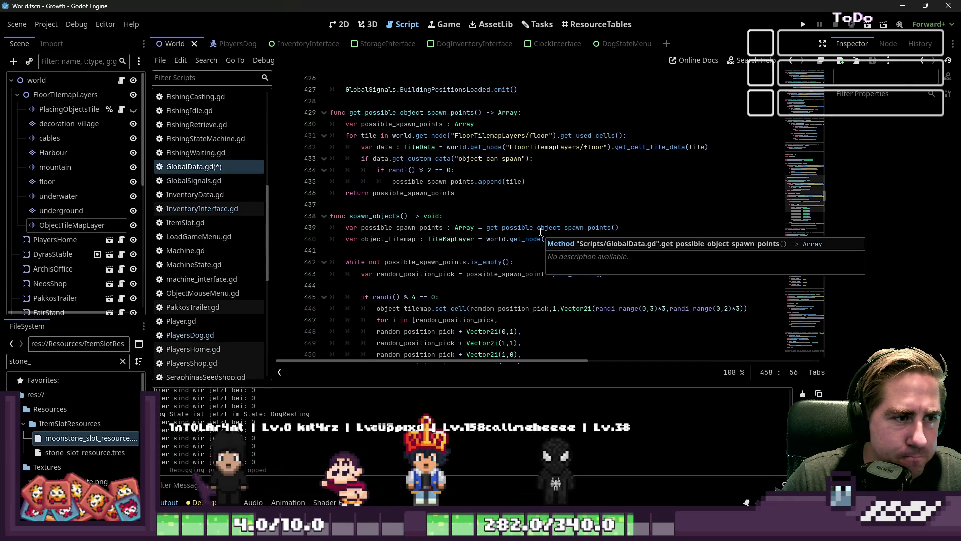
double_click(455, 182)
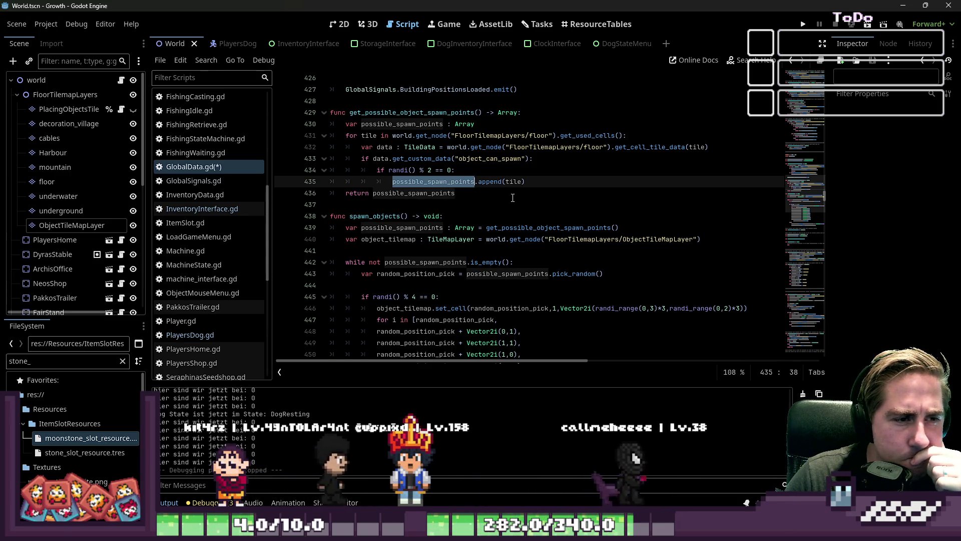
double_click(504, 158)
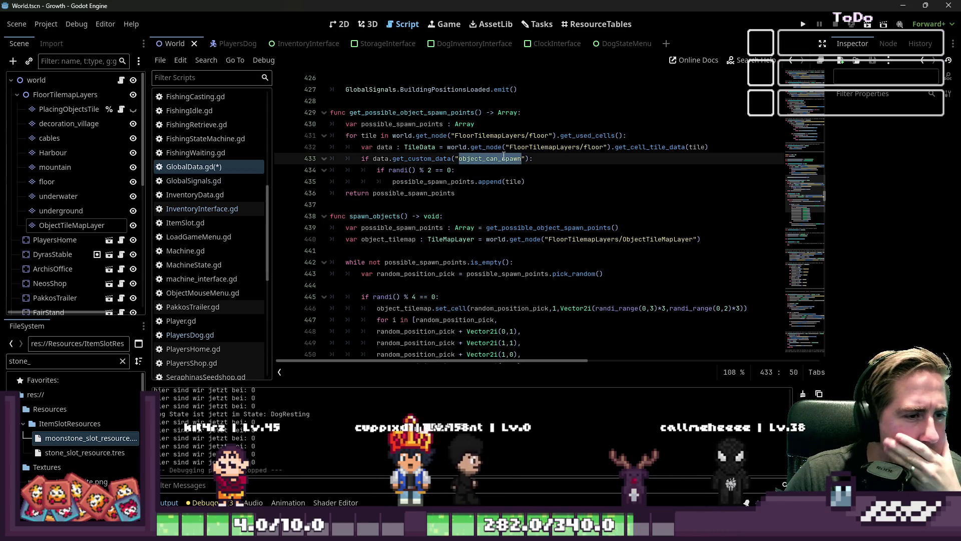
double_click(428, 113)
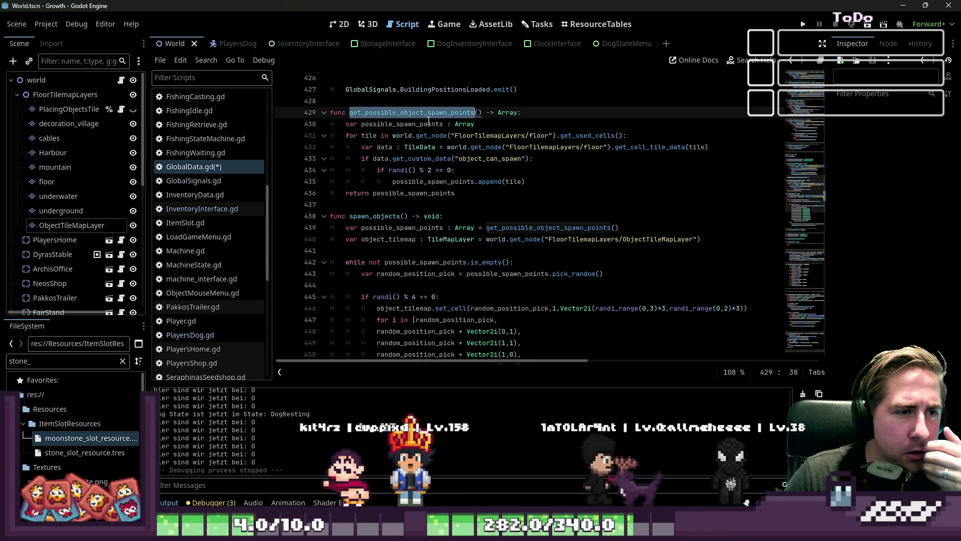
scroll(429, 121, "down", 1)
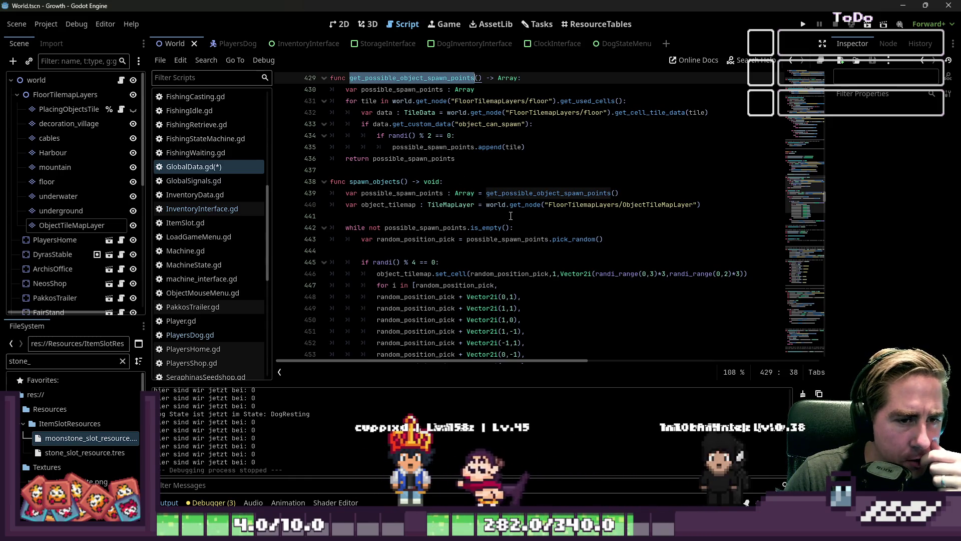
scroll(511, 216, "down", 1)
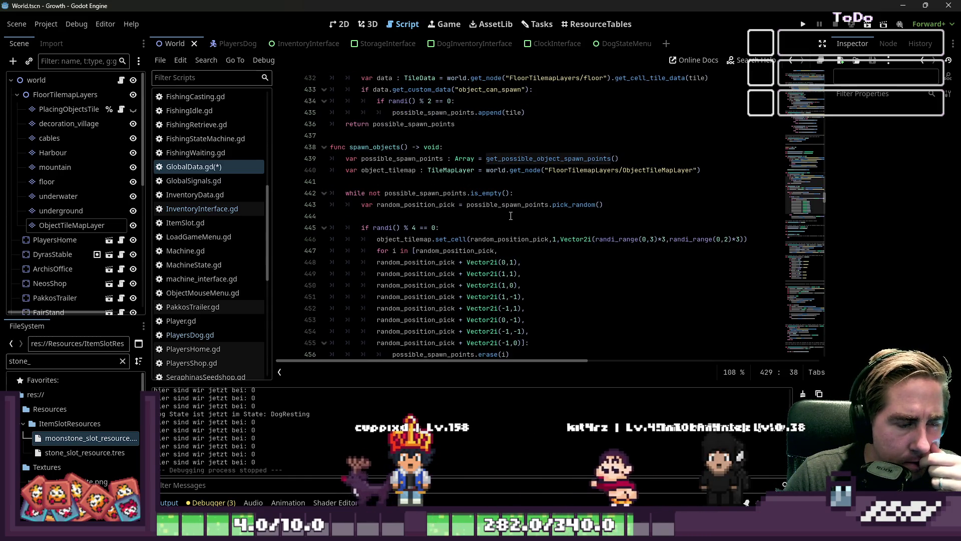
left_click(444, 194)
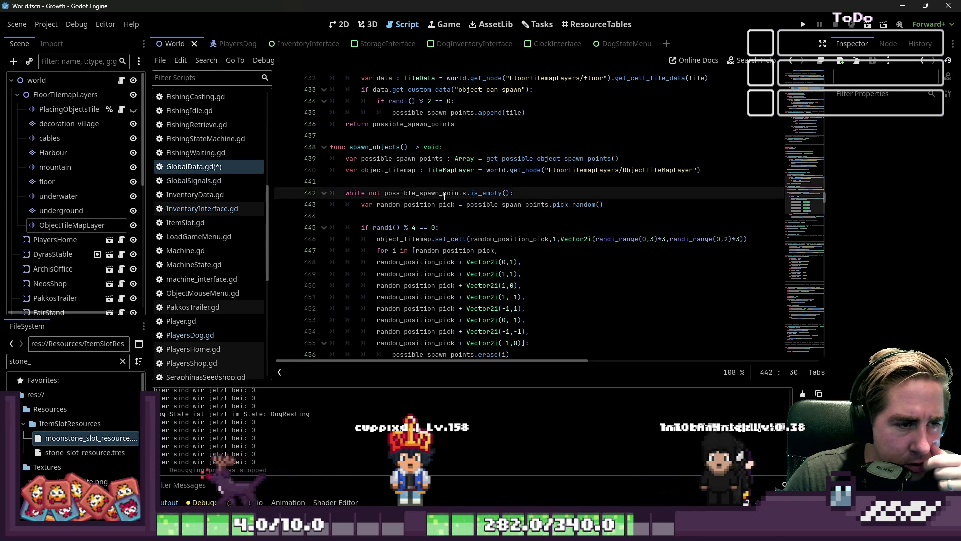
double_click(445, 194)
double_click(486, 194)
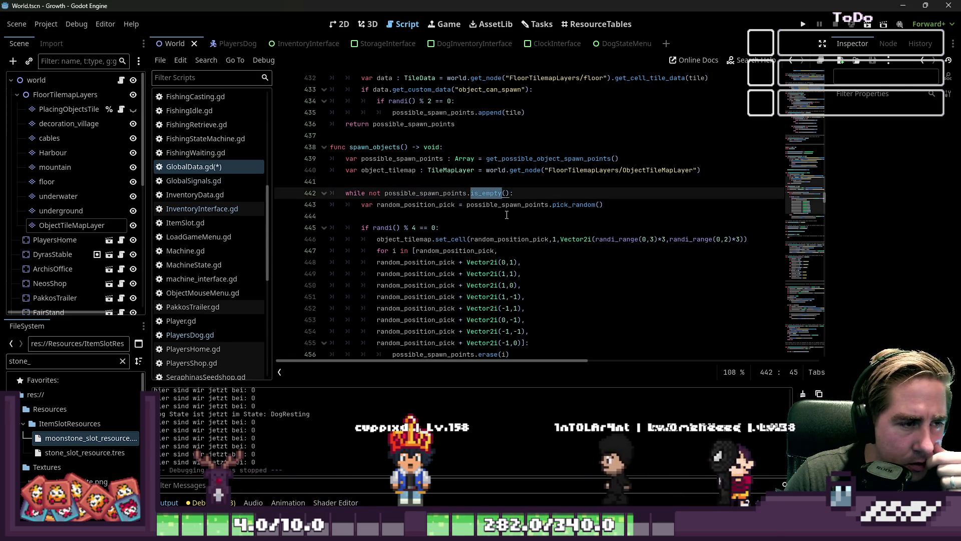
scroll(507, 215, "down", 2)
scroll(506, 217, "up", 2)
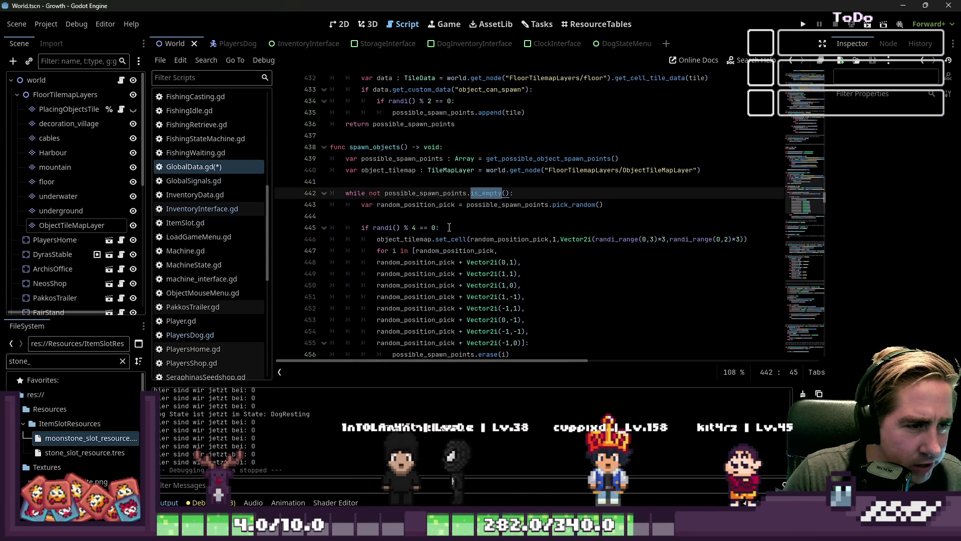
scroll(449, 227, "up", 2)
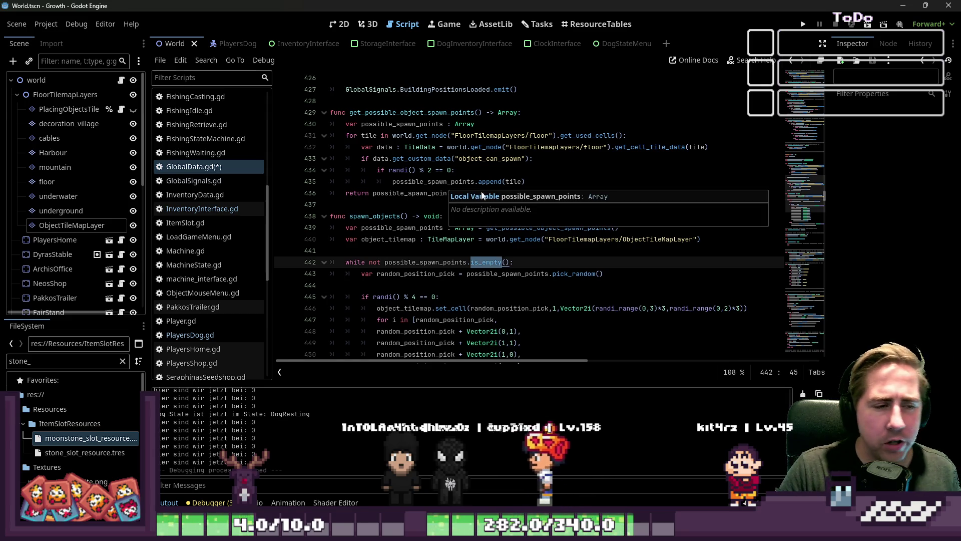
left_click(485, 169)
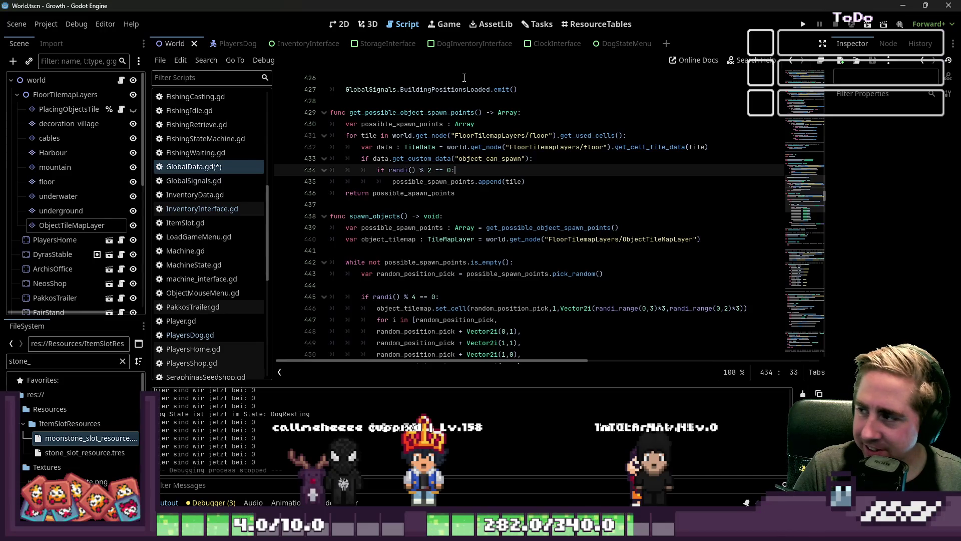
scroll(432, 78, "down", 3)
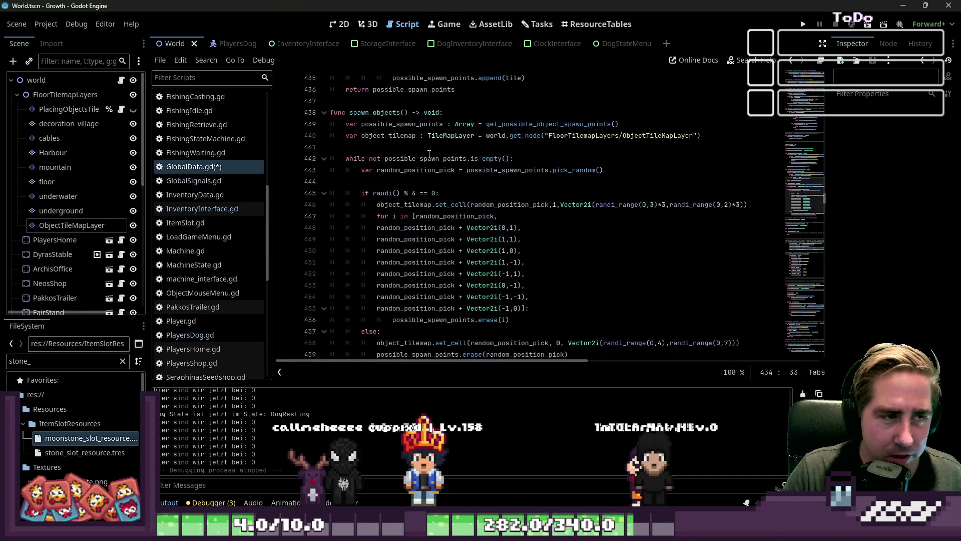
left_click_drag(330, 158, 646, 343)
left_click(599, 269)
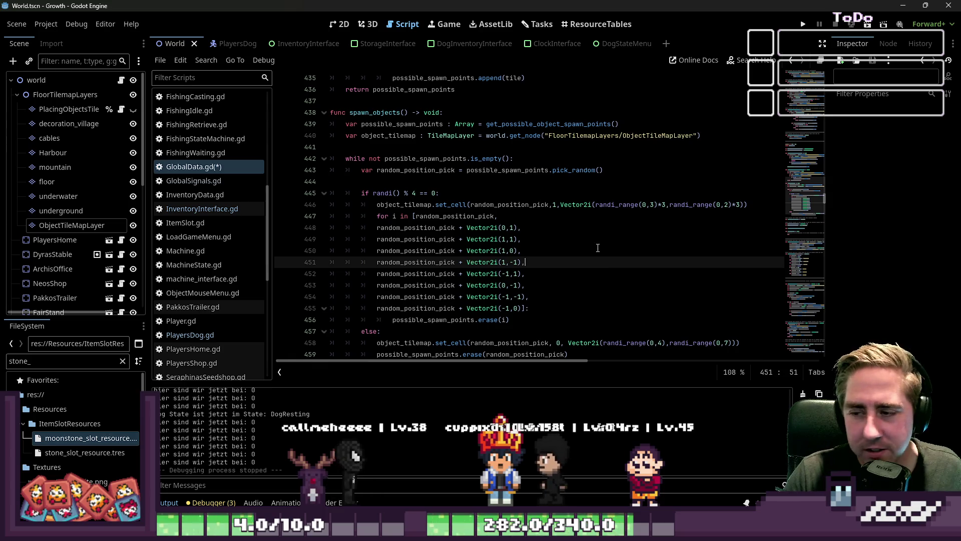
scroll(599, 265, "down", 2)
scroll(597, 250, "up", 2)
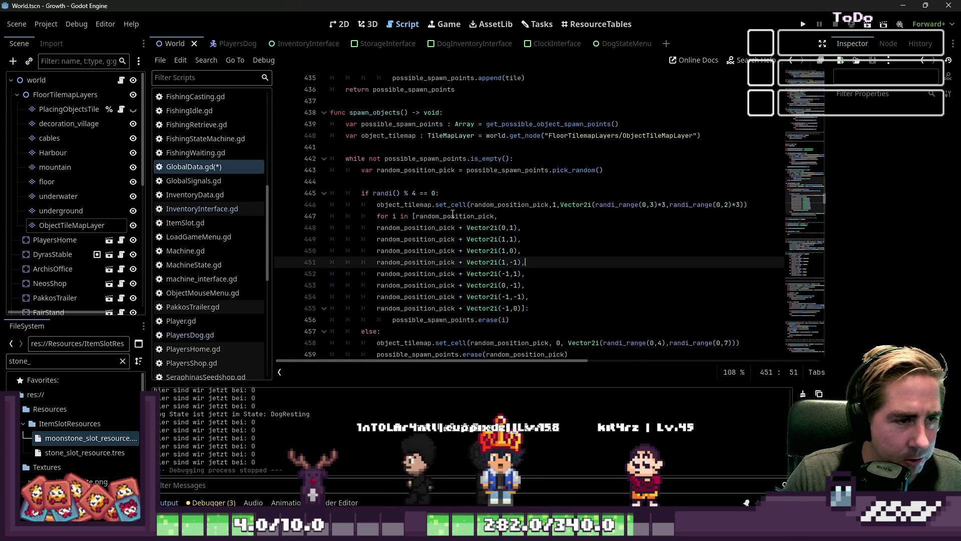
left_click_drag(361, 192, 535, 271)
left_click(532, 296)
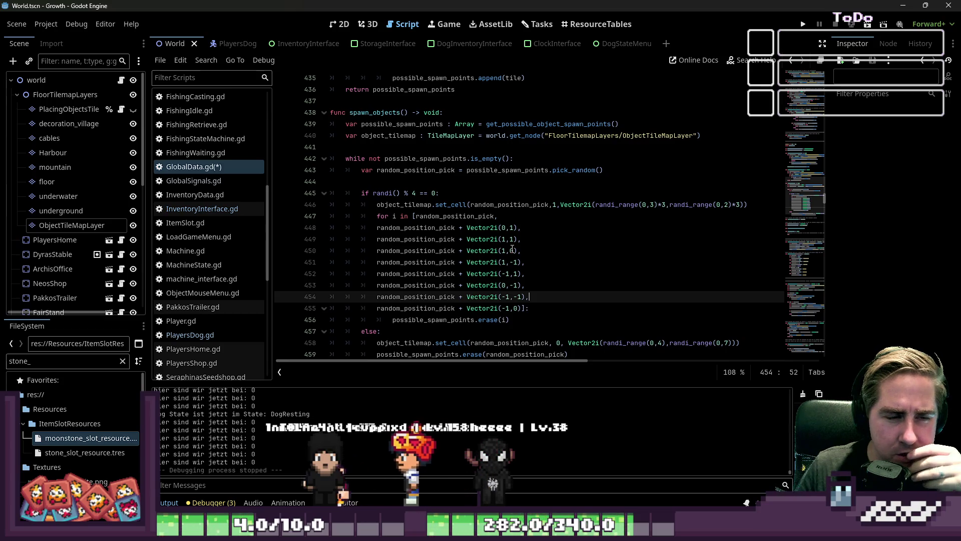
- Delete the extra space after the comma in the set_cell call on line 446
left_click(553, 205)
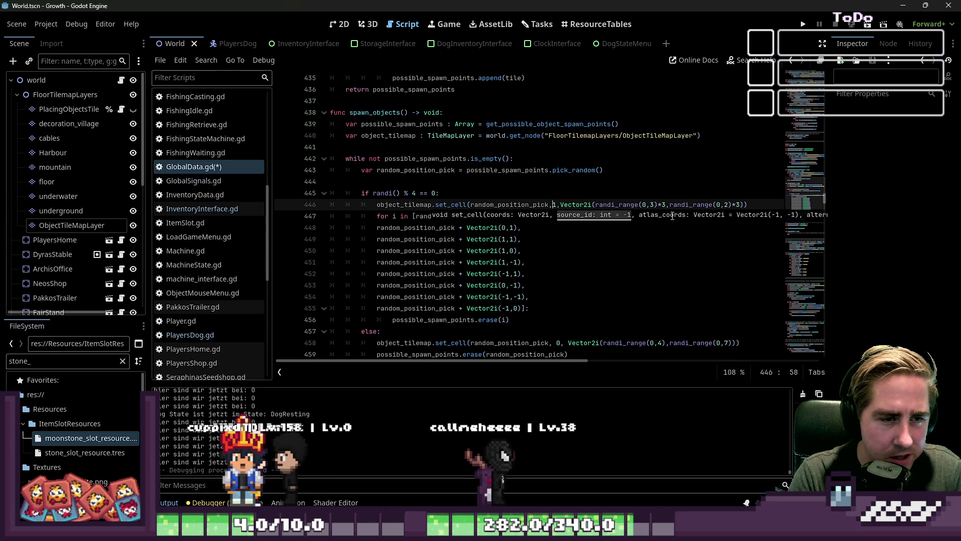
key("BackSpace")
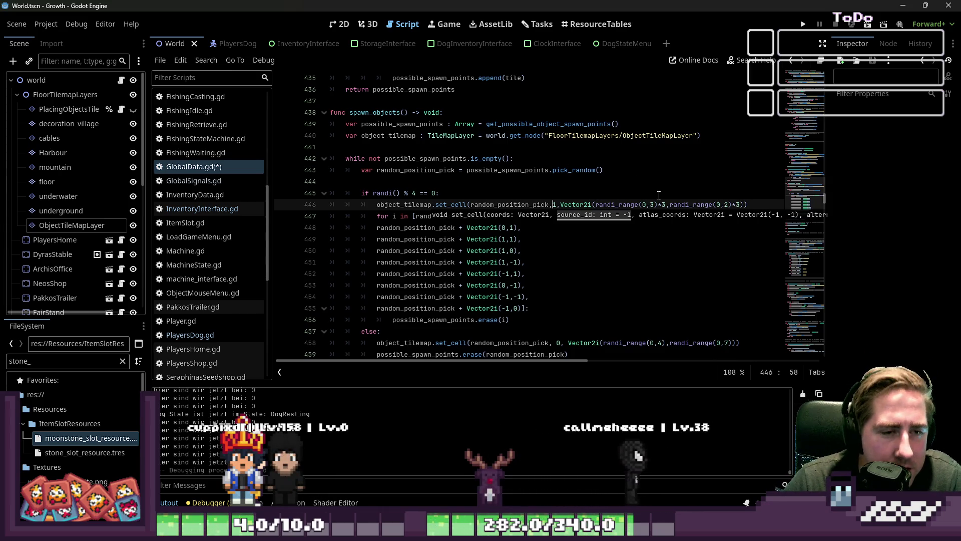
scroll(589, 161, "down", 3)
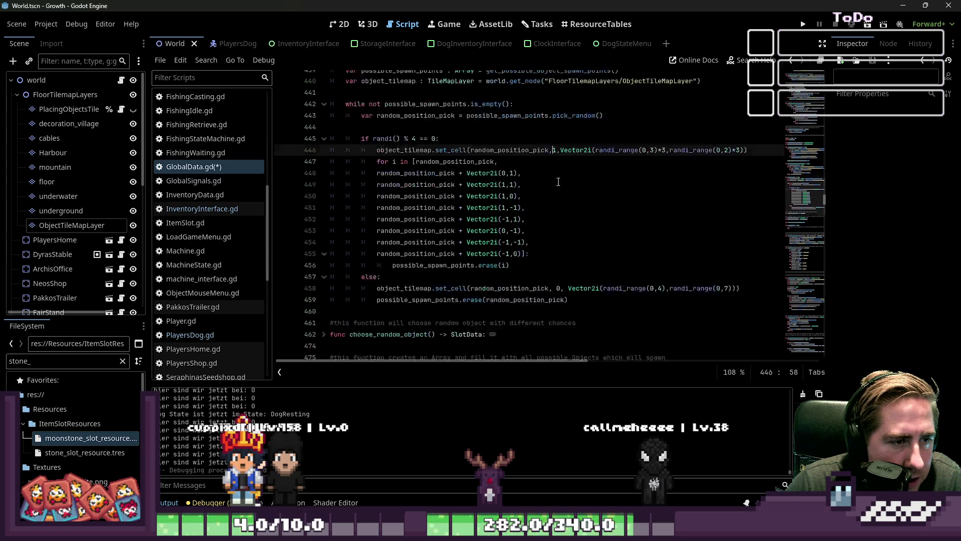
- Review the else branch on line 457 and the neighbour-tile loop on lines 447–456
left_click(505, 226)
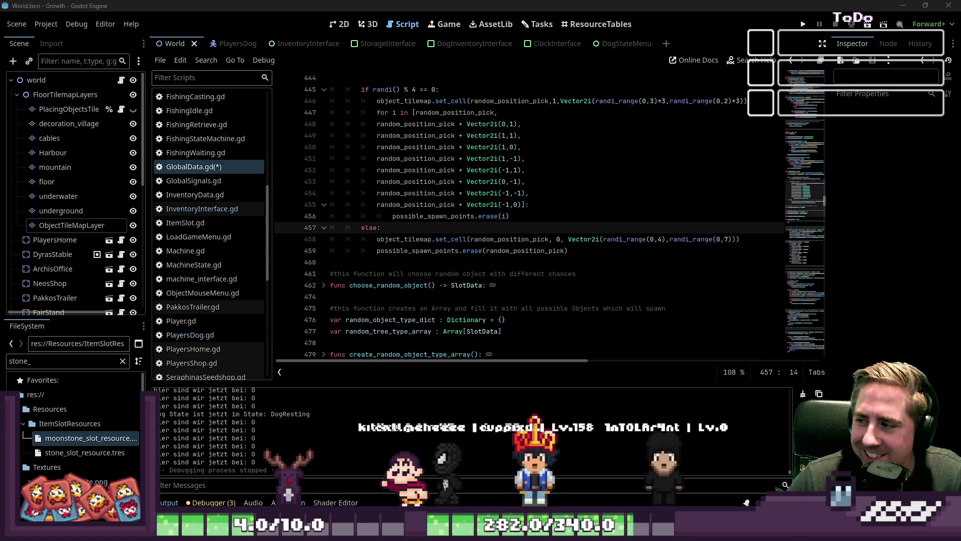
left_click(365, 265)
scroll(369, 269, "up", 3)
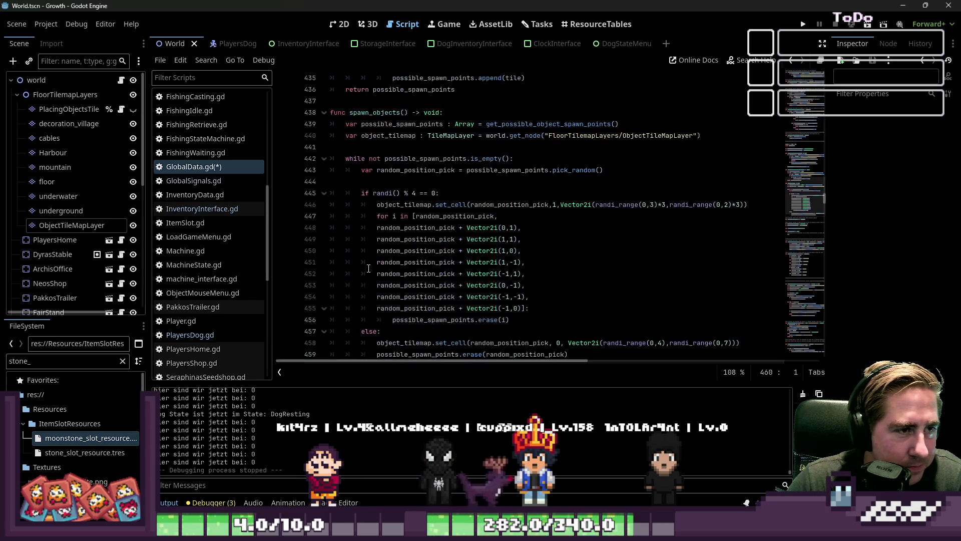
left_click(396, 181)
scroll(408, 236, "down", 2)
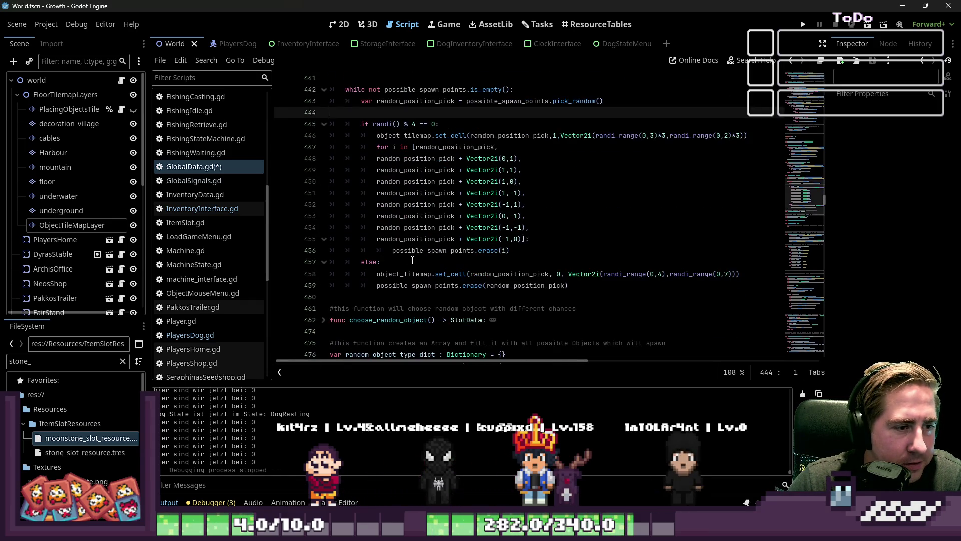
mouse_move(390, 251)
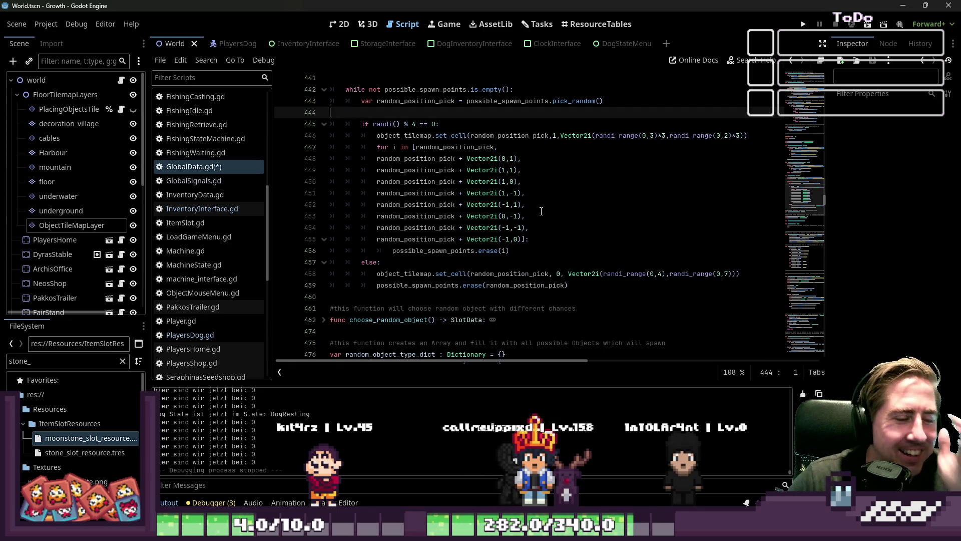
left_click_drag(511, 251, 394, 148)
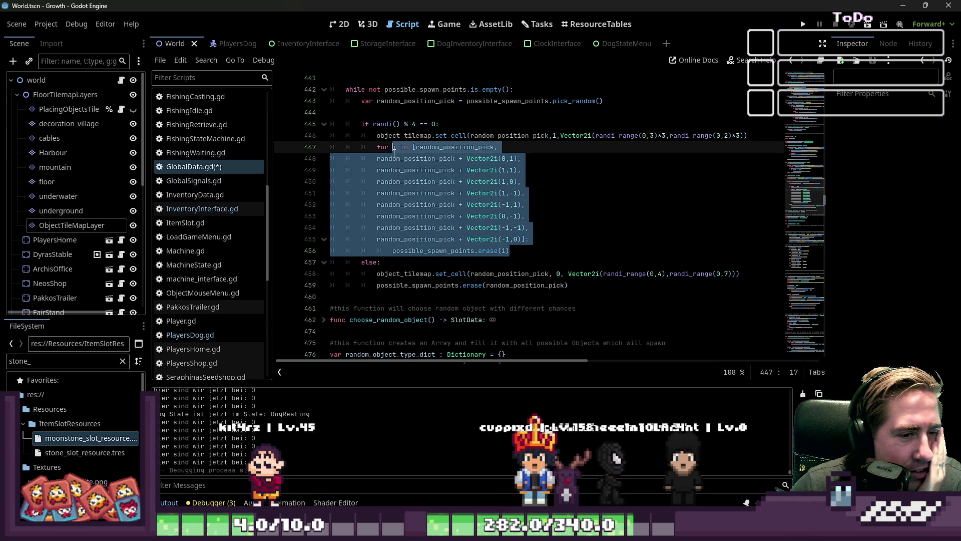
left_click(455, 175)
mouse_move(455, 175)
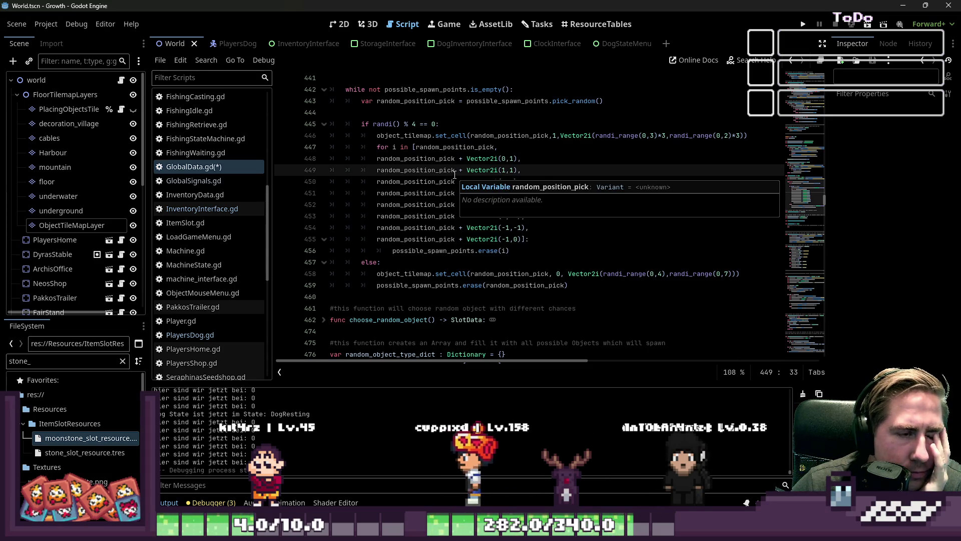
left_click(565, 240)
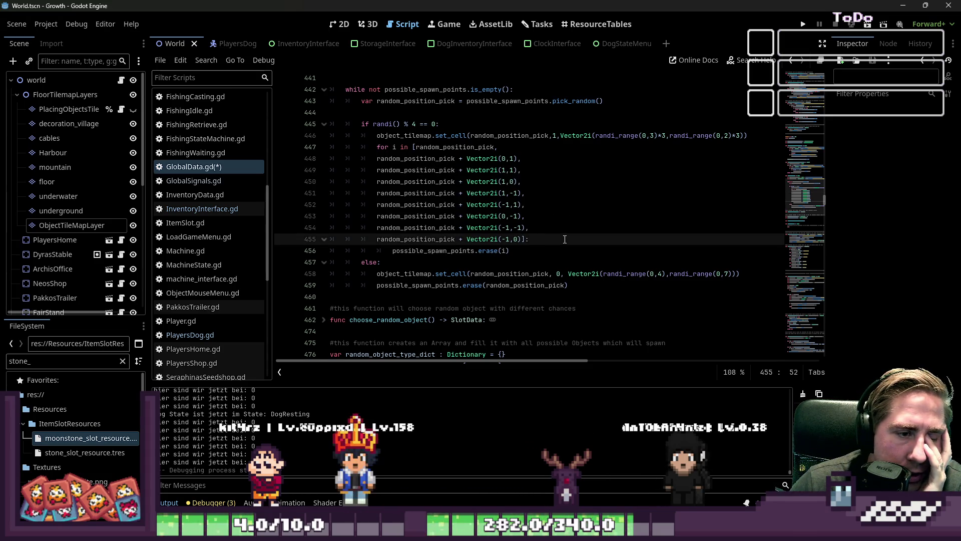
scroll(564, 239, "up", 5)
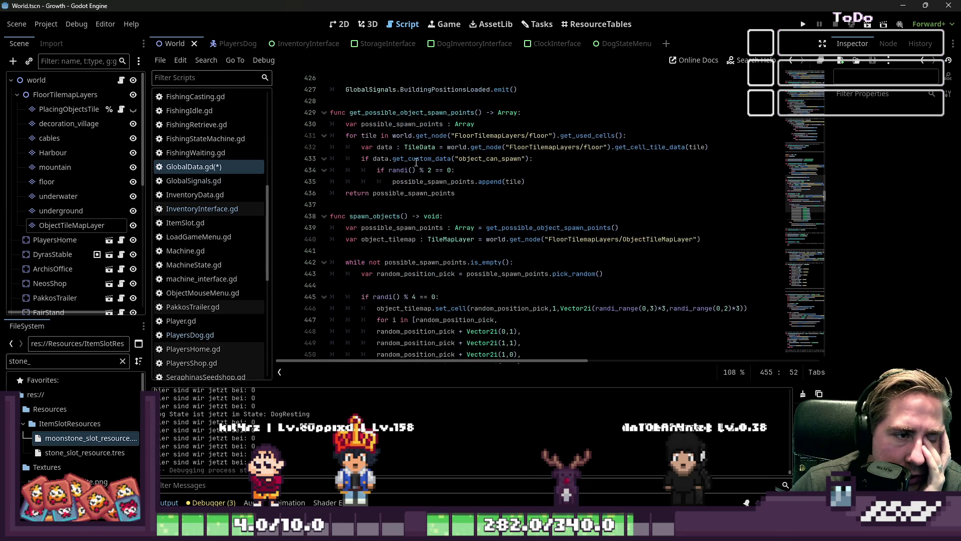
left_click(419, 171)
left_click_drag(425, 169, 456, 169)
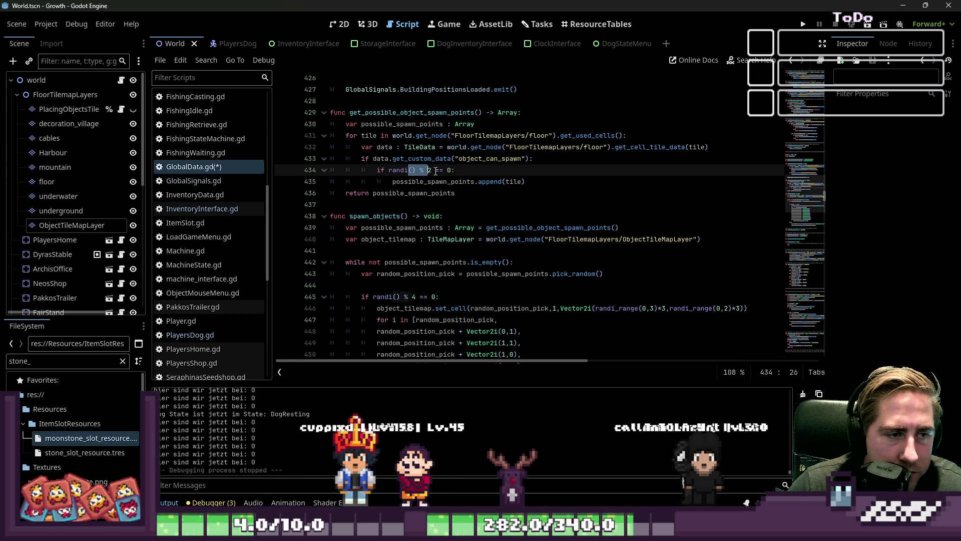
left_click(477, 203)
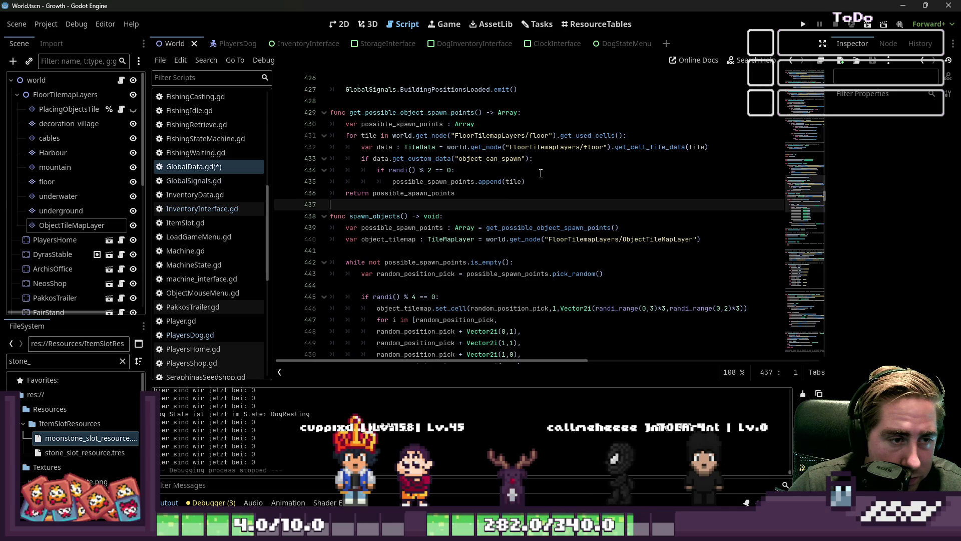
left_click(404, 170)
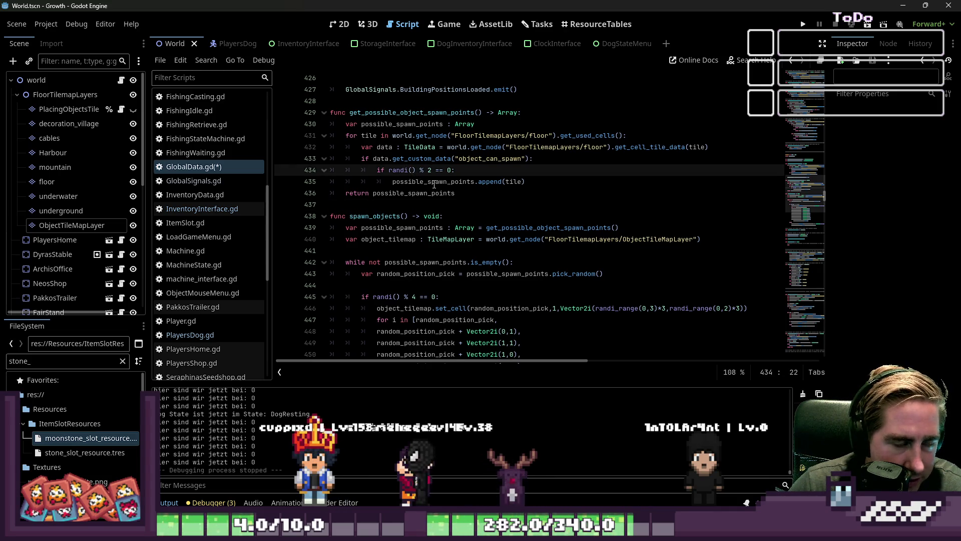
left_click(421, 171)
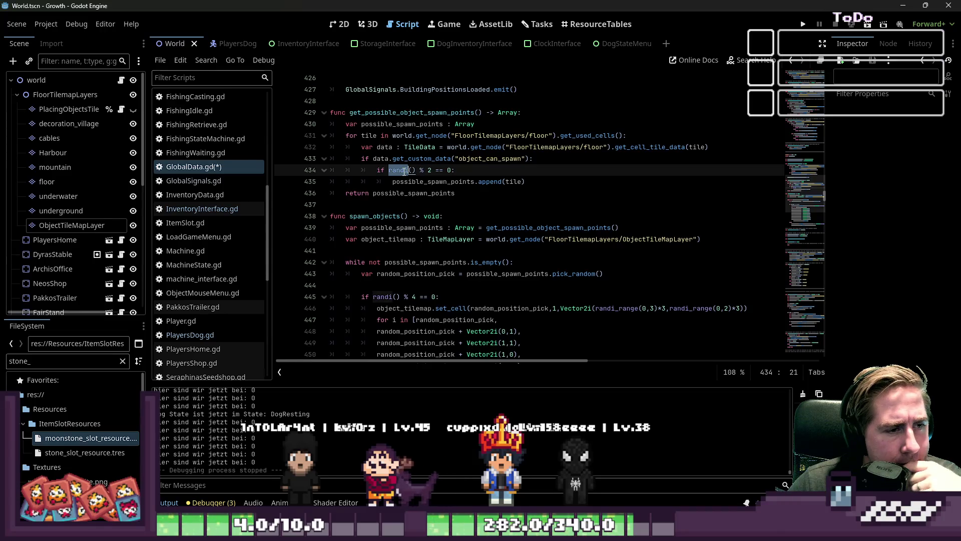
mouse_move(405, 171)
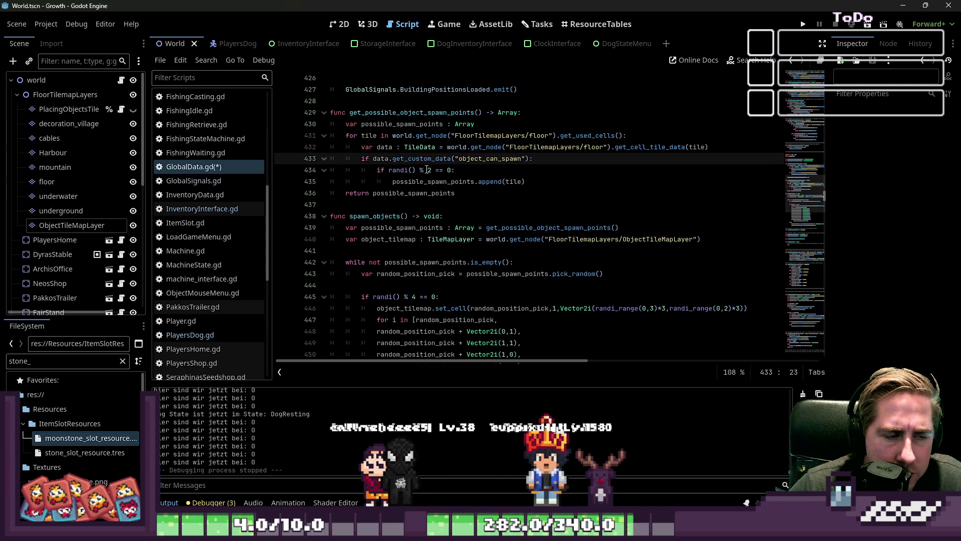
double_click(429, 170)
mouse_move(440, 195)
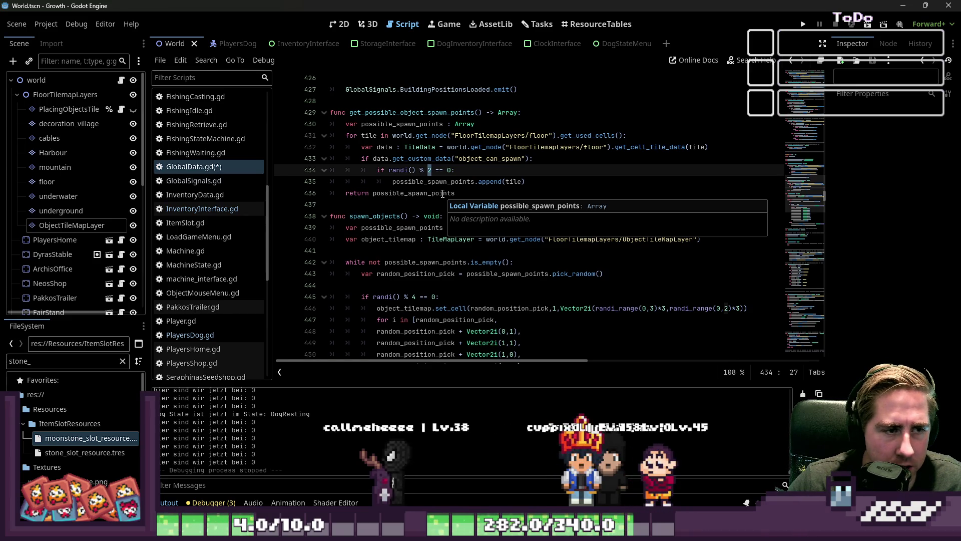
left_click(424, 170)
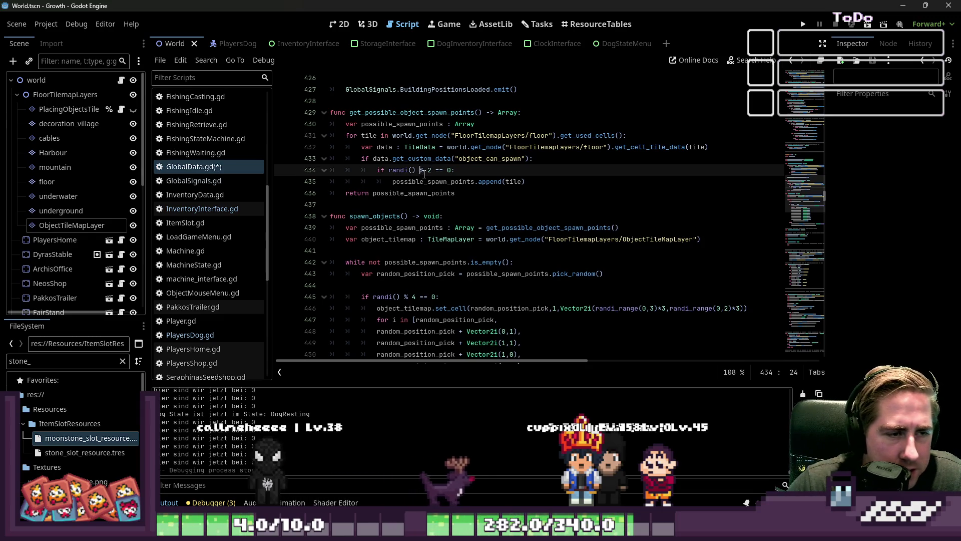
left_click(451, 181)
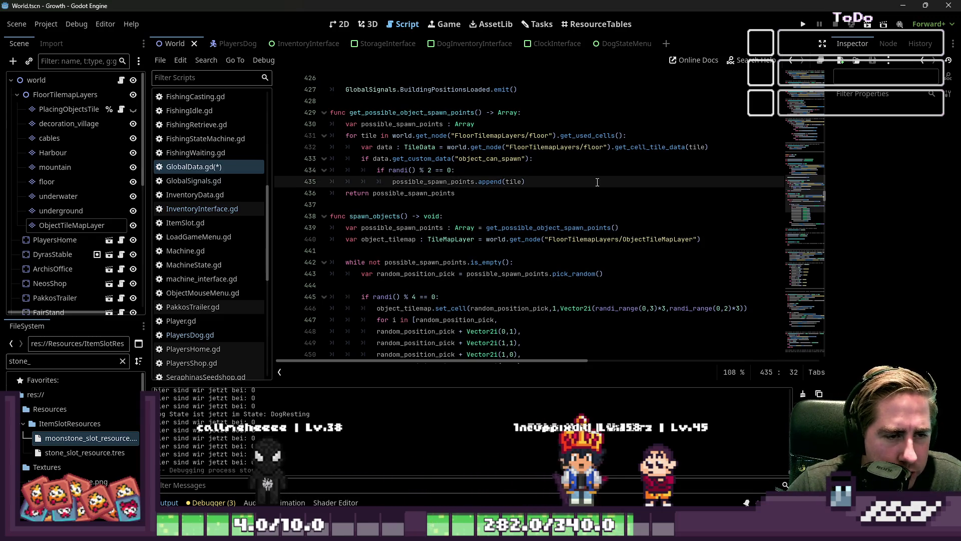
left_click(583, 200)
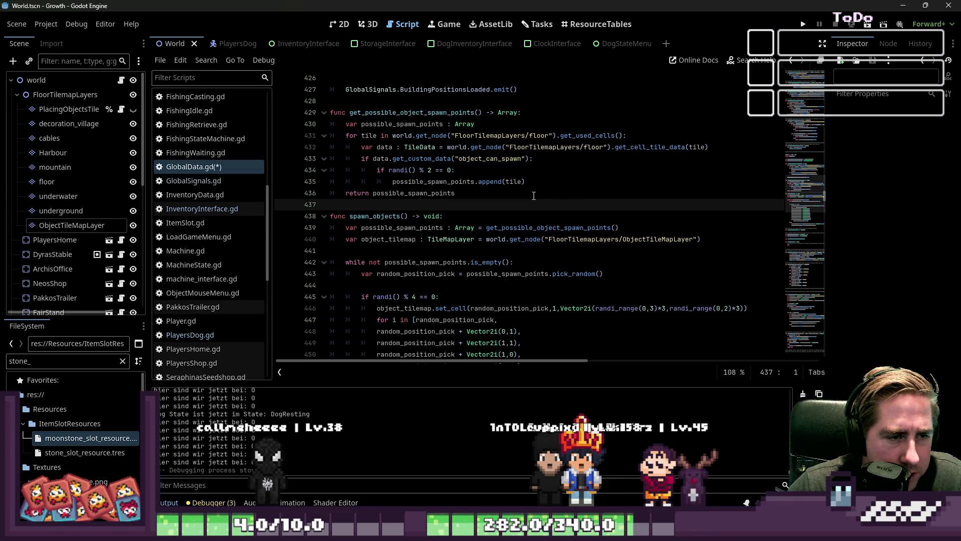
left_click(453, 158)
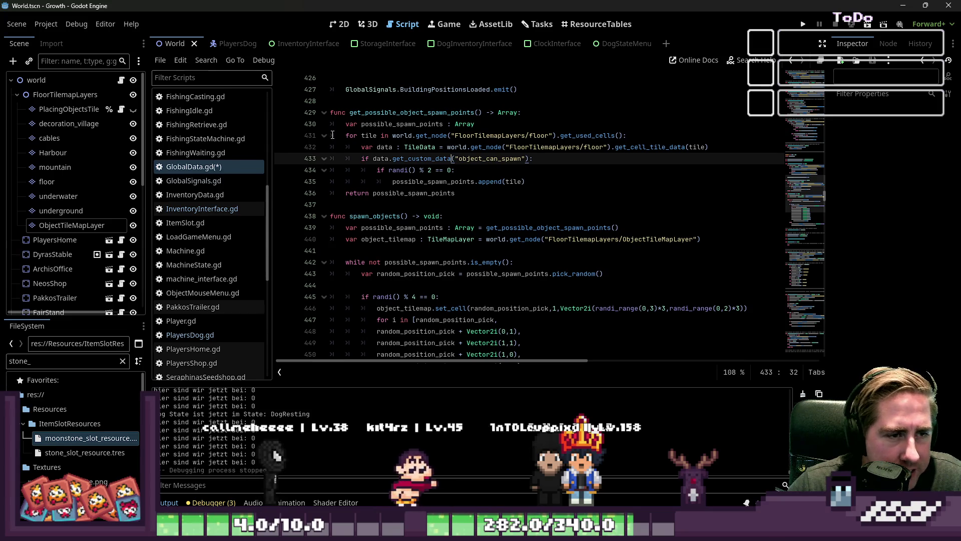
mouse_move(329, 139)
left_mouse_down()
mouse_move(579, 134)
mouse_move(721, 149)
mouse_move(568, 173)
mouse_move(564, 185)
left_mouse_up()
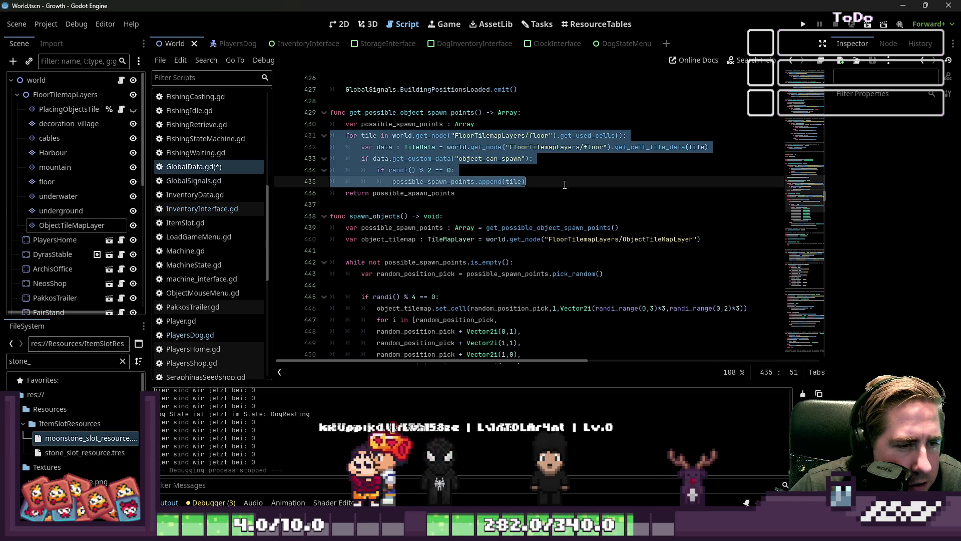
left_click(498, 190)
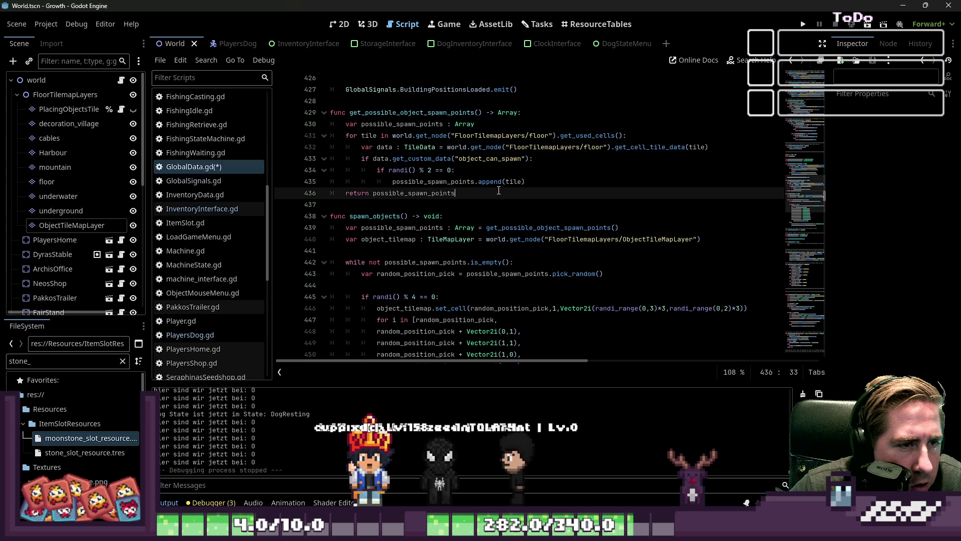
double_click(426, 125)
mouse_move(564, 179)
left_mouse_down()
mouse_move(351, 136)
mouse_move(319, 117)
left_mouse_up()
key("ctrl+c")
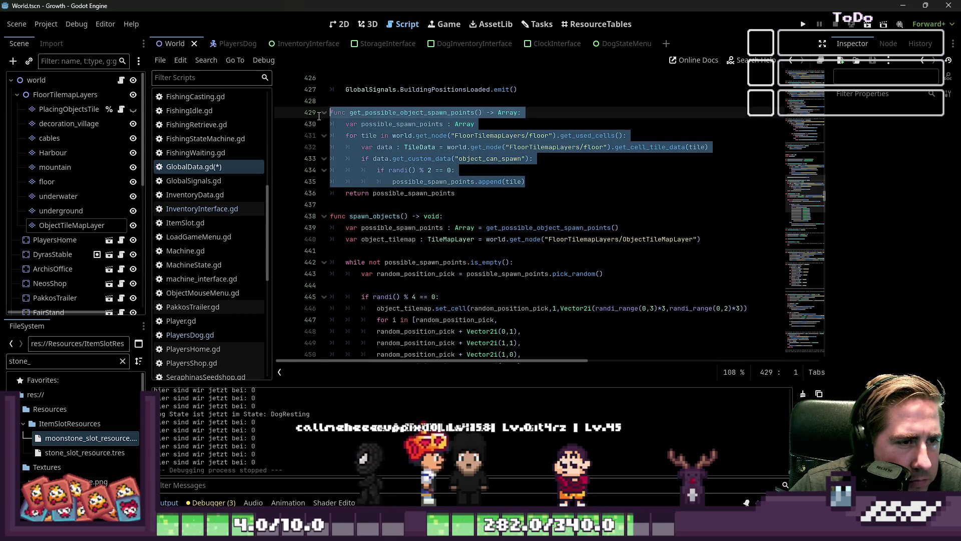
mouse_move(455, 193)
left_mouse_down()
mouse_move(380, 181)
mouse_move(335, 116)
left_mouse_up()
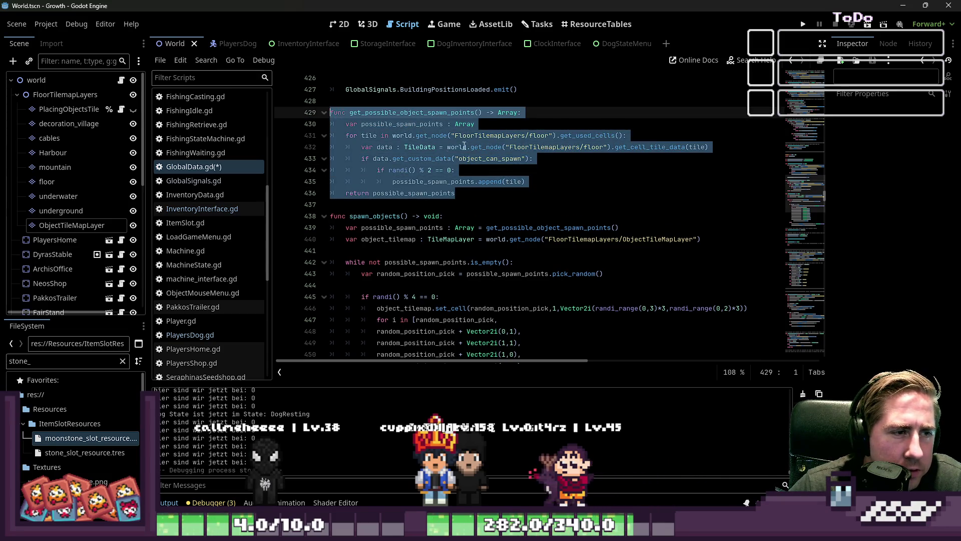
scroll(464, 146, "down", 10)
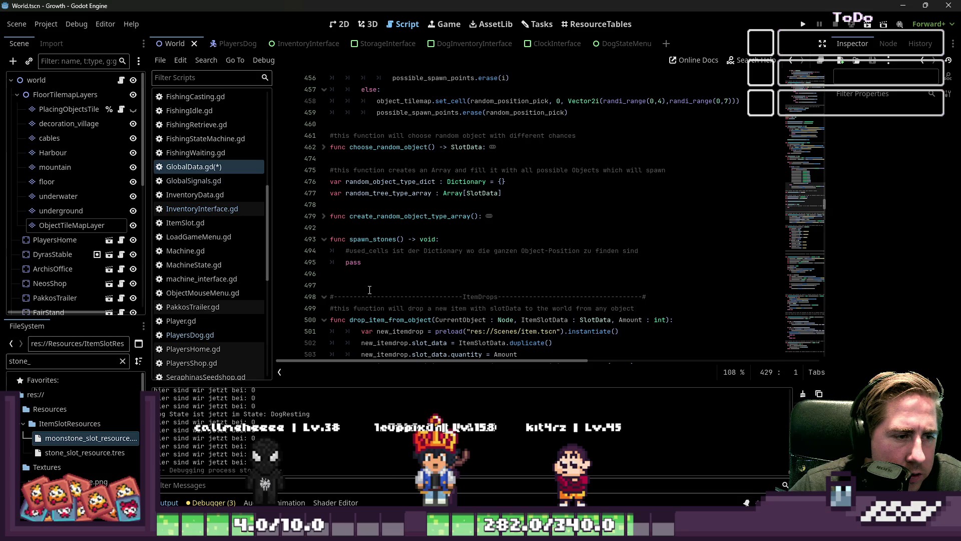
- Paste the copied spawn-point function on a new line below spawn_stones
left_click(370, 290)
key("Return")
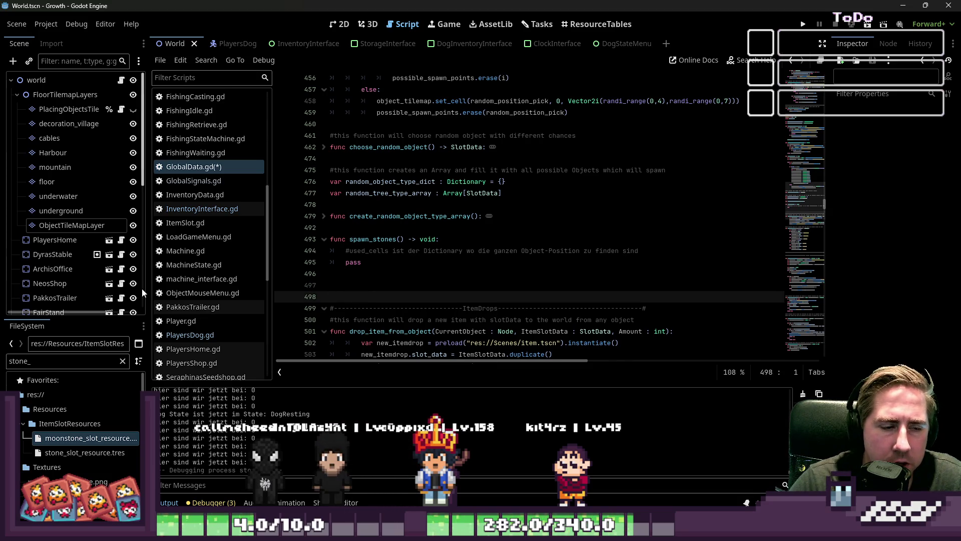
key("ctrl+v")
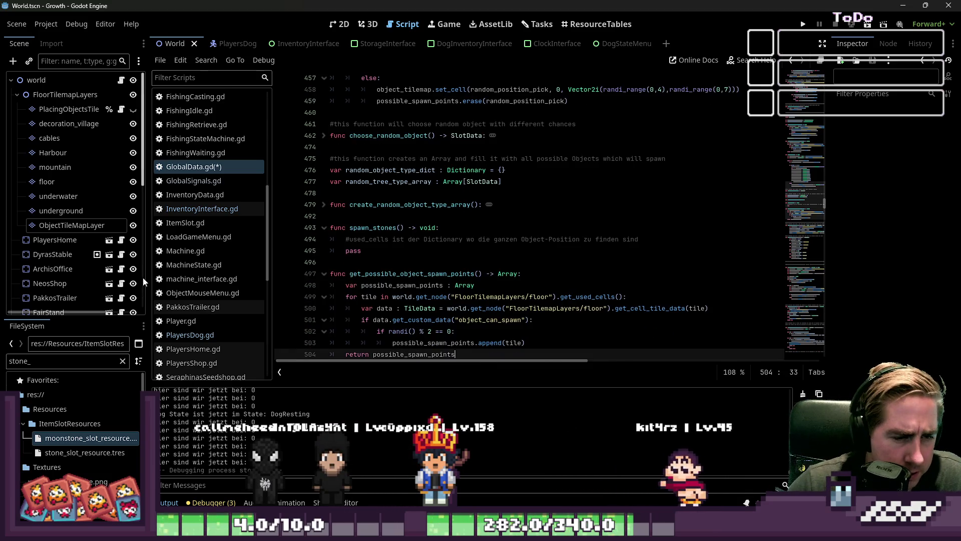
scroll(405, 196, "down", 2)
- Rename the copy get_possible_stone_spawn_points and its array possible_stone_spawn_points
double_click(405, 204)
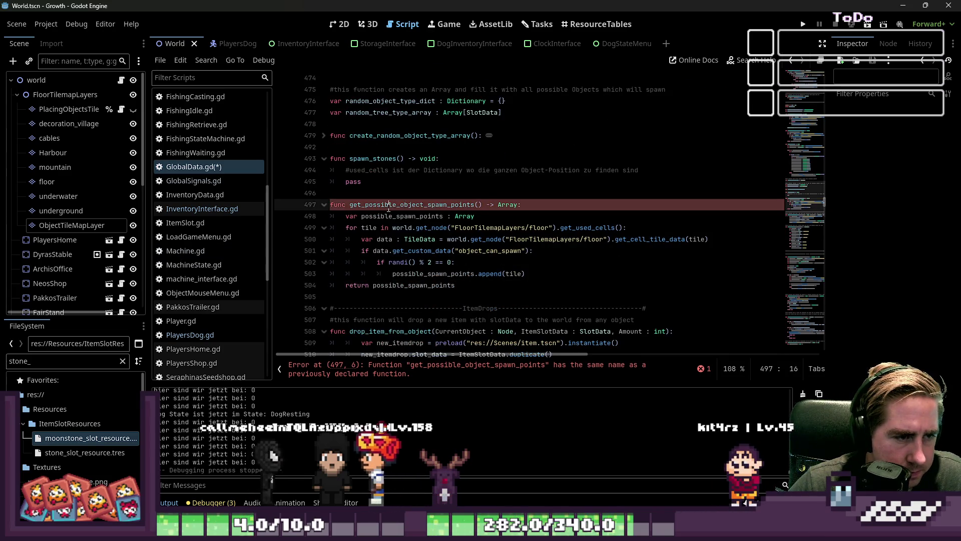
type("get")
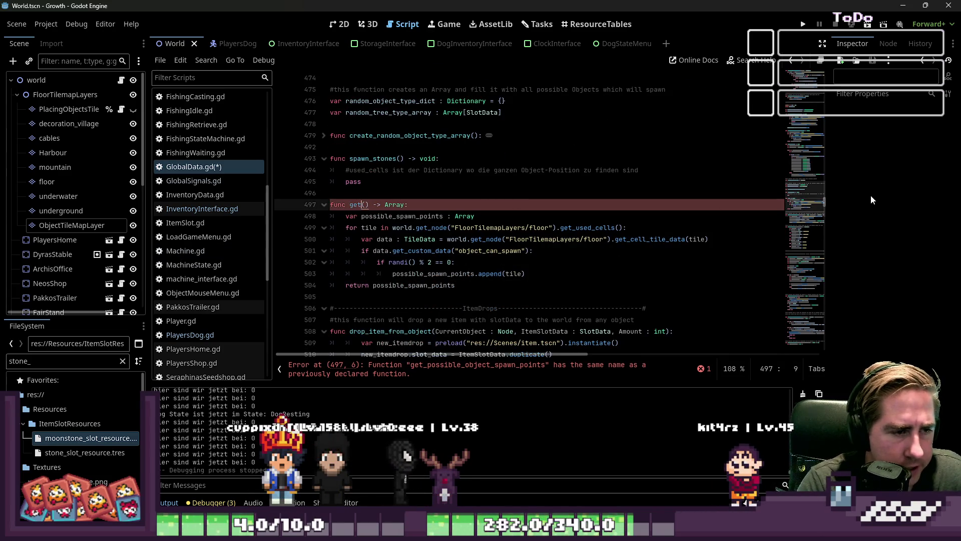
type("_possible_stone_spaw")
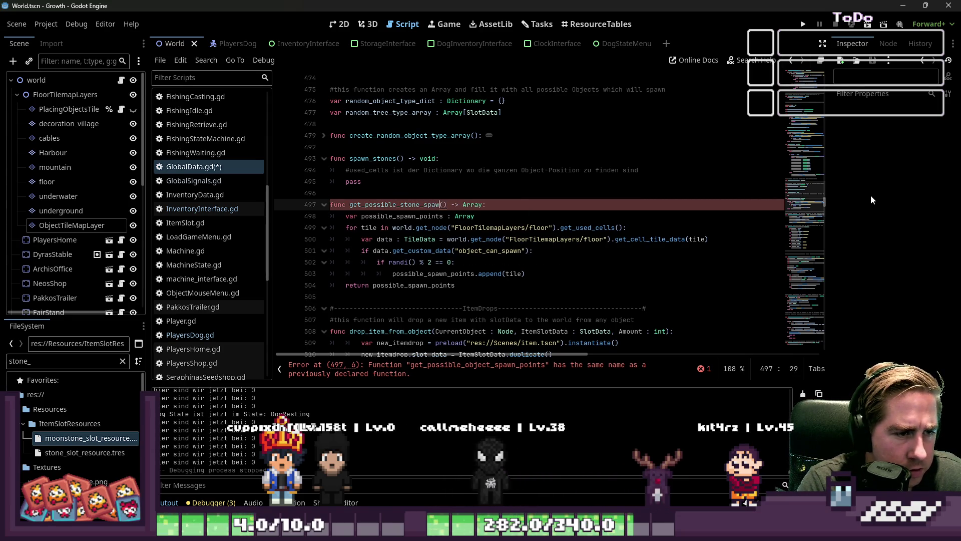
type("pi")
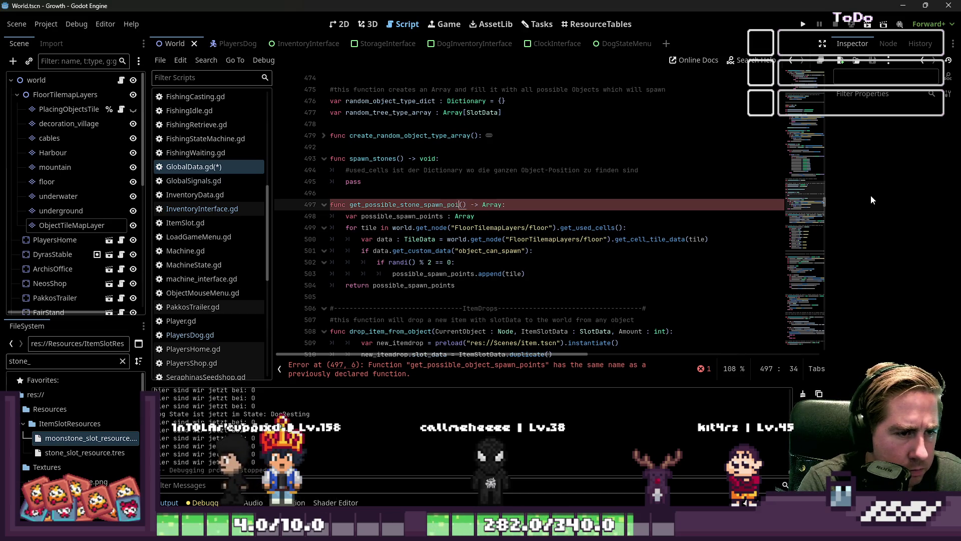
type("s")
key("Down")
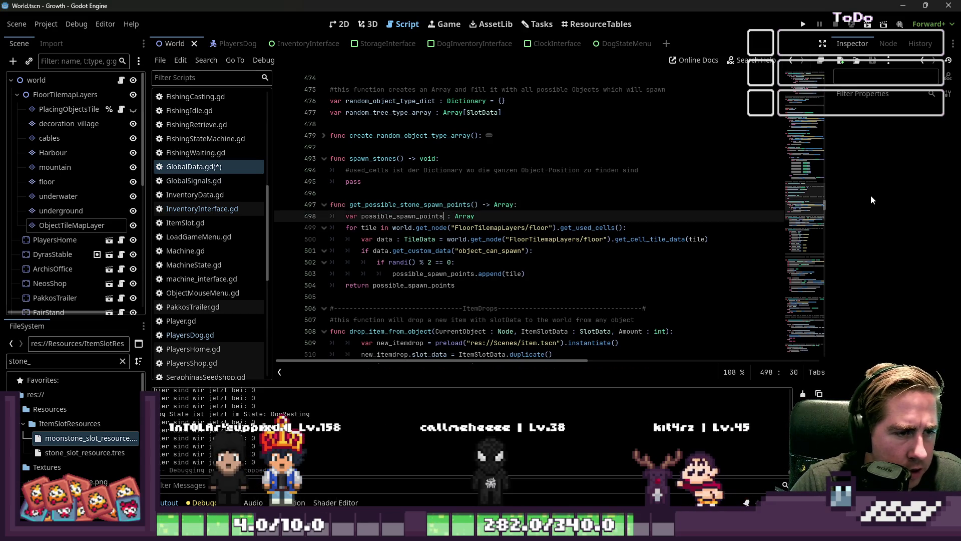
key("Right")
key("Right")
key("Right")
type("s")
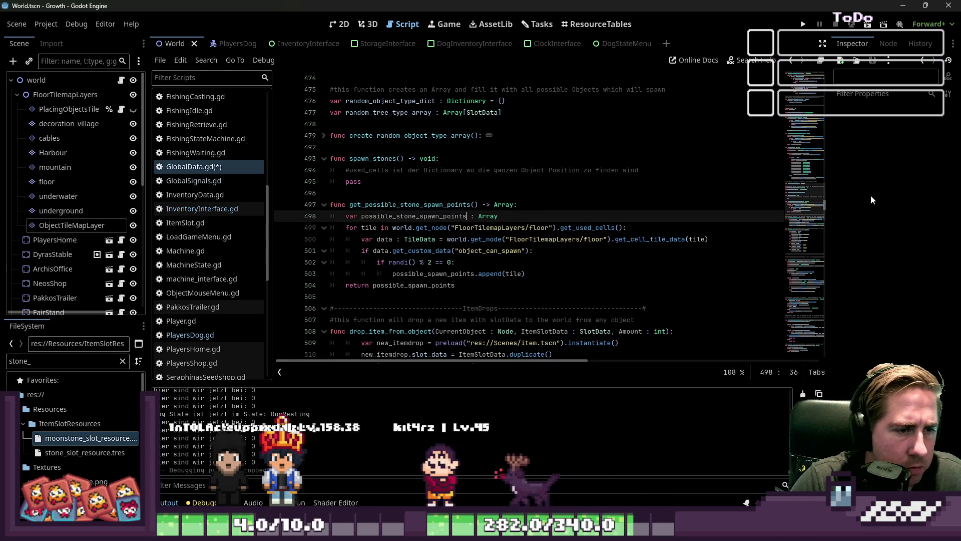
type("tone_")
key("ctrl+Right")
key("ctrl+shift+Left")
key("Down")
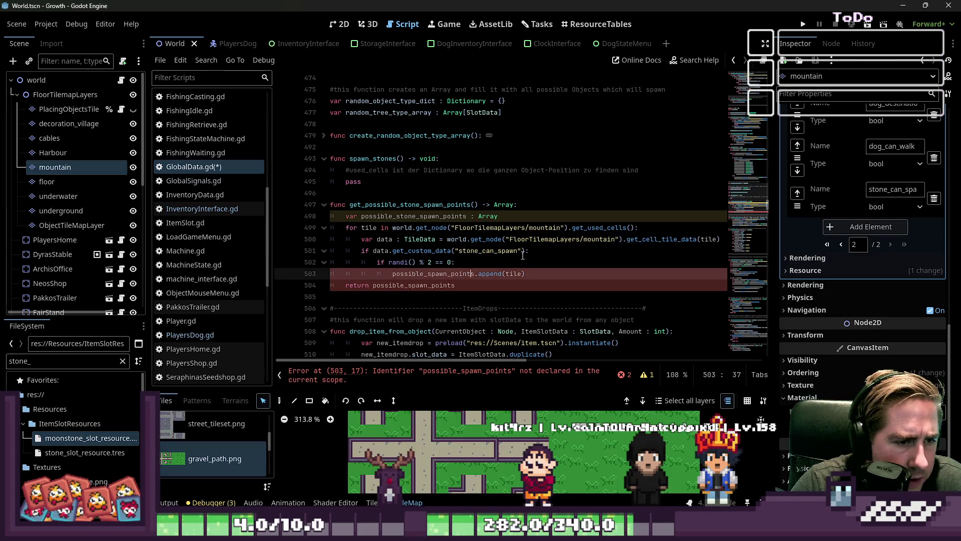
- Update the remaining uses of the array name and save GlobalData.gd
type("possible_stone_spawn_points")
key("Down")
key("ctrl+shift+Left")
type("possible_stone_spawn_points")
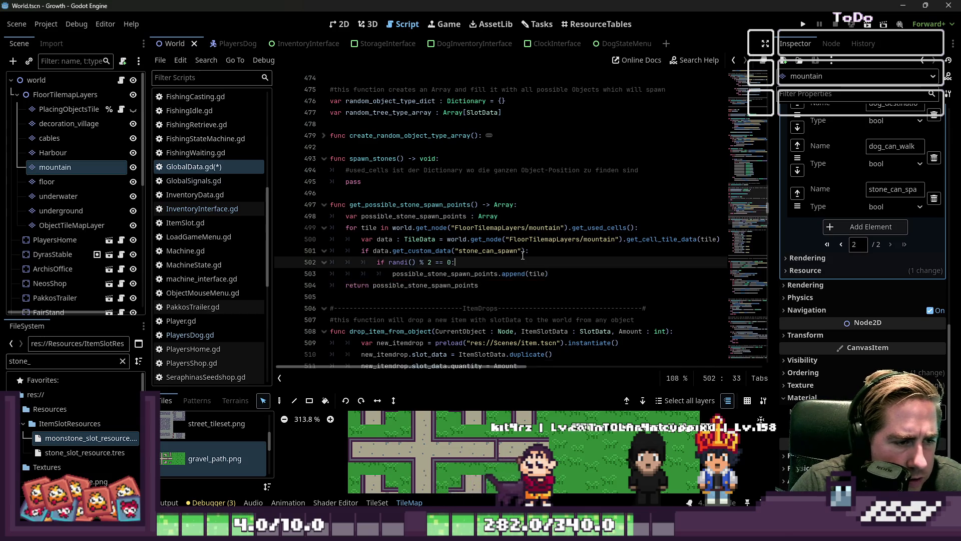
left_click(523, 256)
key("ctrl+s")
double_click(410, 205)
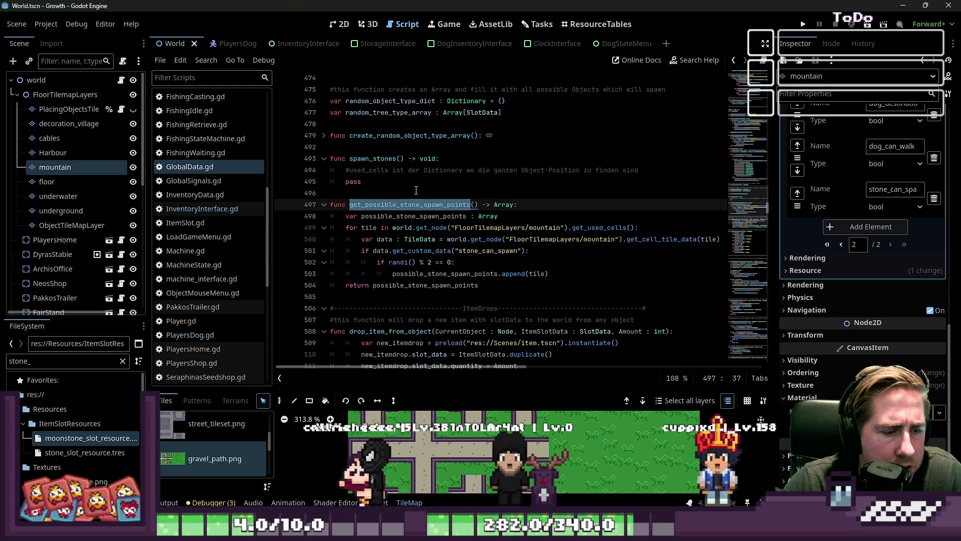
- Look over spawn_objects' single-object else branch, then select spawn_stones' pass placeholder
left_click(457, 193)
scroll(456, 192, "up", 7)
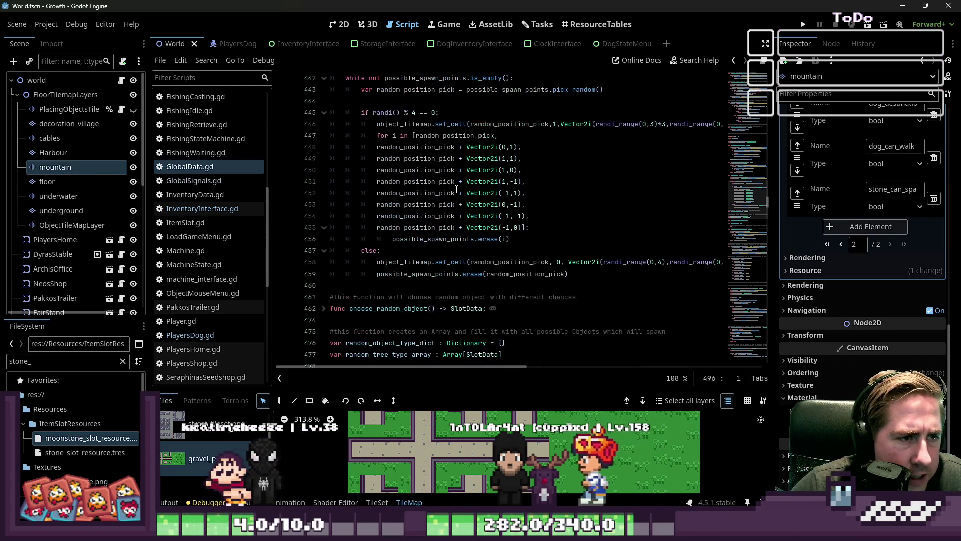
scroll(457, 190, "up", 1)
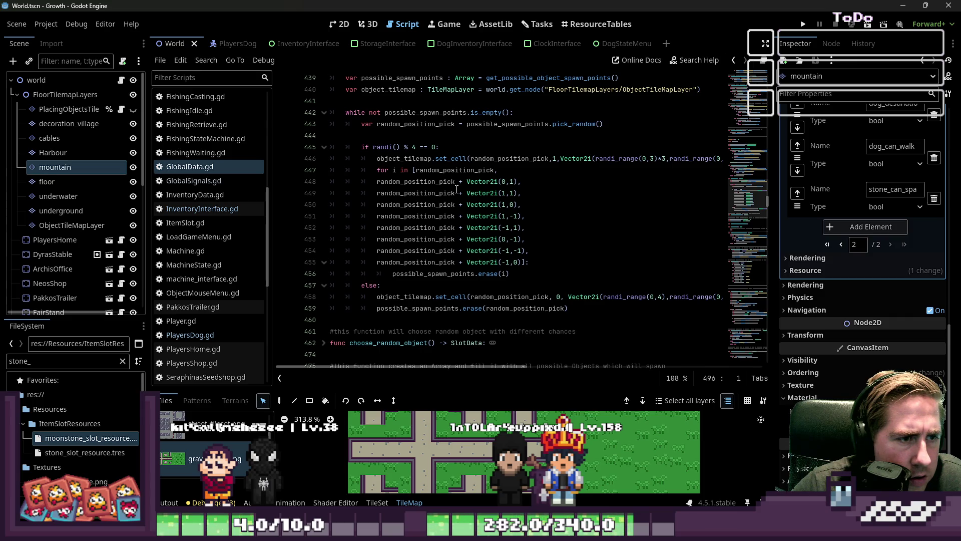
scroll(456, 189, "down", 1)
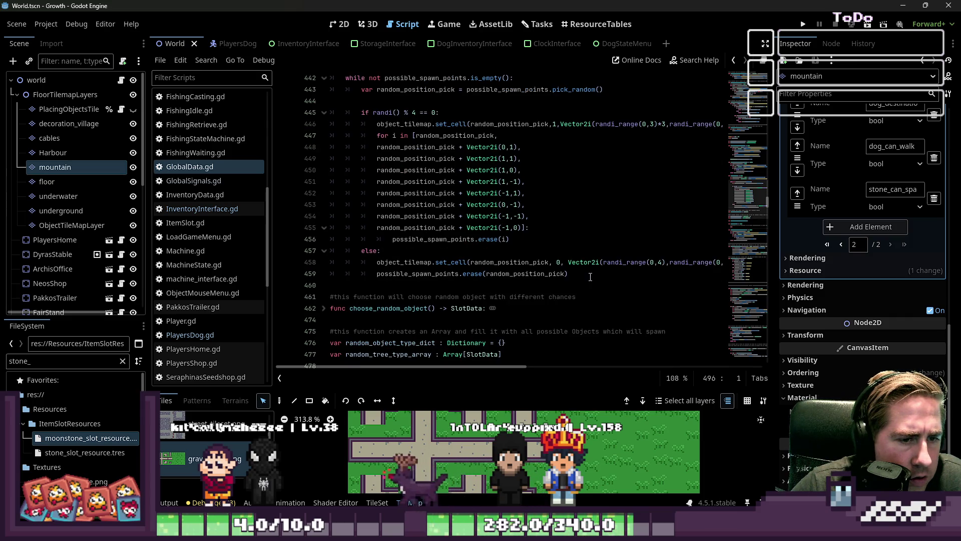
left_click_drag(591, 277, 316, 266)
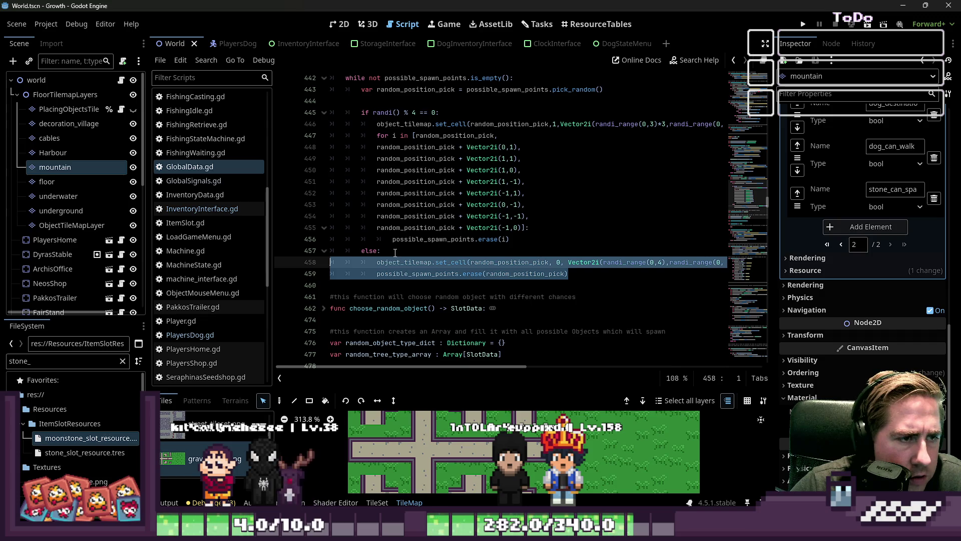
scroll(395, 253, "down", 4)
mouse_move(374, 282)
left_mouse_down()
mouse_move(331, 285)
mouse_move(330, 273)
left_mouse_up()
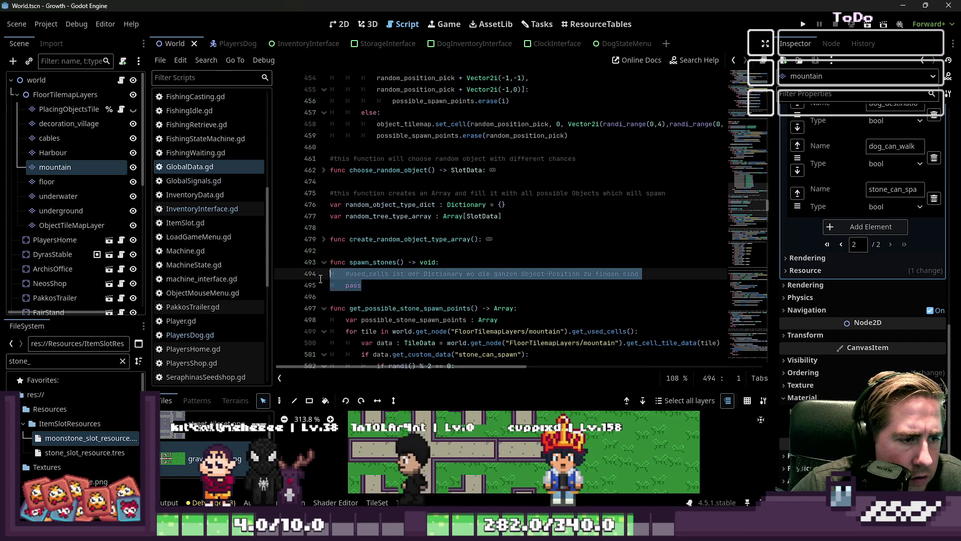
- Replace pass with var possible_spawnpoints = get_possible_stone_spawn_points()
key("Down")
key("End")
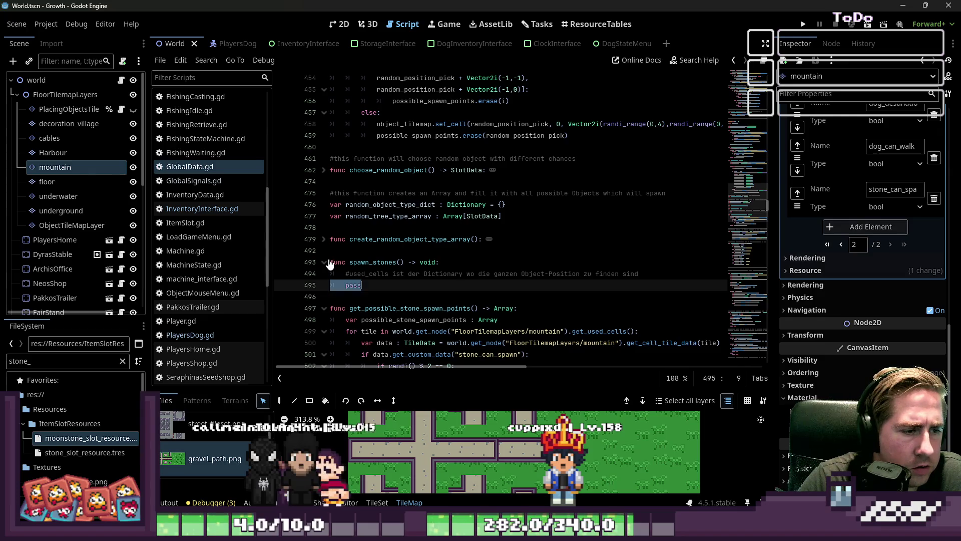
key("BackSpace")
key("BackSpace")
key("BackSpace")
key("BackSpace")
type("var possible_p")
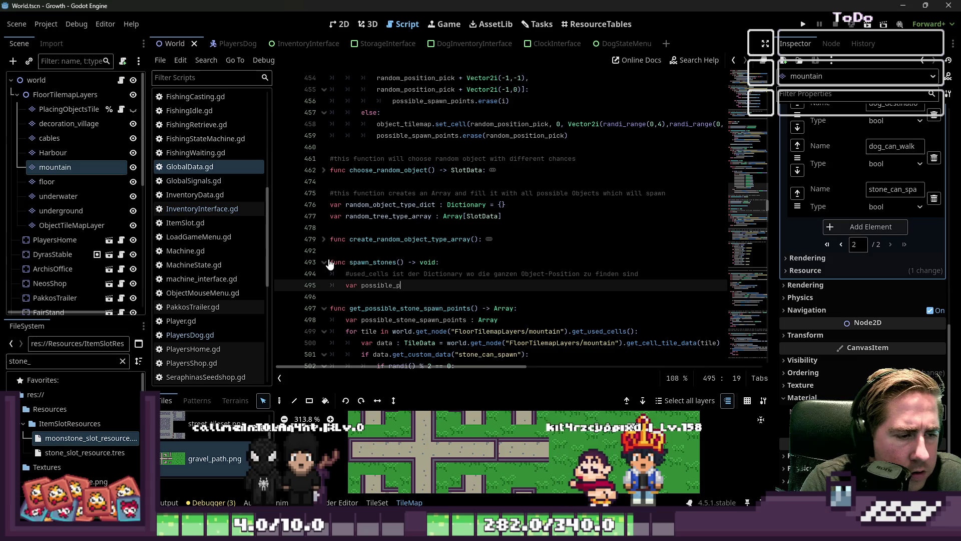
type("spawnpoints:")
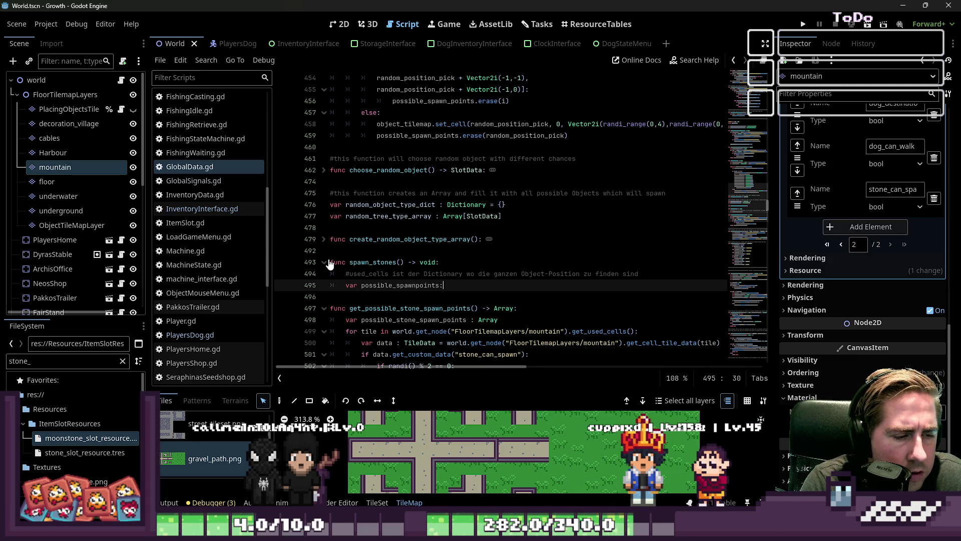
key("BackSpace")
type(":")
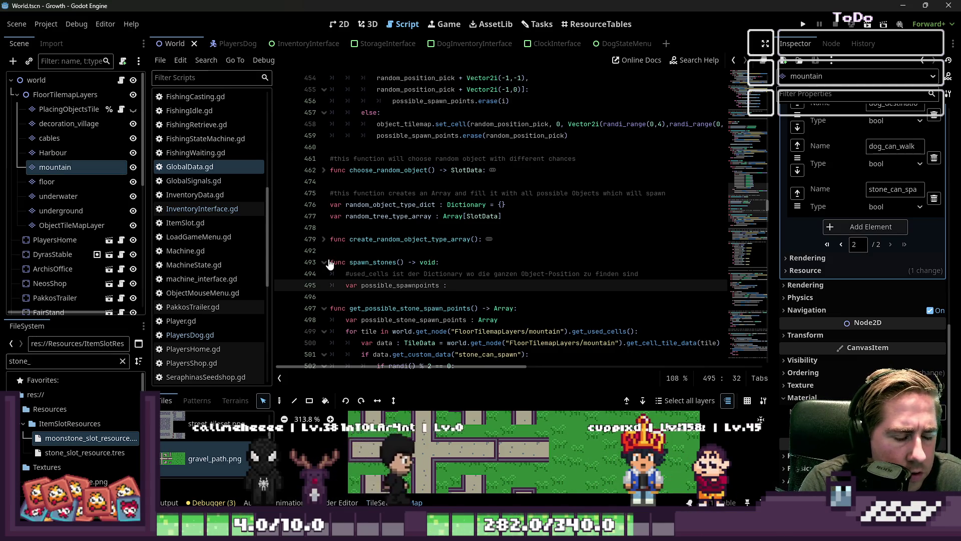
key("BackSpace")
key("BackSpace")
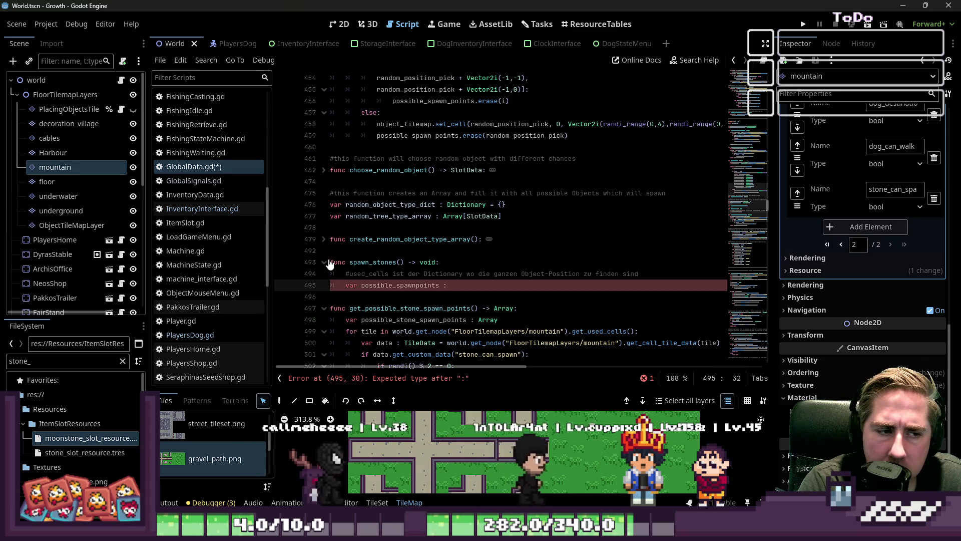
type("= ")
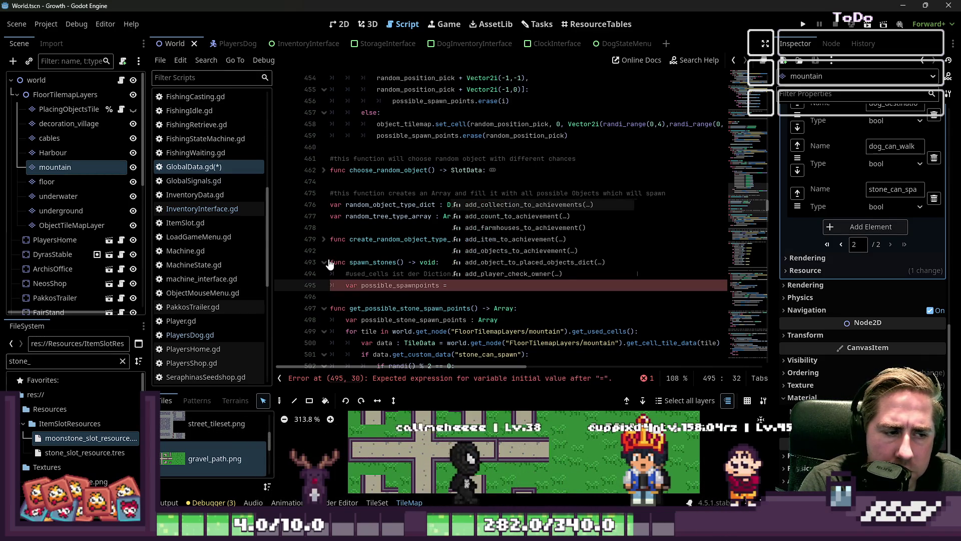
type("get_po")
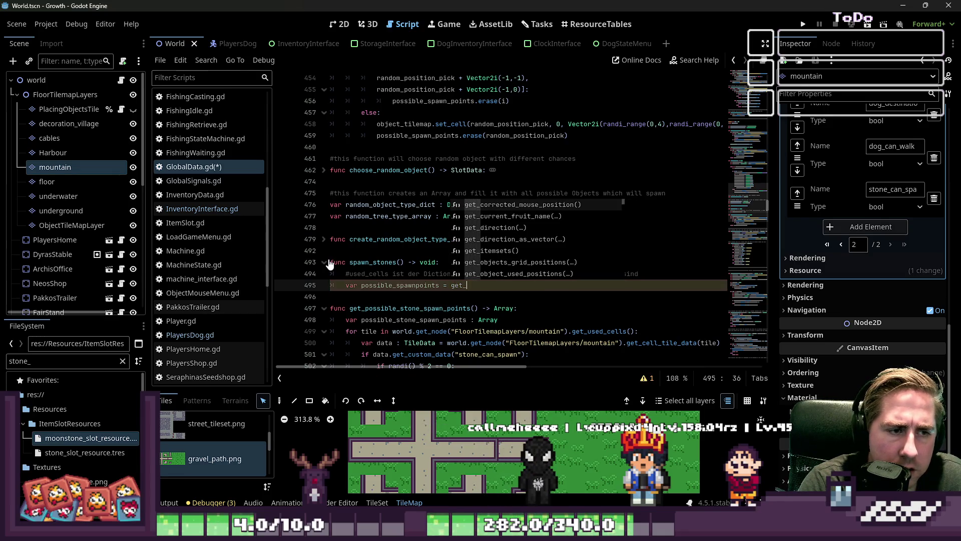
type("s")
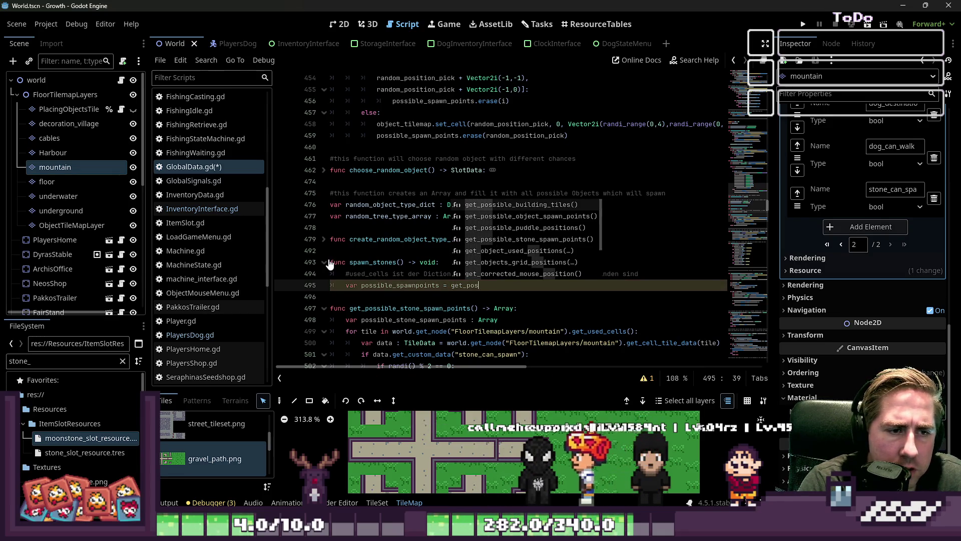
key("Down")
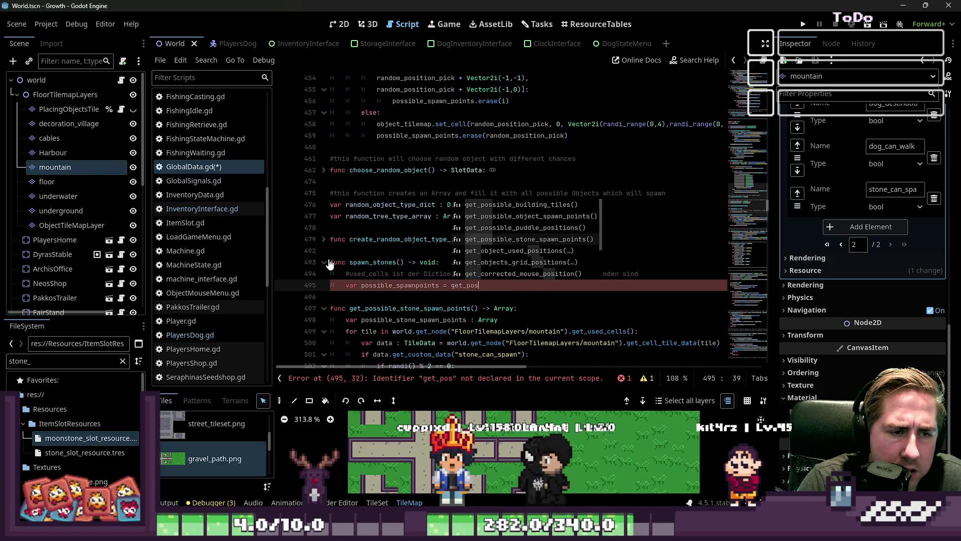
key("Return")
key("Return")
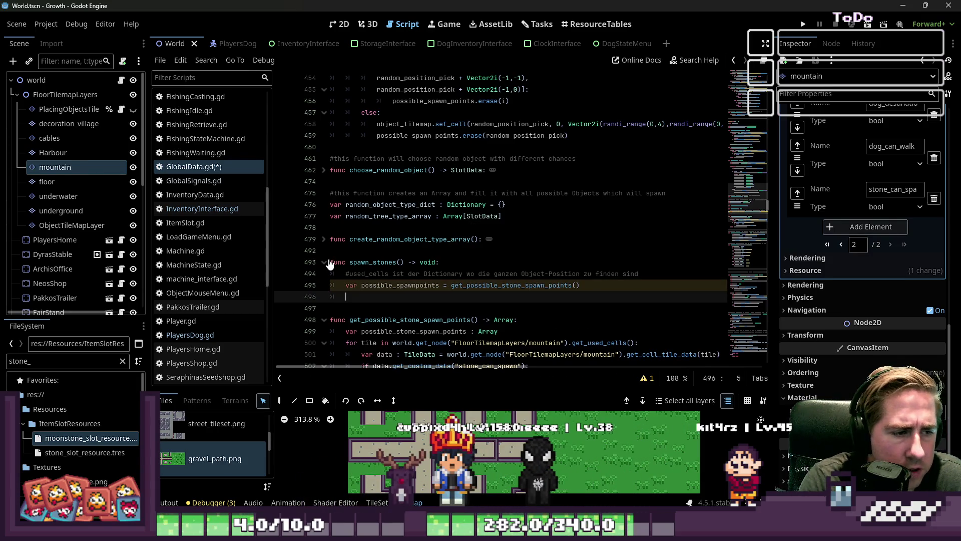
- Restore the pasted set_cell and erase lines in spawn_stones and fix their indentation
key("ctrl+z")
key("ctrl+z")
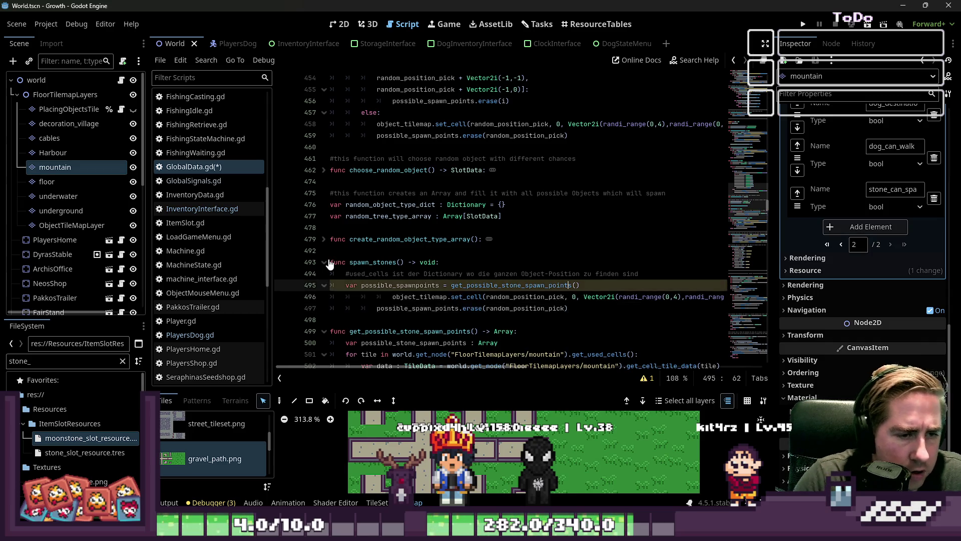
key("Down")
key("Home")
key("BackSpace")
key("BackSpace")
key("BackSpace")
key("Down")
key("Home")
key("BackSpace")
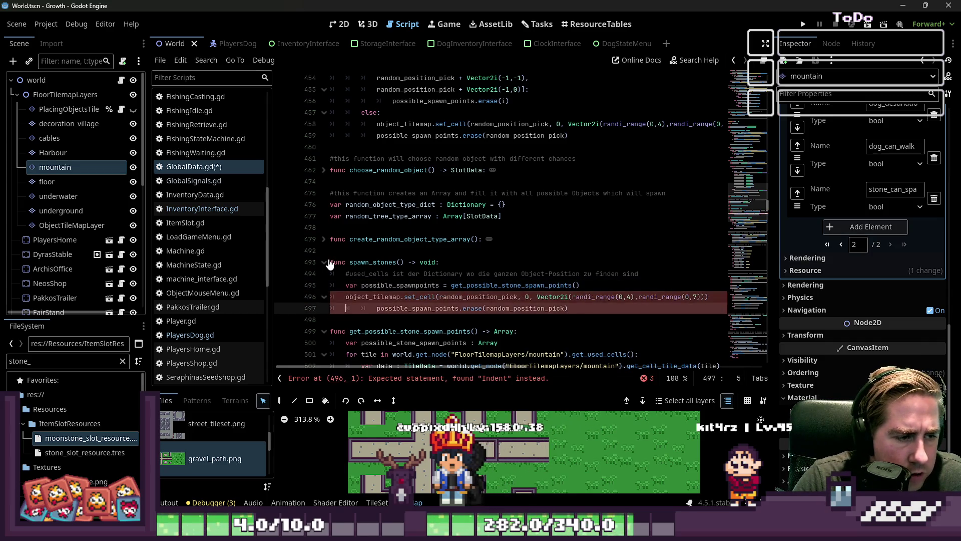
key("BackSpace")
key("Up")
key("Home")
key("Return")
- Wrap the set_cell and erase lines in a 'for i in possible_spawnpoints' loop
key("Up")
type("f")
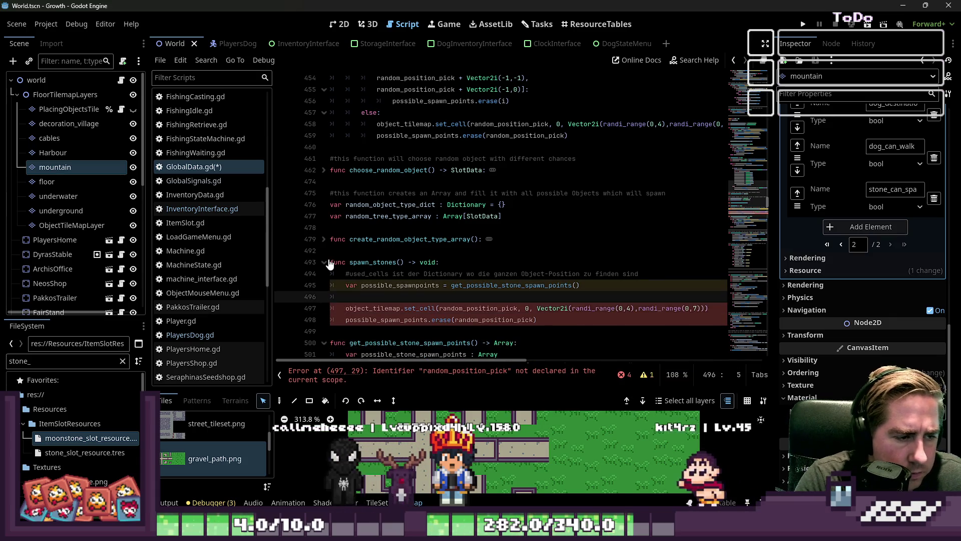
key("BackSpace")
type("r i in")
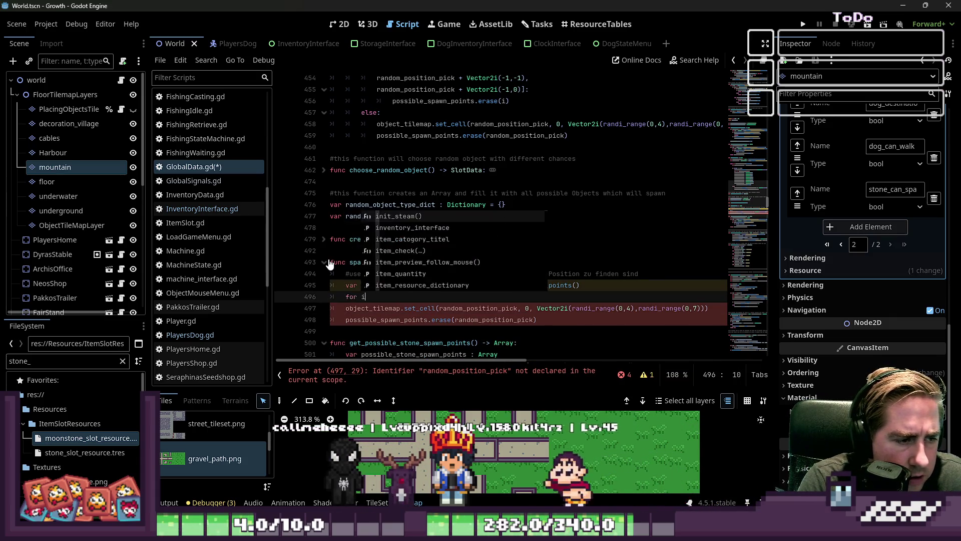
key("Escape")
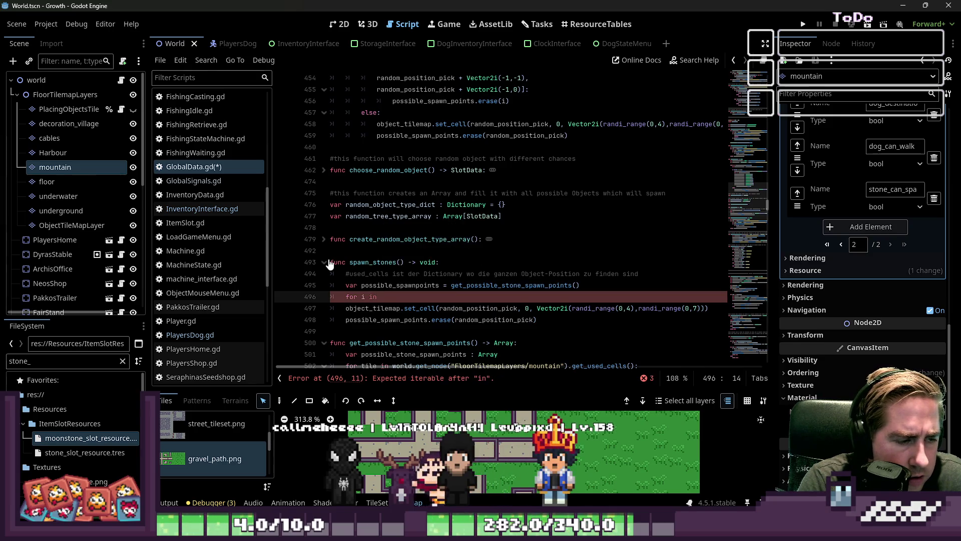
key("Up")
key("Down")
key("End")
type("possible_spawnpoints")
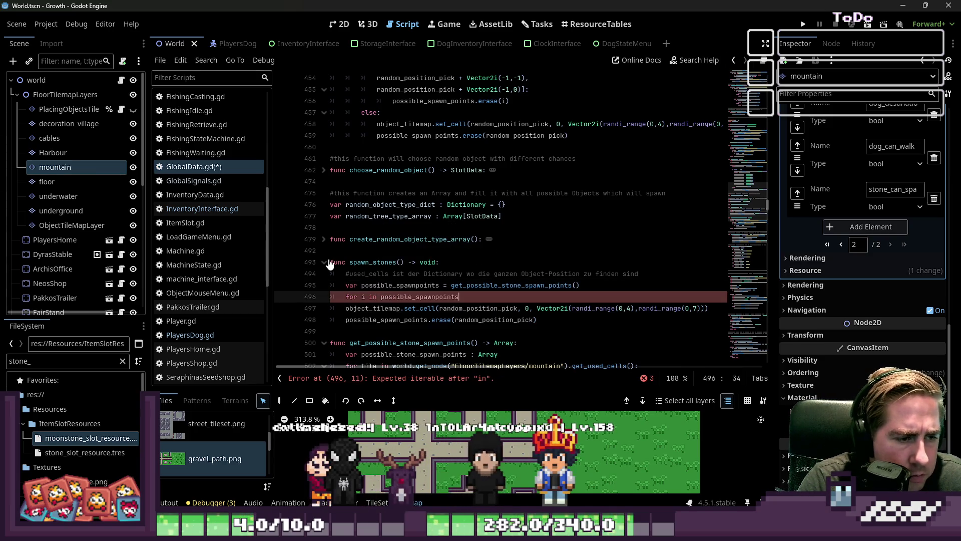
key("Right")
key("shift+Down")
key("shift+Down")
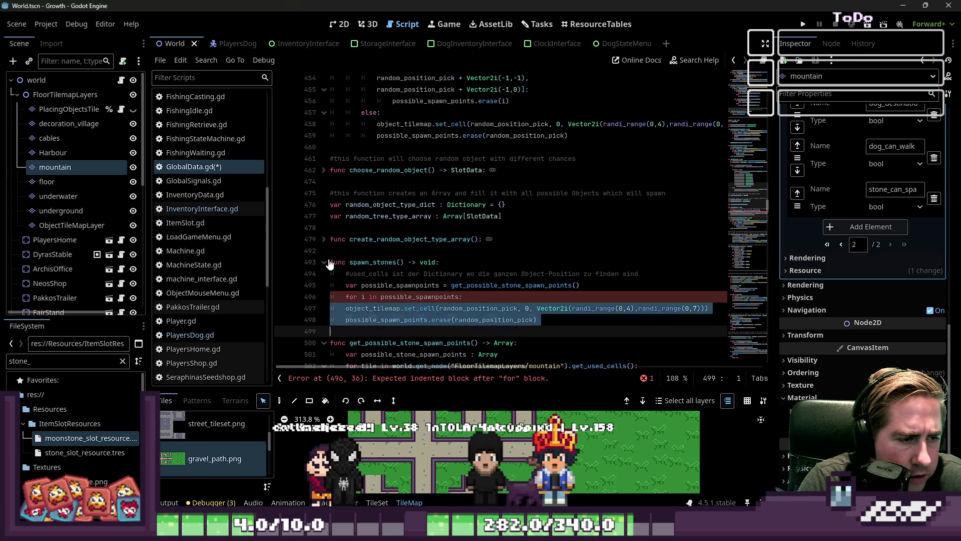
key("Tab")
key("Up")
key("Up")
key("Up")
key("End")
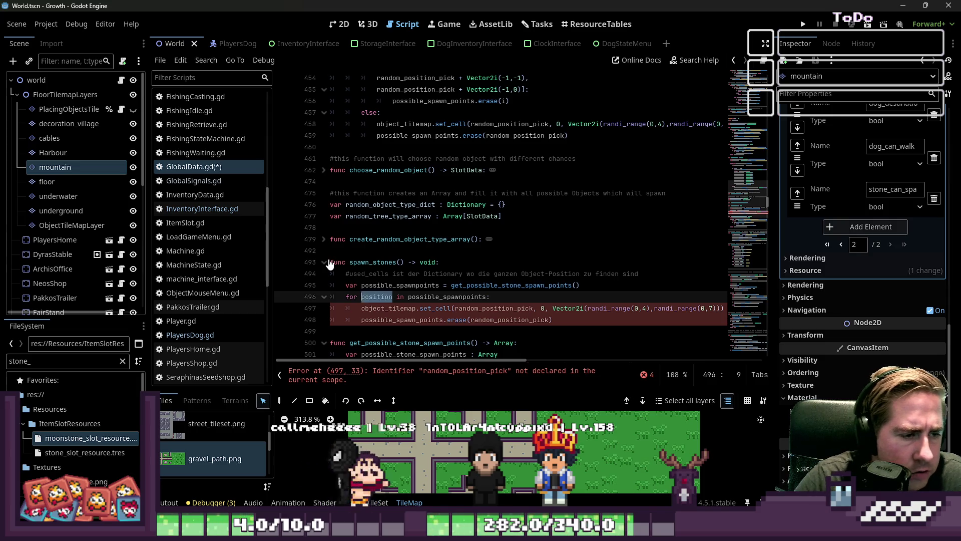
- Replace random_position_pick with position in both the set_cell and erase calls
key("Down")
key("Home")
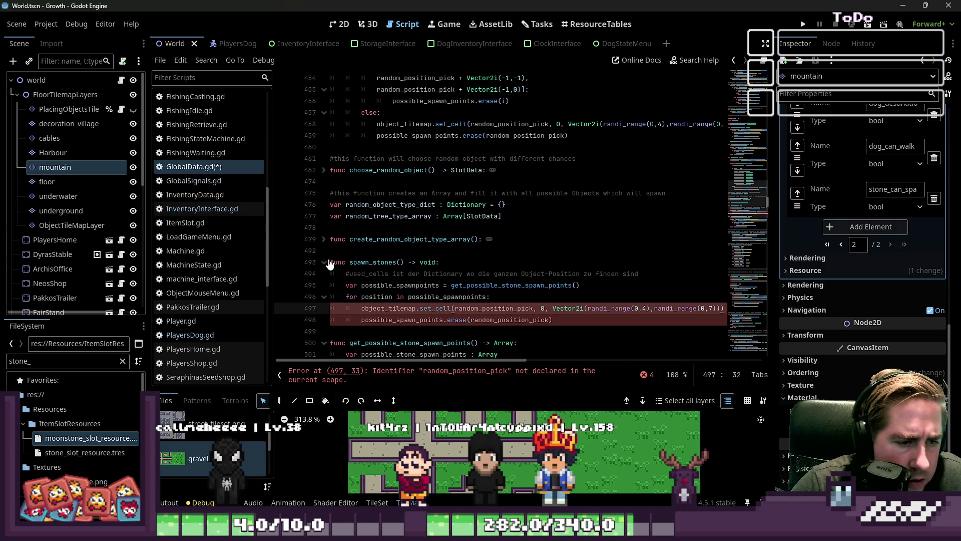
key("ctrl+shift+Right")
type("position")
key("Down")
key("ctrl+Left")
key("ctrl+shift+Right")
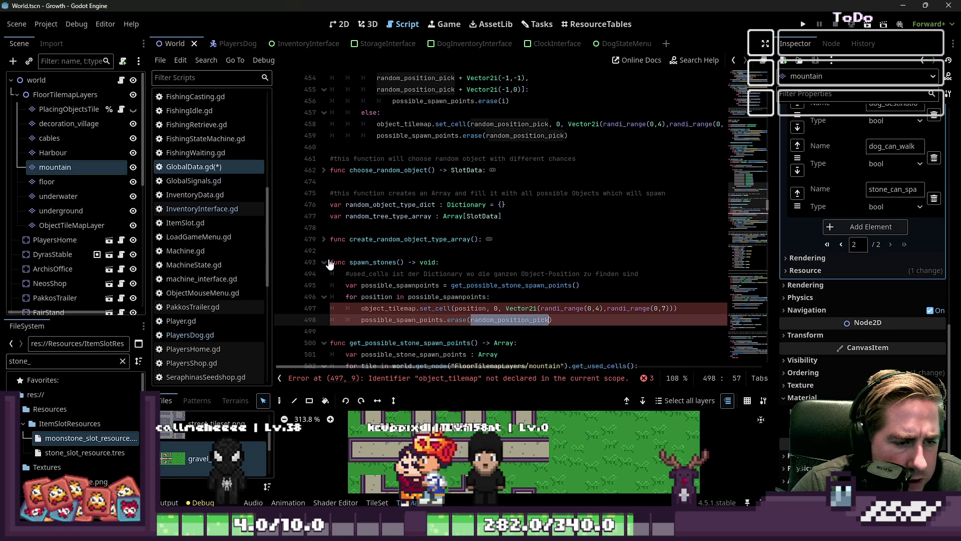
type("position")
- Correct the misspelled possible_spawnpoints name in the erase call and tidy spacing before Vector2i
key("Up")
key("Up")
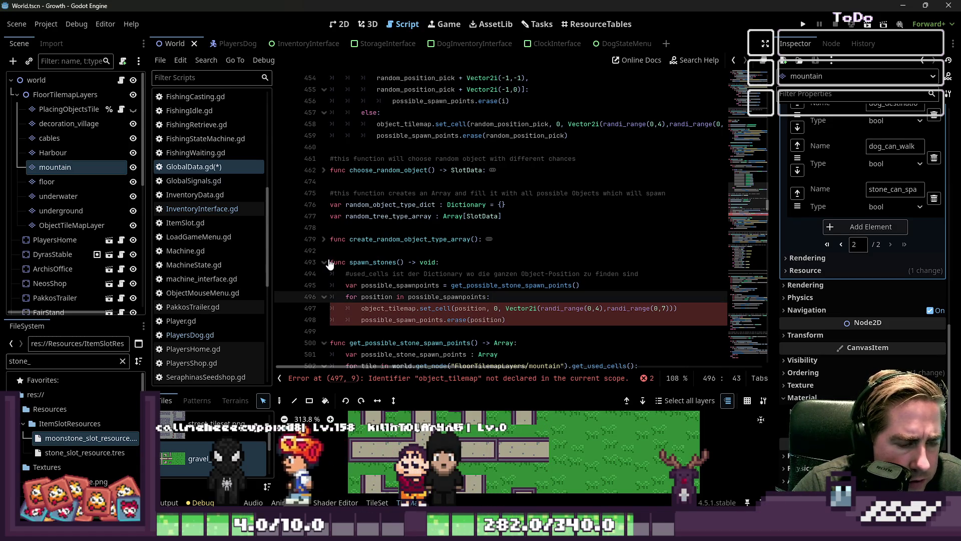
key("Up")
key("ctrl+Left")
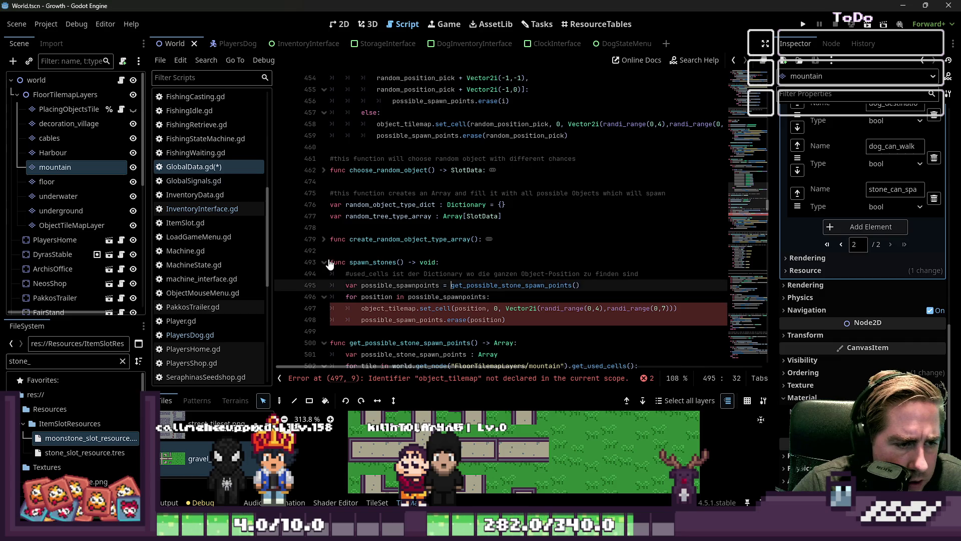
key("Down")
key("Down")
key("Down")
key("Right")
key("Right")
key("Right")
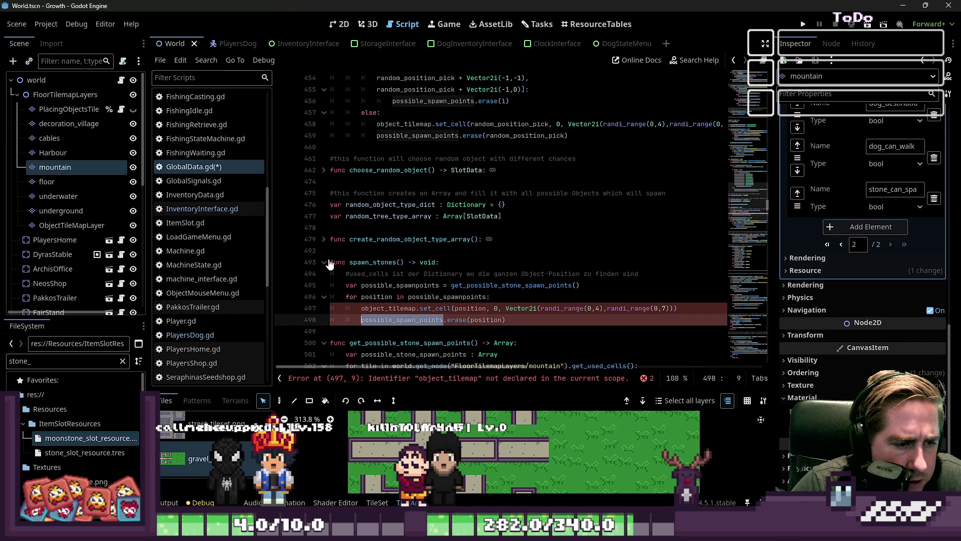
type("possible_spawnpoints")
key("Up")
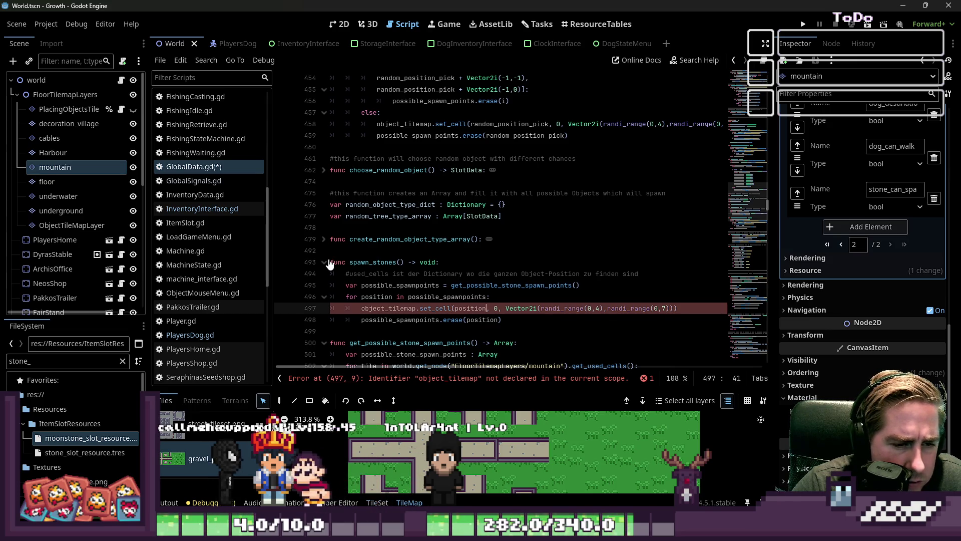
key("ctrl+Right")
key("ctrl+Right")
key("ctrl+Right")
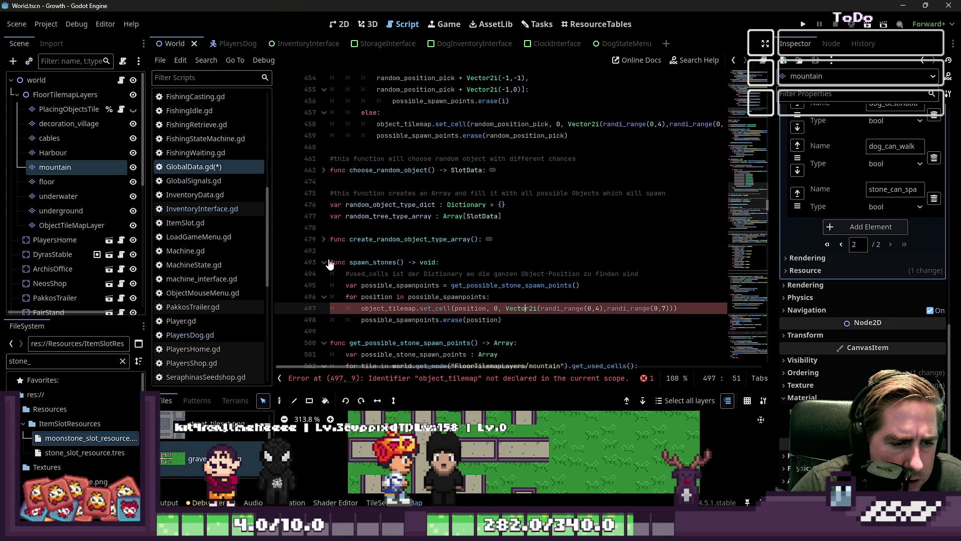
key("ctrl+Left")
key("BackSpace")
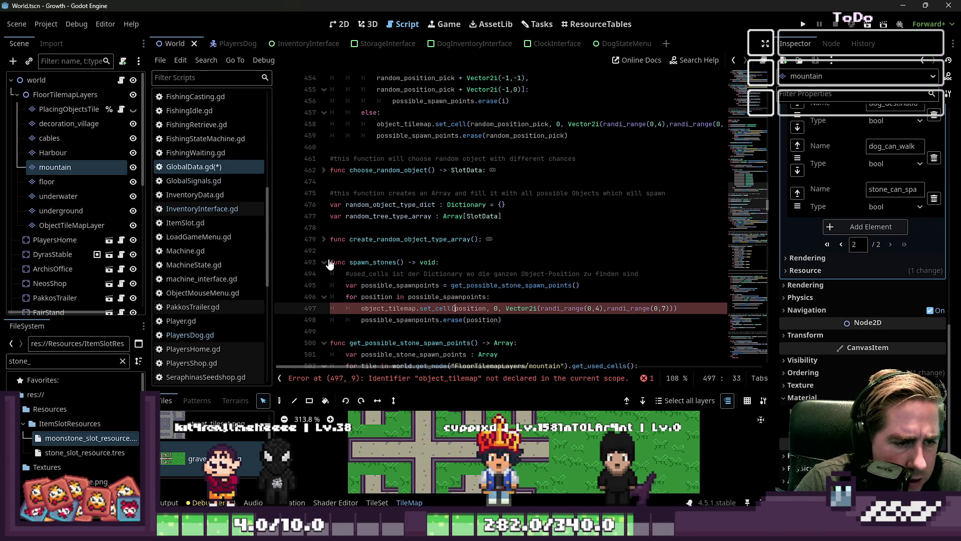
- Copy the object_tilemap declaration from spawn_objects and paste it above the for loop in spawn_stones
key("Up")
key("Up")
key("Up")
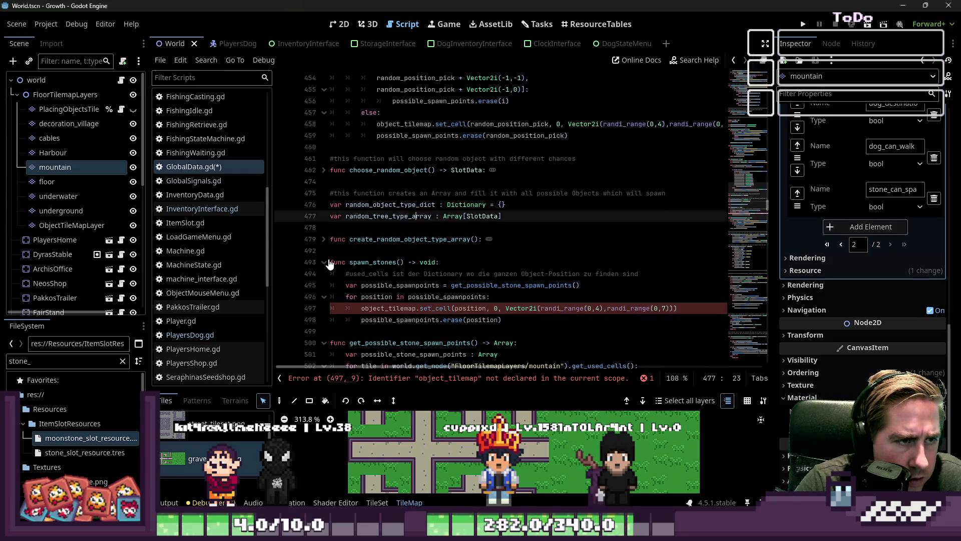
key("Up")
key("Down")
key("Down")
key("Down")
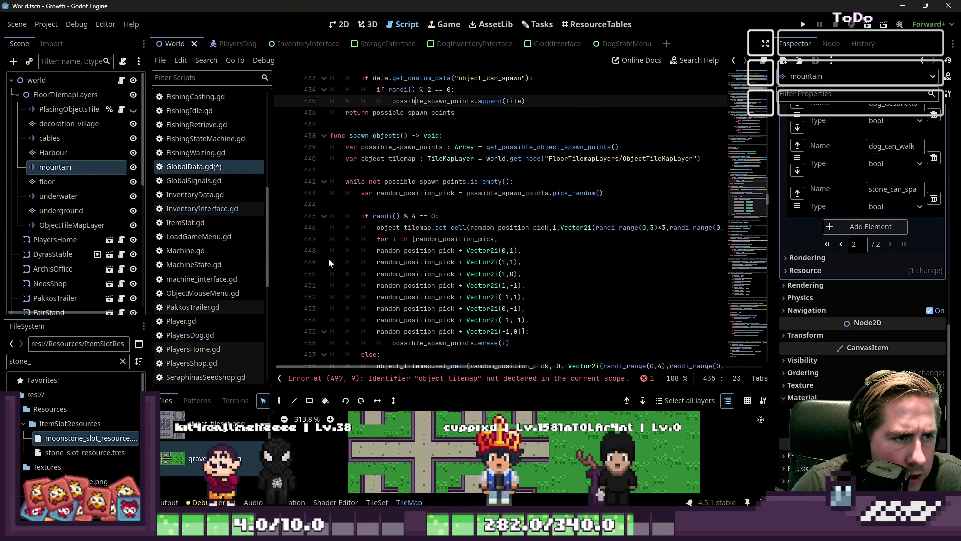
key("Home")
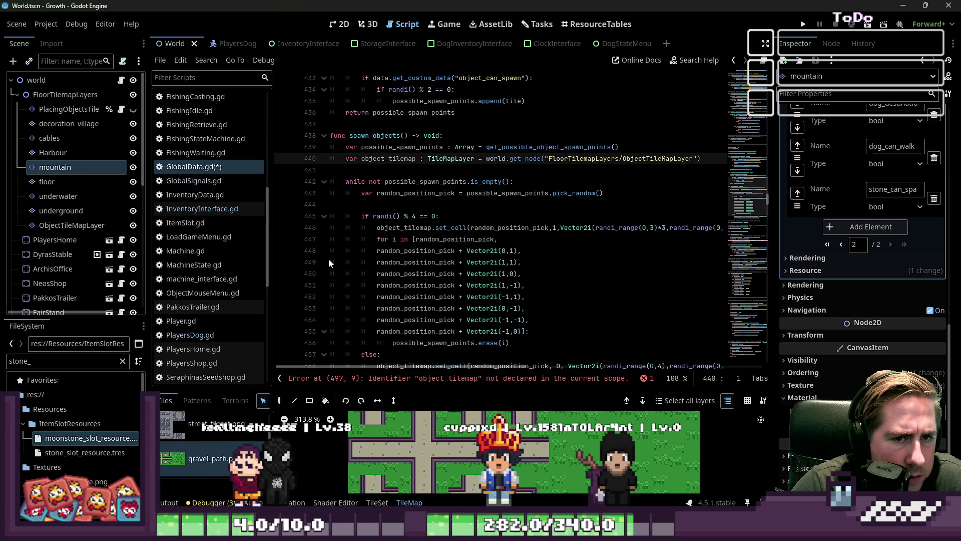
key("shift+End")
key("ctrl+c")
key("Down")
key("Down")
key("Down")
key("Down")
key("Down")
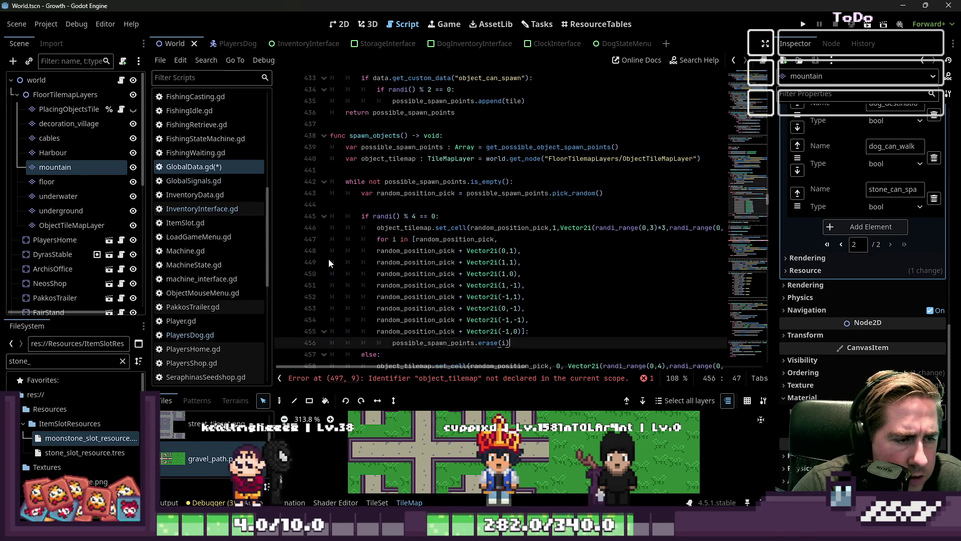
key("Up")
key("Up")
key("Up")
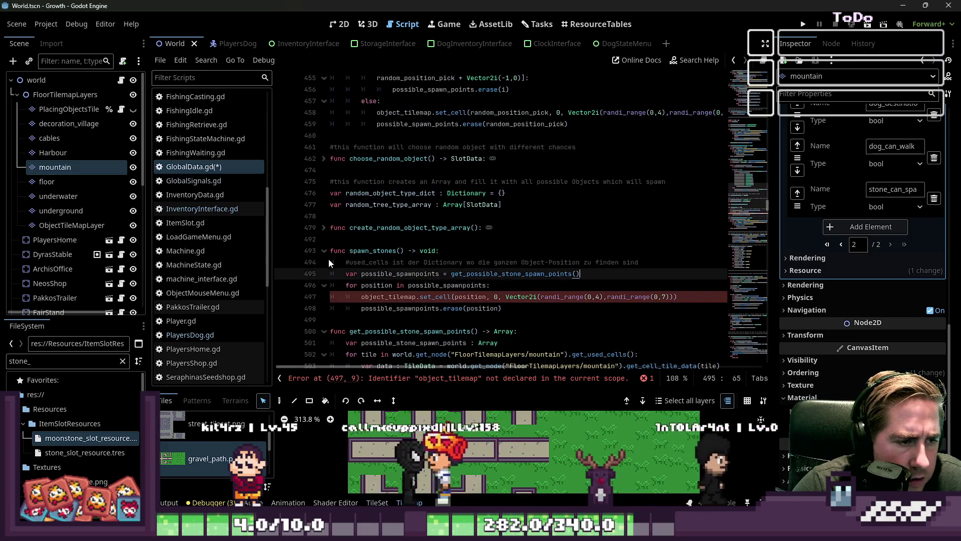
left_click(328, 260)
key("Down")
key("Down")
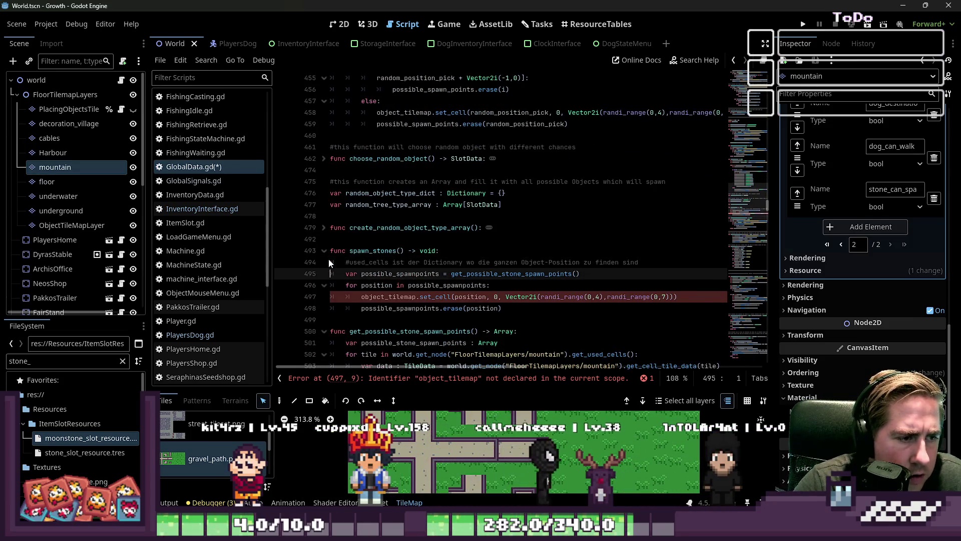
key("Return")
key("Up")
key("ctrl+v")
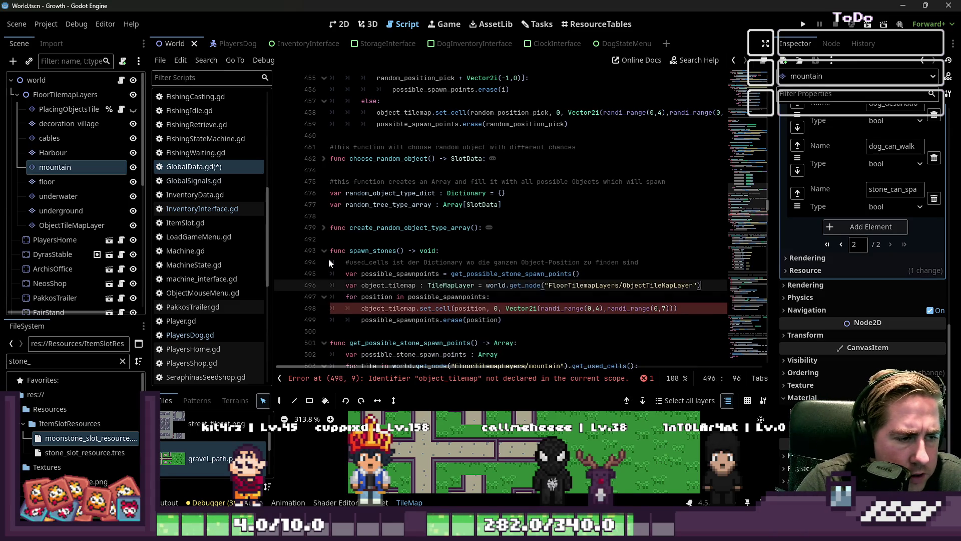
- Rename the tilemap variable to mountain_tilemap on lines 496 and 499
key("Up")
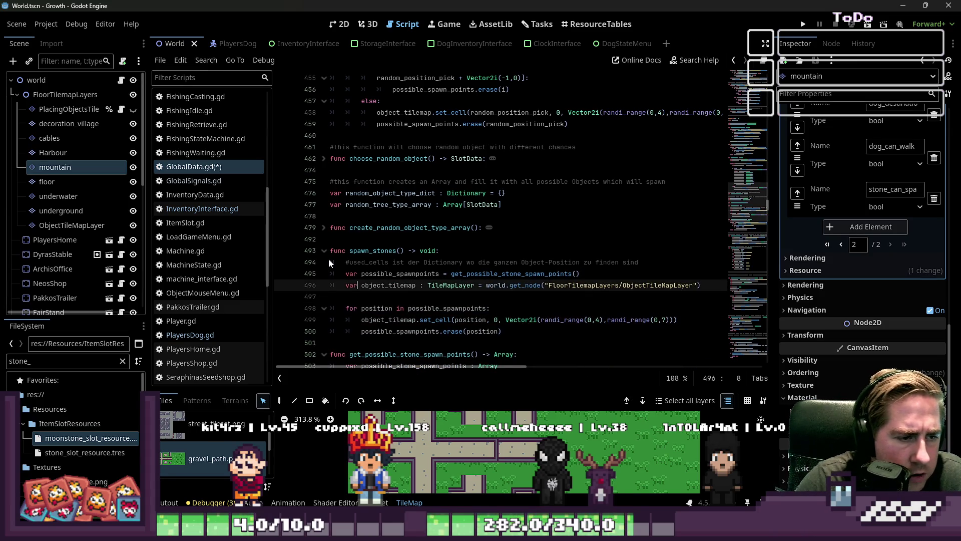
key("ctrl+Right")
key("ctrl+Right")
key("ctrl+shift+Left")
type("mo")
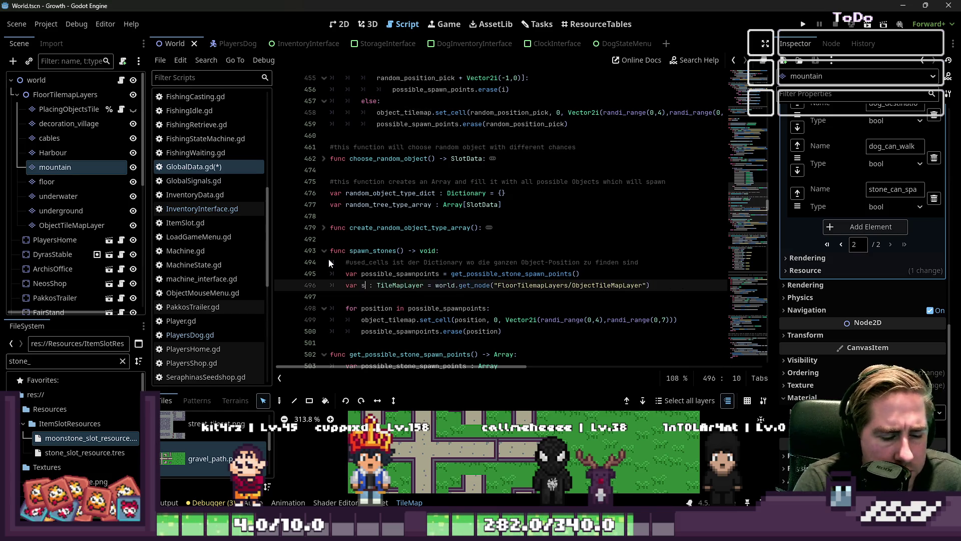
type("untain_t")
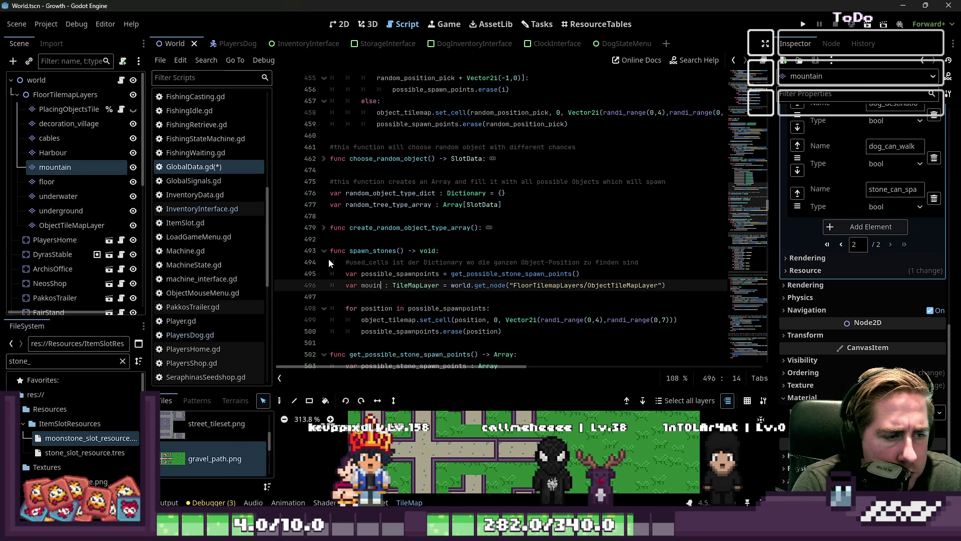
type("ilemap")
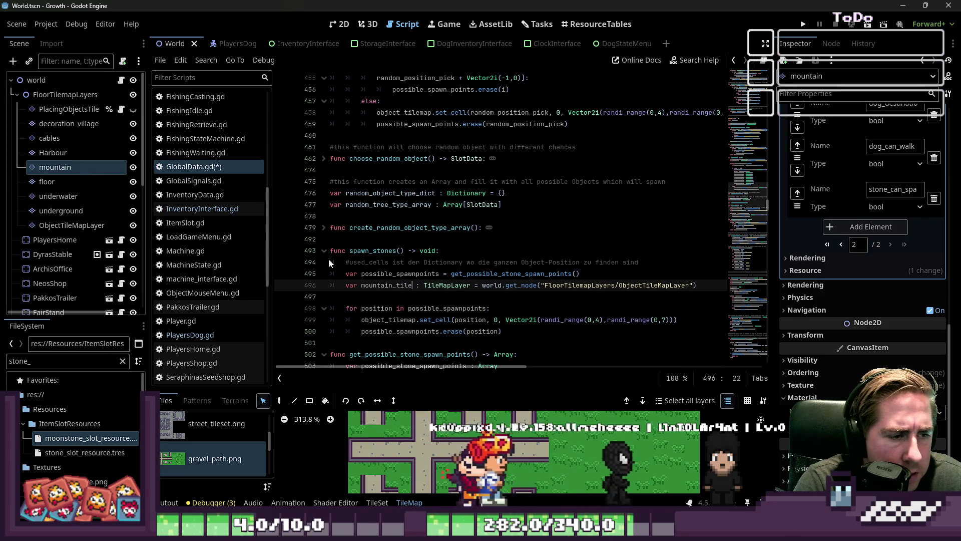
key("ctrl+Right")
key("ctrl+Right")
key("ctrl+Right")
key("ctrl+Right")
key("ctrl+Right")
key("ctrl+shift+Right")
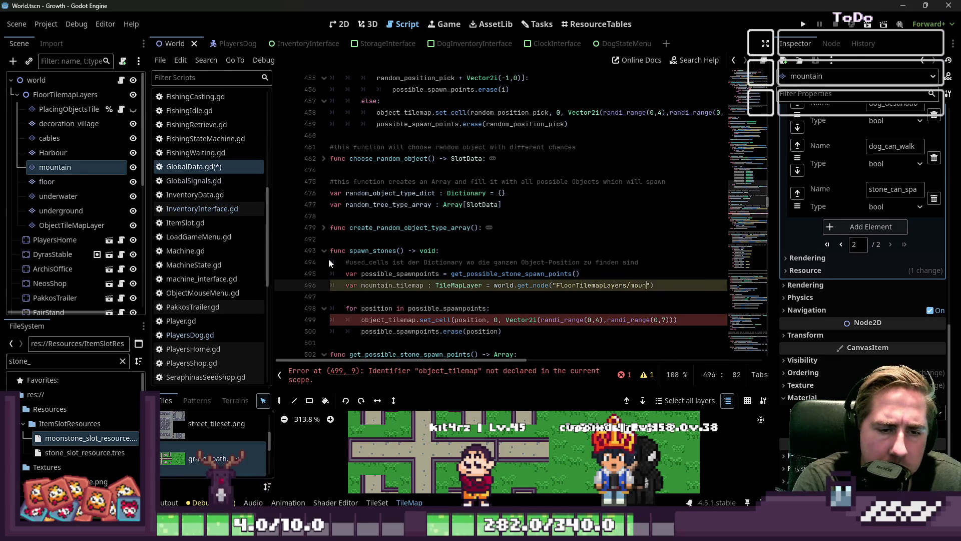
key("Down")
key("Down")
key("Down")
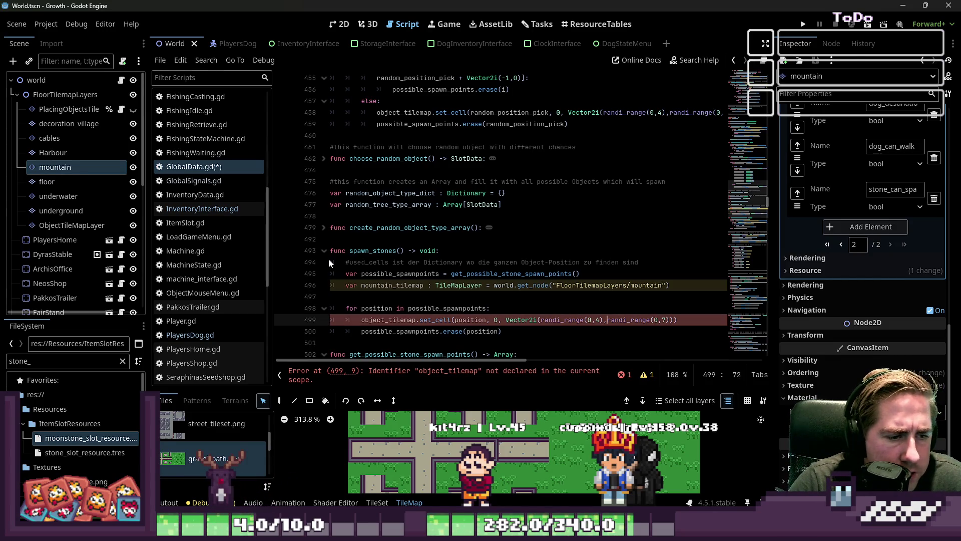
key("ctrl+shift+Left")
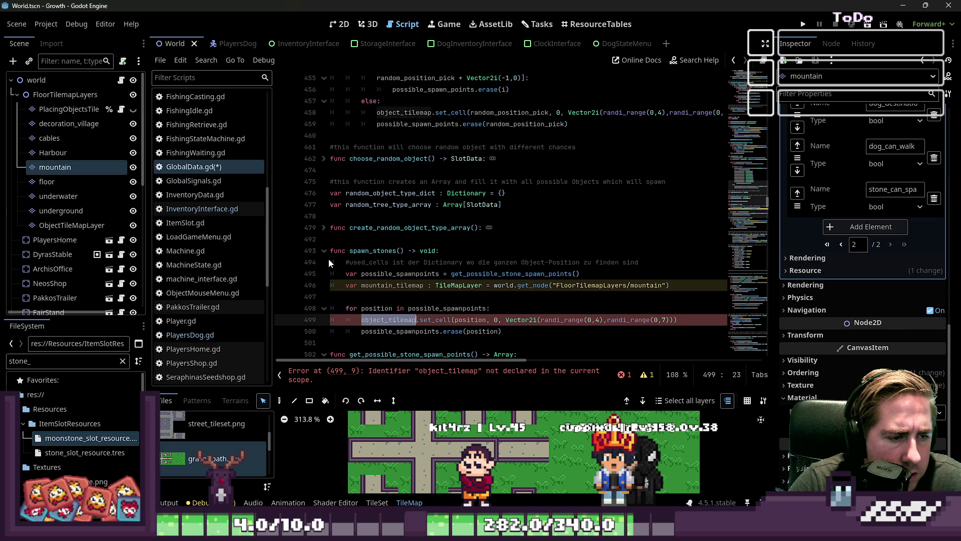
type("mountain_tilemap")
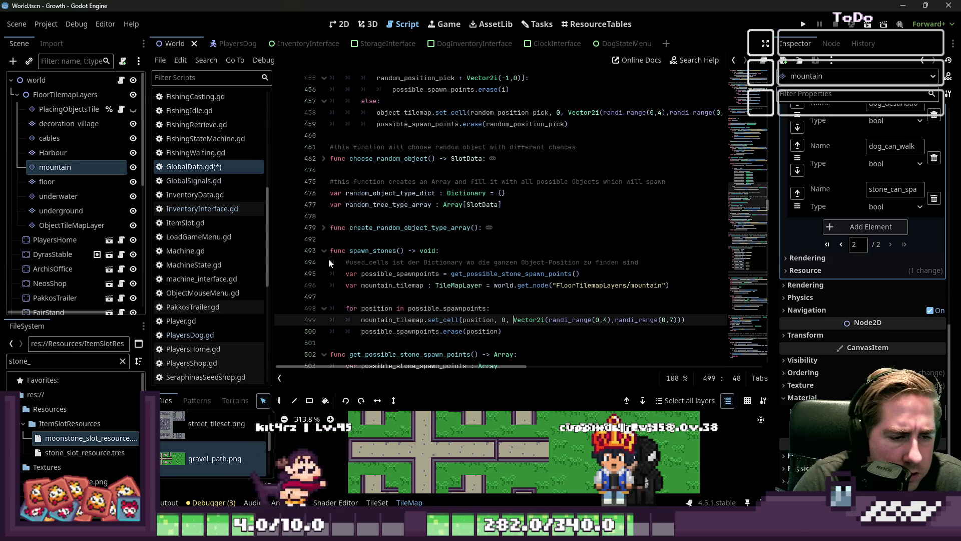
- Delete the random Vector2i atlas argument on line 499, then undo to restore it
key("Up")
key("Down")
key("ctrl+shift+Right")
key("ctrl+shift+Right")
key("ctrl+shift+Right")
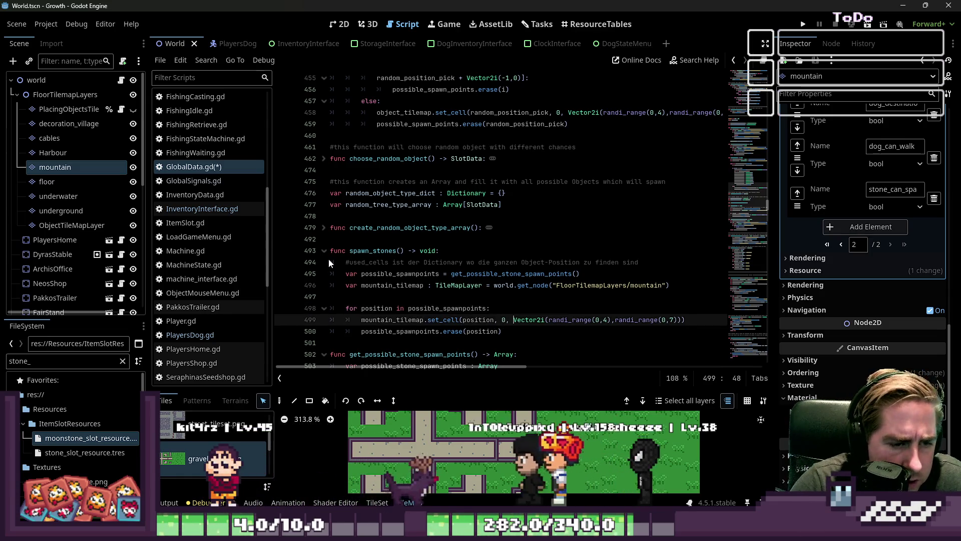
key("ctrl+shift+Right")
key("ctrl+shift+Right")
key("ctrl+shift+Right")
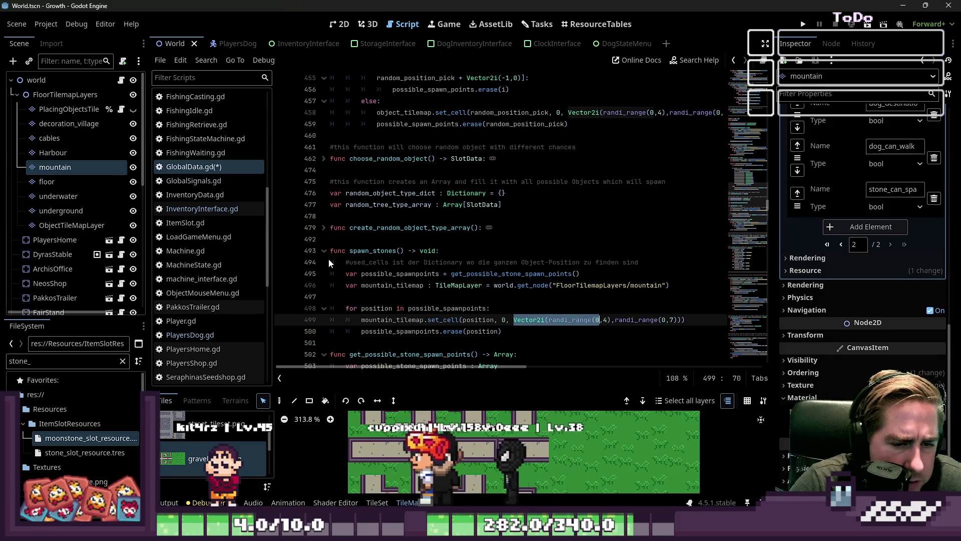
key("ctrl+shift+Right")
key("ctrl+shift+Right")
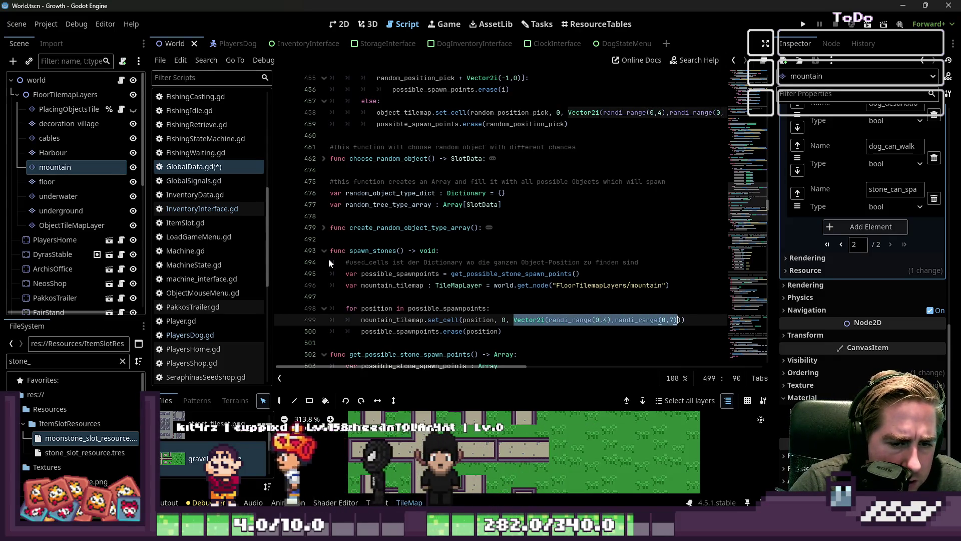
key("BackSpace")
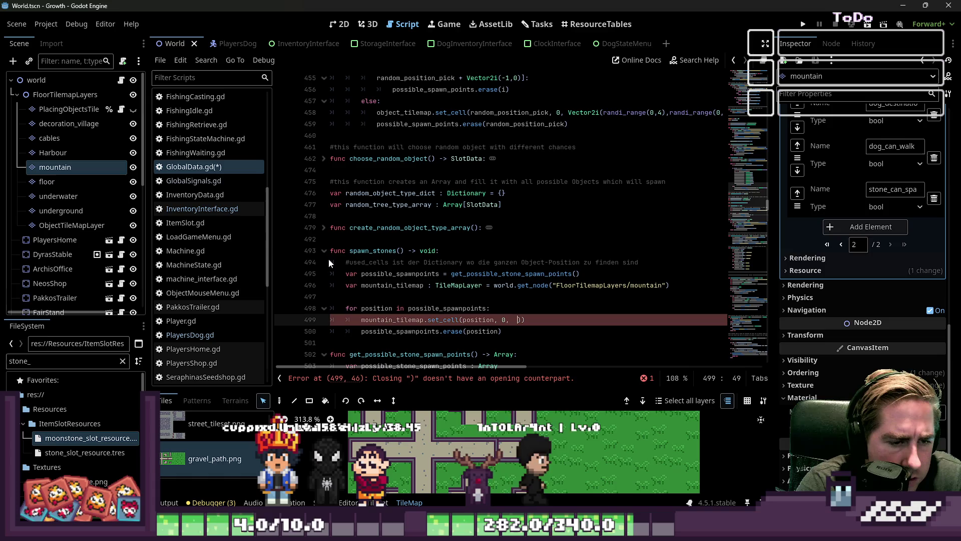
key("ctrl+z")
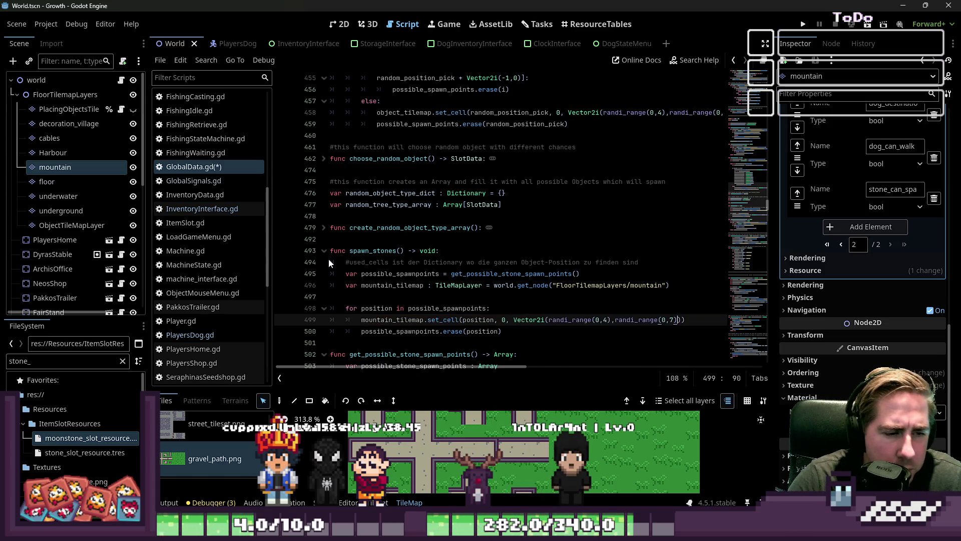
scroll(366, 192, "up", 2)
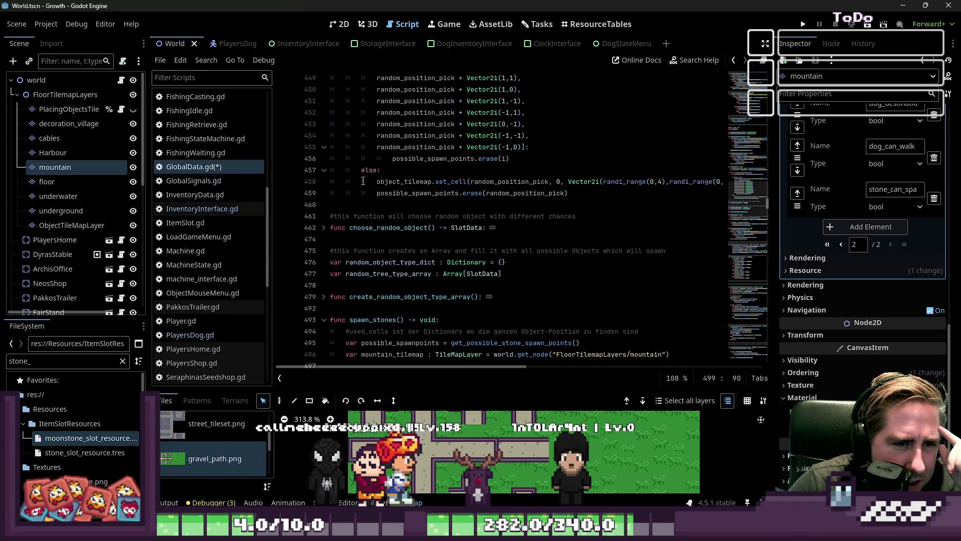
scroll(365, 192, "up", 1)
scroll(364, 181, "down", 3)
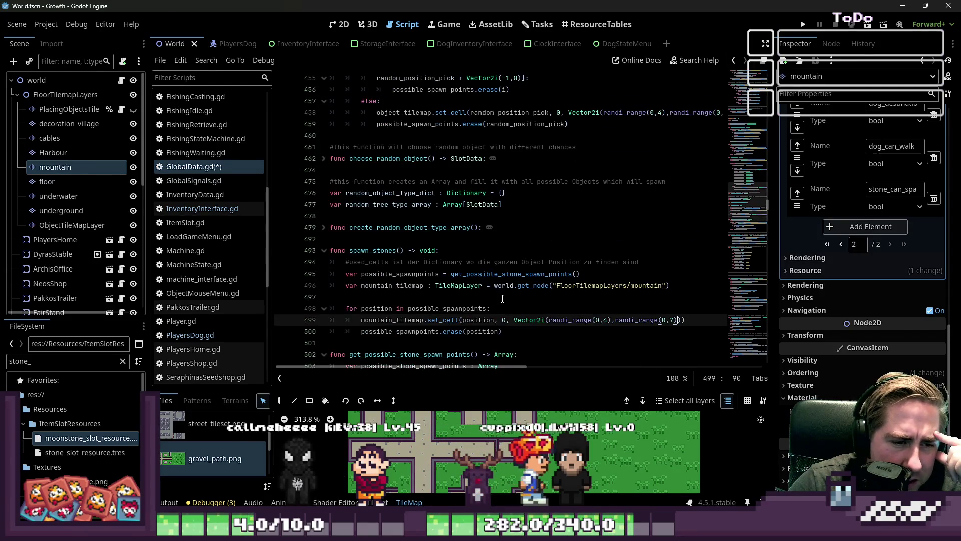
- Inspect the floor tile layer and ObjectTileMapLayer with its stone tileset
left_click(37, 182)
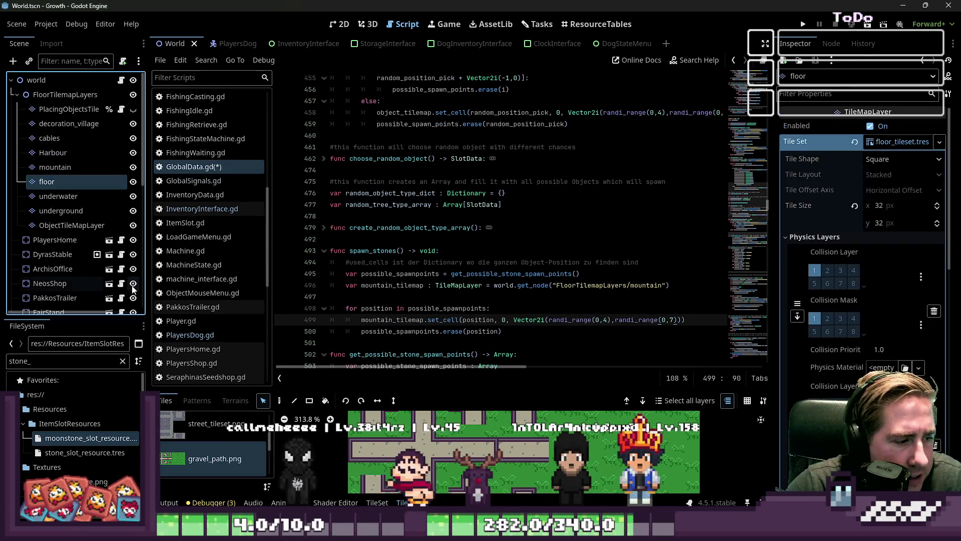
left_click(70, 225)
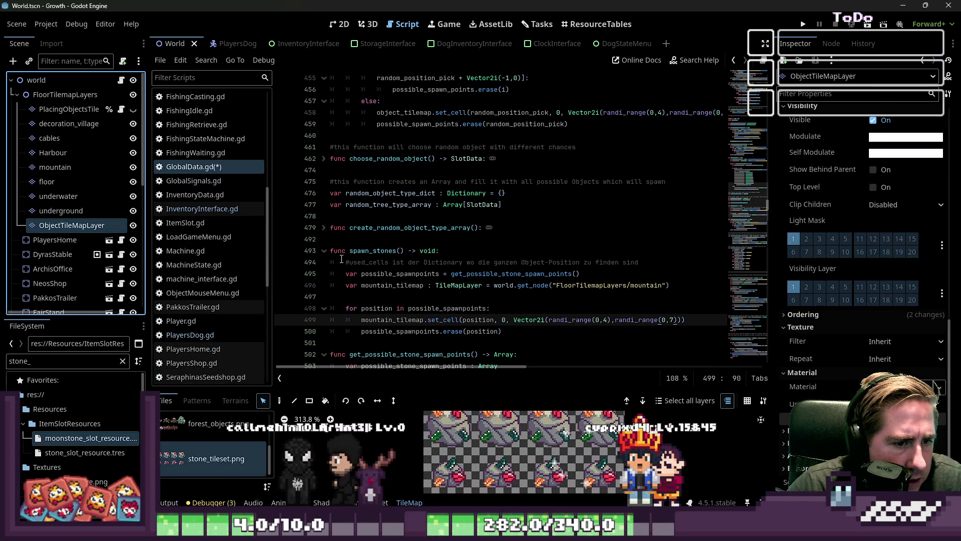
scroll(510, 278, "up", 4)
scroll(510, 278, "up", 1)
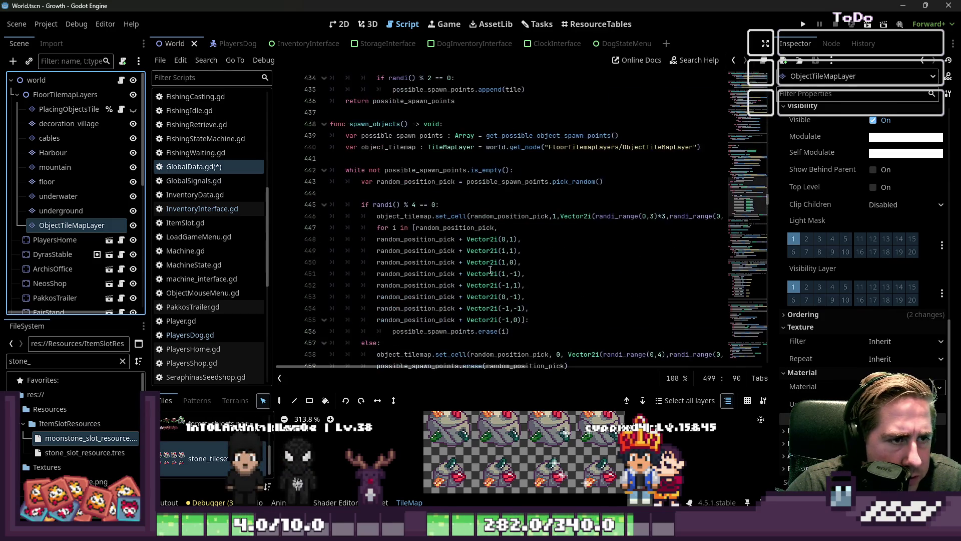
- Copy line 440's object_tilemap declaration and paste it over line 496 in spawn_stones
left_click(531, 307)
scroll(449, 282, "up", 1)
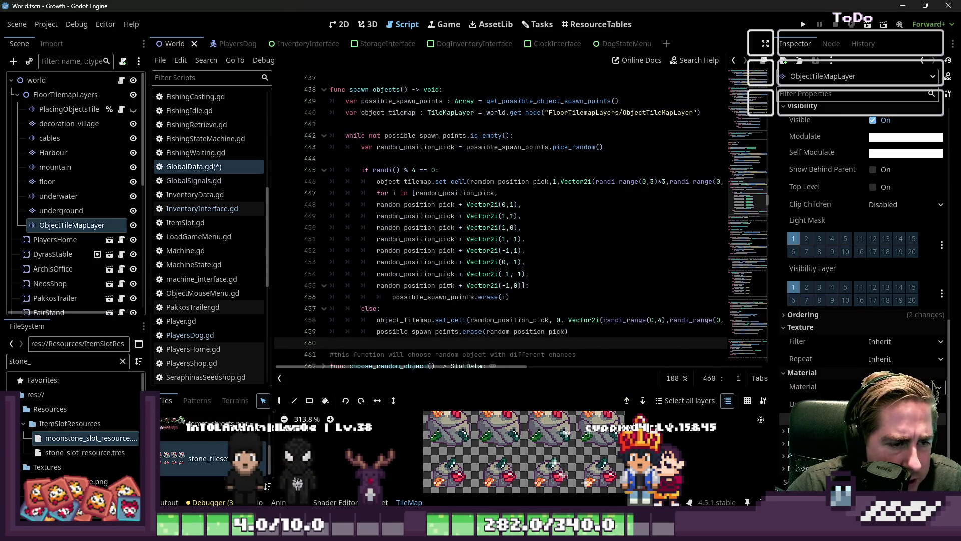
double_click(399, 320)
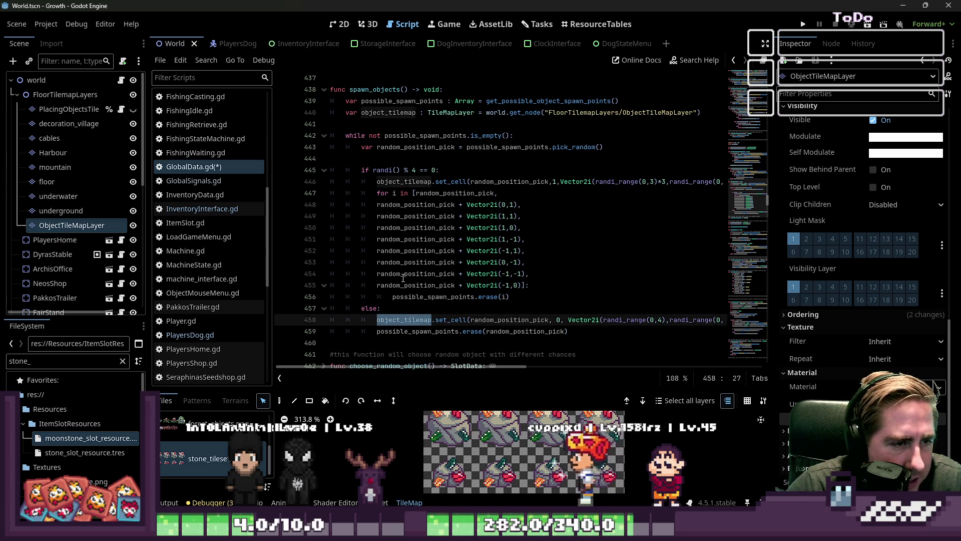
scroll(386, 225, "up", 2)
left_click_drag(701, 182, 328, 193)
key("ctrl+c")
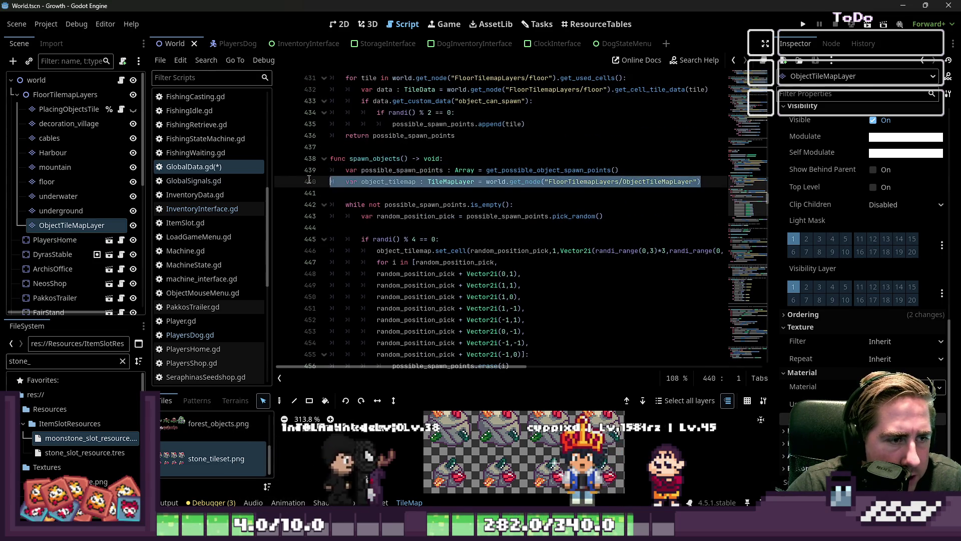
scroll(476, 200, "down", 15)
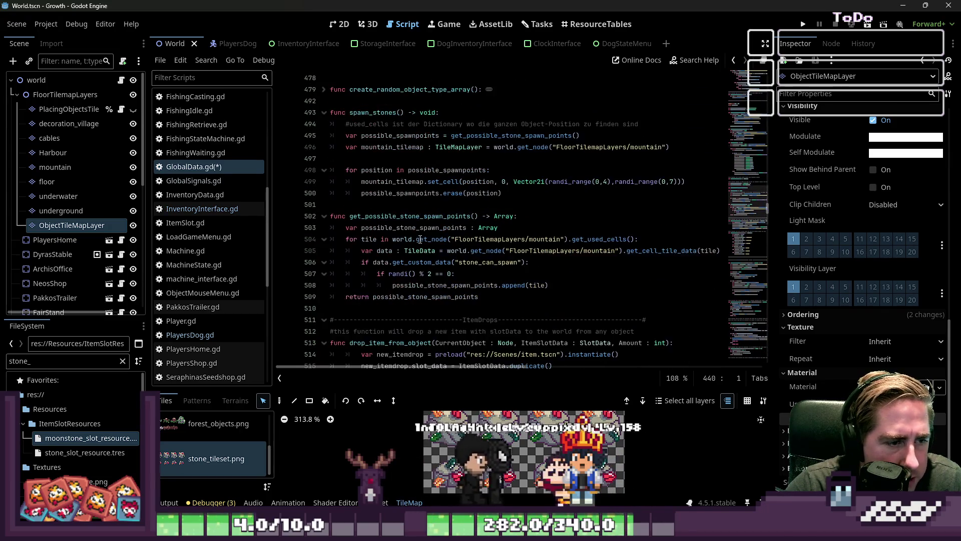
mouse_move(701, 147)
left_mouse_down()
mouse_move(401, 136)
mouse_move(297, 151)
left_mouse_up()
key("ctrl+v")
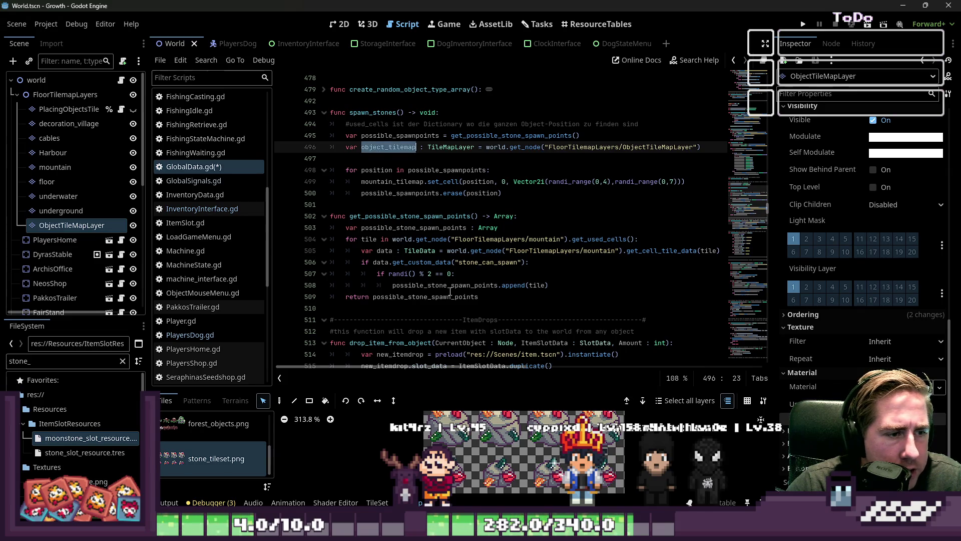
- Switch line 499 back to object_tilemap and enlarge the stone tileset atlas view
double_click(436, 297)
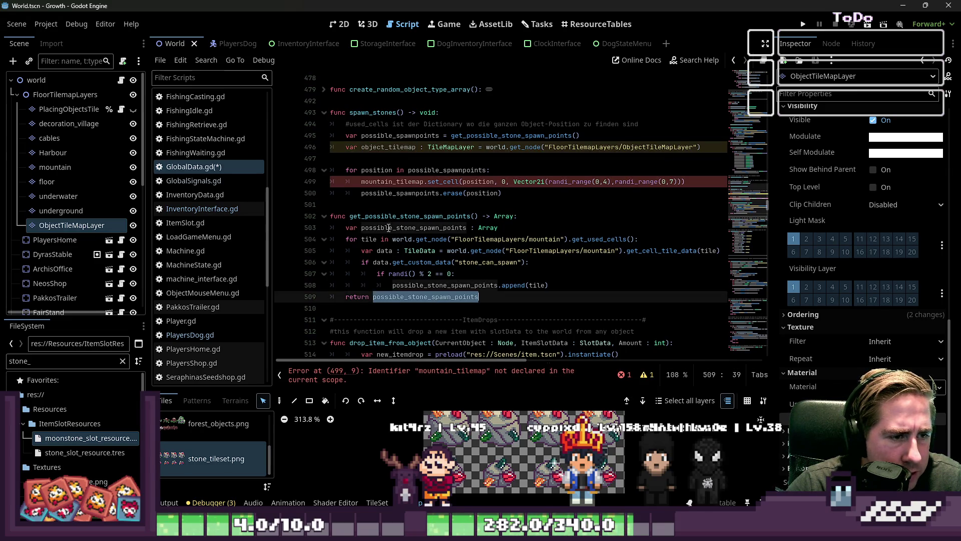
left_click(379, 274)
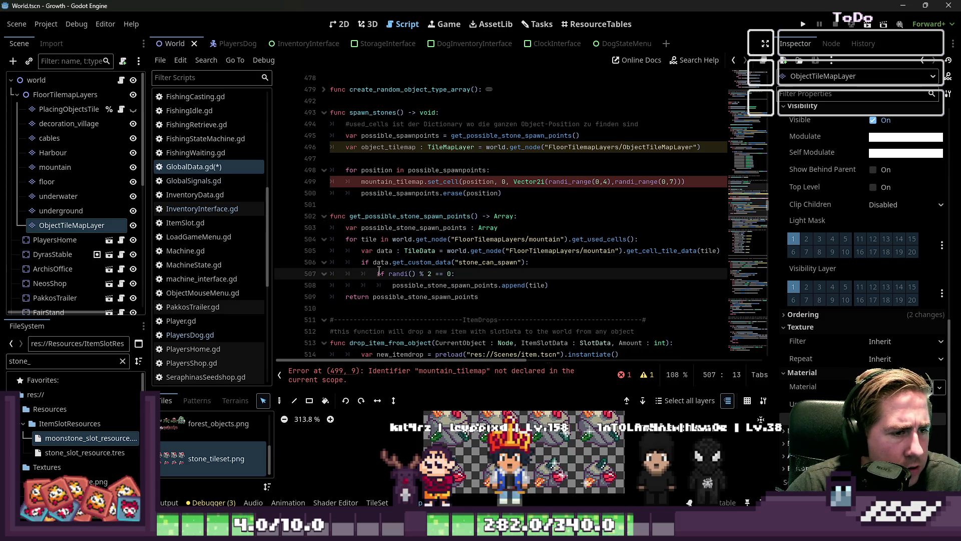
double_click(402, 181)
left_click(422, 216)
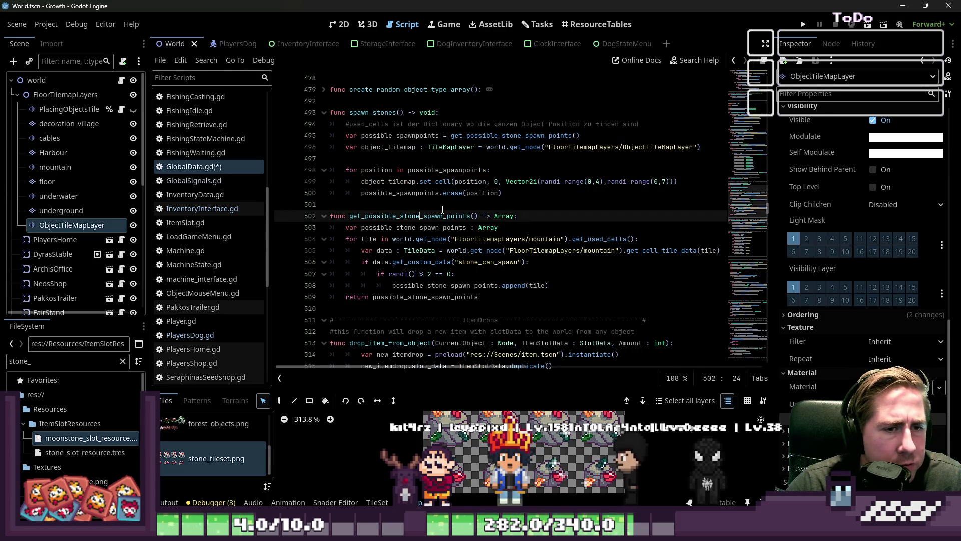
mouse_move(508, 181)
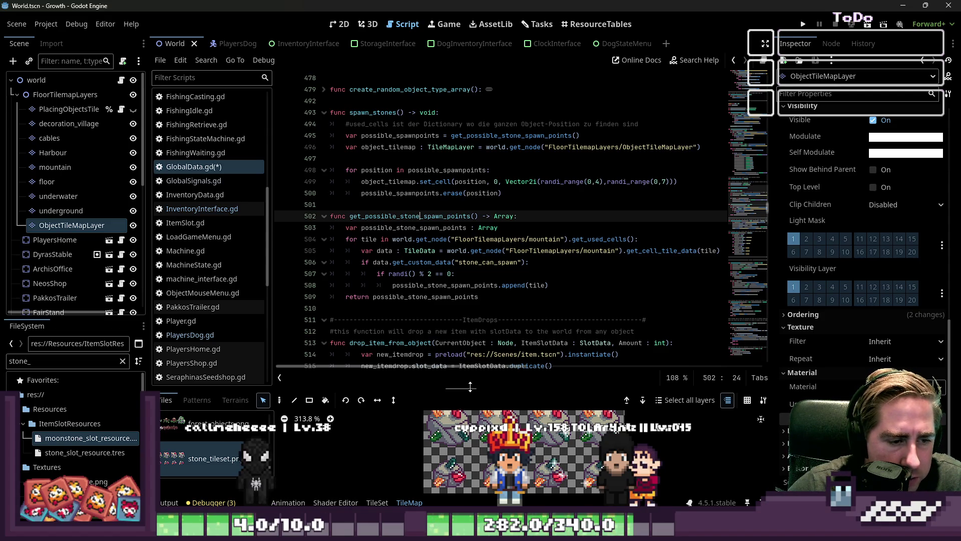
left_click_drag(471, 392, 468, 173)
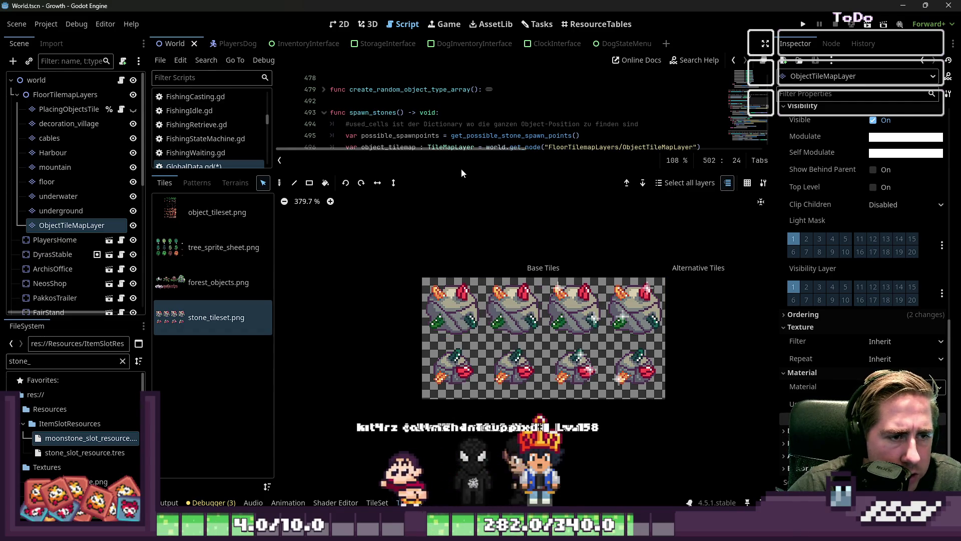
- Set line 499's atlas coords to Vector2i(0, randi_range(0,1)) and save GlobalData.gd
left_click_drag(461, 170, 464, 390)
scroll(554, 288, "down", 2)
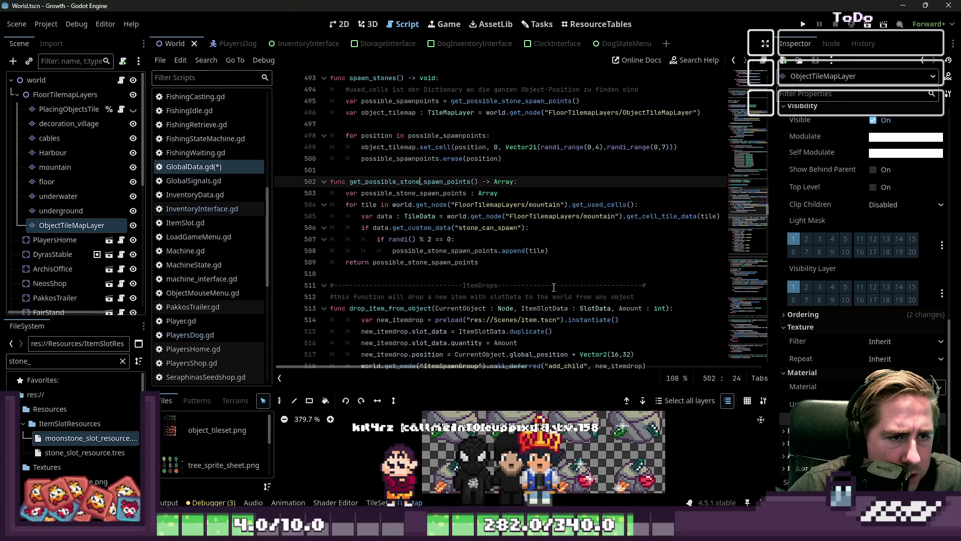
left_click(505, 147)
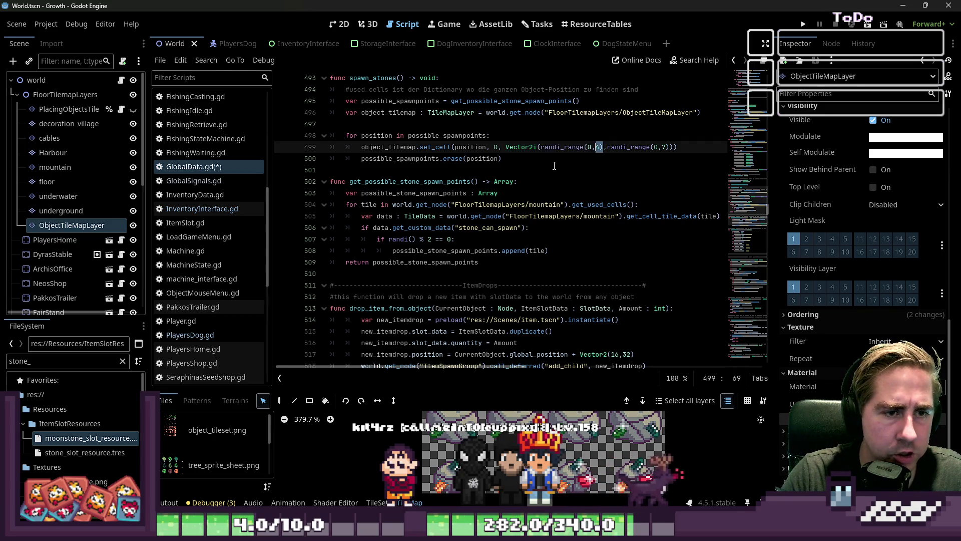
key("ctrl+shift+Left")
key("ctrl+shift+Left")
key("ctrl+shift+Left")
type("0,")
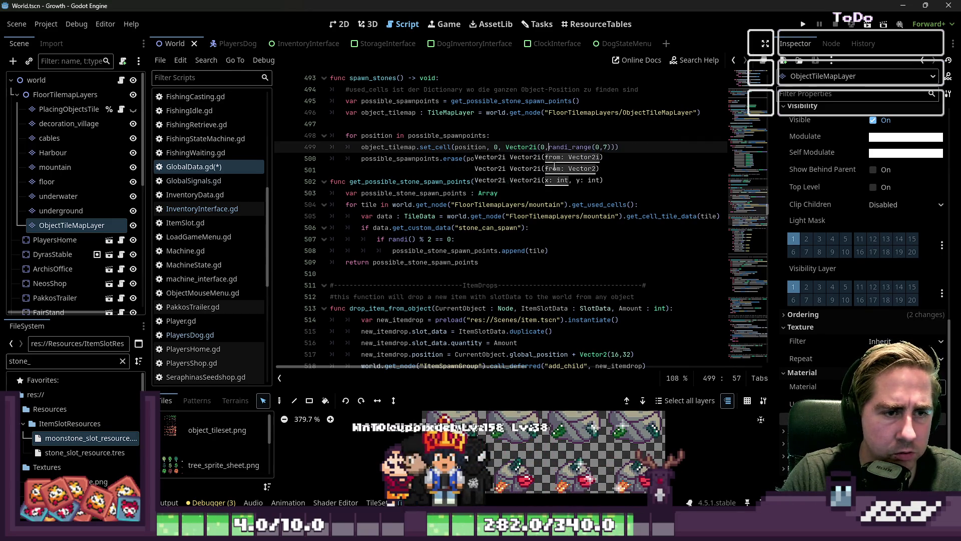
key("End")
key("Left")
key("Left")
key("Left")
key("BackSpace")
type("1")
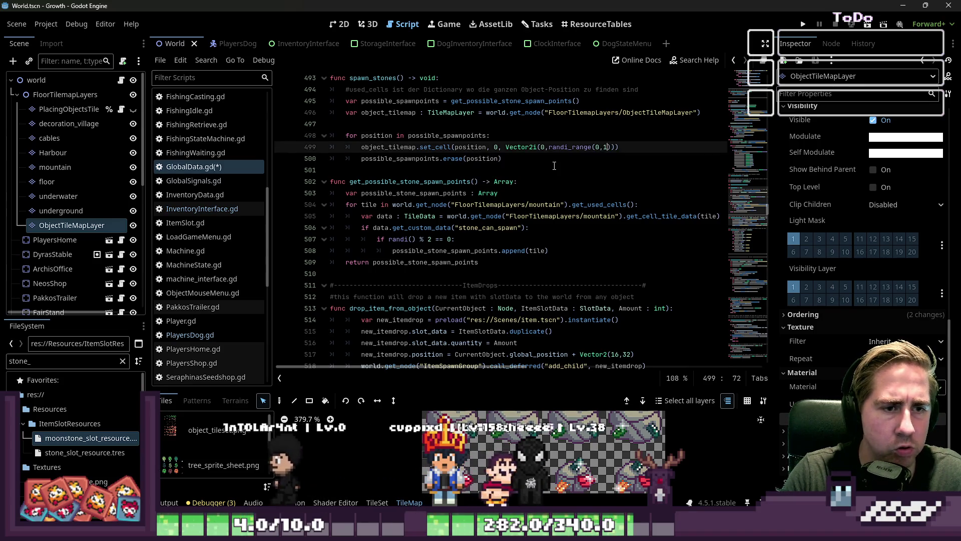
left_click(554, 165)
key("ctrl+s")
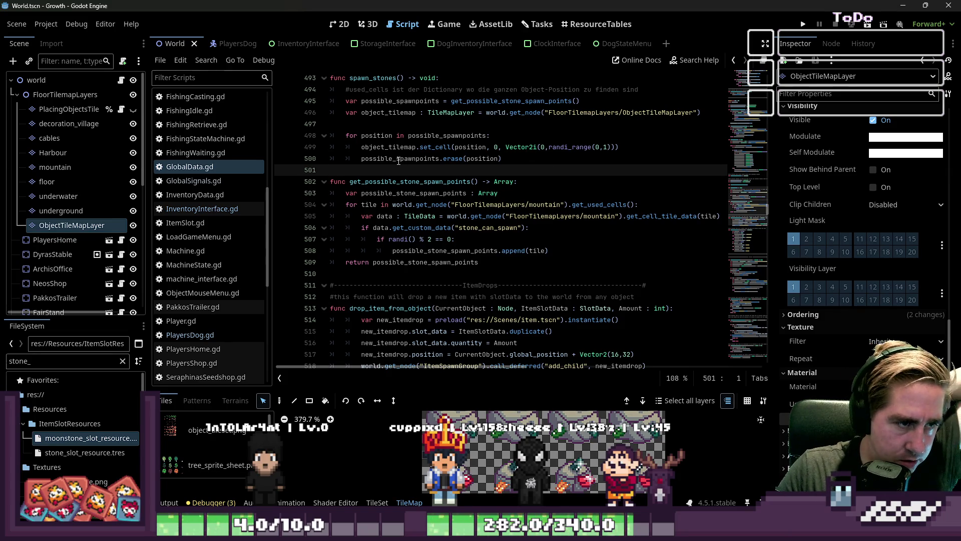
scroll(385, 168, "up", 2)
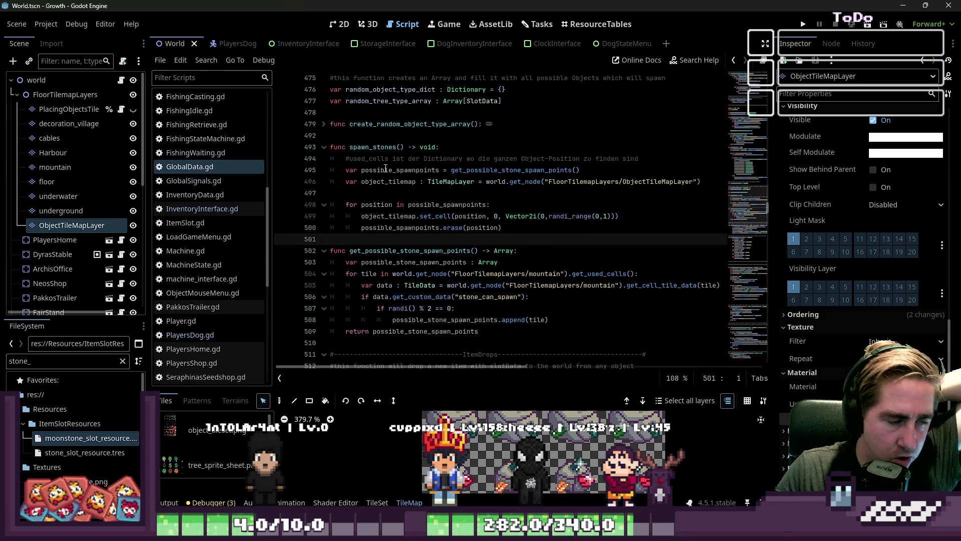
left_click(801, 24)
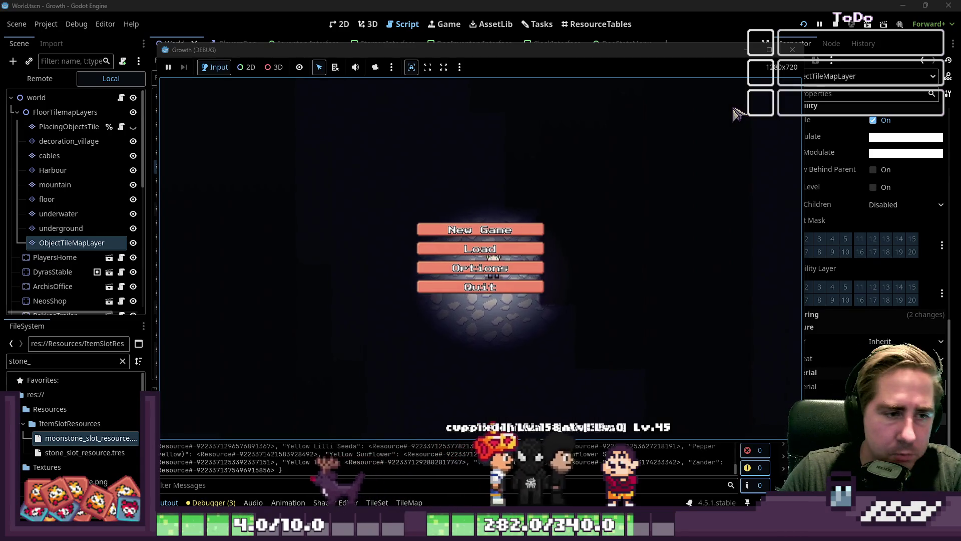
left_click(480, 230)
type("adsgg")
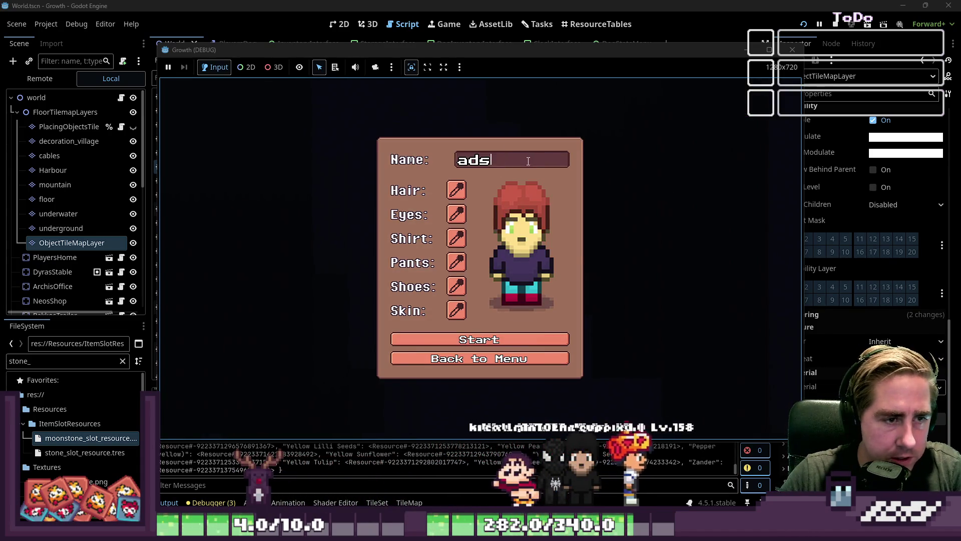
left_click(480, 340)
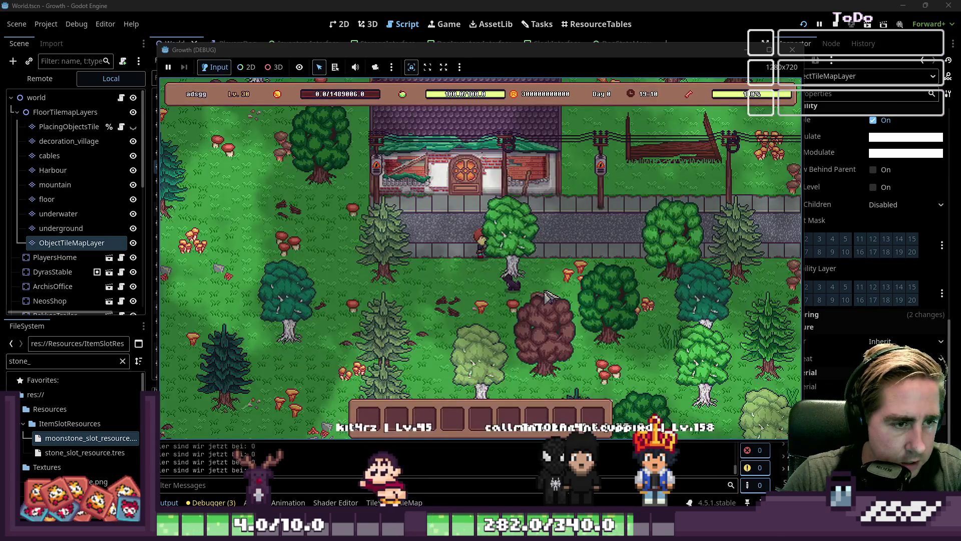
key("w")
key("d")
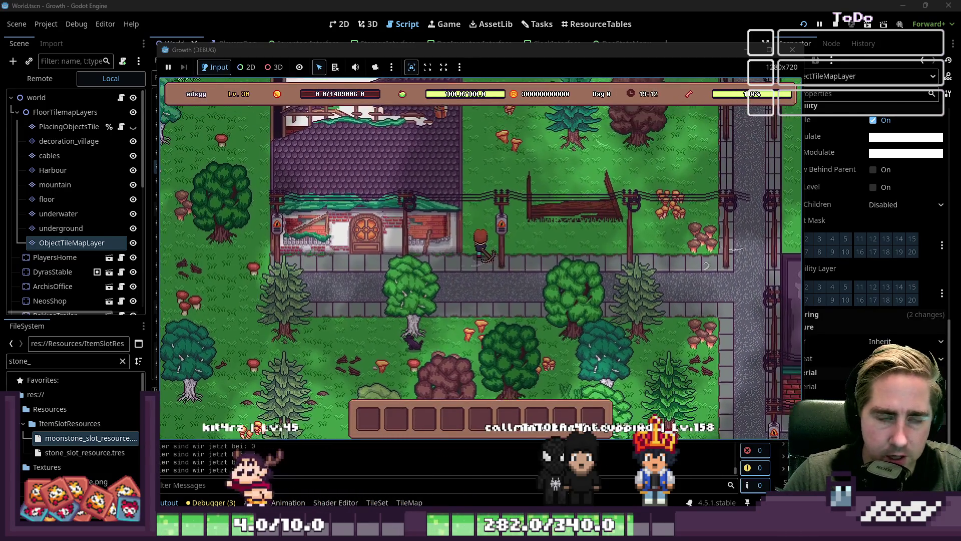
- Stop the game, search the scripts for spawn_stones(), and open World.gd
key("F8")
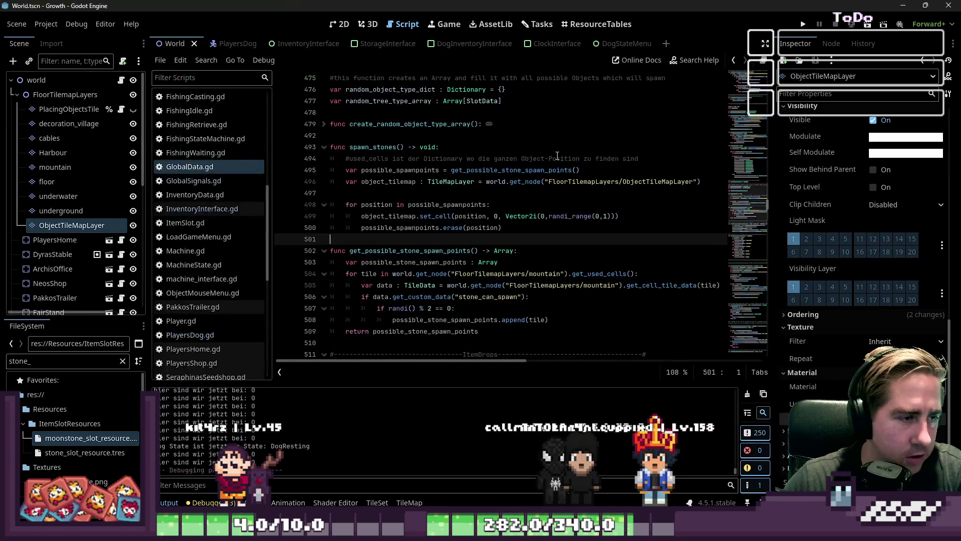
scroll(383, 210, "up", 1)
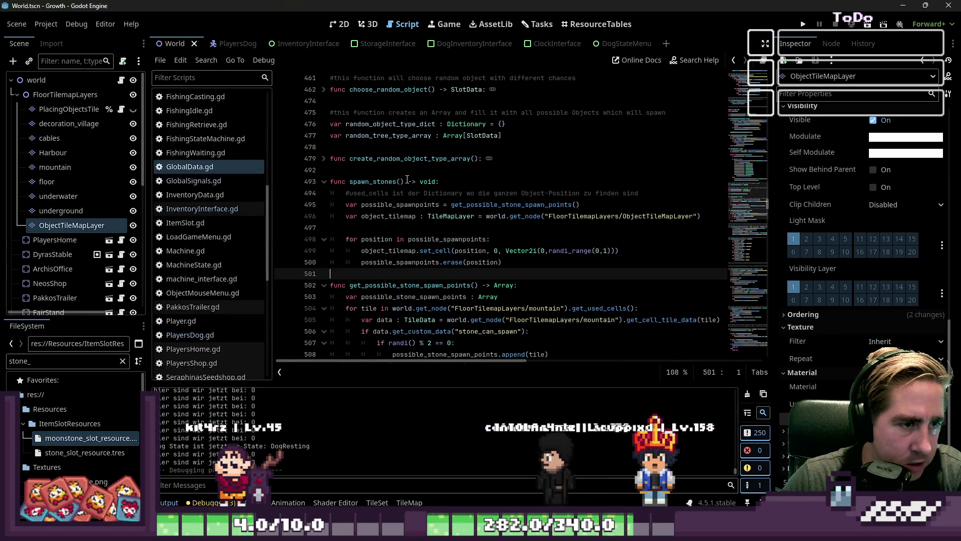
left_click_drag(406, 181, 349, 181)
scroll(763, 346, "up", 8)
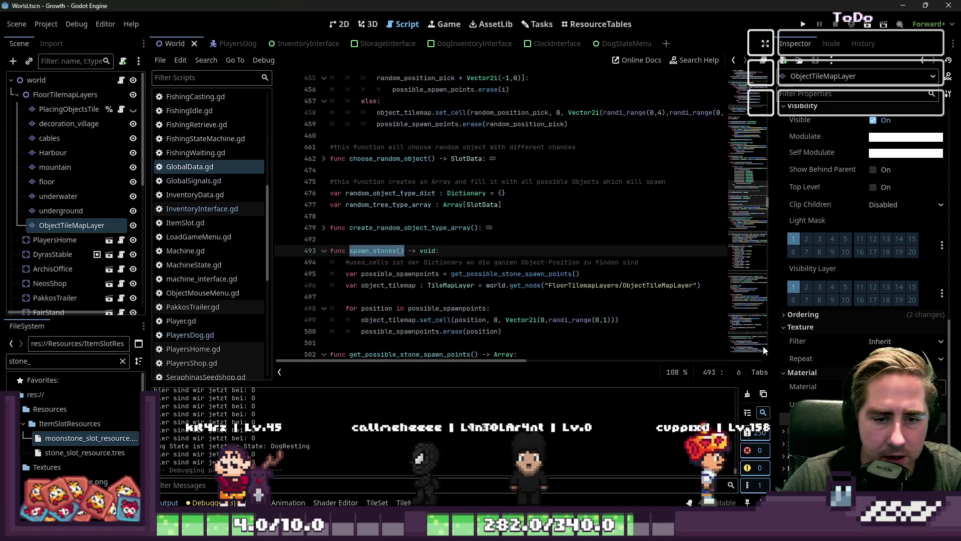
mouse_move(764, 196)
left_mouse_down()
mouse_move(751, 80)
mouse_move(749, 177)
left_mouse_up()
key("ctrl+f")
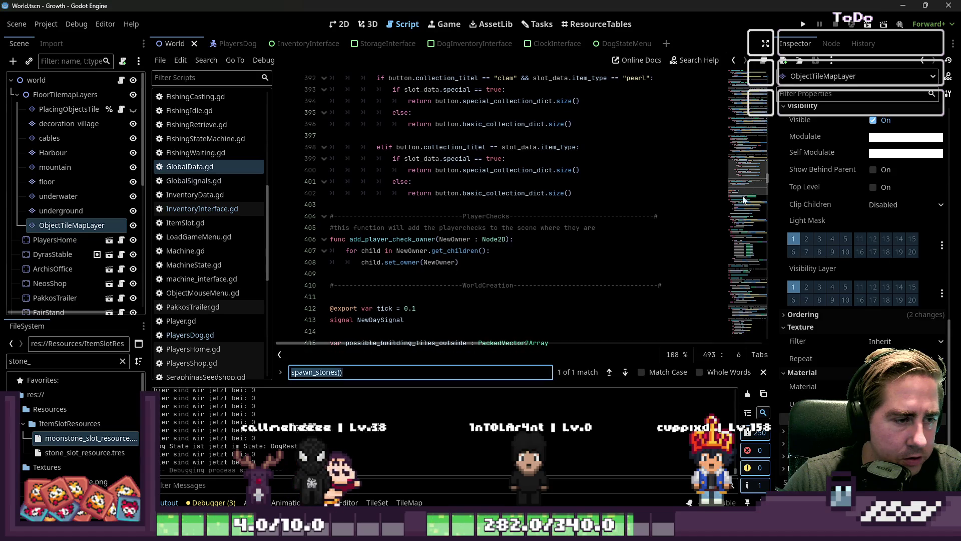
scroll(199, 200, "down", 3)
scroll(199, 201, "down", 5)
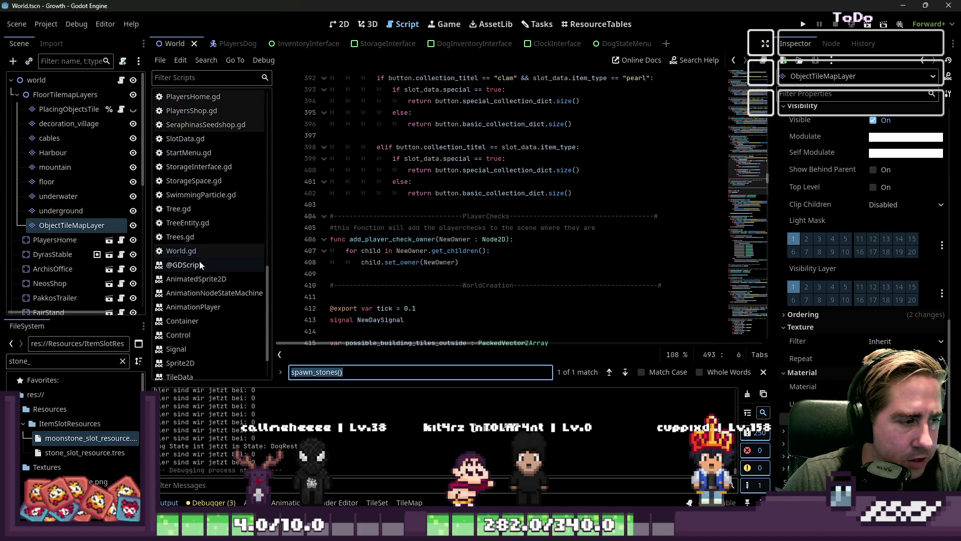
left_click(195, 251)
scroll(385, 273, "up", 4)
scroll(386, 273, "up", 5)
- Add a GlobalData.spawn_stones() call on line 35 after spawn_objects, fixing the GlobalDta typo
key("ctrl+f")
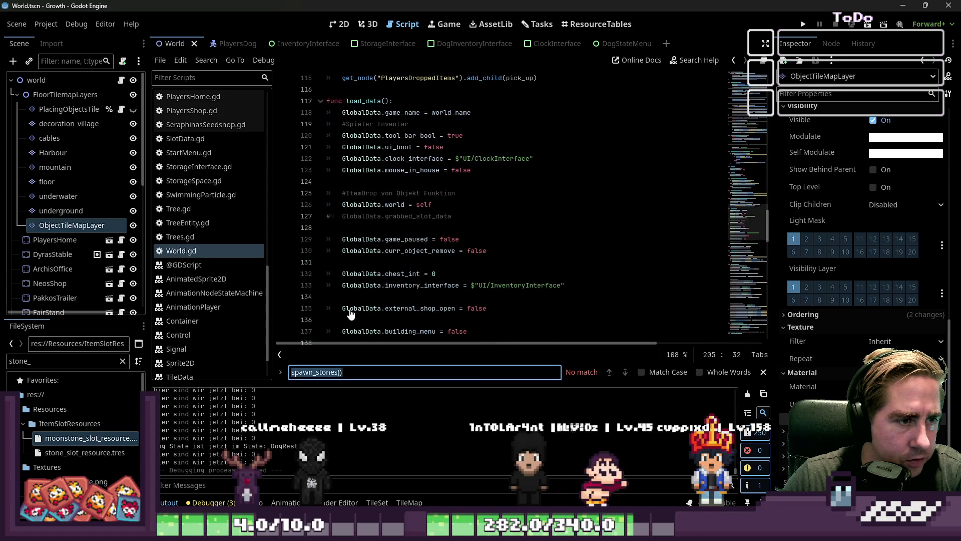
type("spawn_ob")
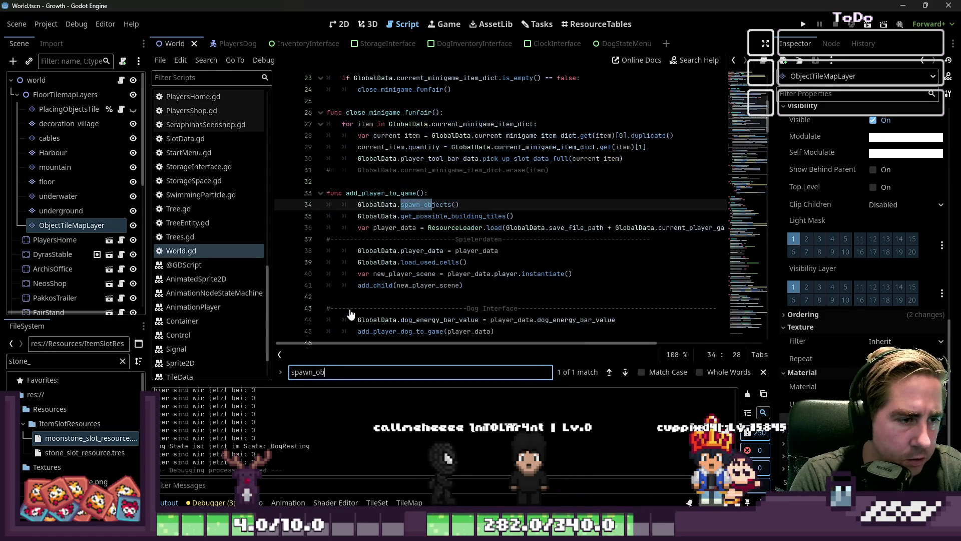
key("Escape")
left_click(625, 201)
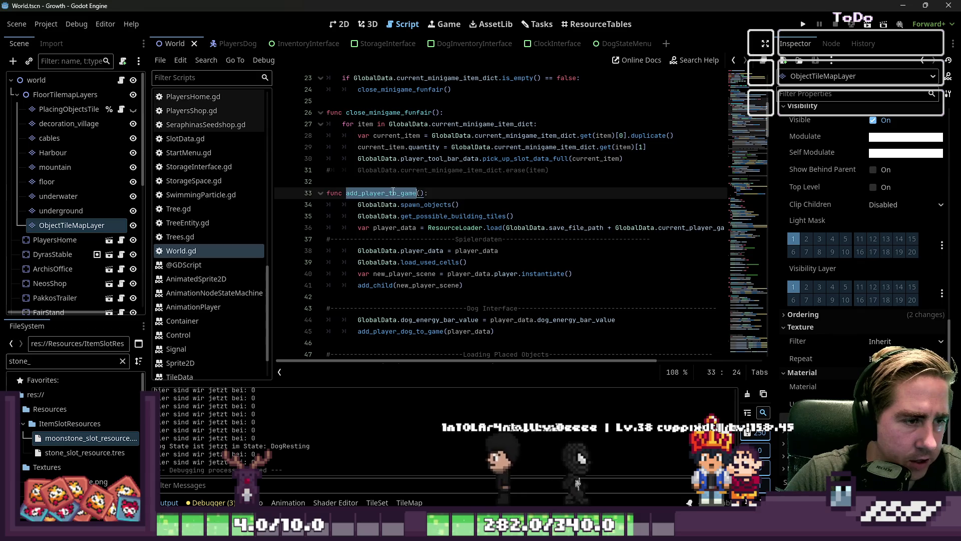
key("Return")
type("Glob")
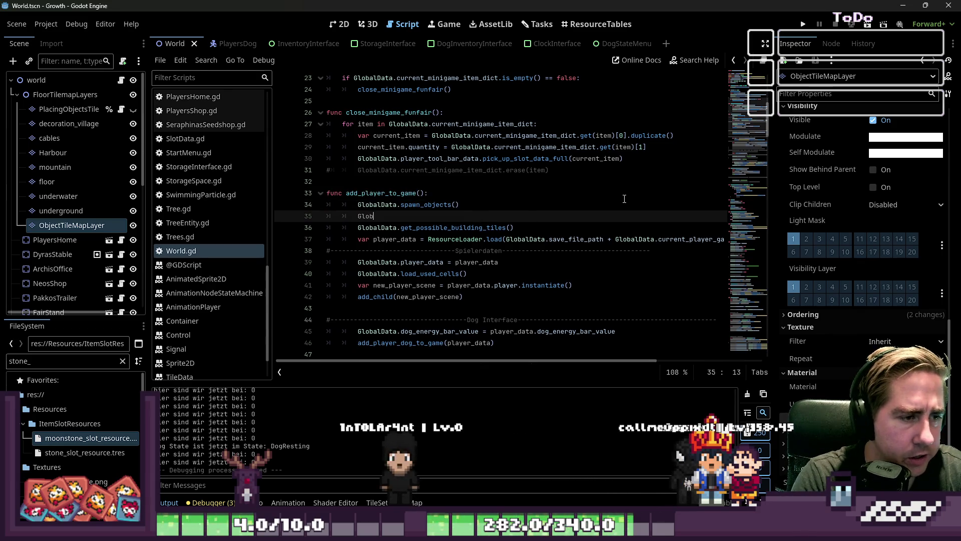
type("alDta.spawn_stones(")
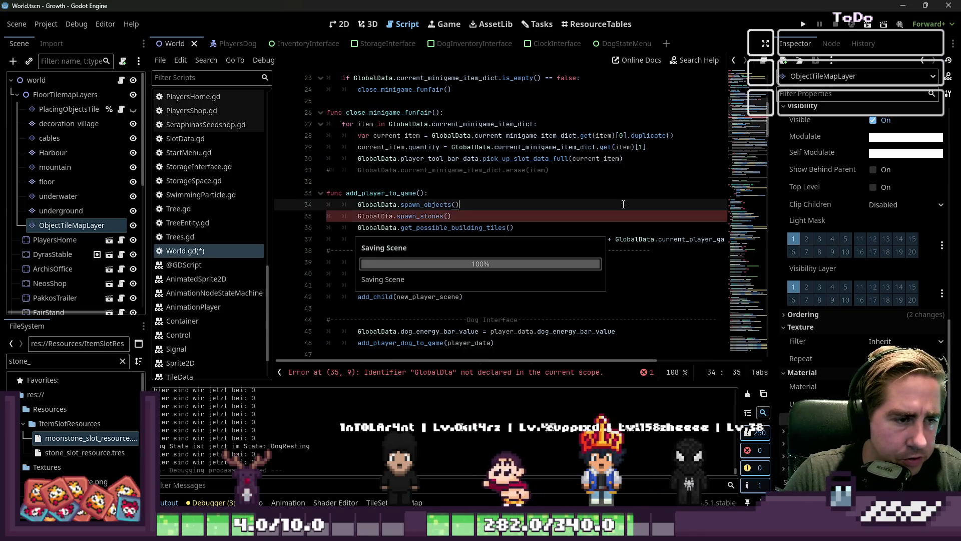
left_click(518, 193)
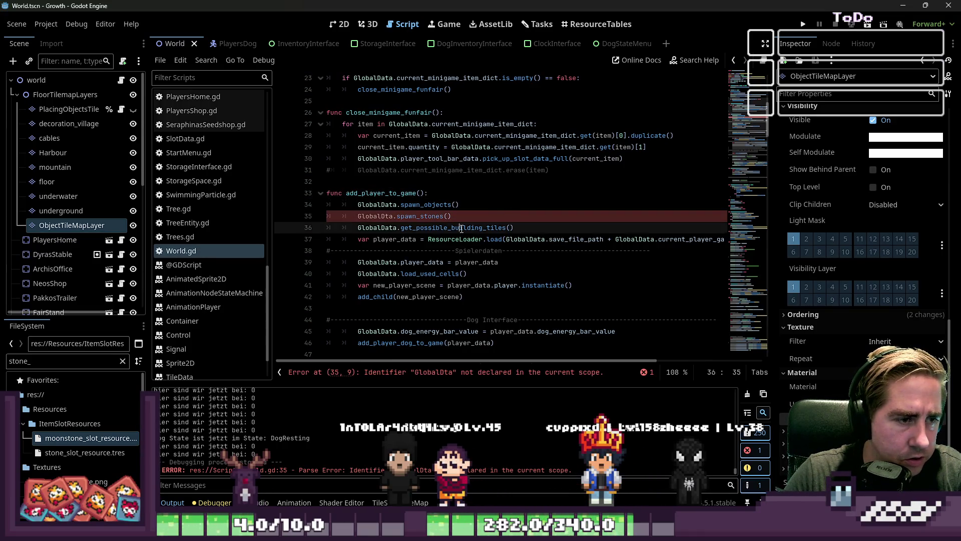
left_click(425, 217)
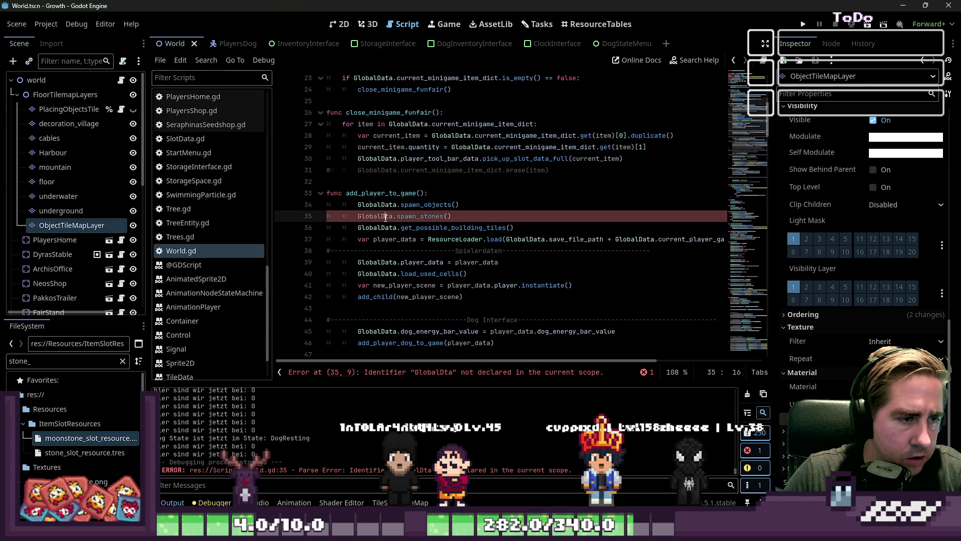
type("a")
left_click(458, 205)
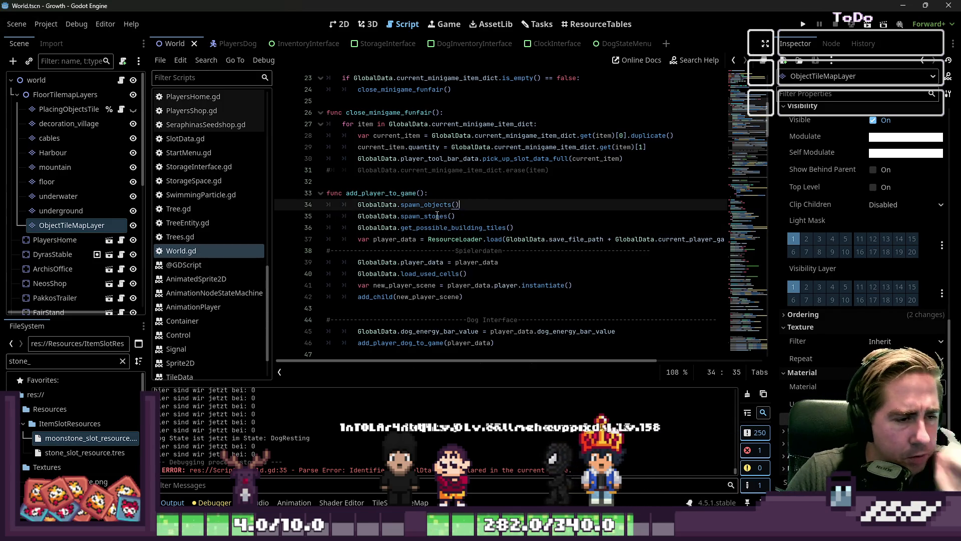
- Review spawn_objects in GlobalData.gd, then run the project to test stone spawning
left_click(445, 211, "ctrl")
scroll(458, 205, "down", 3)
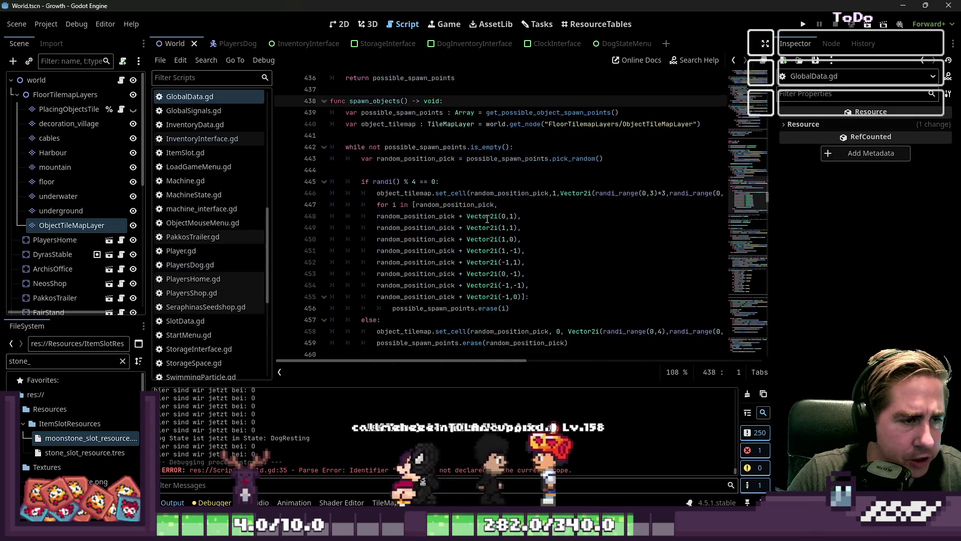
scroll(487, 219, "down", 2)
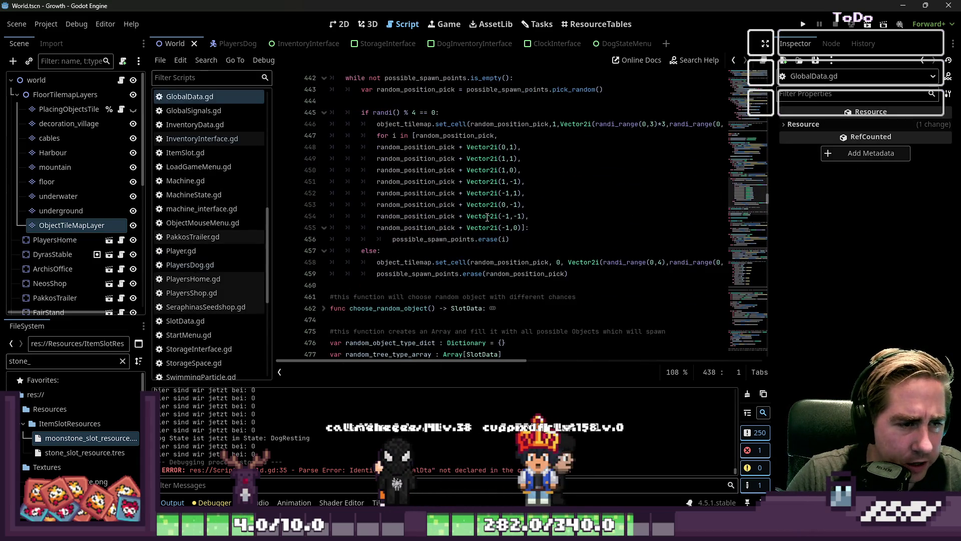
left_click(434, 263)
left_click(461, 252)
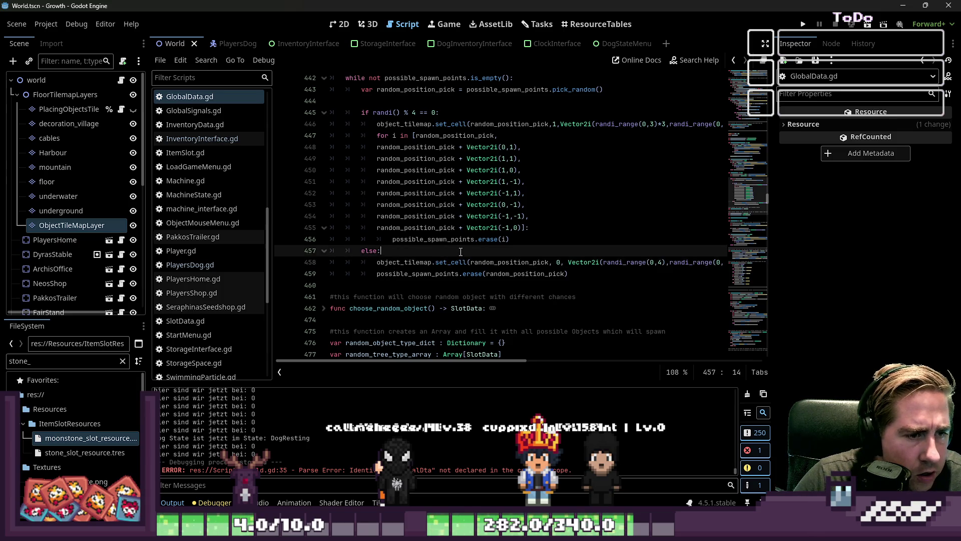
scroll(460, 249, "down", 4)
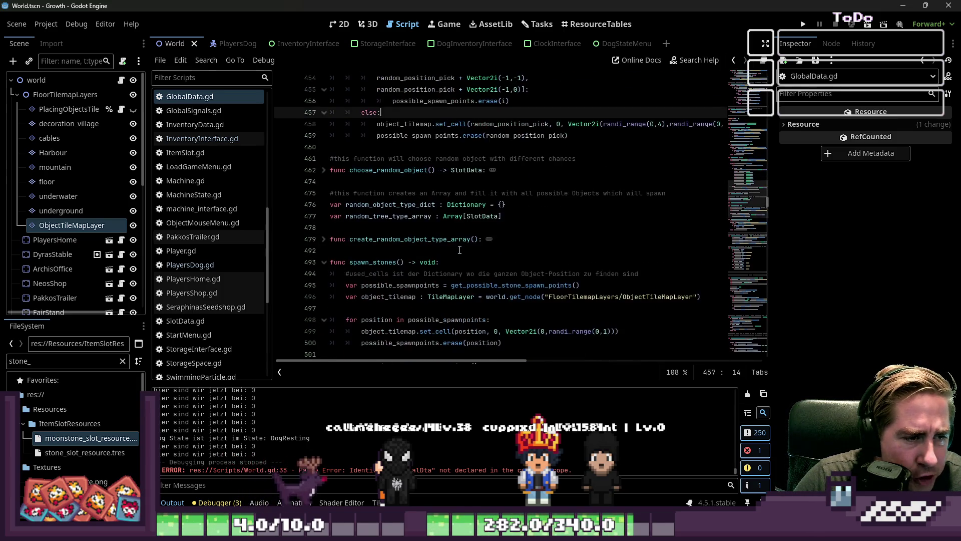
left_click(803, 24)
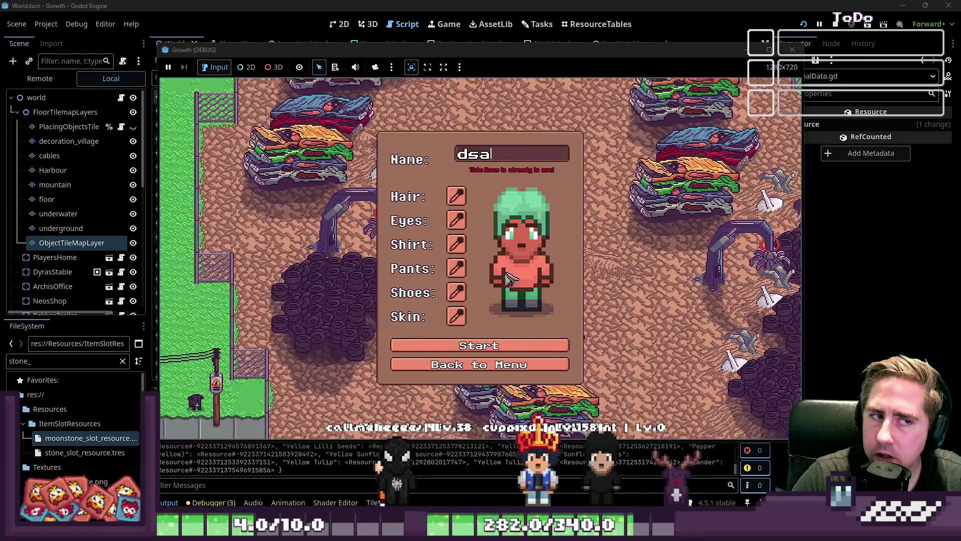
- Start the game with the new character and walk north-west up the stairs across the mountain plateaus
left_click(476, 343)
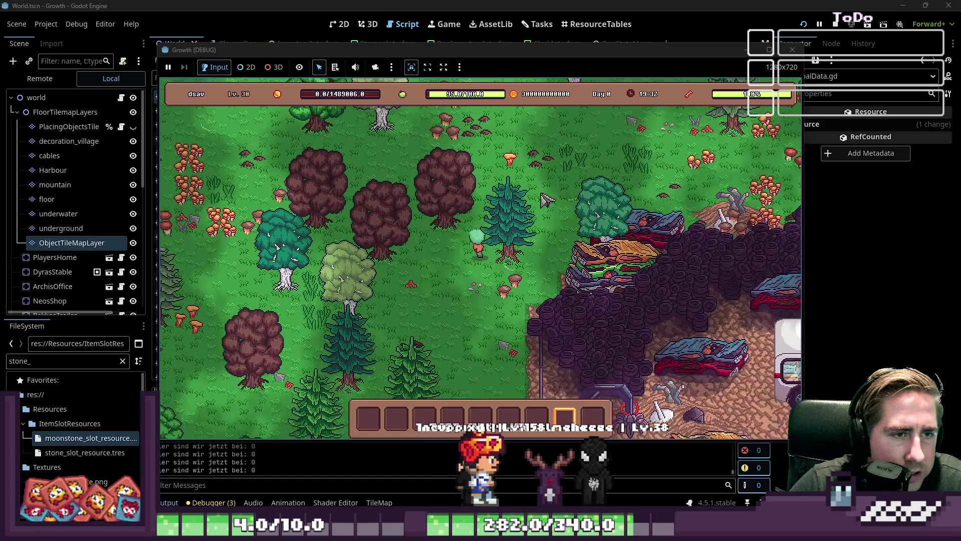
key("w+a")
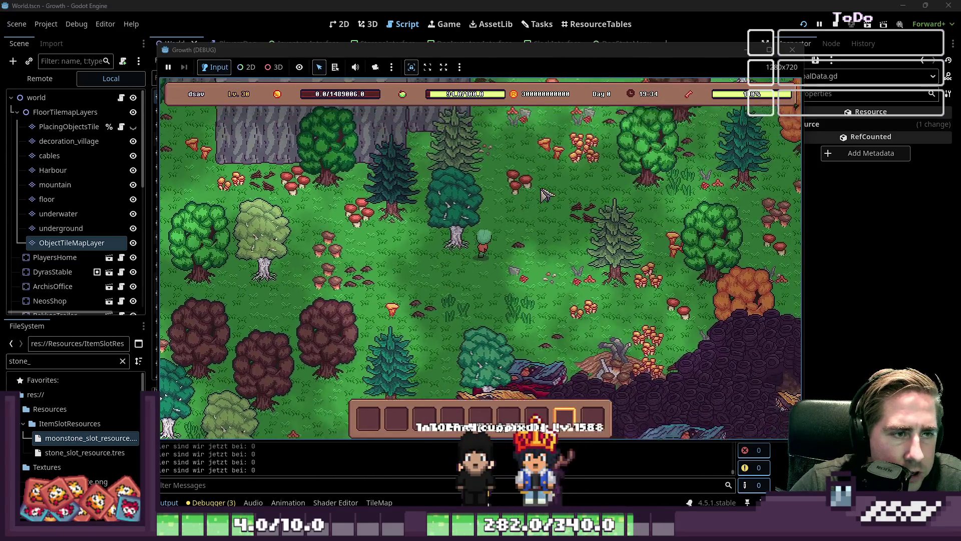
key("w+a")
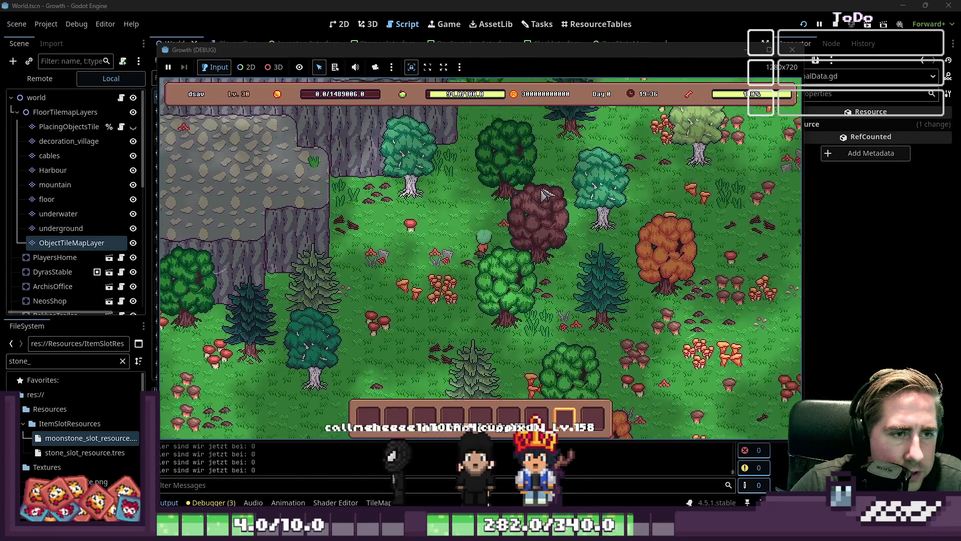
key("w+a")
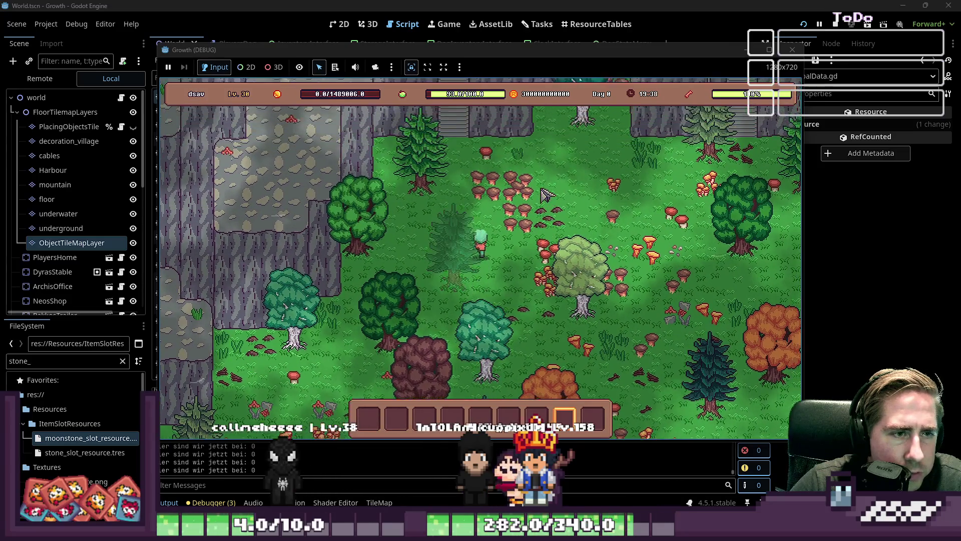
key("w+a")
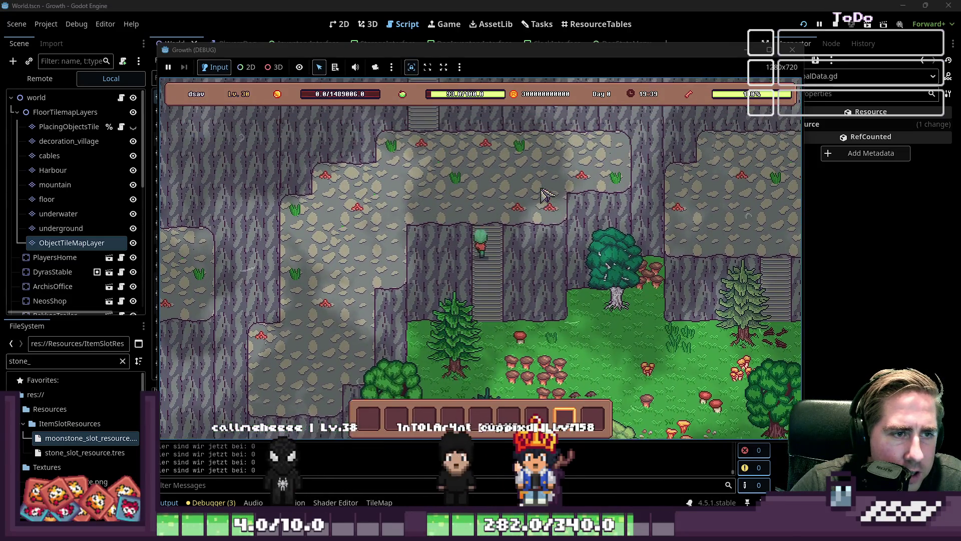
key("w")
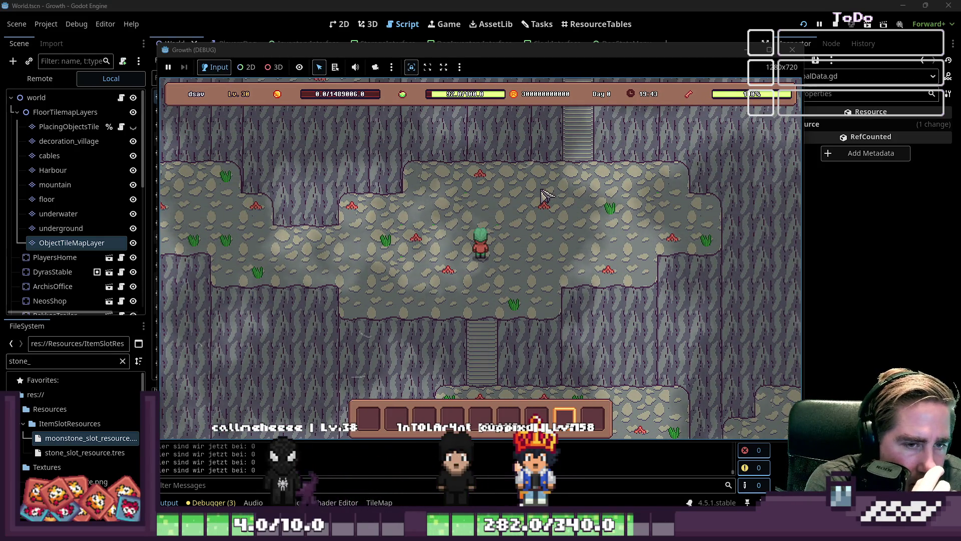
key("w+d")
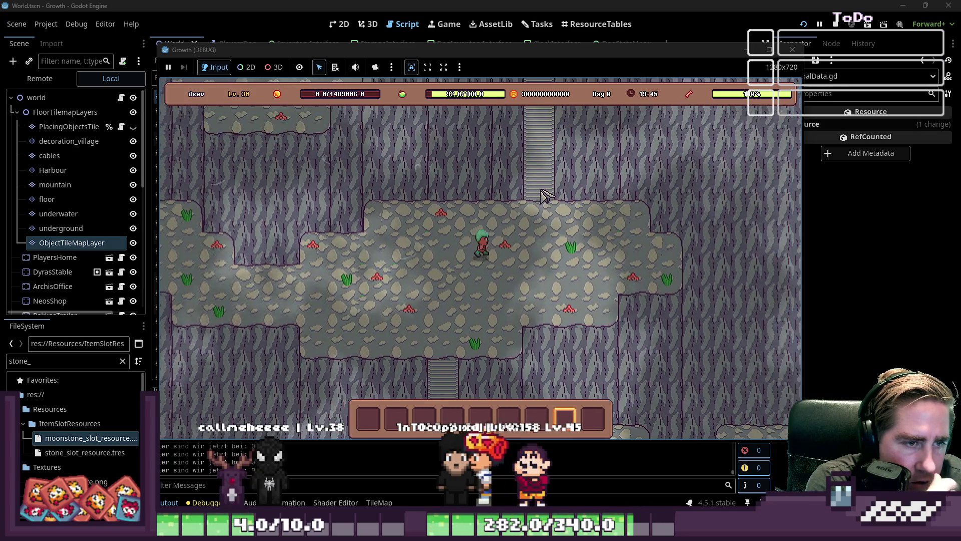
- Stop the running game with F8 to return to the GlobalData.gd script
key("w")
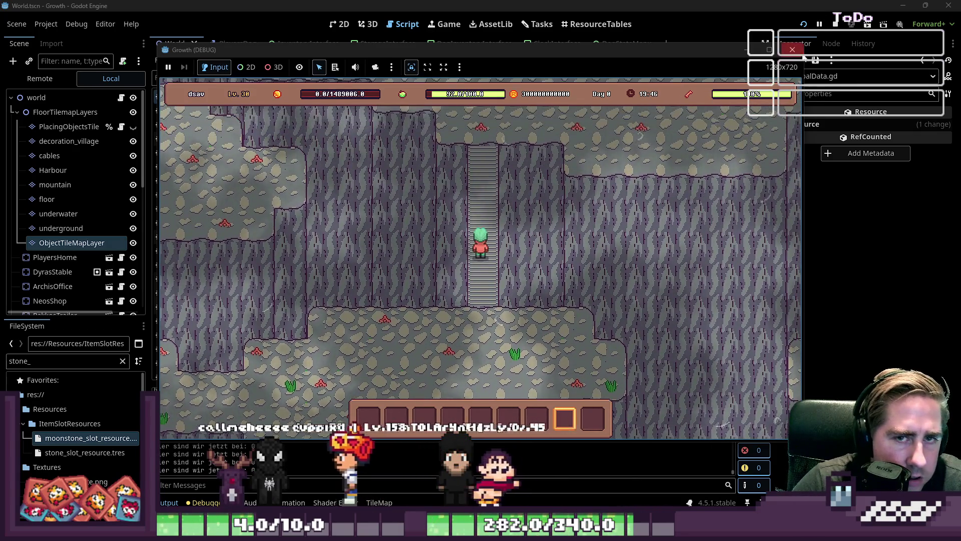
key("F8")
scroll(592, 186, "down", 6)
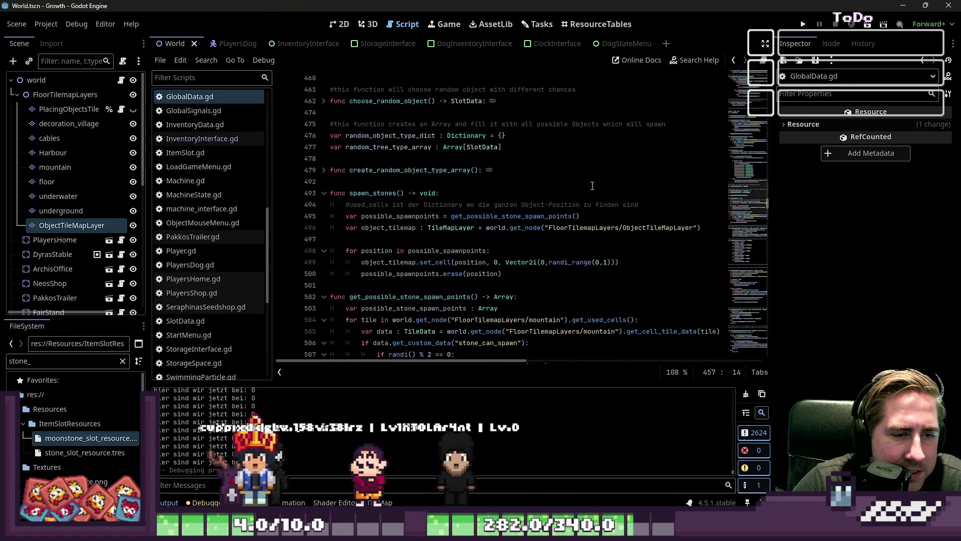
- Check the ObjectTileMapLayer properties and tile panel, then reopen the GlobalData.gd script
scroll(495, 242, "down", 4)
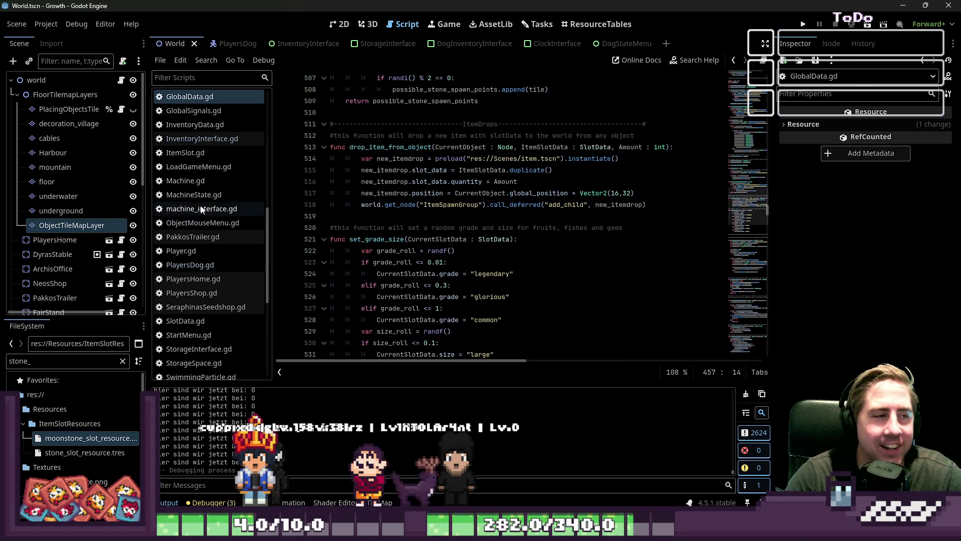
left_click(72, 225)
scroll(398, 215, "down", 2)
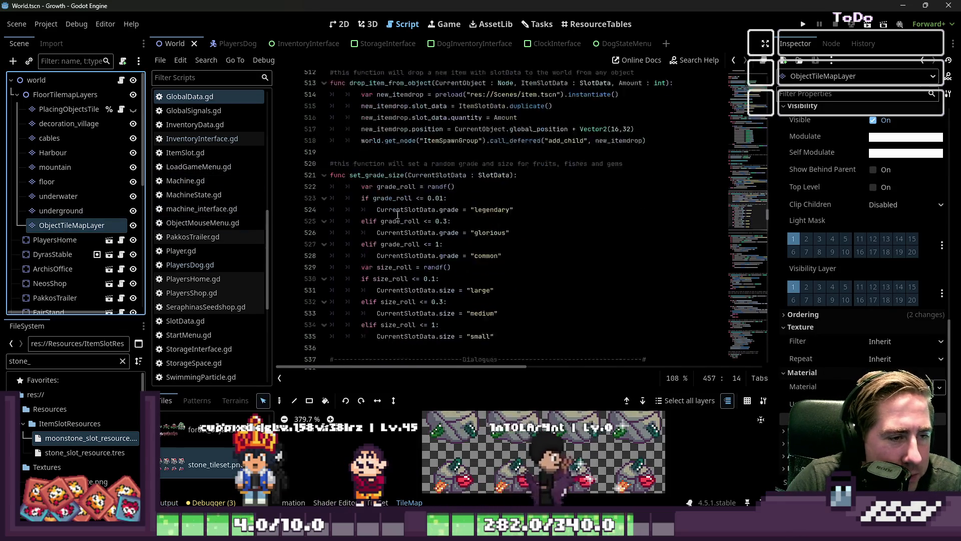
scroll(398, 216, "down", 2)
left_click(202, 104)
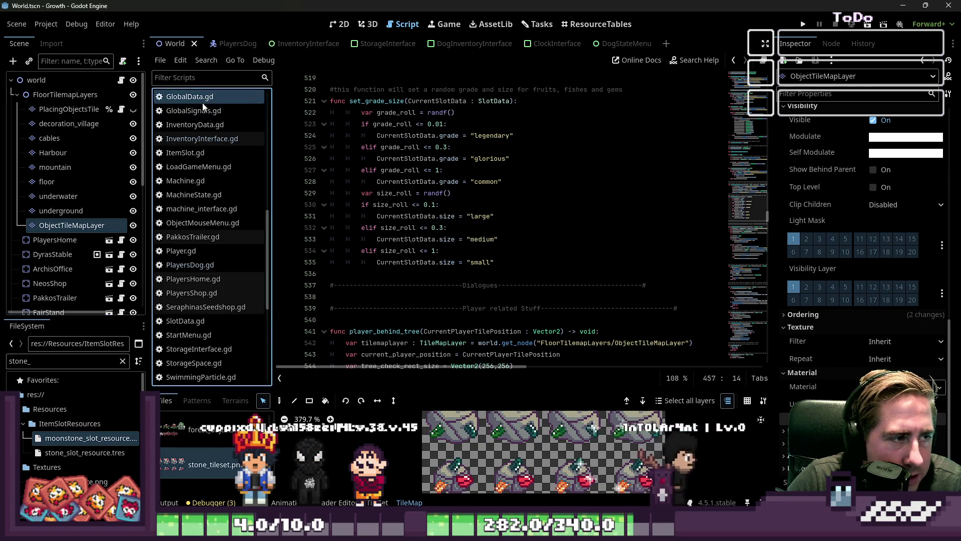
left_click(195, 110)
left_click(190, 97)
scroll(383, 168, "down", 10)
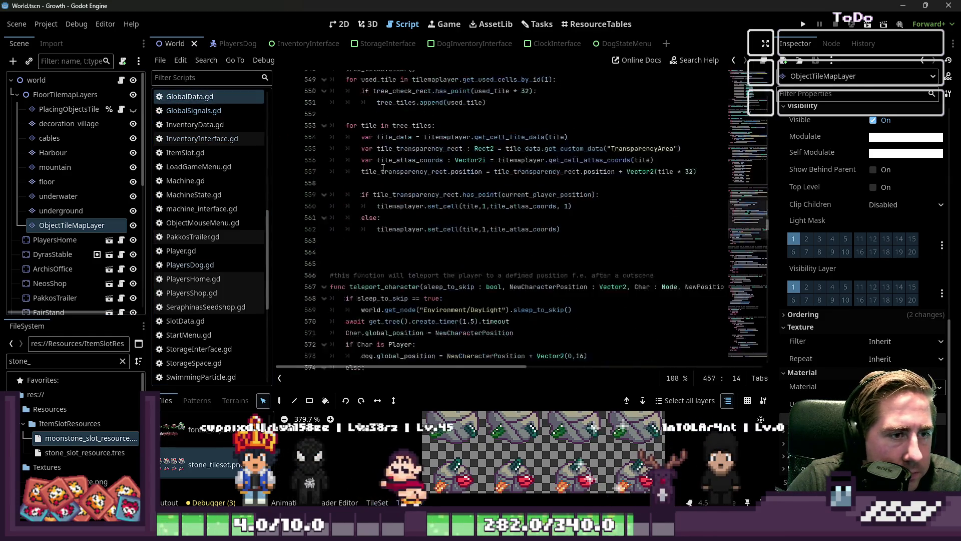
- Search the script for spawn_stones and inspect its mountain tile lookup line
key("ctrl+f")
type("spawn_sto")
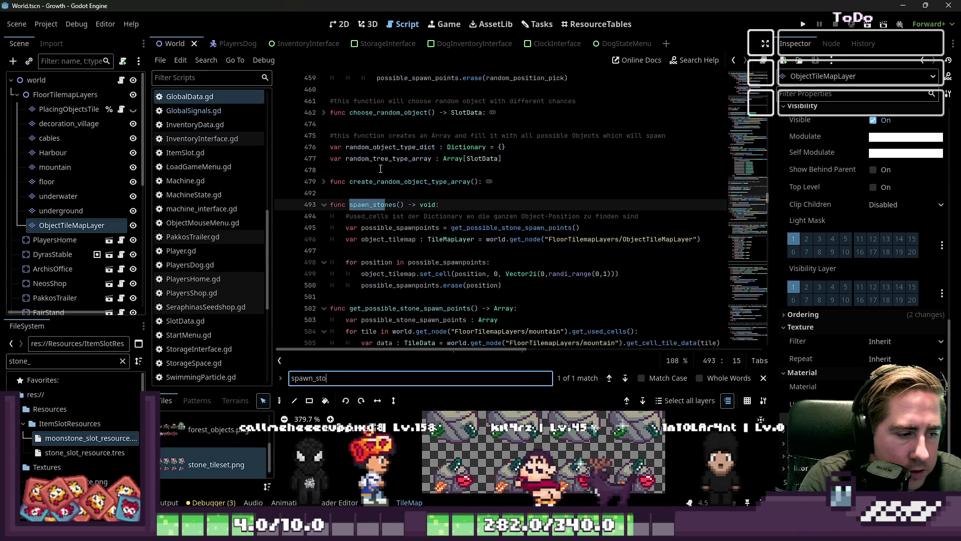
type("nes")
key("Escape")
scroll(495, 285, "down", 15)
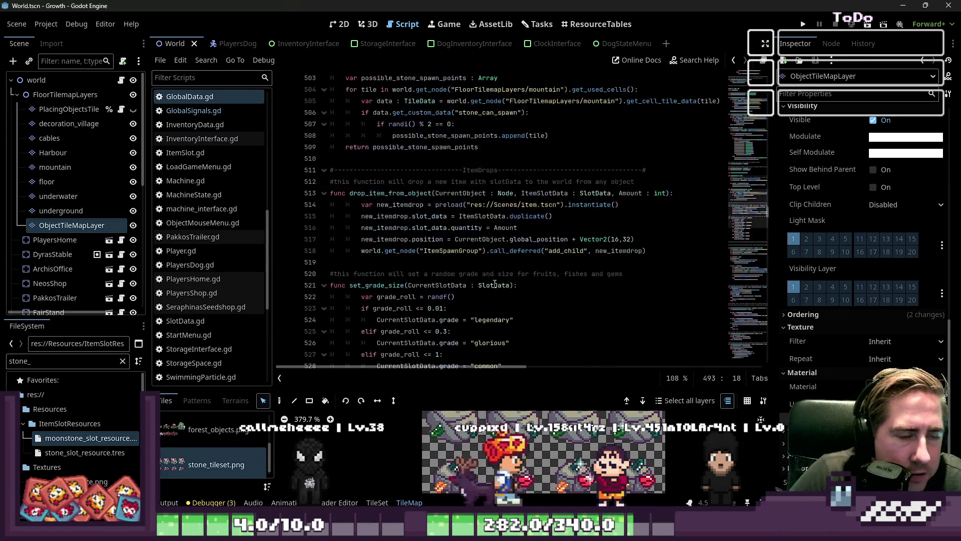
scroll(495, 285, "up", 9)
left_click(670, 277)
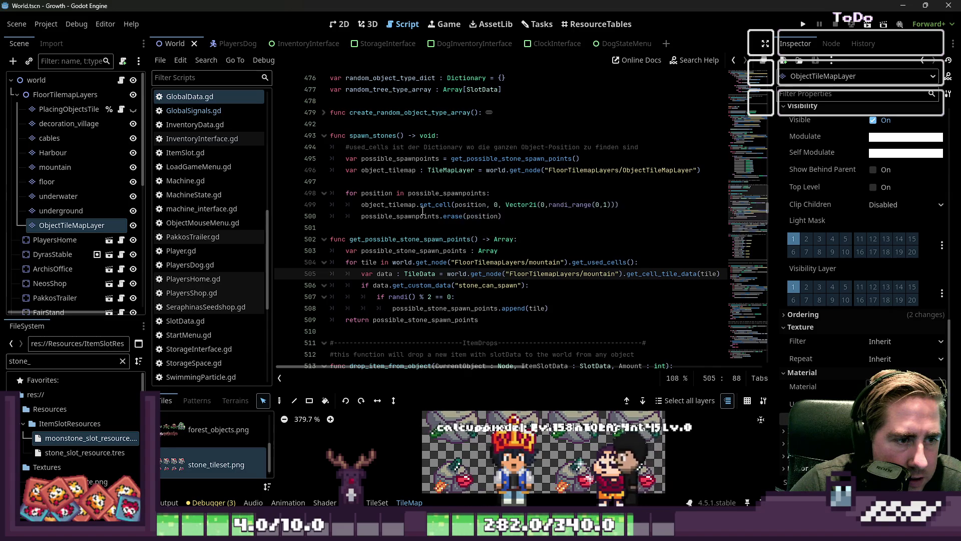
- Change the source id in the stone-placing set_cell call from 0 to 3
left_click(489, 203)
key("Right")
key("Right")
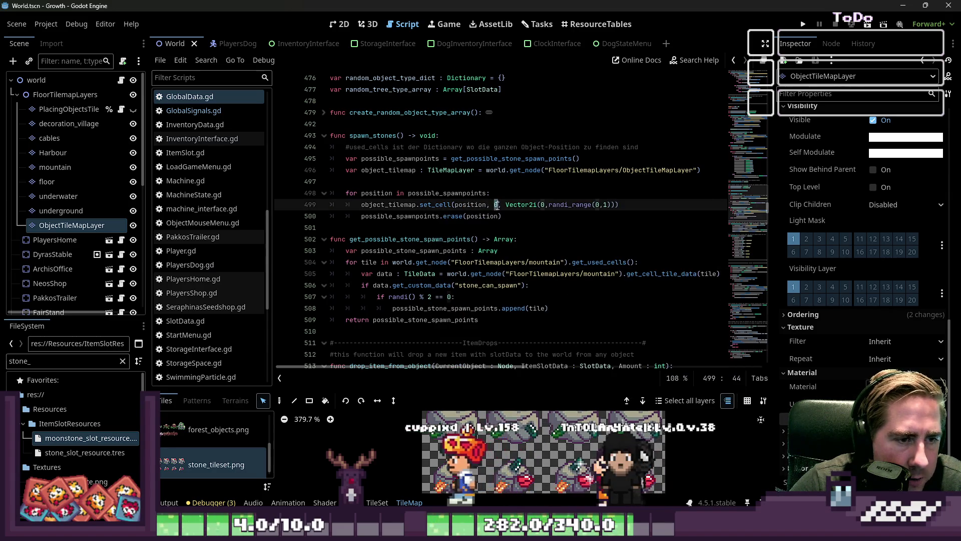
scroll(210, 438, "up", 2)
scroll(201, 436, "down", 2)
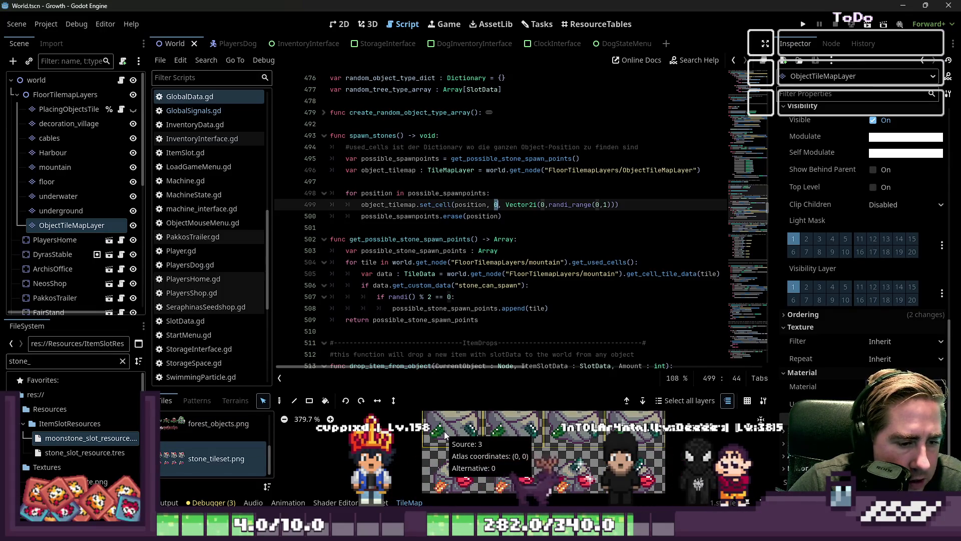
key("Left")
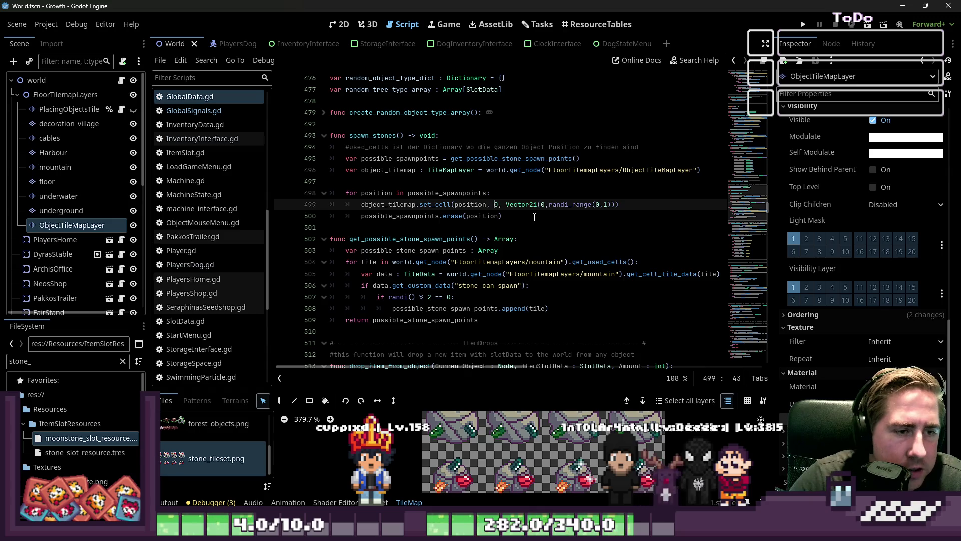
key("Delete")
type("3")
left_click(555, 123)
- Run the game with F5 and start a New Game with the character name 'asdgw'
key("F5")
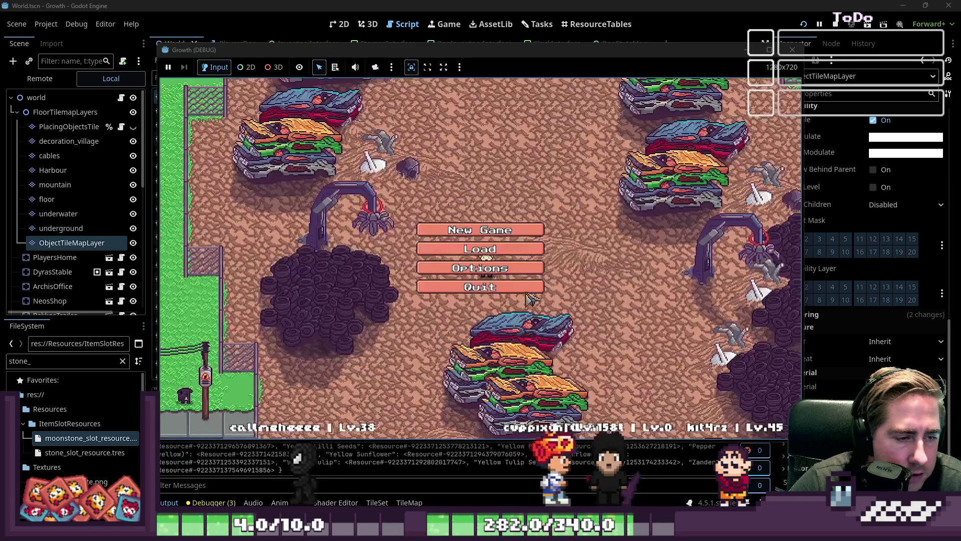
left_click(453, 249)
type("asdgw")
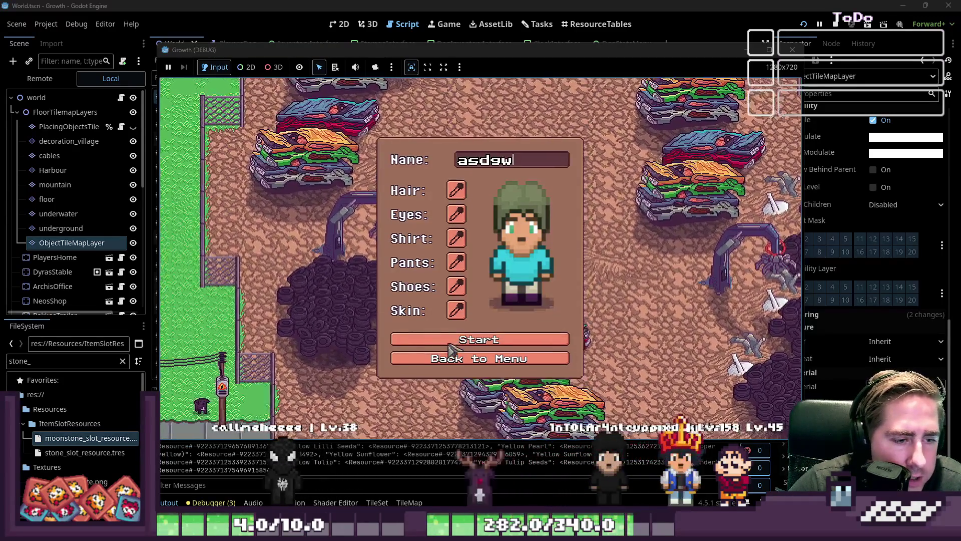
left_click(453, 346)
- Walk through town and up the stairs to the mountain plateaus among the spawned stones
key("a")
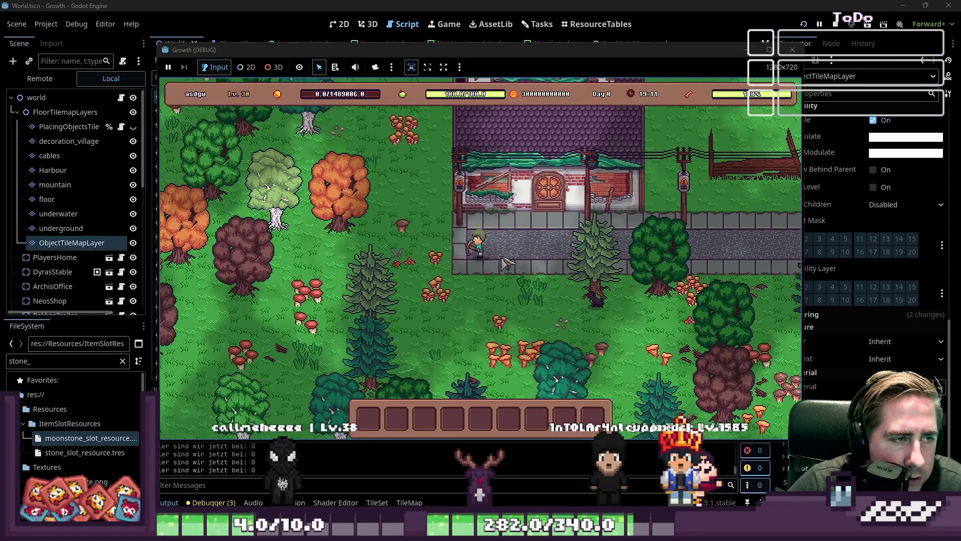
key("d")
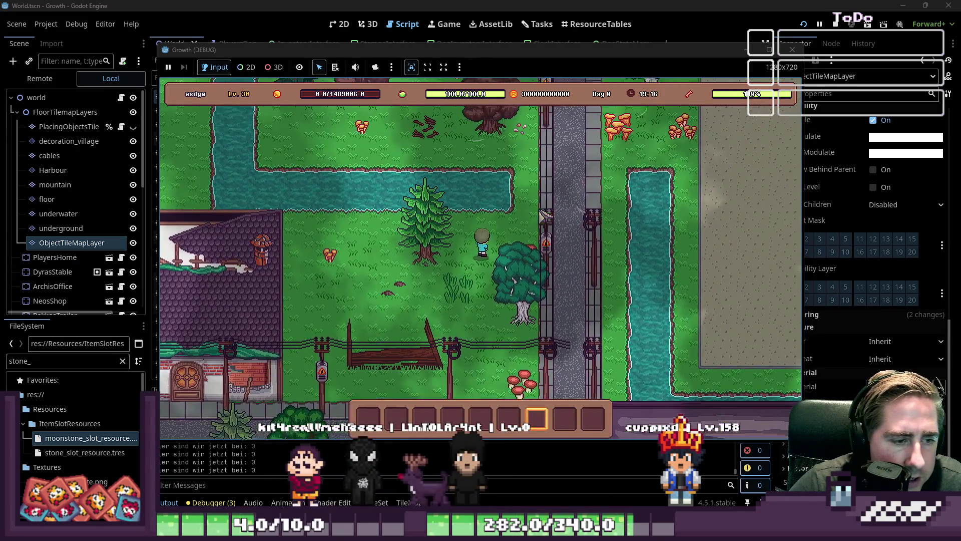
key("w+d")
key("a")
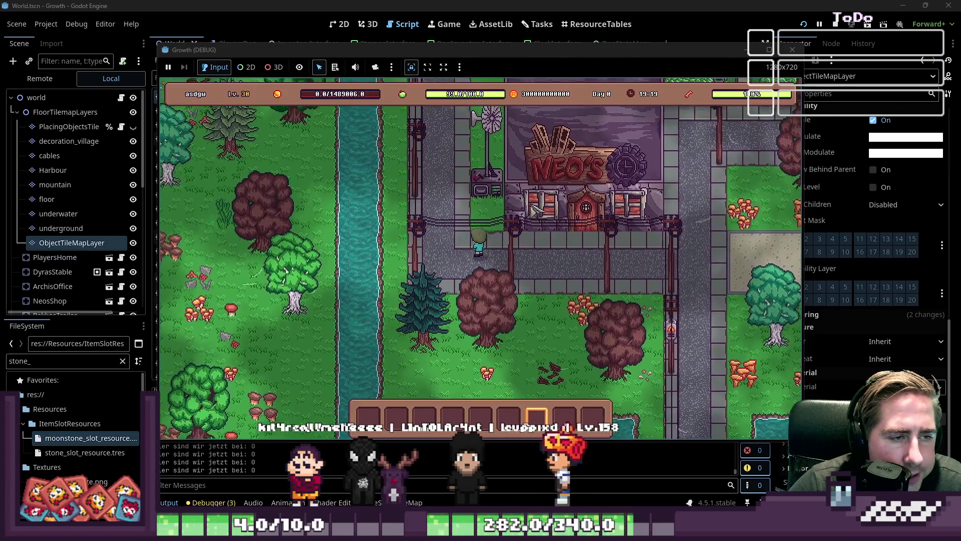
key("w")
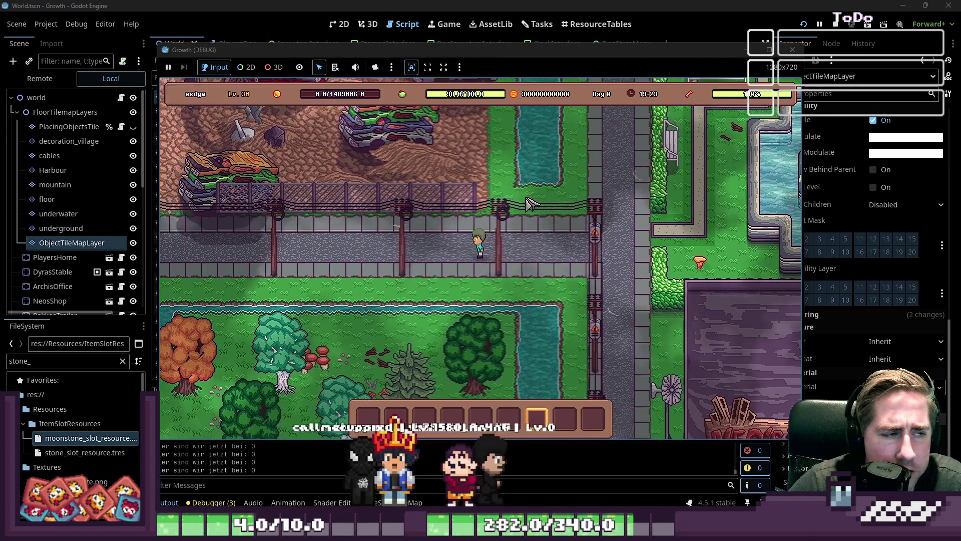
key("w+a")
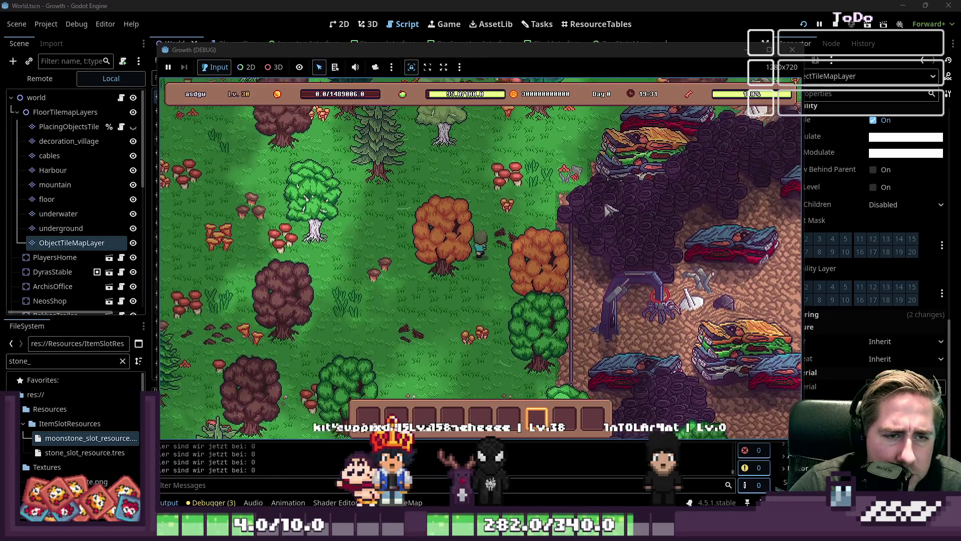
key("w+d")
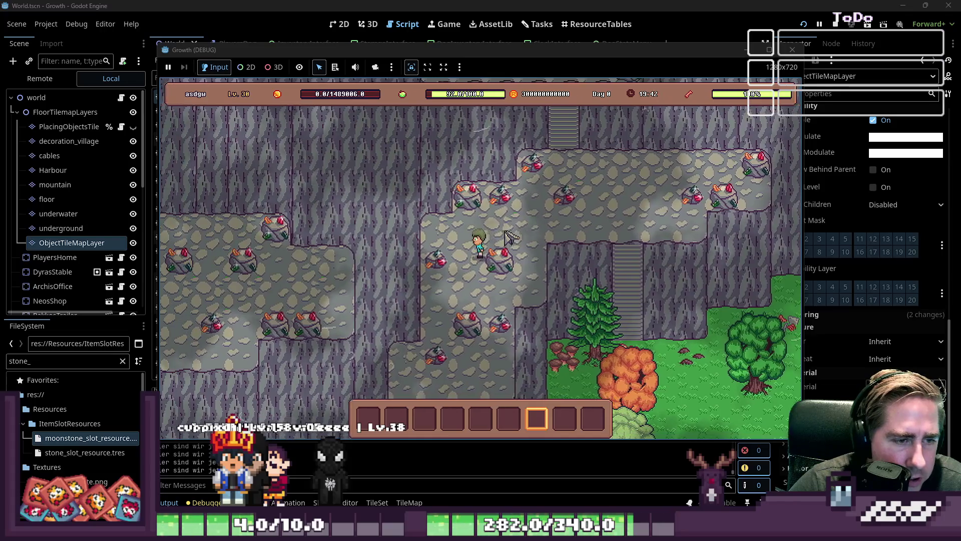
key("w")
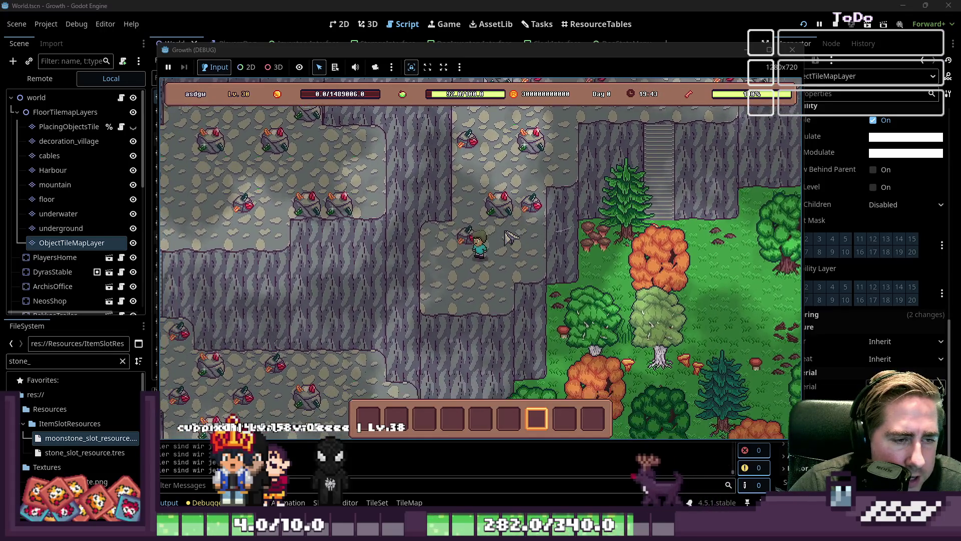
key("a")
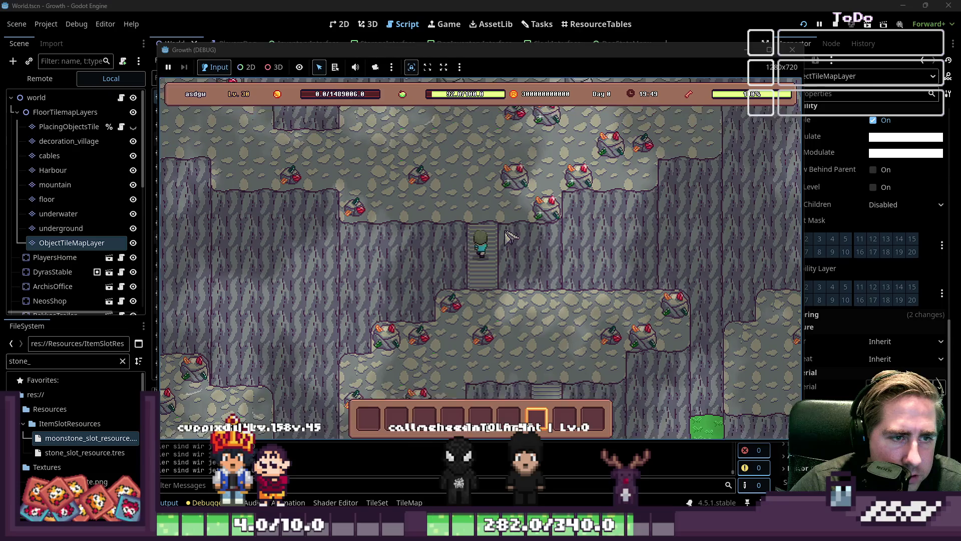
key("w")
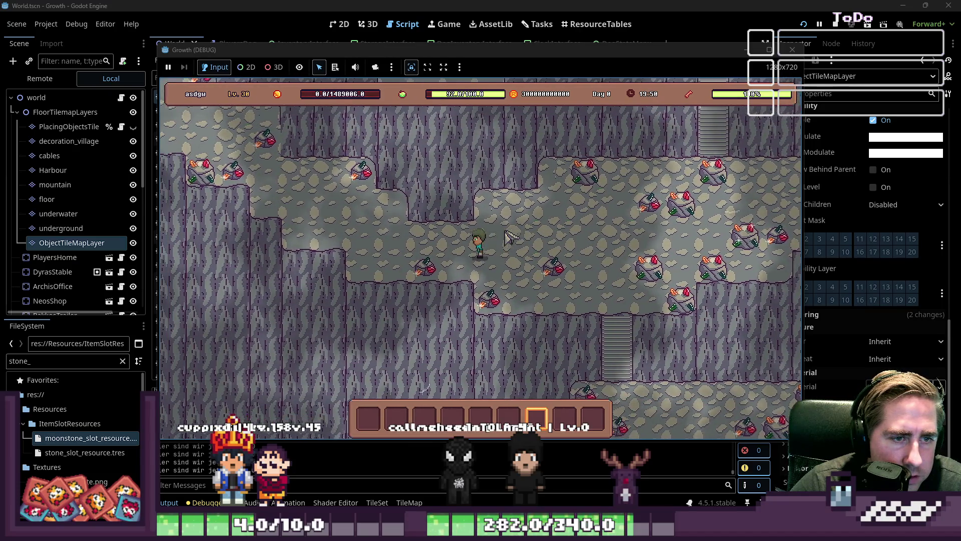
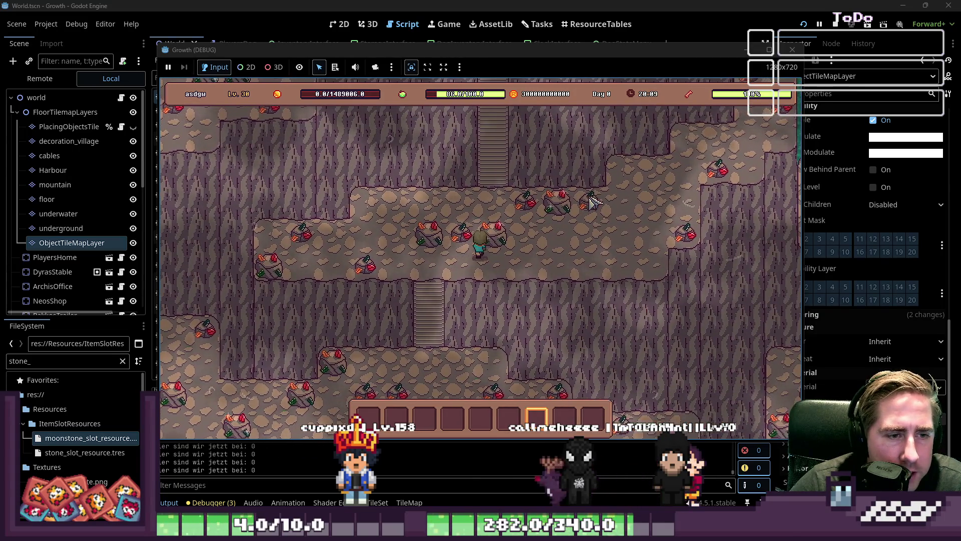
- Walk the character right, then back left and up-left through the stone-filled cave
key("d")
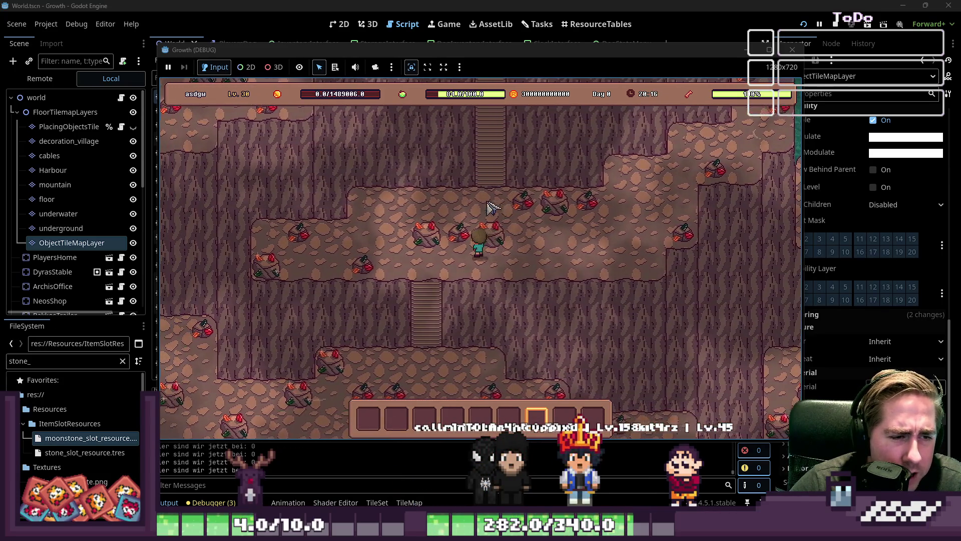
key("a")
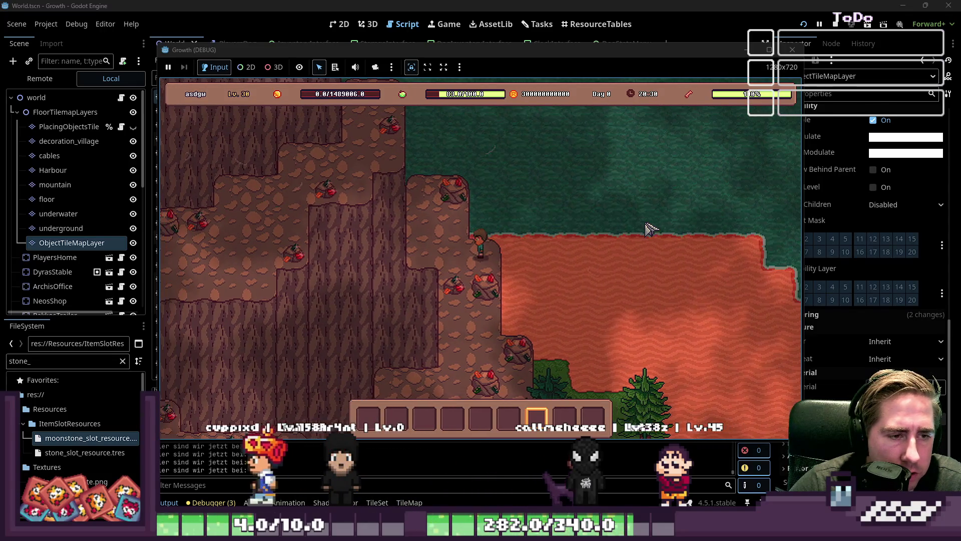
key("a")
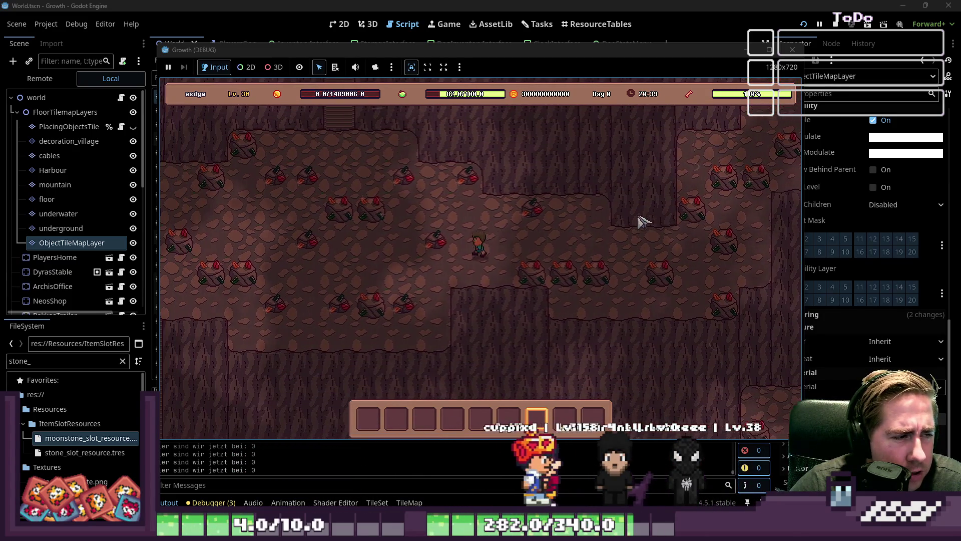
key("a")
key("a")
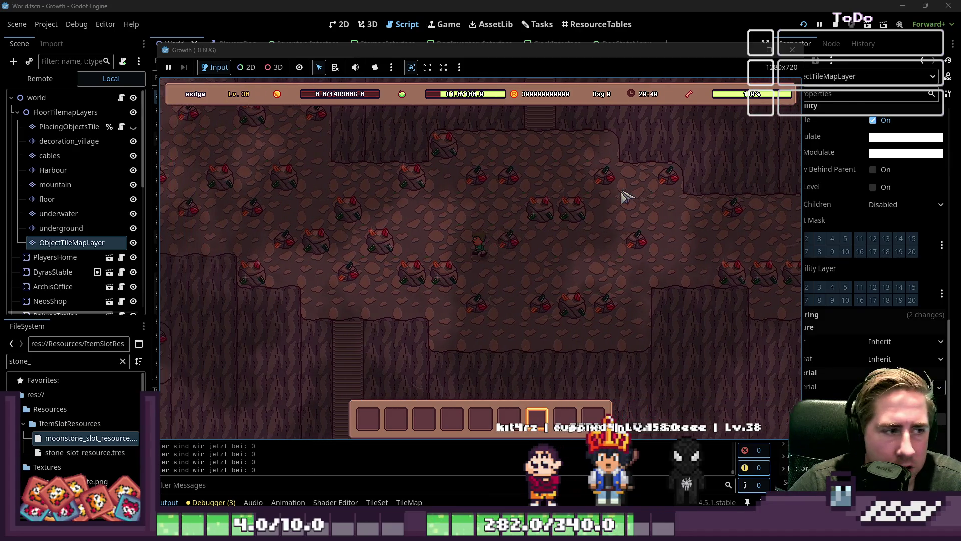
key("a")
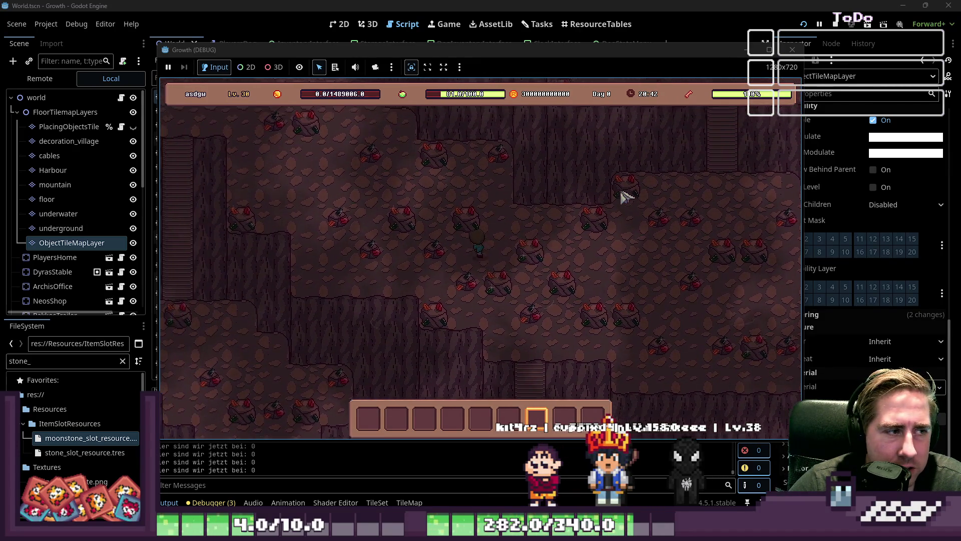
key("a")
key("w")
key("a")
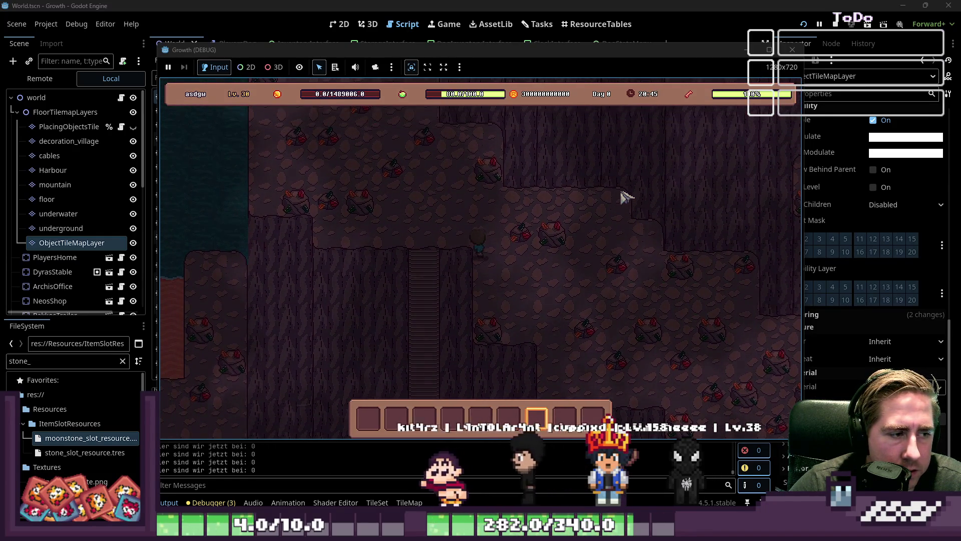
- Walk the character down-right, then back up-left, and stop the running game with F8
key("d")
key("s")
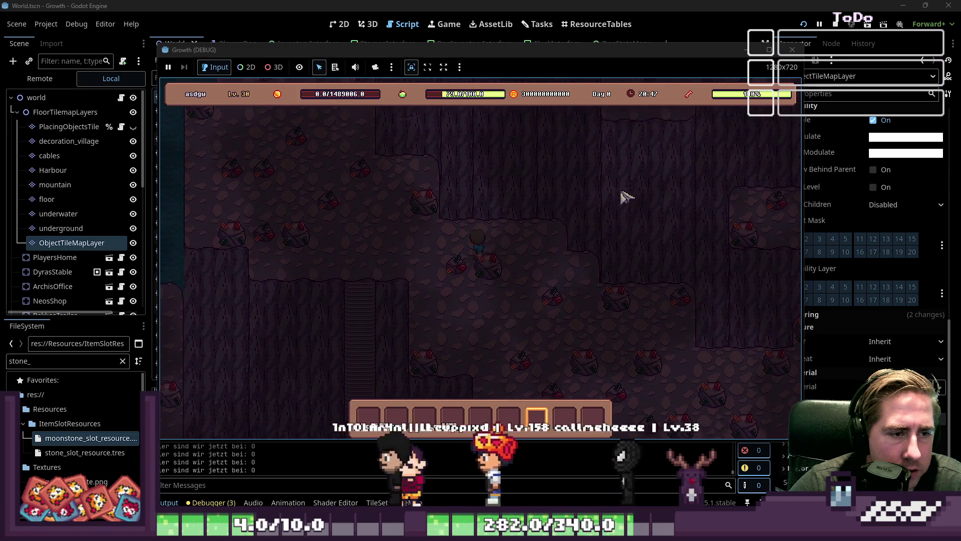
key("d")
key("s")
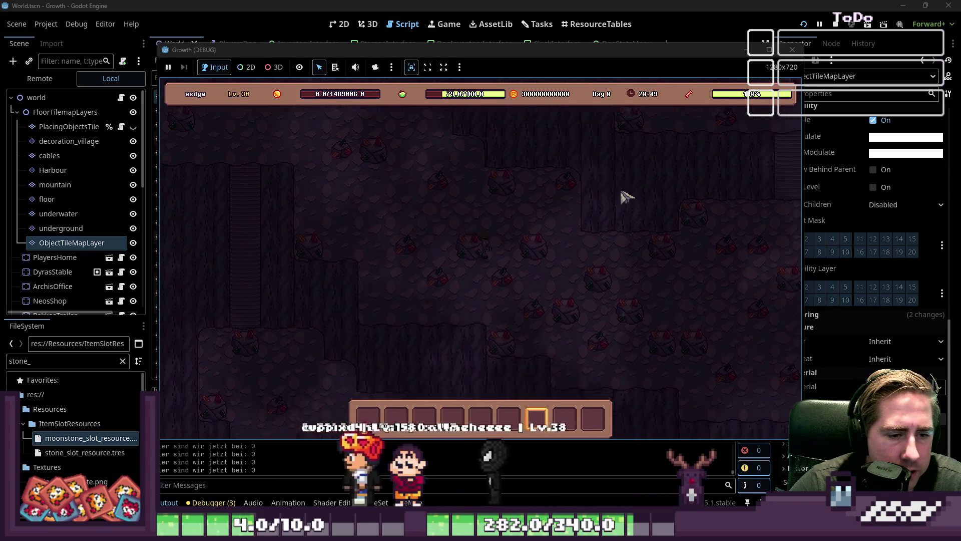
key("d")
key("s")
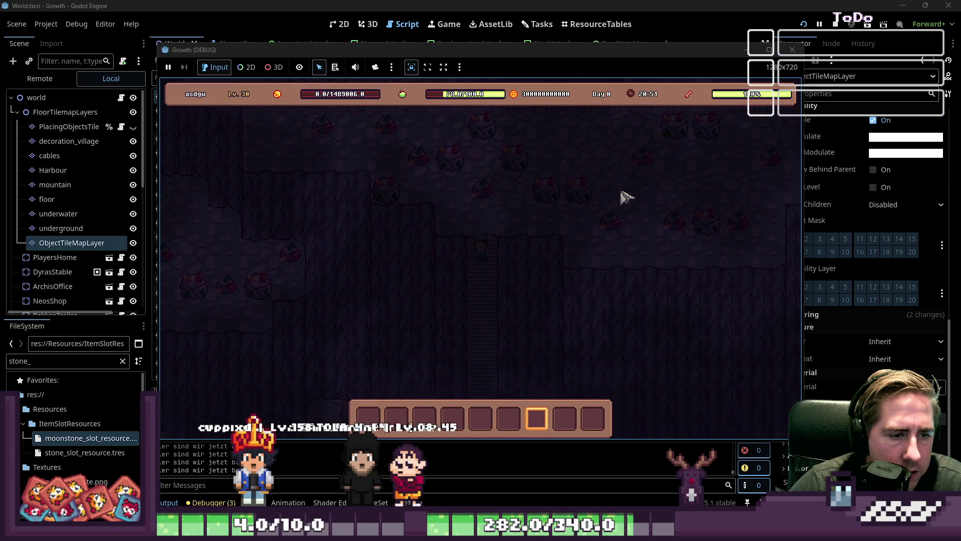
key("a")
key("s")
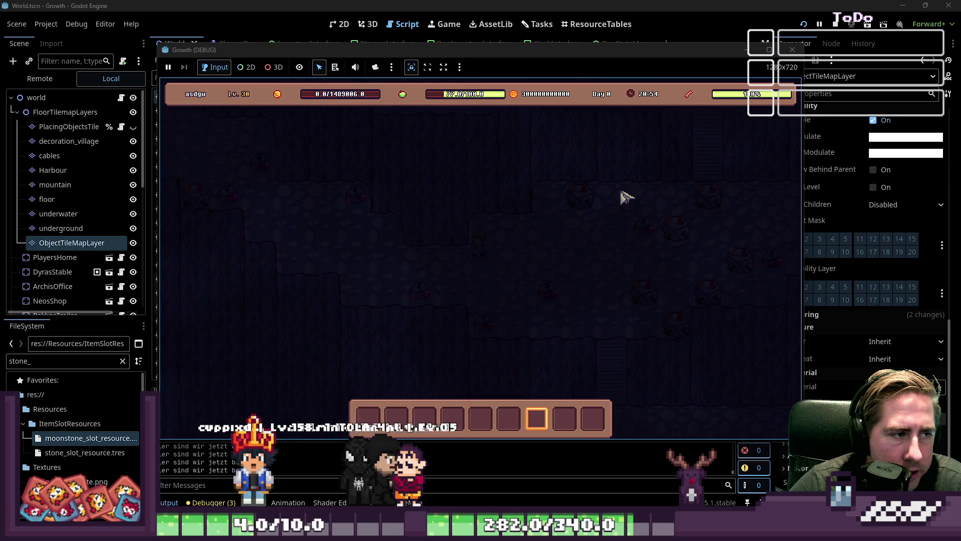
key("a")
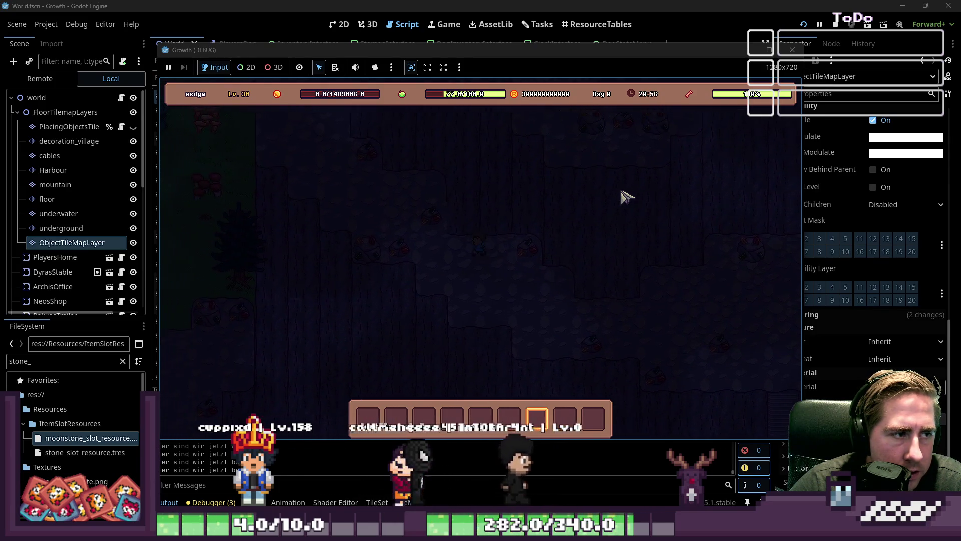
key("w")
key("a")
key("w")
key("a")
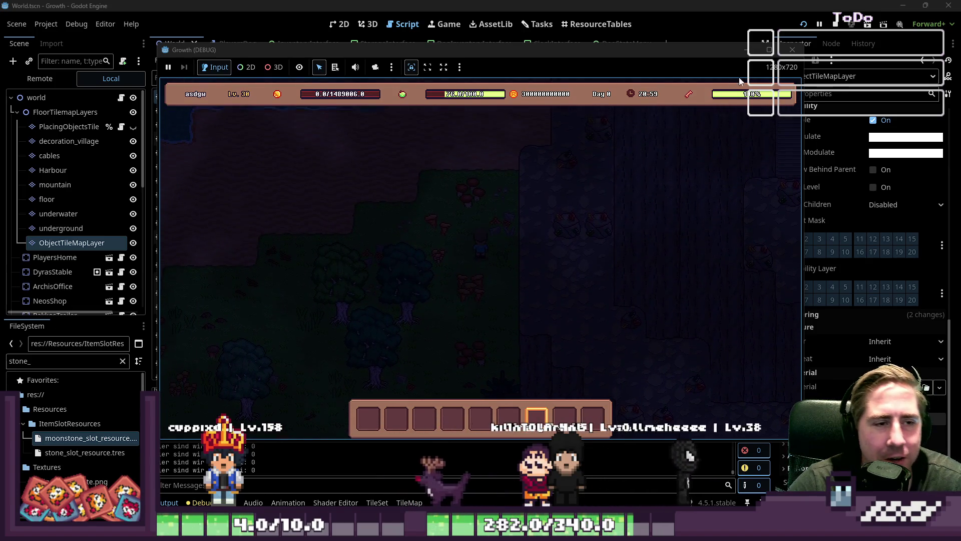
key("F8")
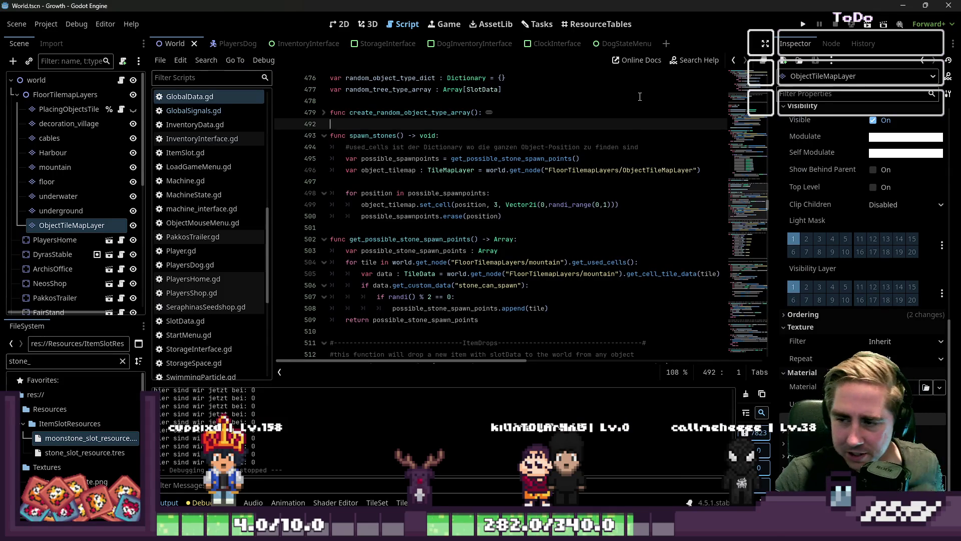
- In the 2D view, select ObjectTileMapLayer and open its TileSet editor in a maximized panel
left_click(341, 24)
scroll(486, 291, "down", 5)
scroll(426, 200, "up", 3)
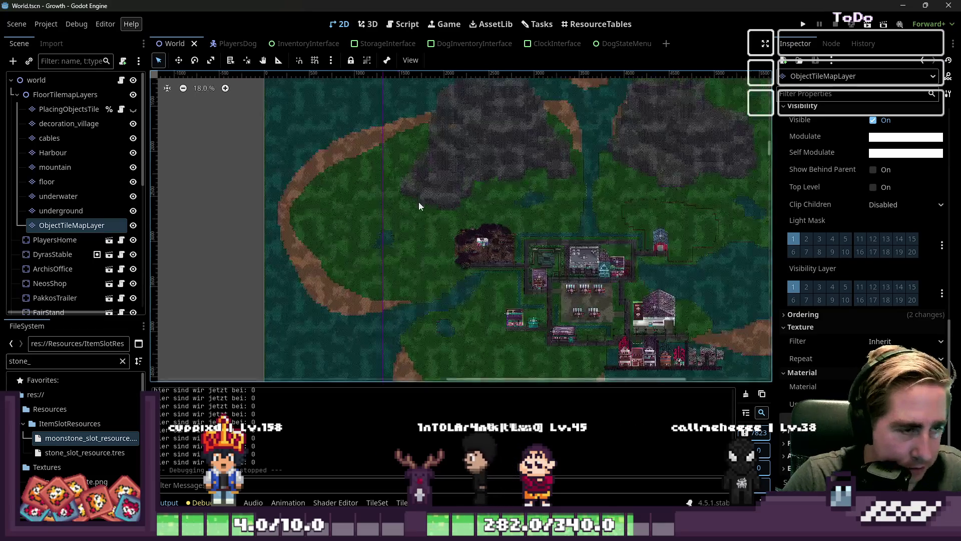
left_click(70, 212)
left_click(99, 229)
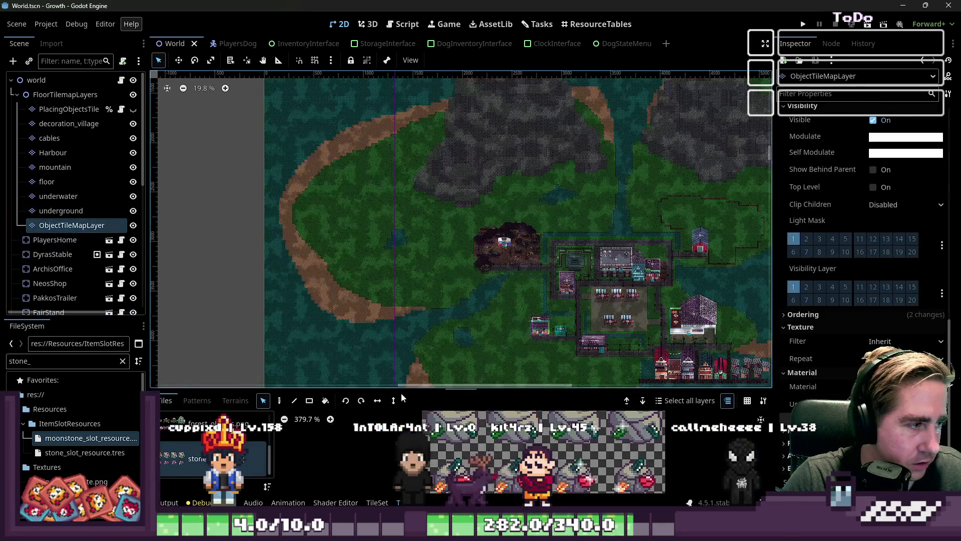
key("shift+F12")
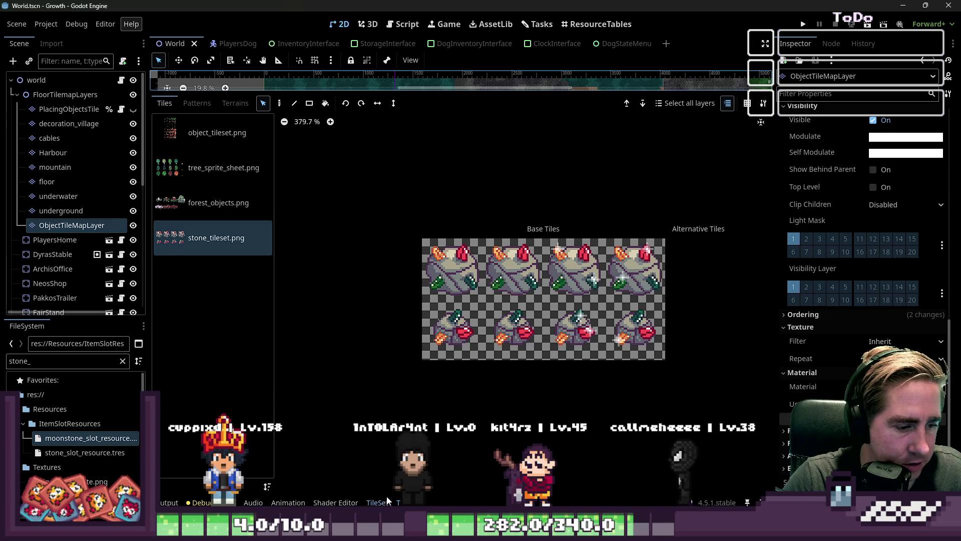
left_click(377, 502)
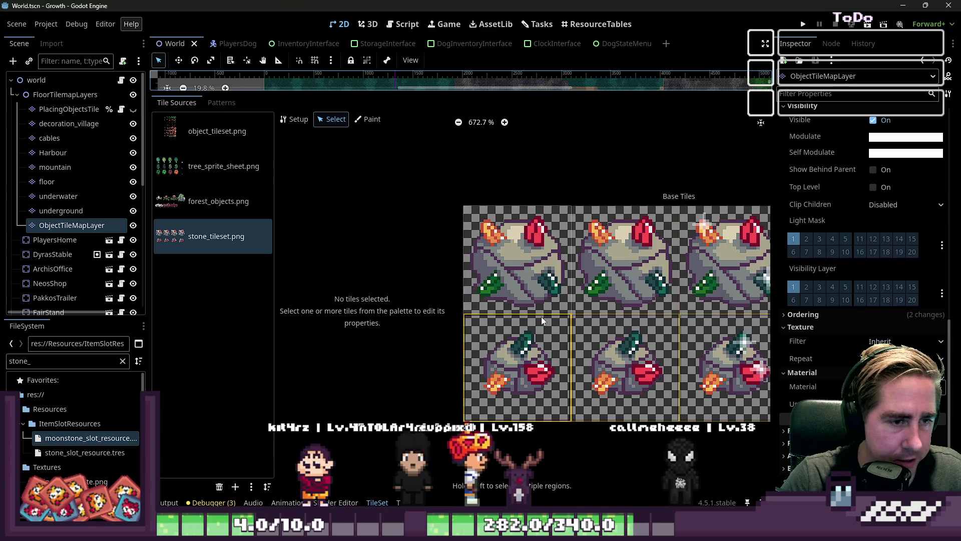
- Select stone_tileset.png's first tile and expand its Physics Layer 0 polygon editor full-size
left_click(526, 271)
scroll(373, 395, "down", 10)
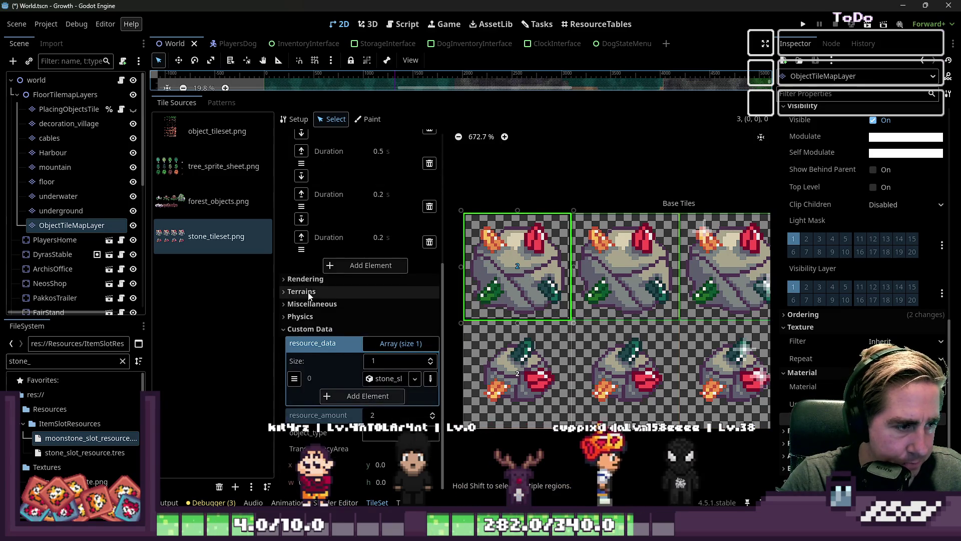
scroll(308, 290, "up", 5)
left_click(306, 216)
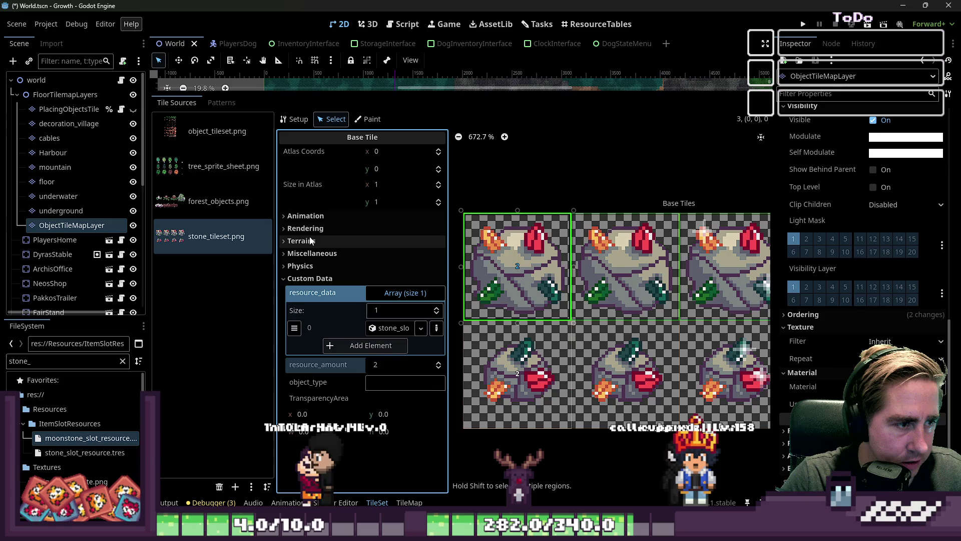
left_click(302, 279)
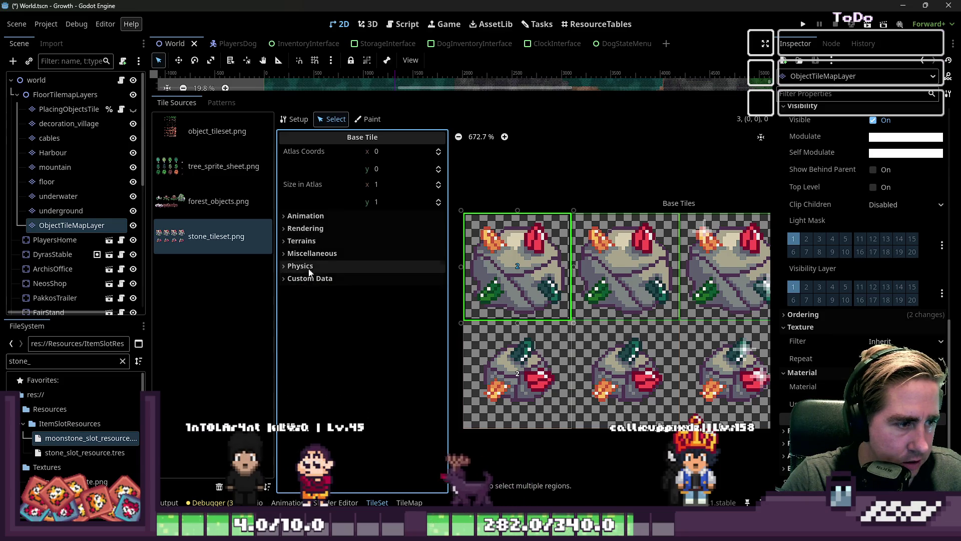
left_click(306, 266)
left_click(316, 278)
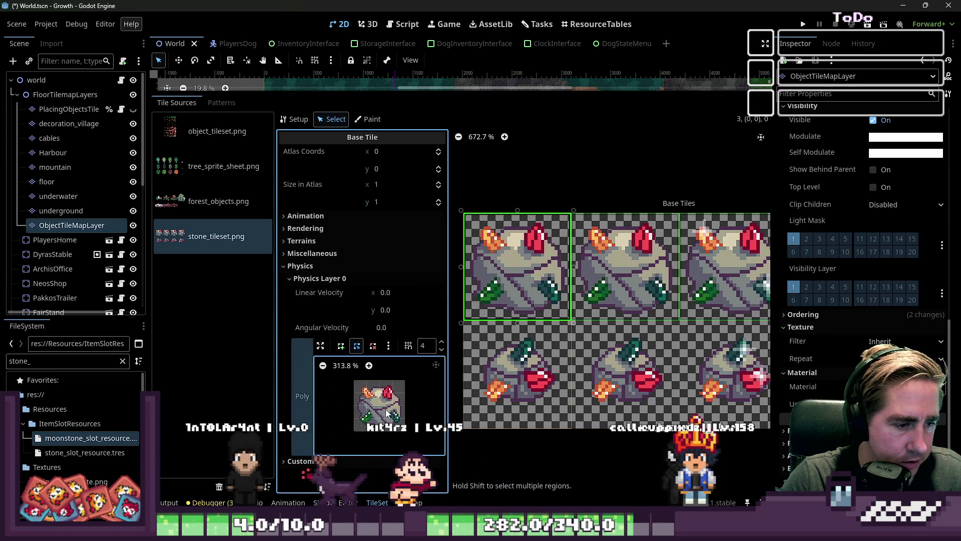
left_click(310, 353)
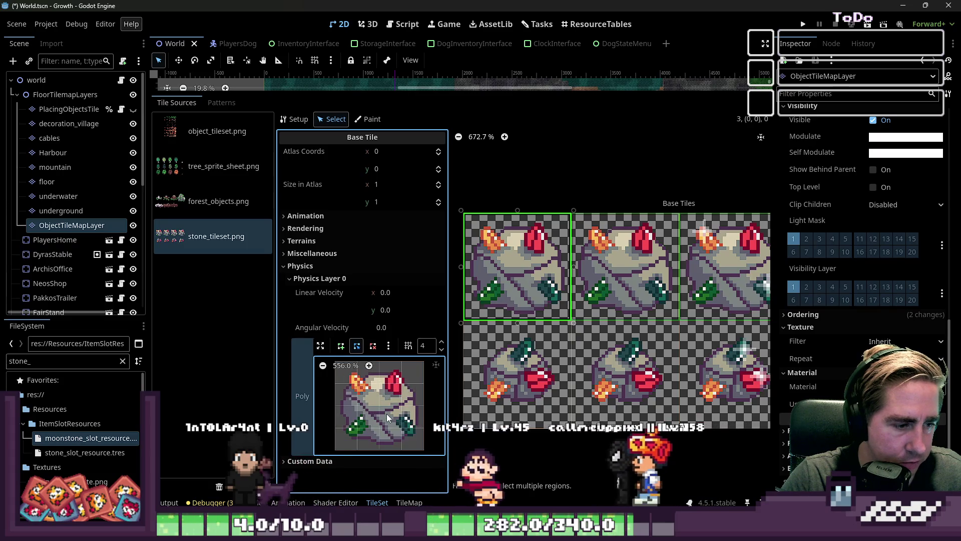
left_click(321, 346)
scroll(447, 295, "up", 6)
scroll(449, 277, "down", 2)
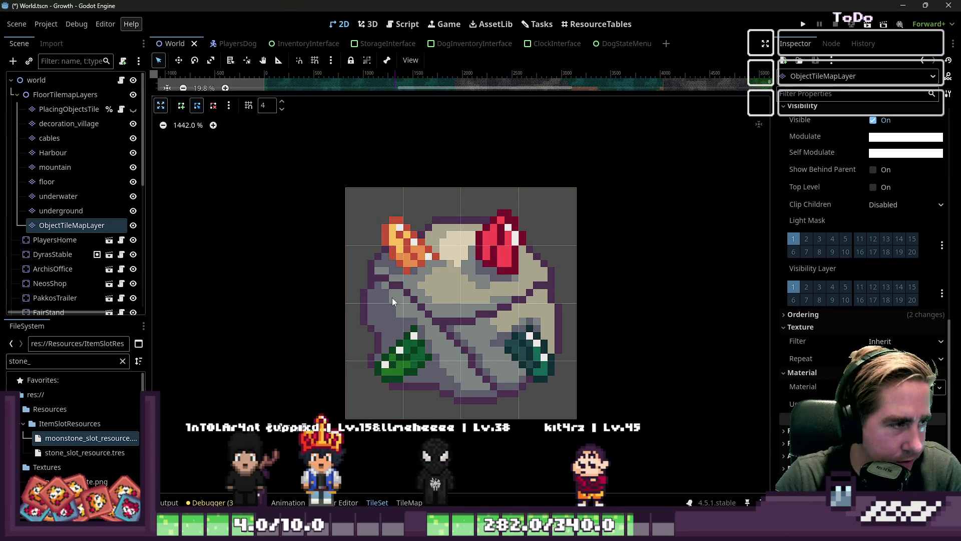
- Set the collision editor's grid snap step to 8
left_click(264, 106)
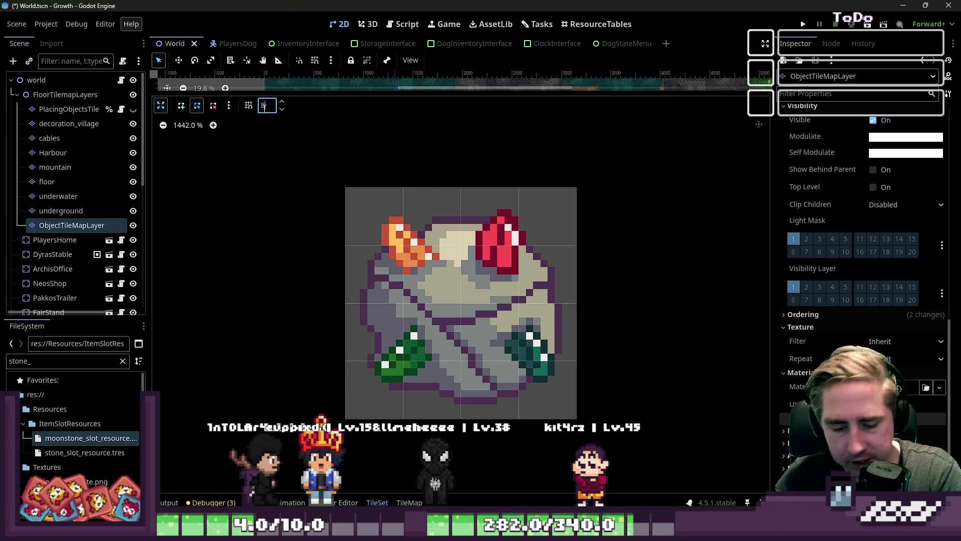
type("8")
key("Return")
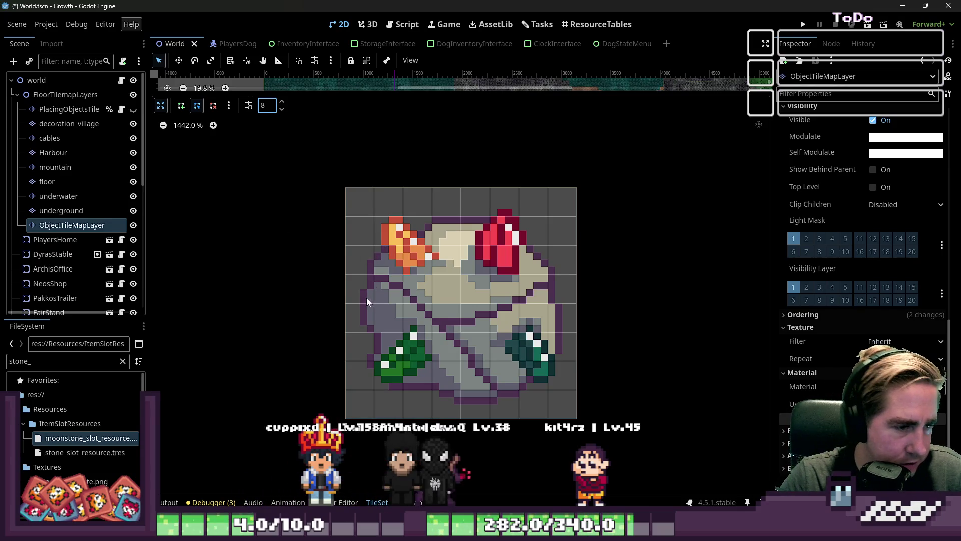
left_click(373, 278)
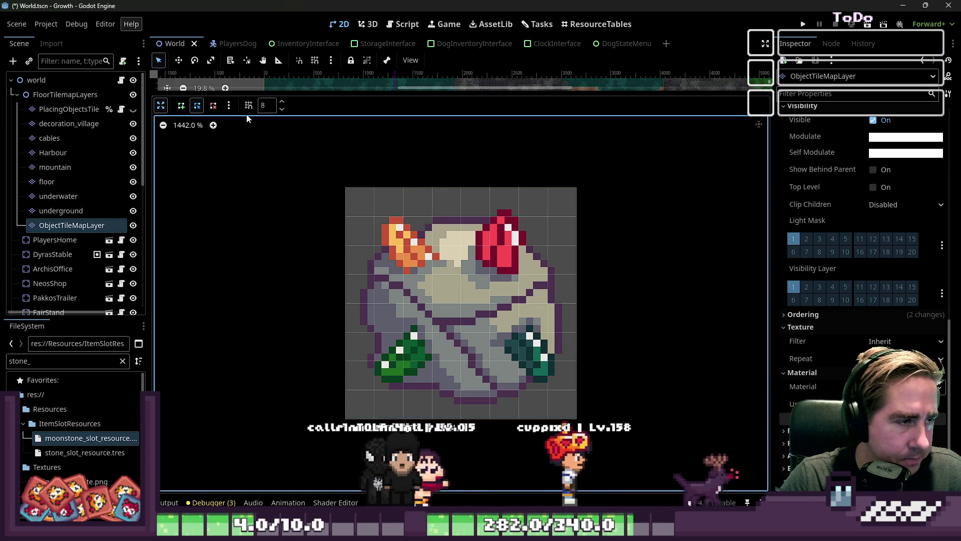
- Trace a closed collision polygon around the grey rock's left, bottom and right edges
left_click(182, 107)
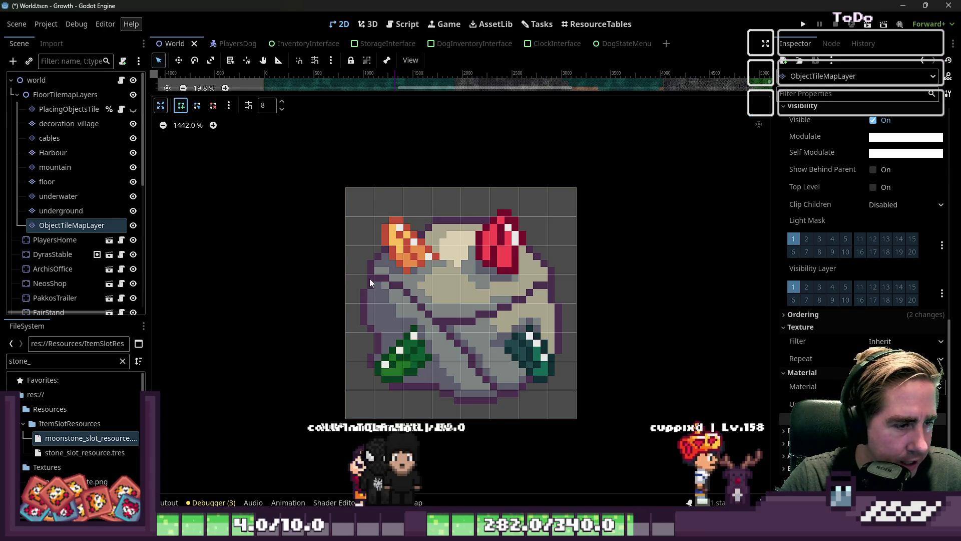
left_click(374, 275)
left_click(375, 361)
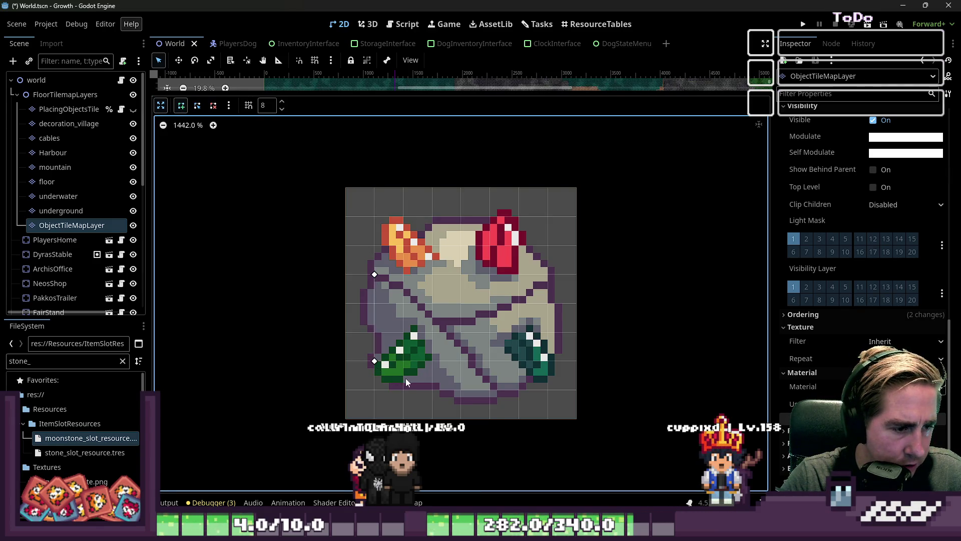
left_click(404, 389)
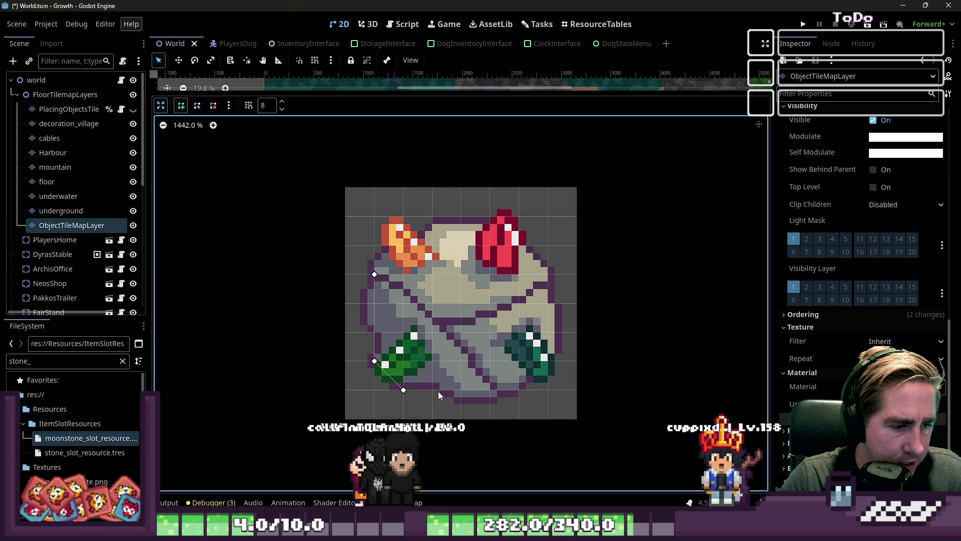
left_click(488, 390)
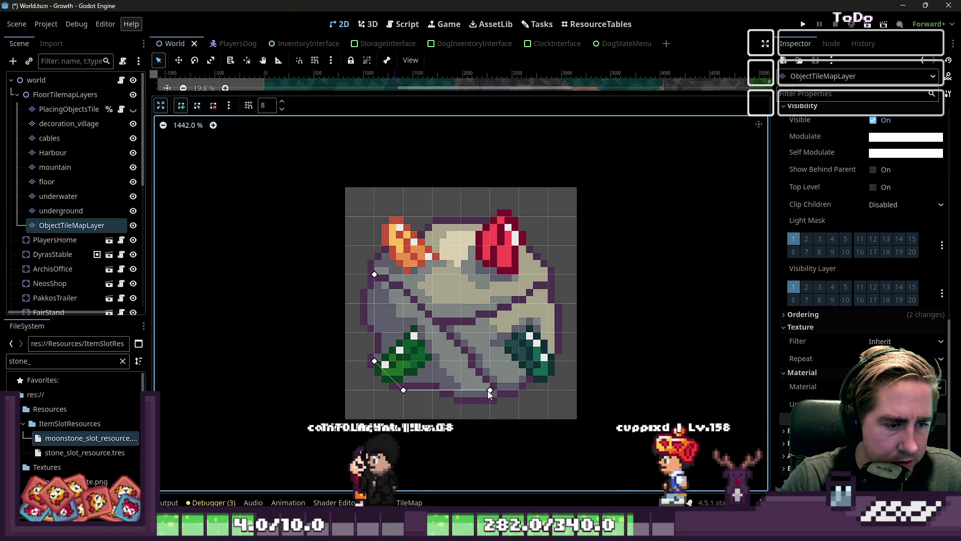
left_click(516, 390)
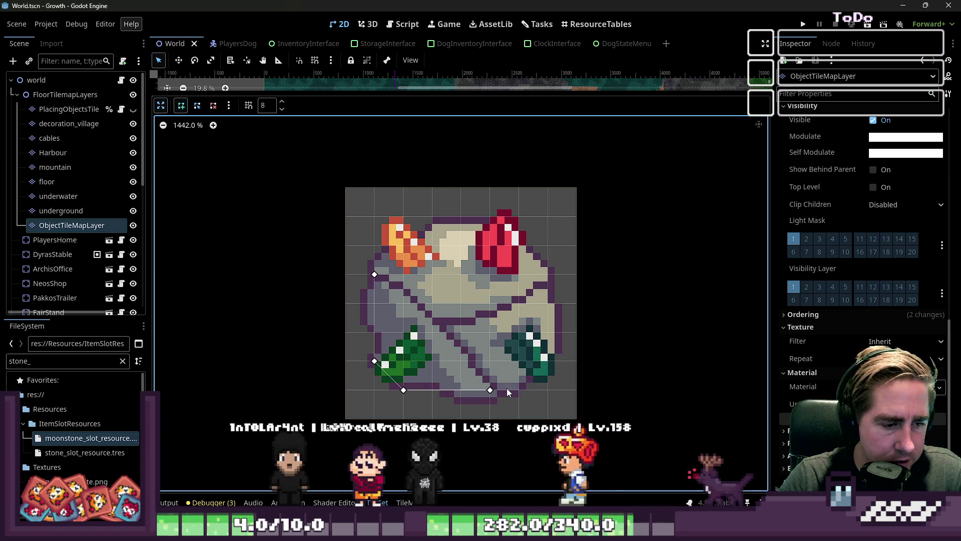
left_click(549, 360)
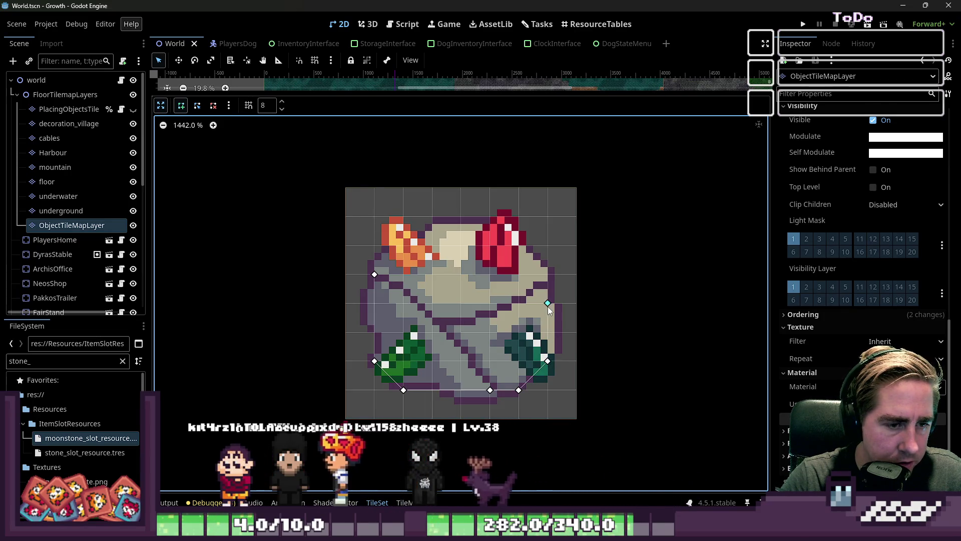
left_click(548, 305)
left_click(545, 273)
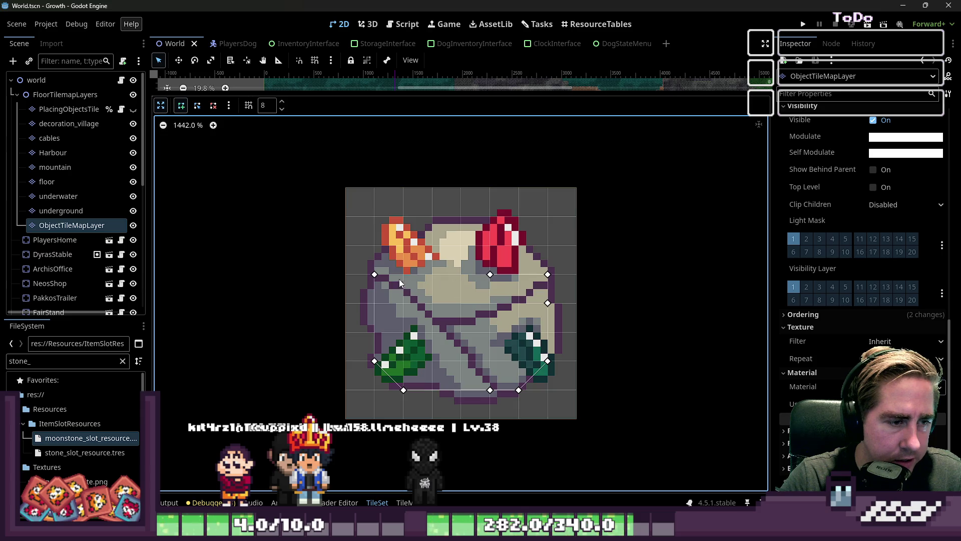
left_click(374, 274)
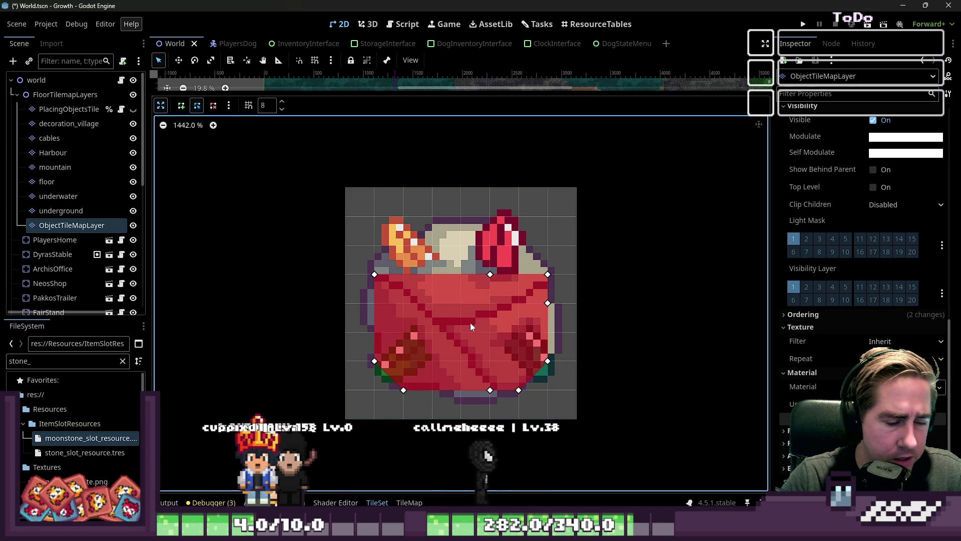
- With a 16-pixel snap step, drag the polygon's corners to fit the rock and add a top corner
mouse_move(548, 303)
left_mouse_down()
mouse_move(569, 345)
mouse_move(552, 357)
left_mouse_up()
left_click(270, 104)
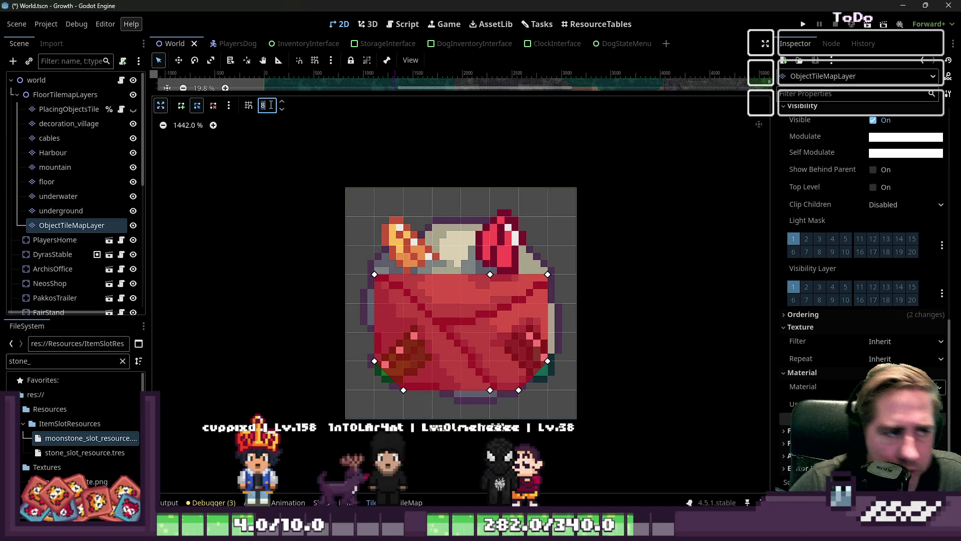
type("16")
key("Return")
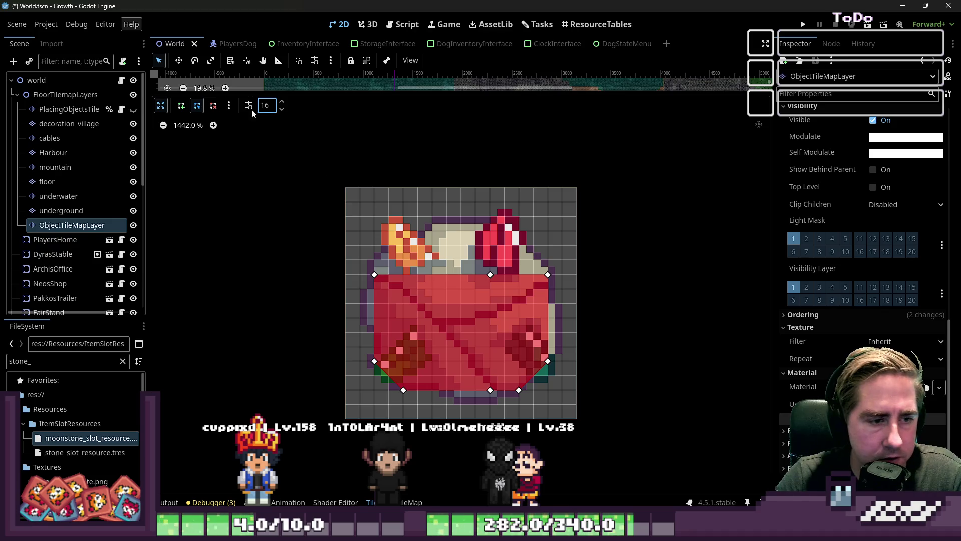
left_click_drag(494, 389, 485, 410)
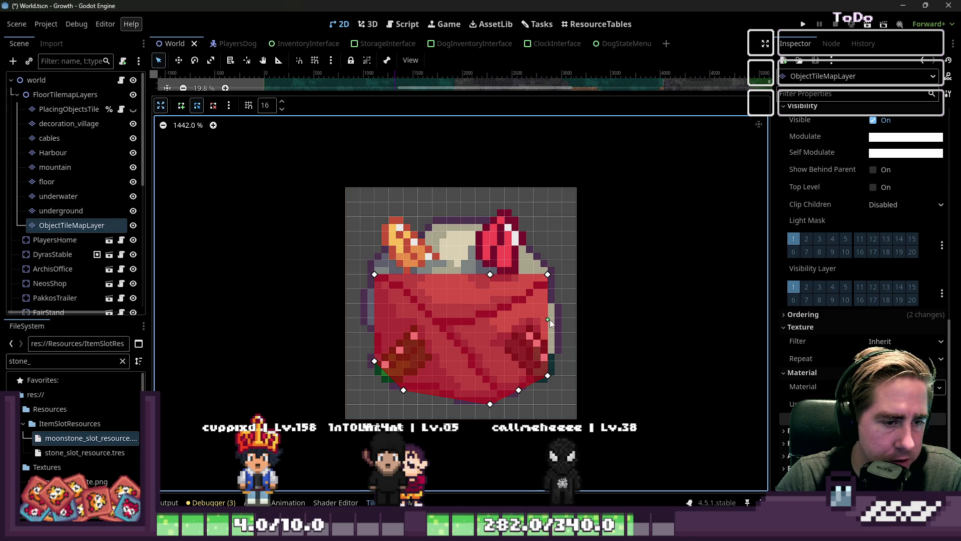
left_click_drag(554, 354, 561, 353)
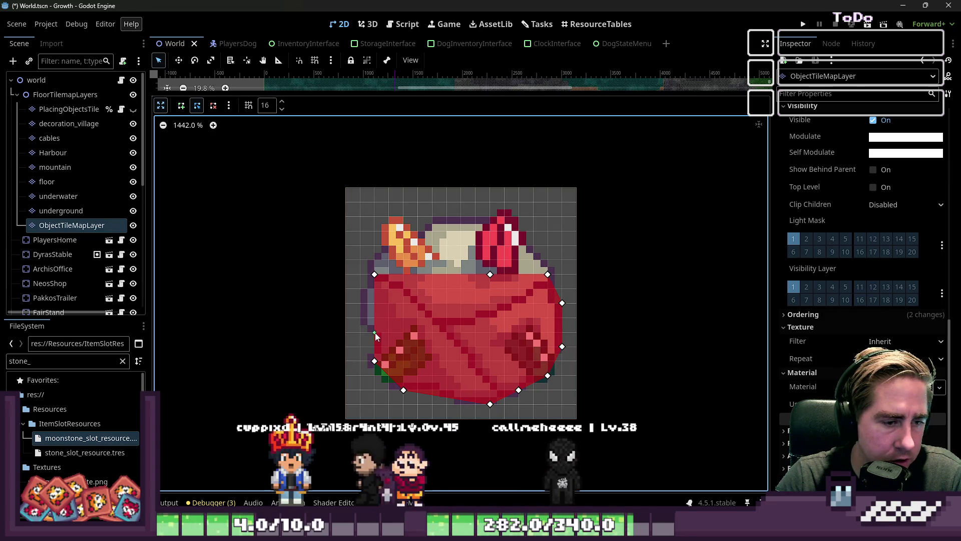
left_click_drag(366, 326, 366, 330)
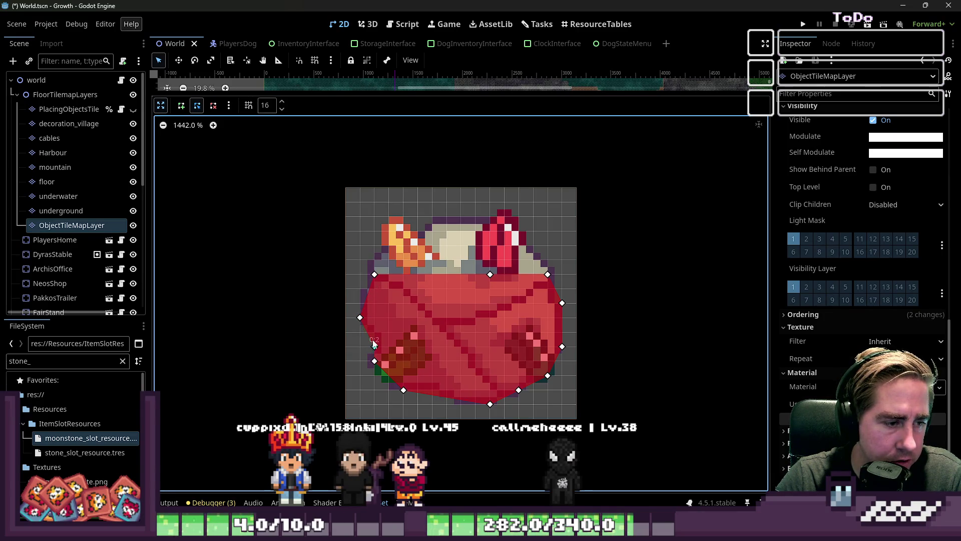
left_click_drag(387, 376, 375, 377)
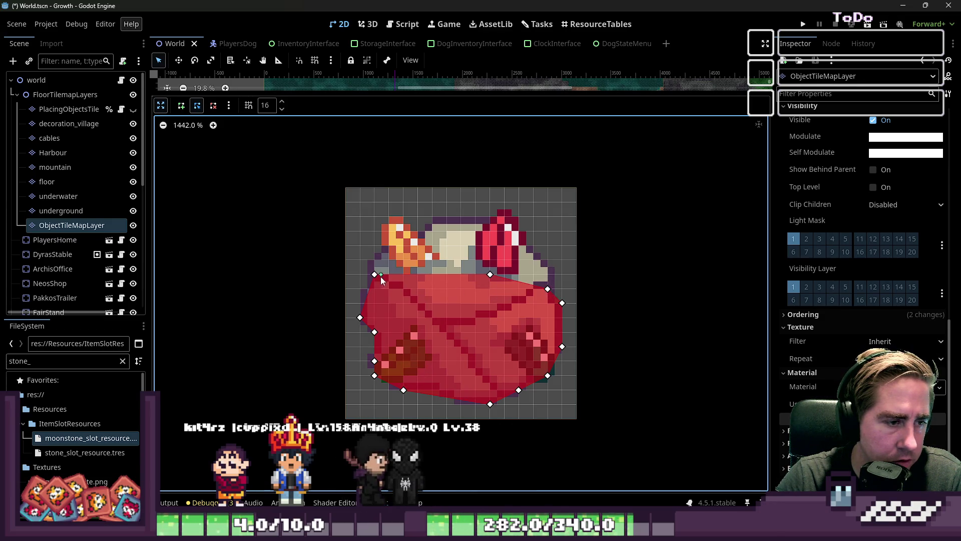
left_click(416, 279)
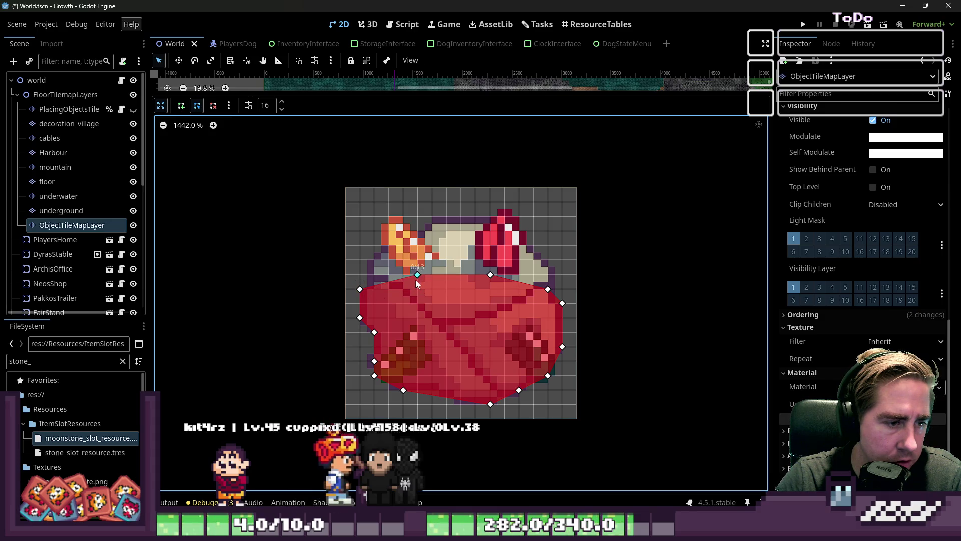
left_click_drag(490, 276, 505, 275)
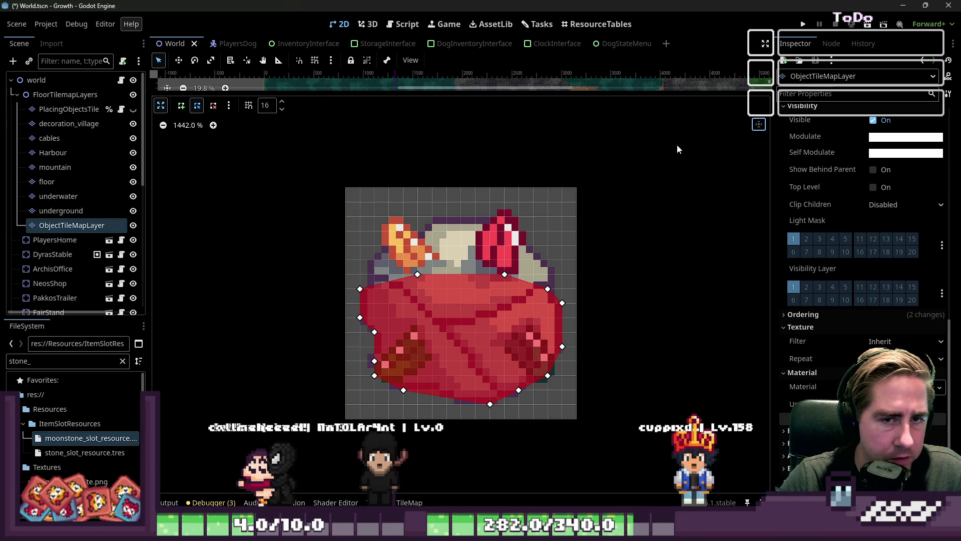
- Start a collision polygon on the stone tile below the first, then discard it with Escape
left_click(160, 105)
left_click(524, 275)
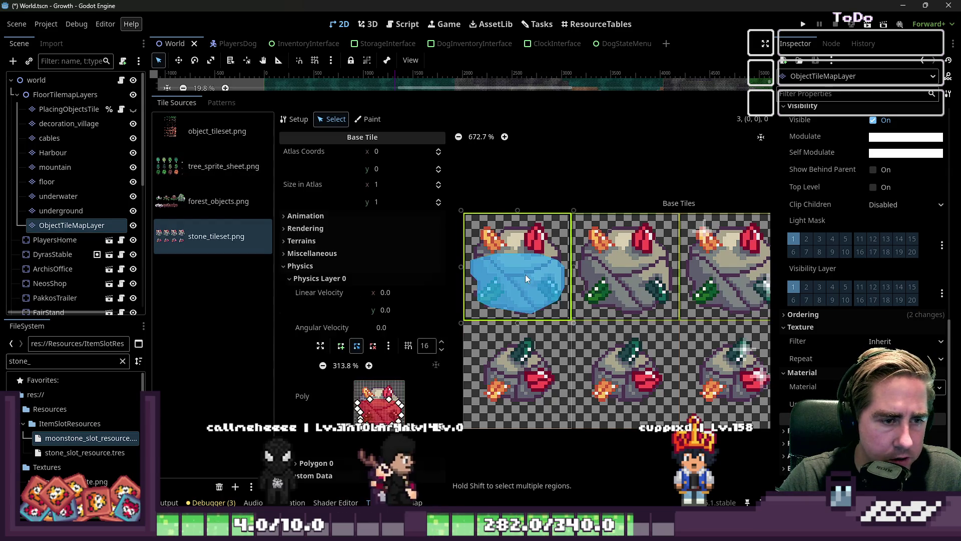
left_click(497, 341)
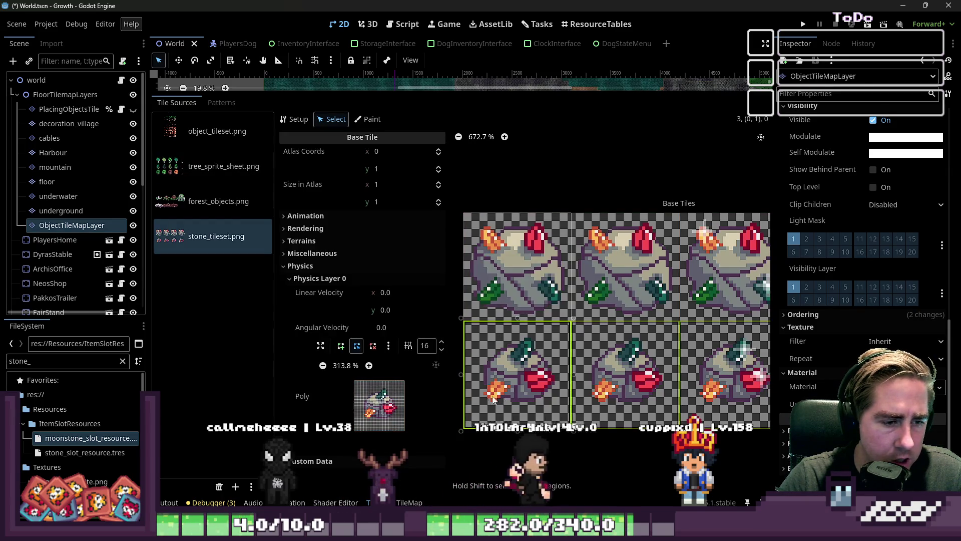
left_click(320, 345)
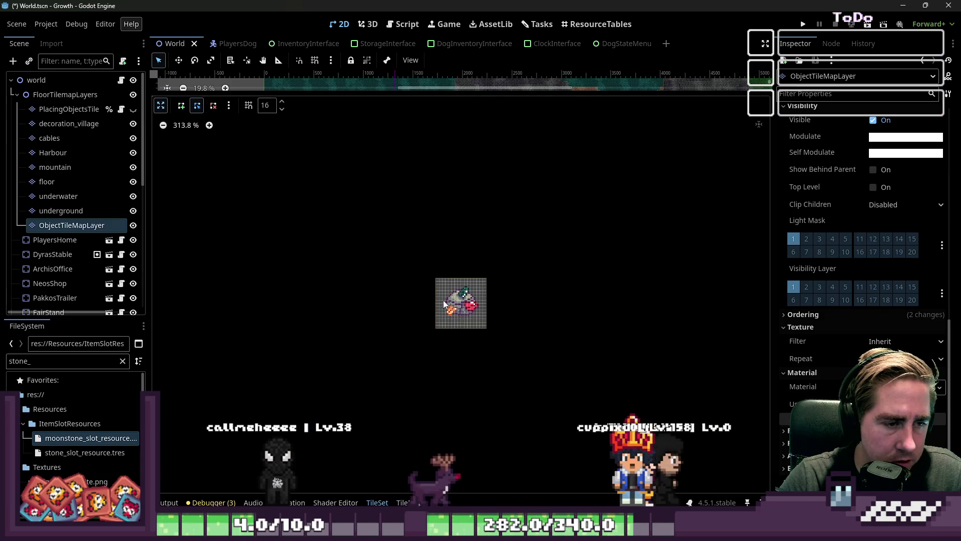
scroll(447, 299, "up", 8)
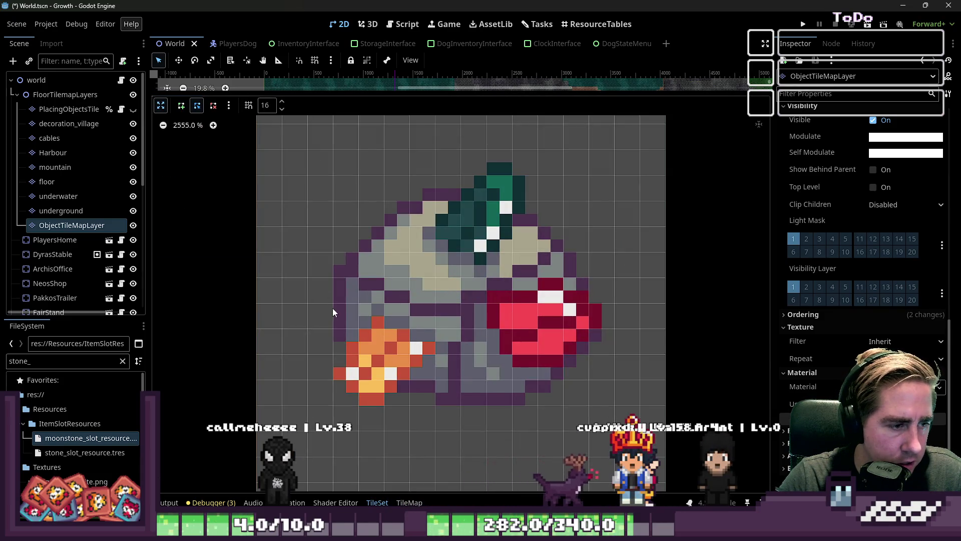
left_click(182, 106)
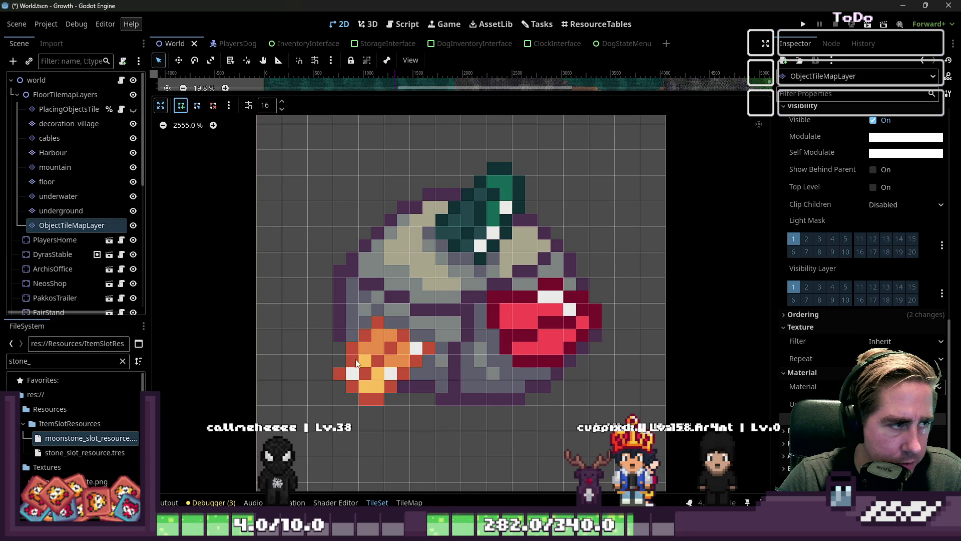
left_click(337, 315)
left_click(386, 381)
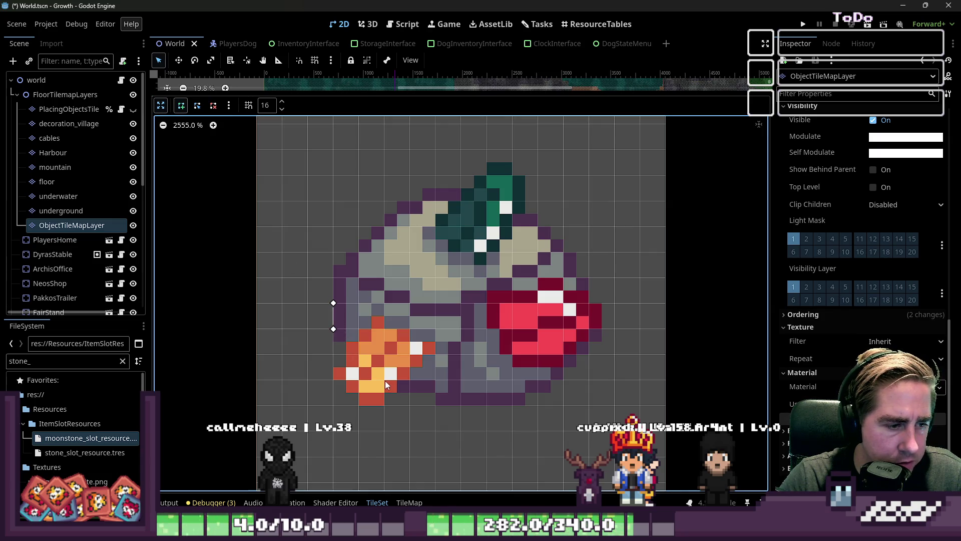
left_click(445, 407)
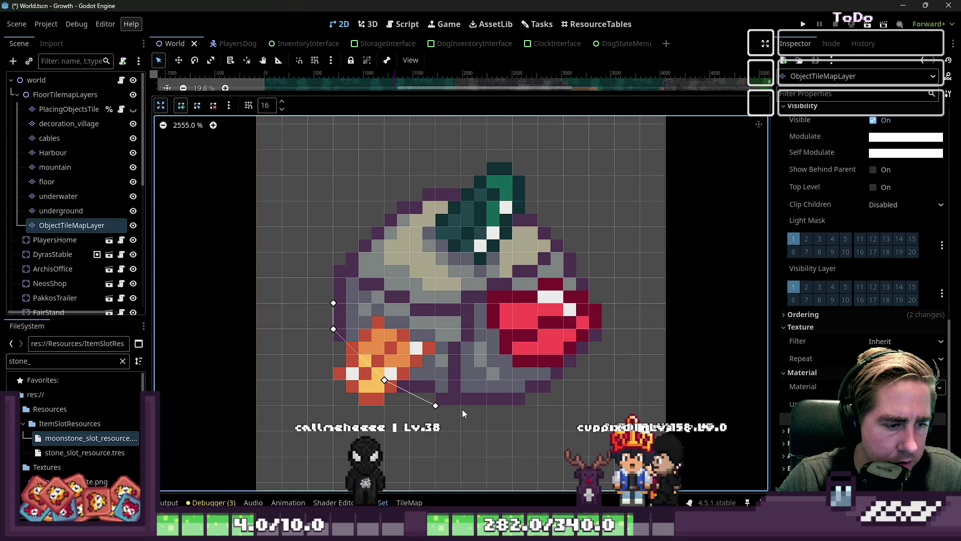
left_click(517, 407)
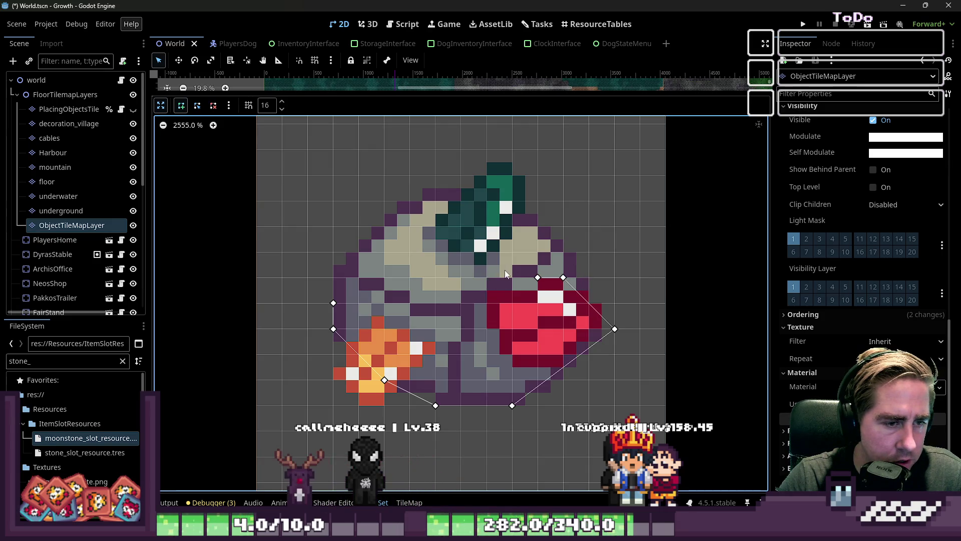
key("Escape")
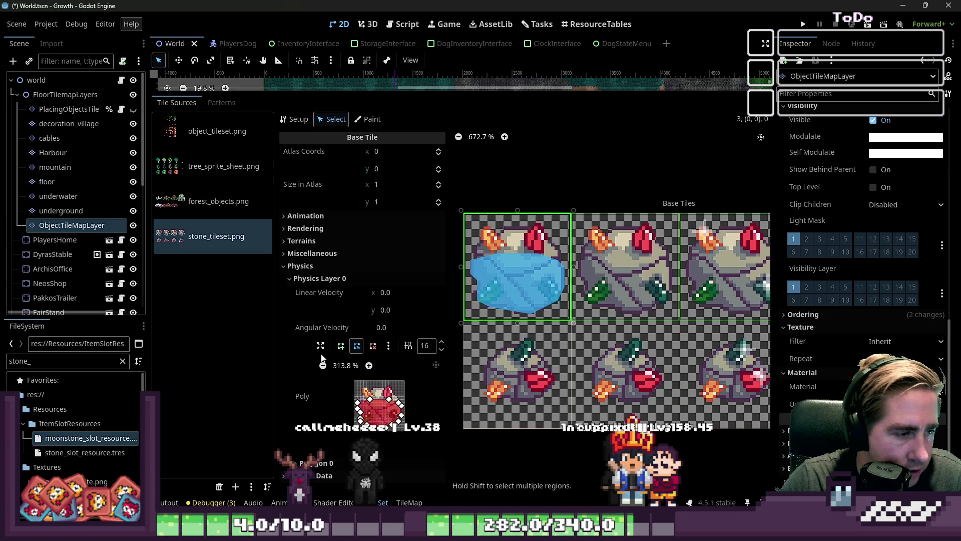
- Re-enlarge the polygon editor and drag the divider to give the map view more room
left_click(321, 345)
scroll(442, 317, "up", 5)
scroll(457, 304, "down", 5)
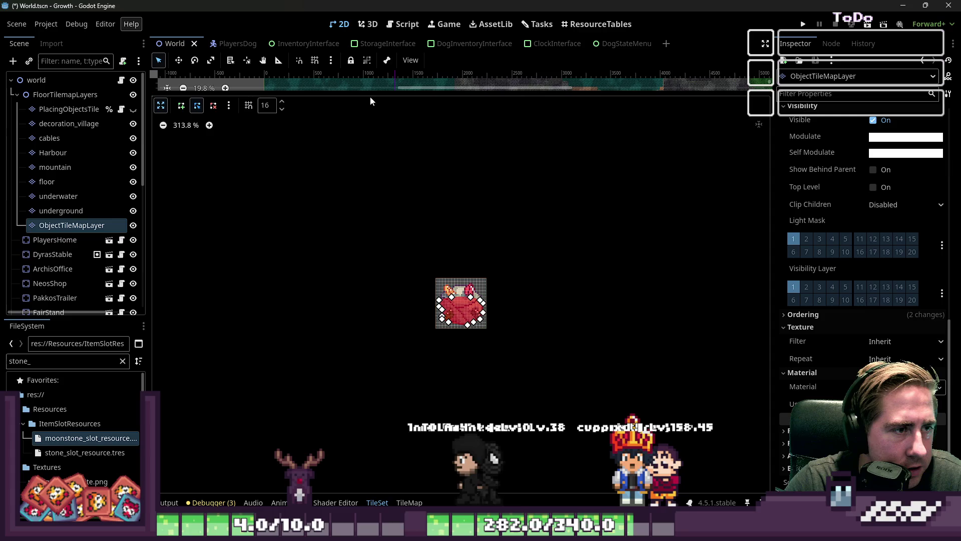
left_click_drag(381, 95, 298, 226)
- Outline the red gem rock tile with a closed collision polygon of seven points
left_click(161, 213)
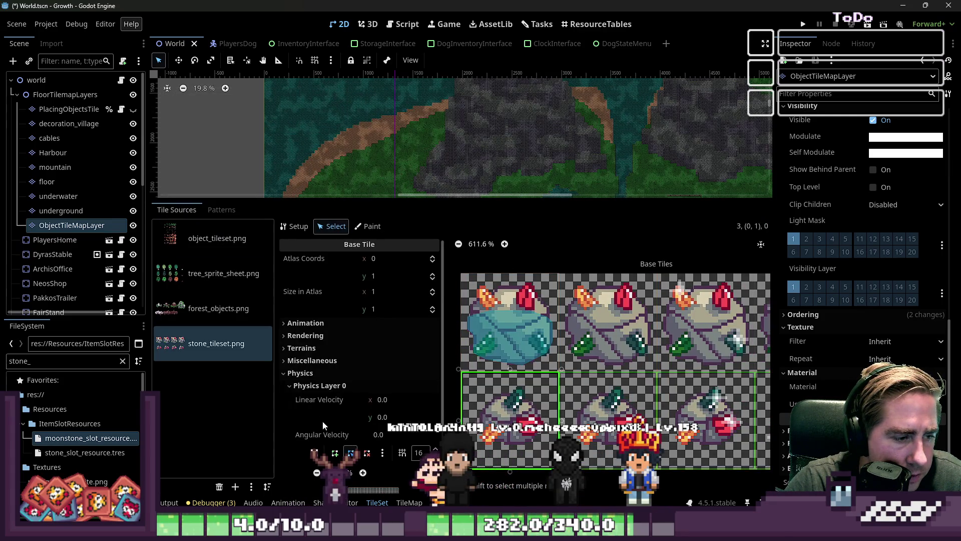
left_click(315, 454)
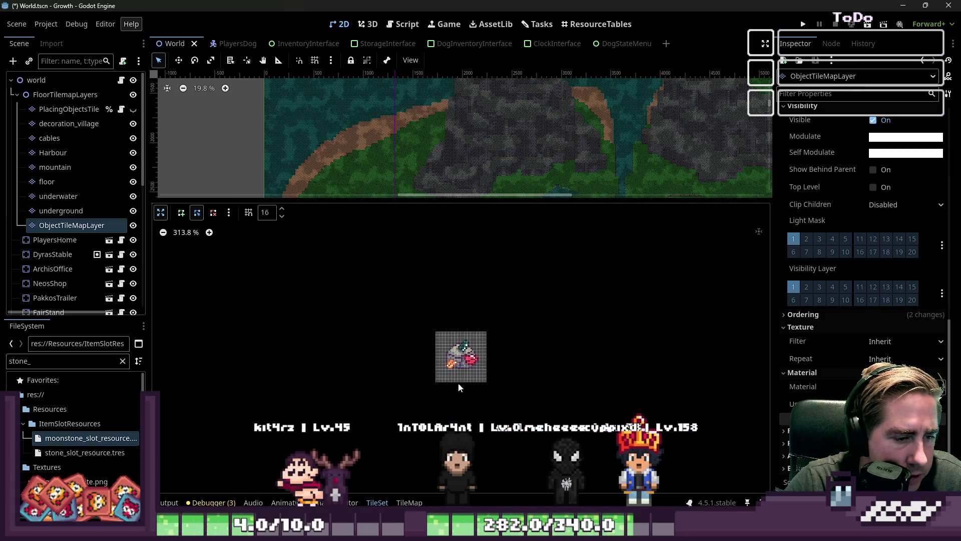
scroll(466, 366, "up", 5)
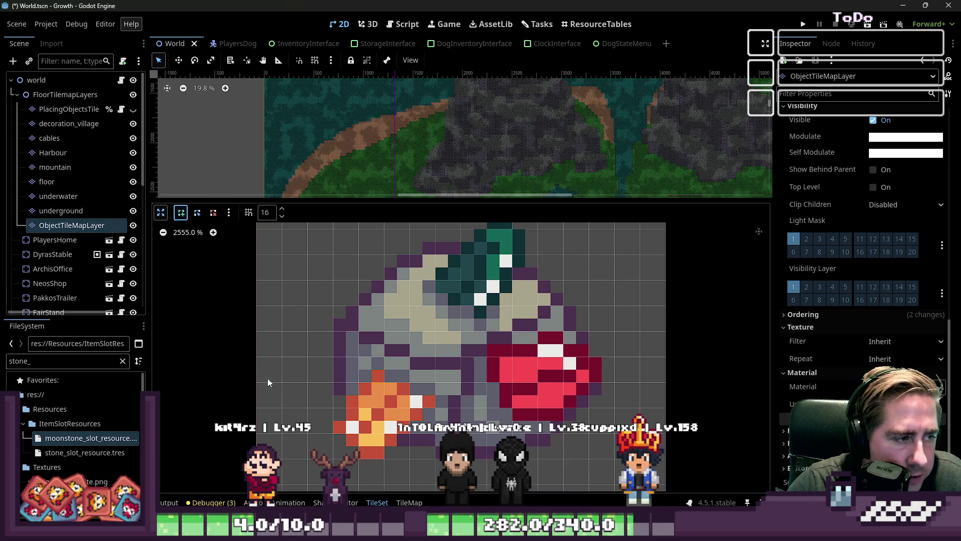
left_click(408, 455)
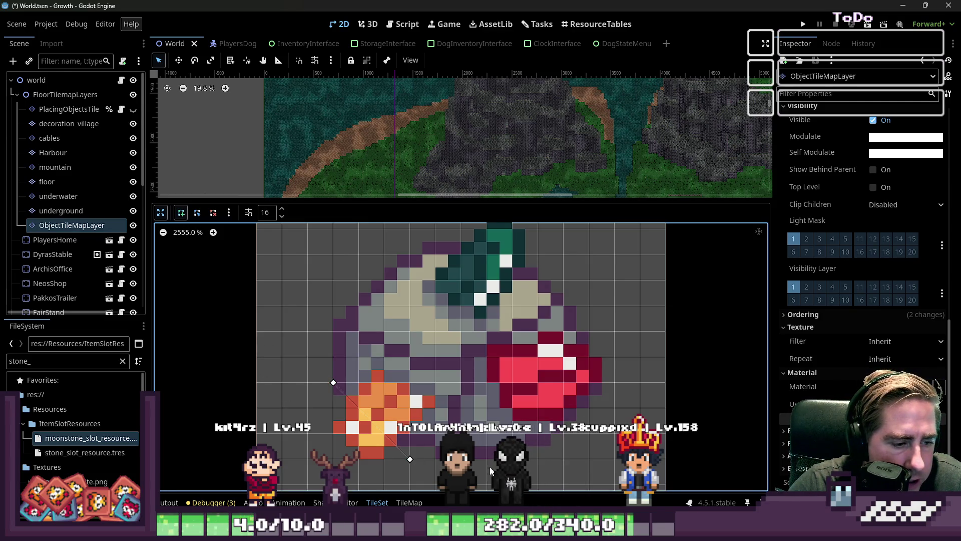
left_click(539, 457)
left_click(614, 383)
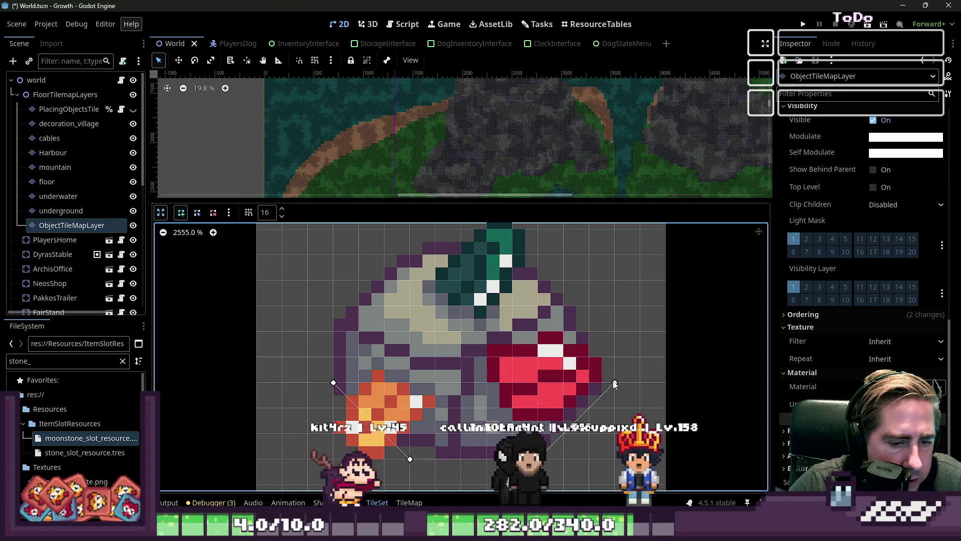
left_click(565, 307)
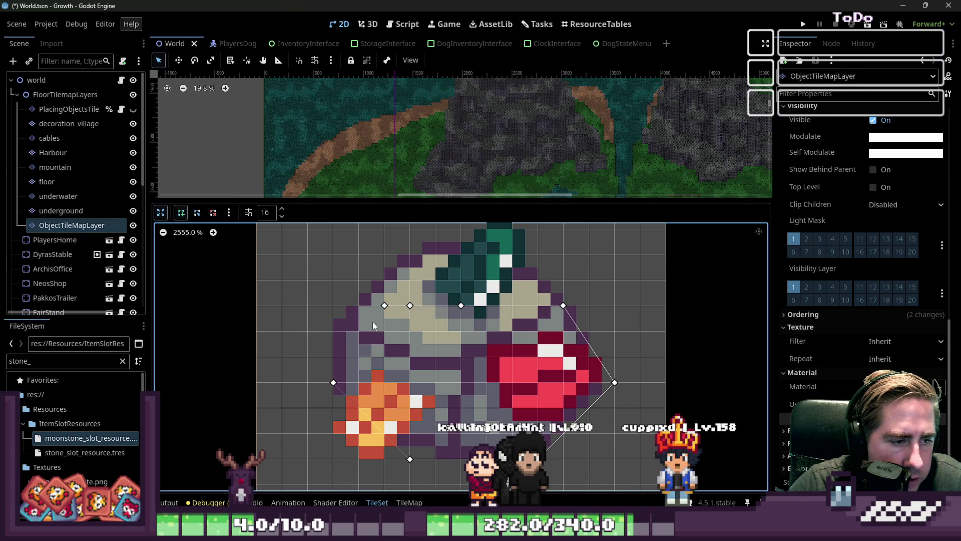
left_click(359, 331)
left_click(334, 331)
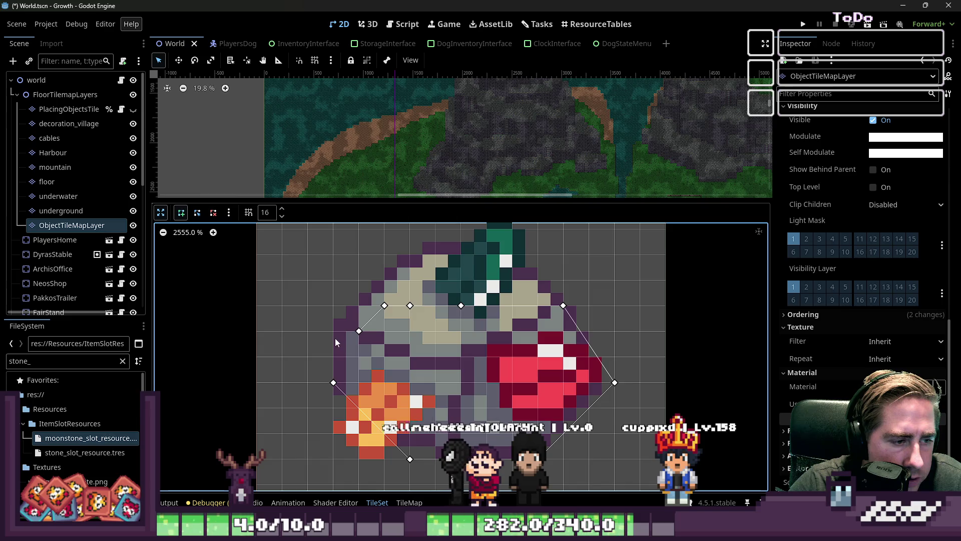
left_click(333, 383)
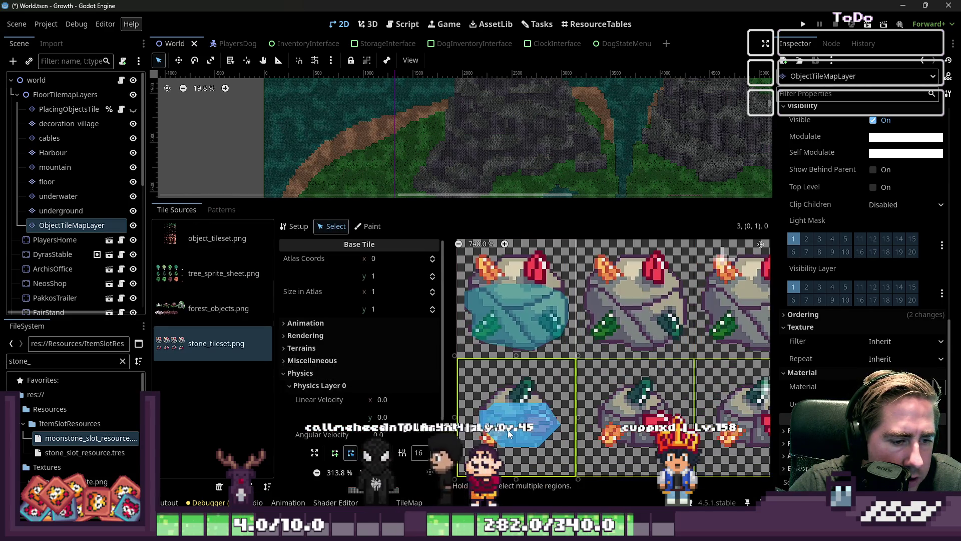
- Delete one unneeded vertex from the gem tile's polygon and save World.tscn
scroll(352, 376, "down", 3)
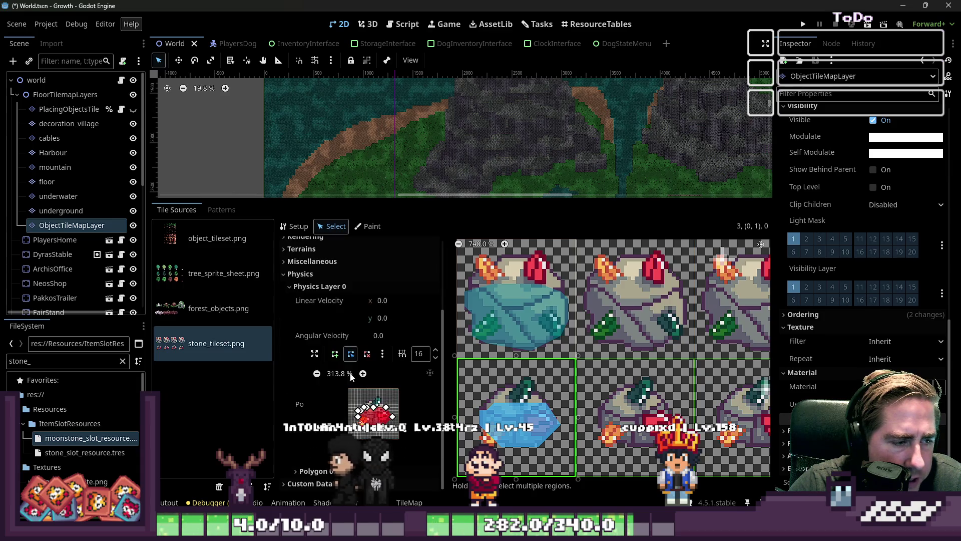
left_click(315, 355)
scroll(447, 362, "up", 12)
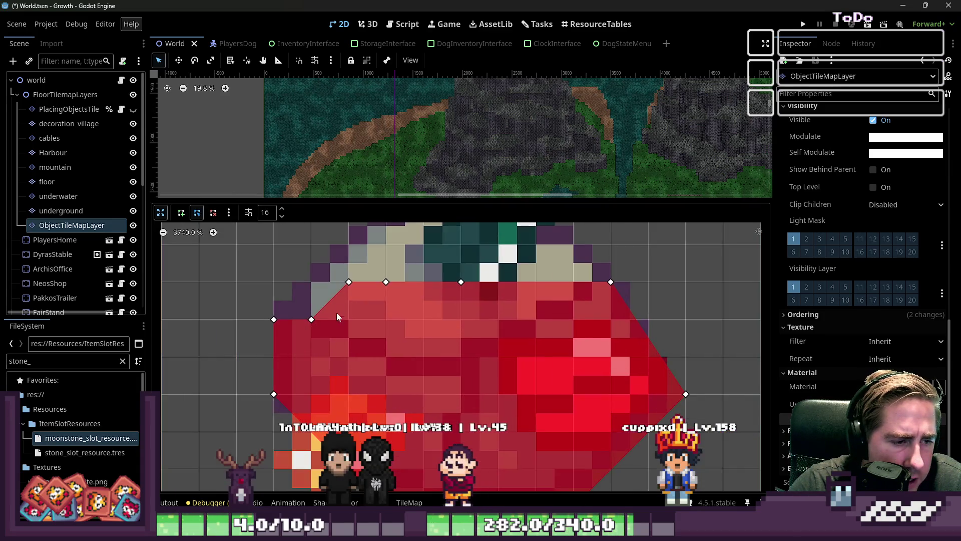
right_click(311, 319)
scroll(362, 272, "down", 6)
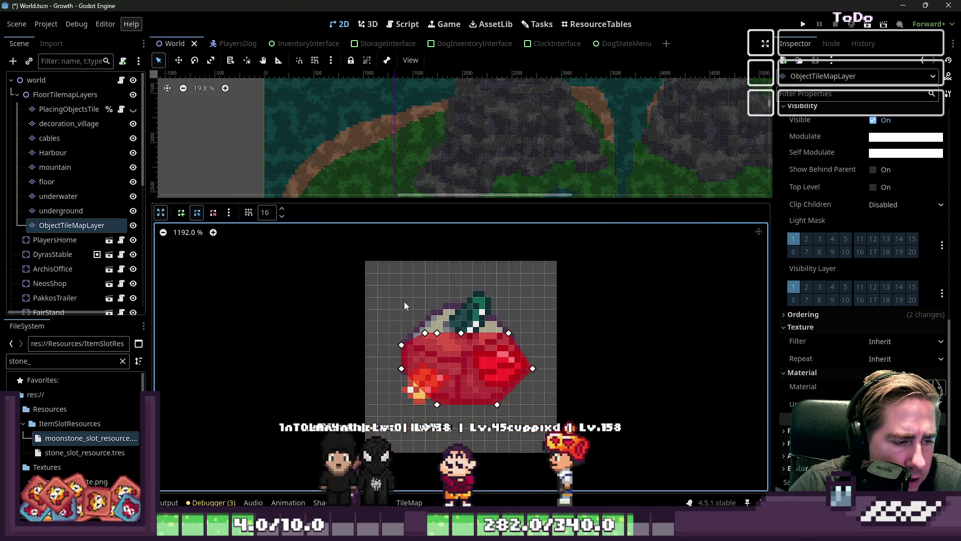
scroll(404, 302, "up", 5)
key("ctrl+s")
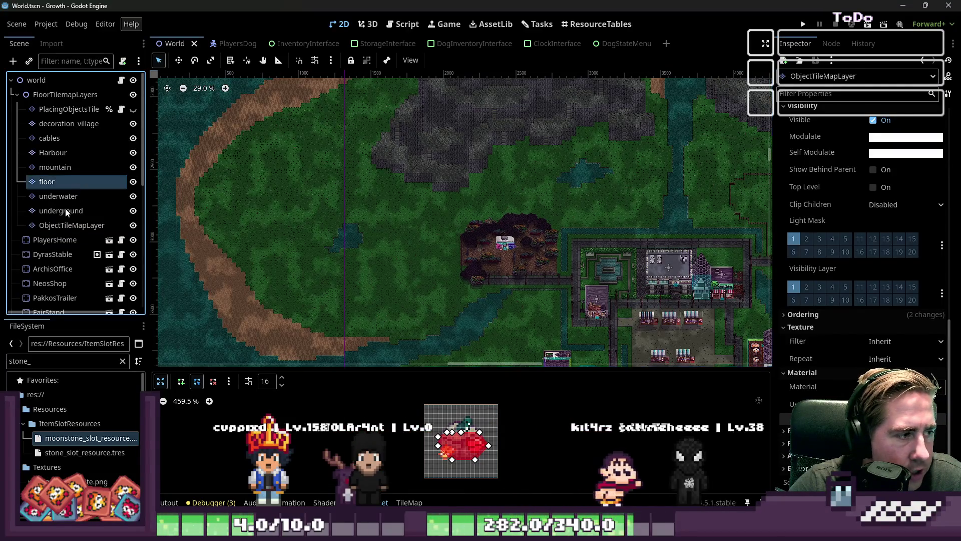
- Select the mountain layer, enlarge the tile palette, and display mountain_tileset.png's cobblestone tiles
left_click(72, 225)
scroll(581, 310, "down", 2)
scroll(510, 440, "down", 2)
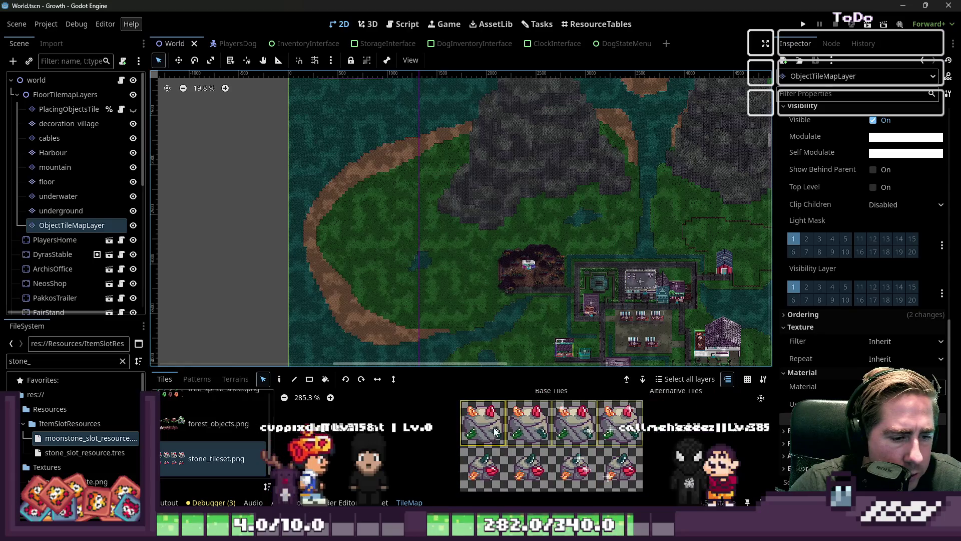
scroll(513, 190, "up", 2)
scroll(490, 226, "up", 5)
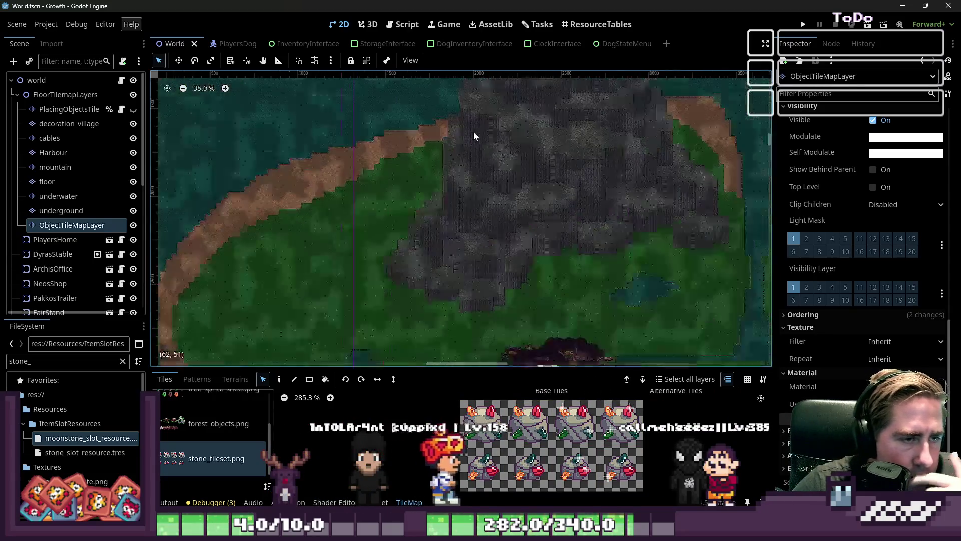
scroll(221, 430, "up", 1)
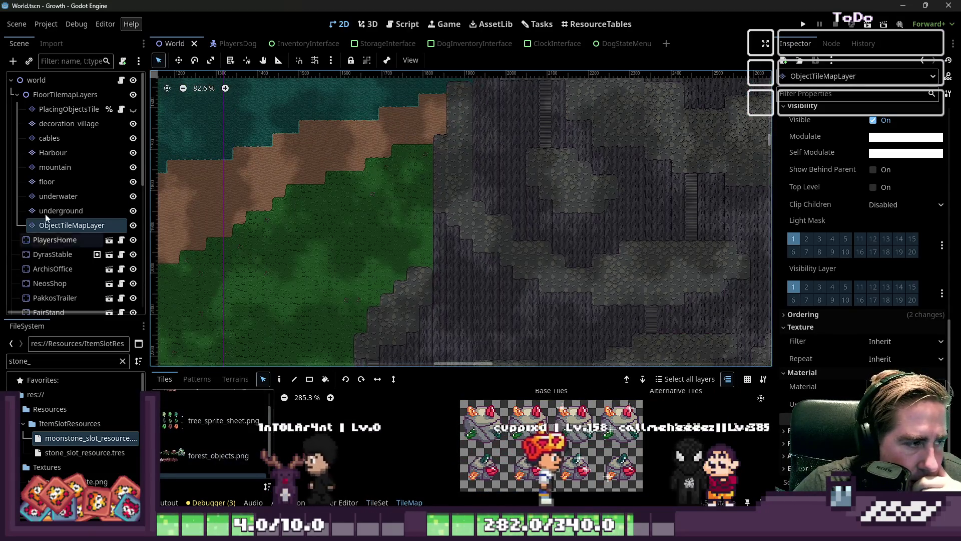
left_click(49, 168)
left_click_drag(224, 368, 224, 127)
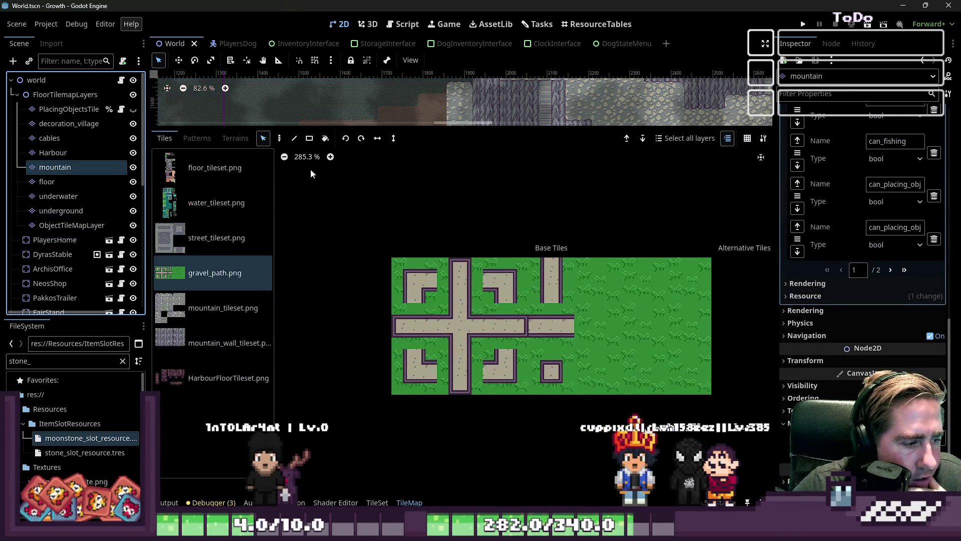
left_click(222, 308)
scroll(452, 245, "up", 8)
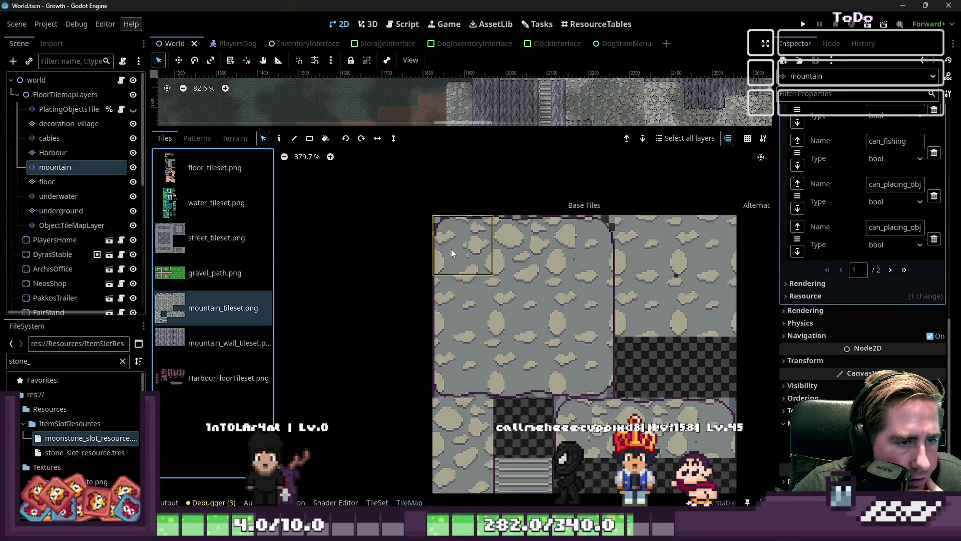
scroll(448, 266, "down", 3)
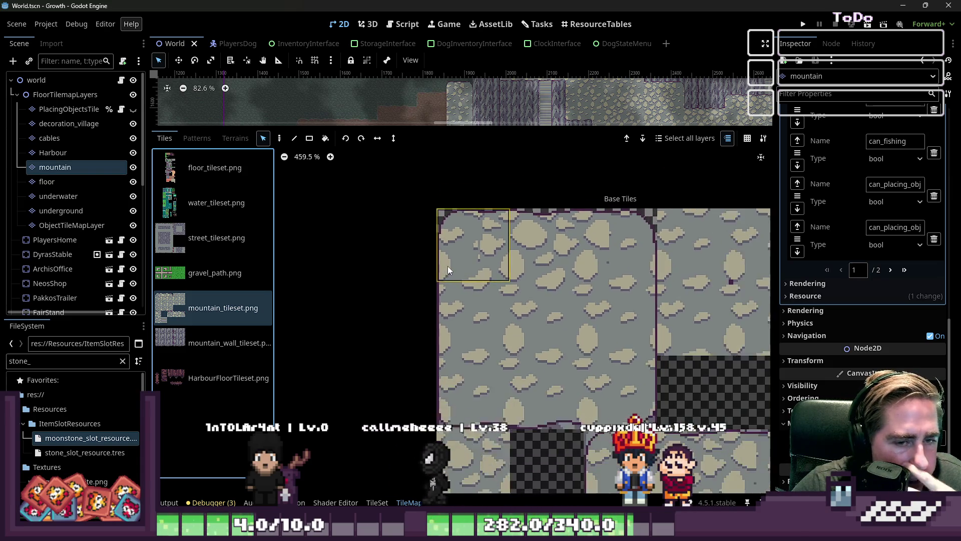
scroll(449, 252, "up", 5)
scroll(452, 244, "up", 7)
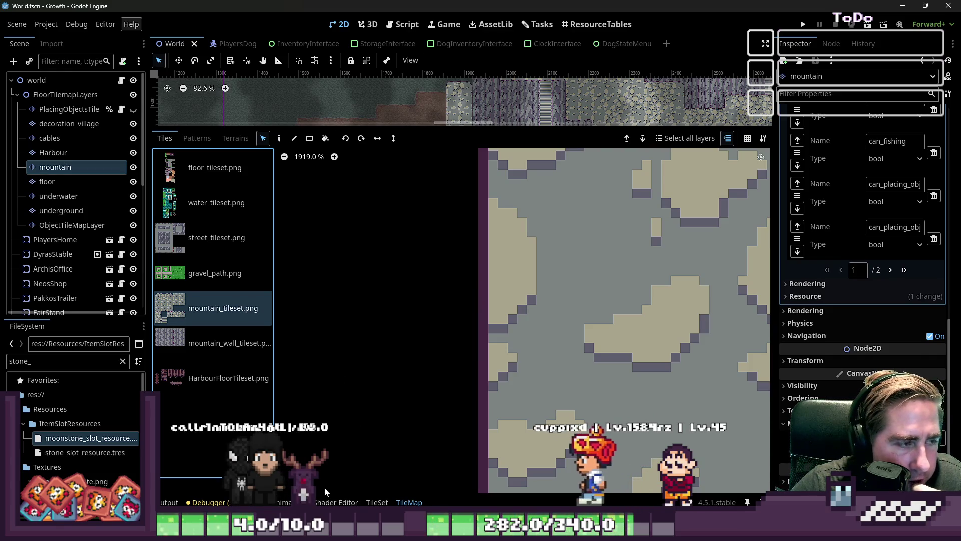
scroll(493, 304, "down", 2)
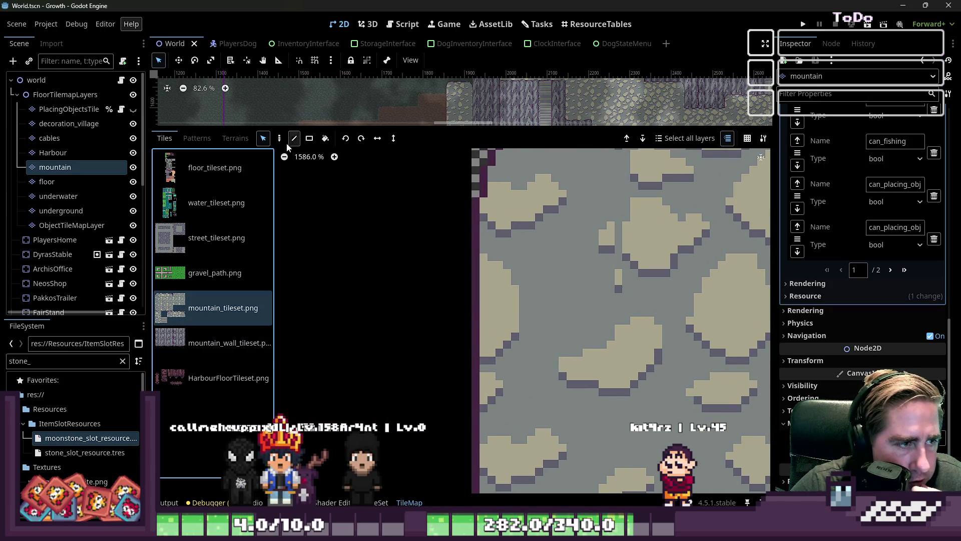
- Select mountain_tileset.png's top-left tile, enlarge its collision editor, and choose the create-polygon tool
left_click(382, 503)
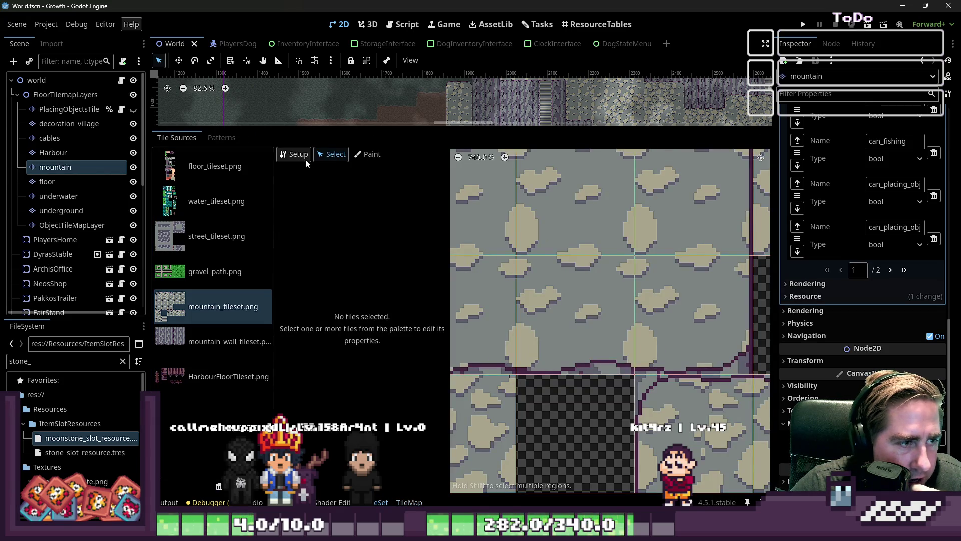
scroll(578, 326, "down", 9)
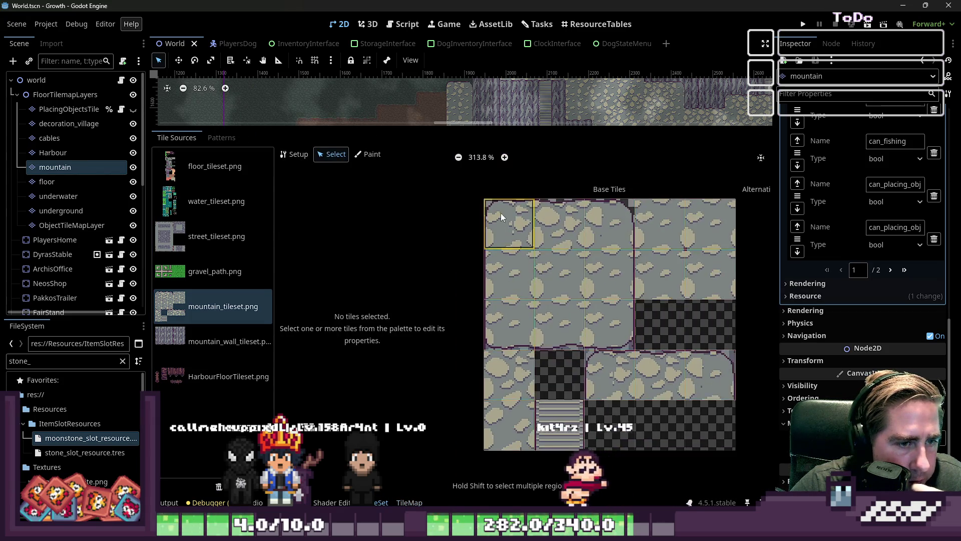
left_click(508, 230)
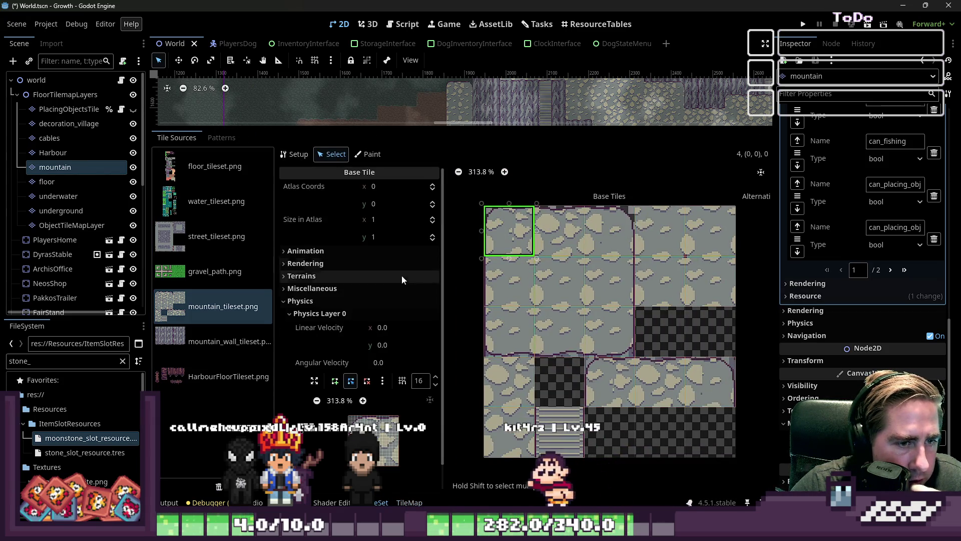
left_click(315, 380)
scroll(358, 337, "up", 10)
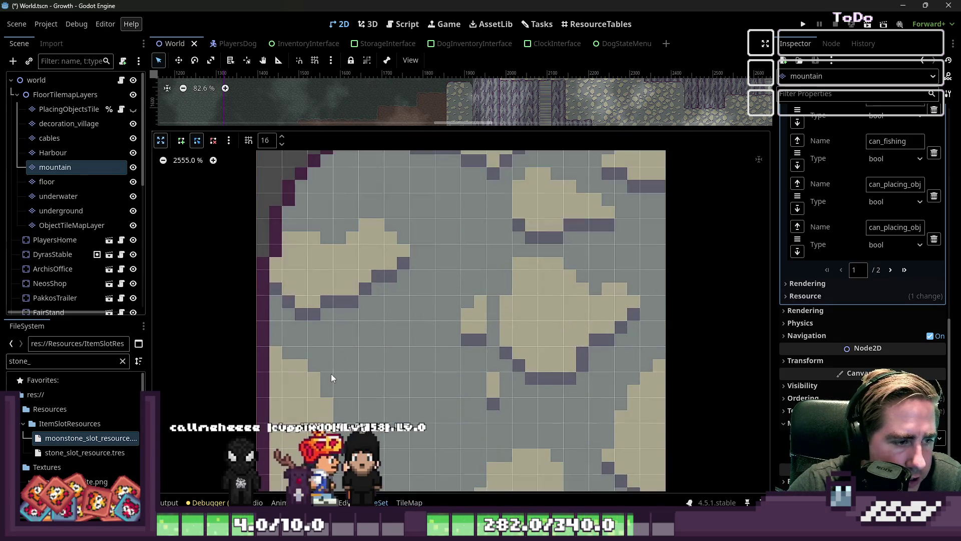
scroll(343, 405, "down", 2)
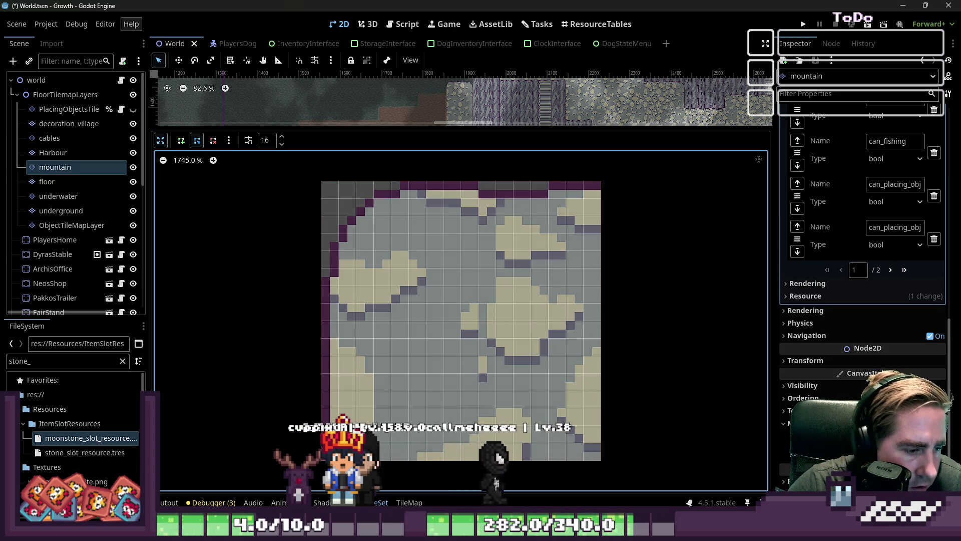
left_click(180, 141)
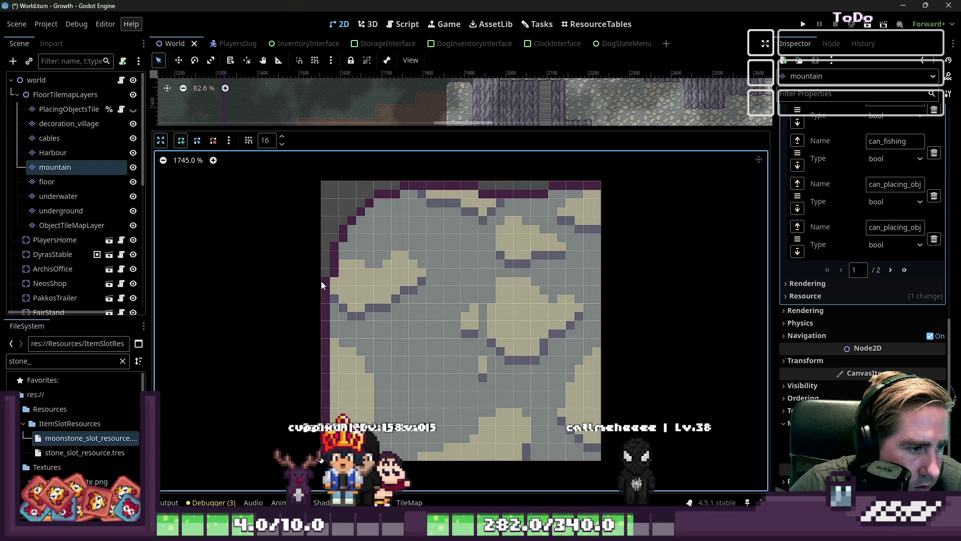
scroll(320, 283, "up", 4)
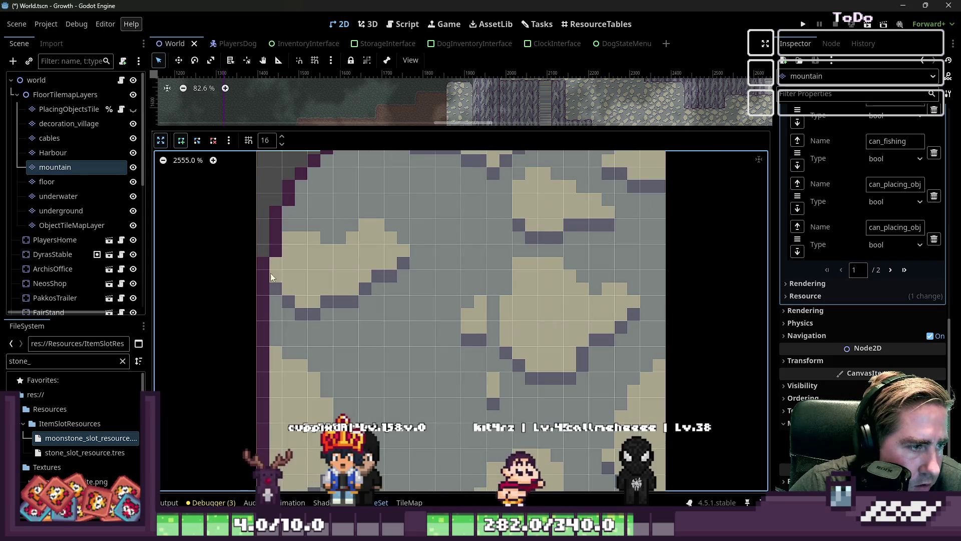
scroll(258, 244, "down", 4)
scroll(308, 241, "up", 4)
scroll(304, 245, "down", 2)
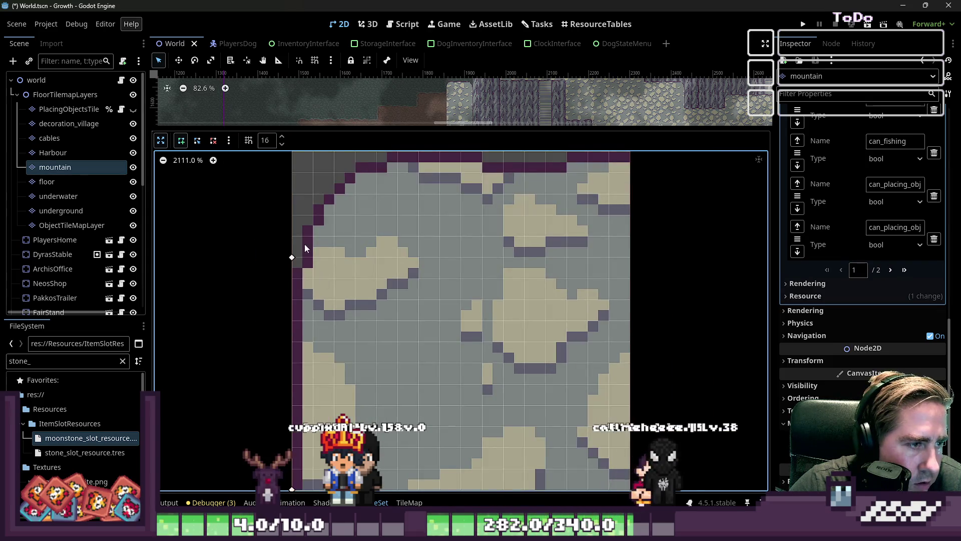
- Add a collision point along the mountain tile's curved top-left corner
left_click(356, 172)
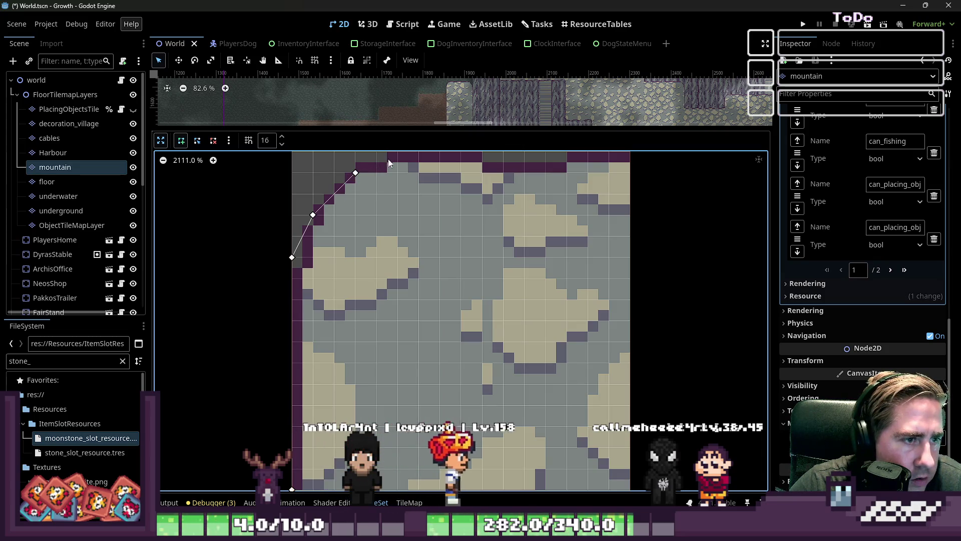
scroll(462, 289, "down", 2)
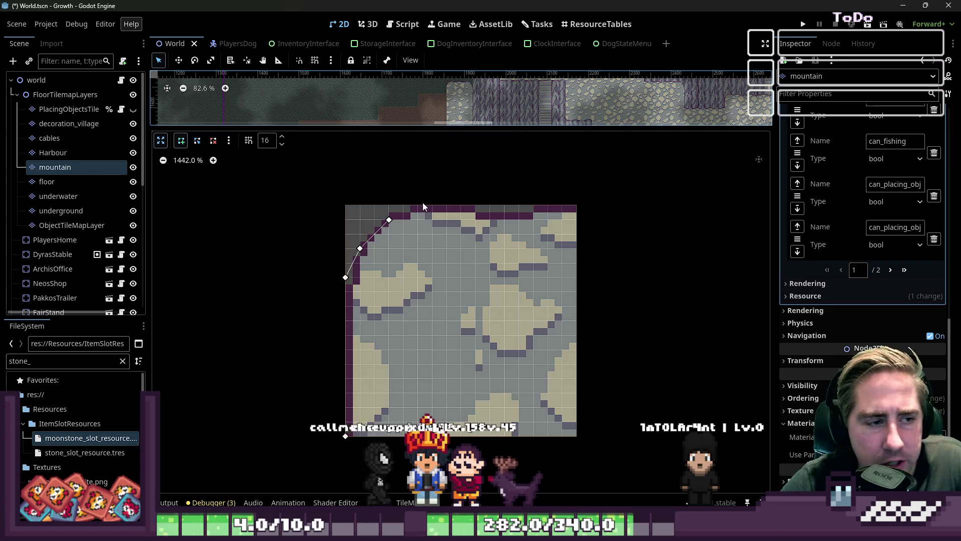
- Add collision vertices at the top-right corner, down the right edge and back along the inner rock edge
scroll(434, 267, "up", 2)
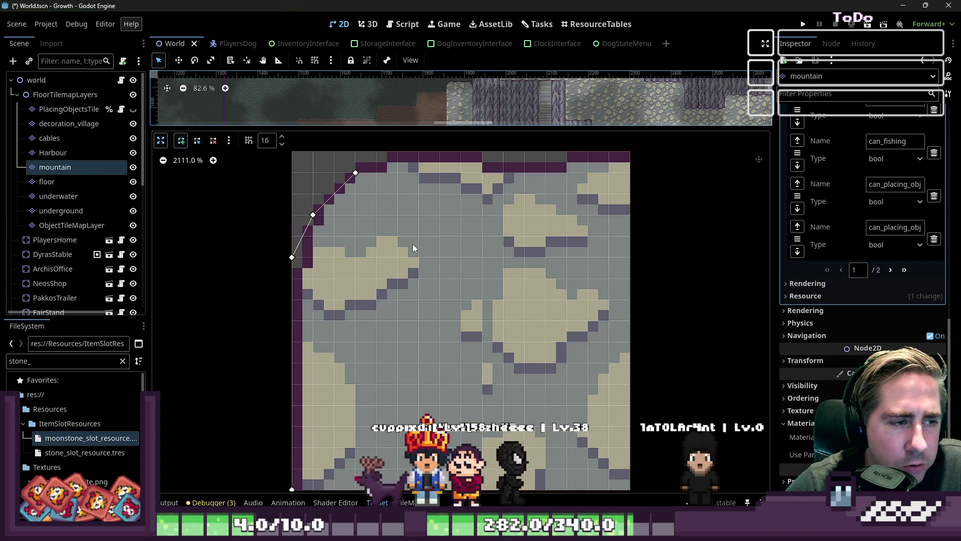
left_click(408, 183)
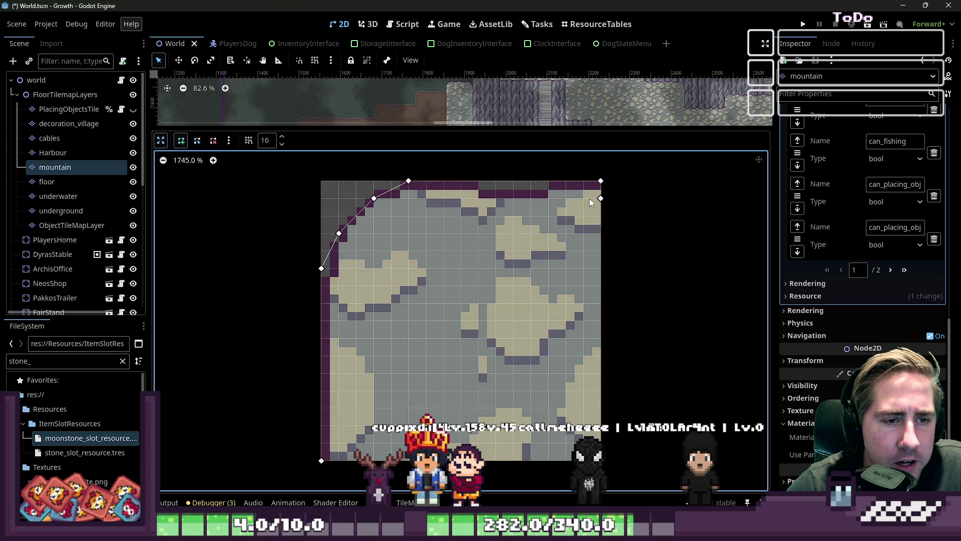
left_click(409, 197)
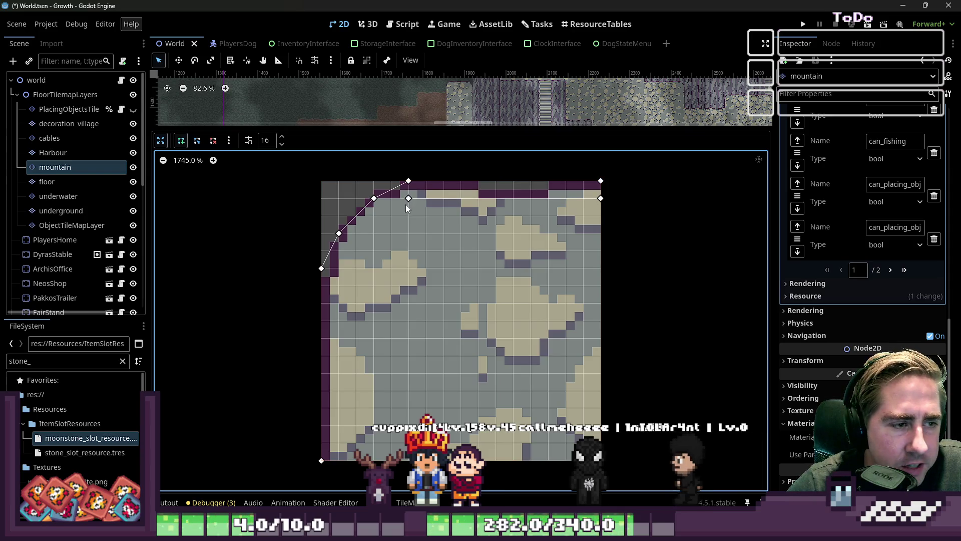
left_click(373, 216)
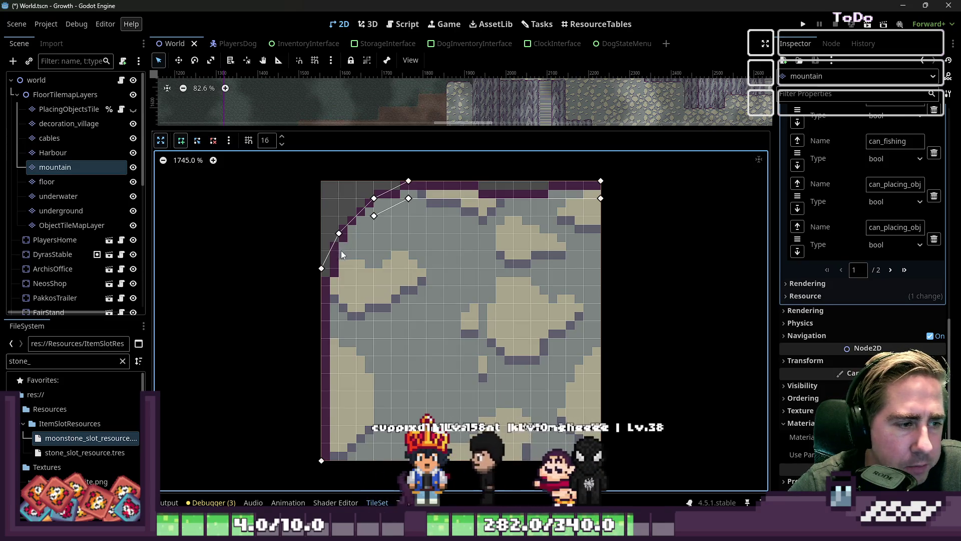
left_click(356, 251)
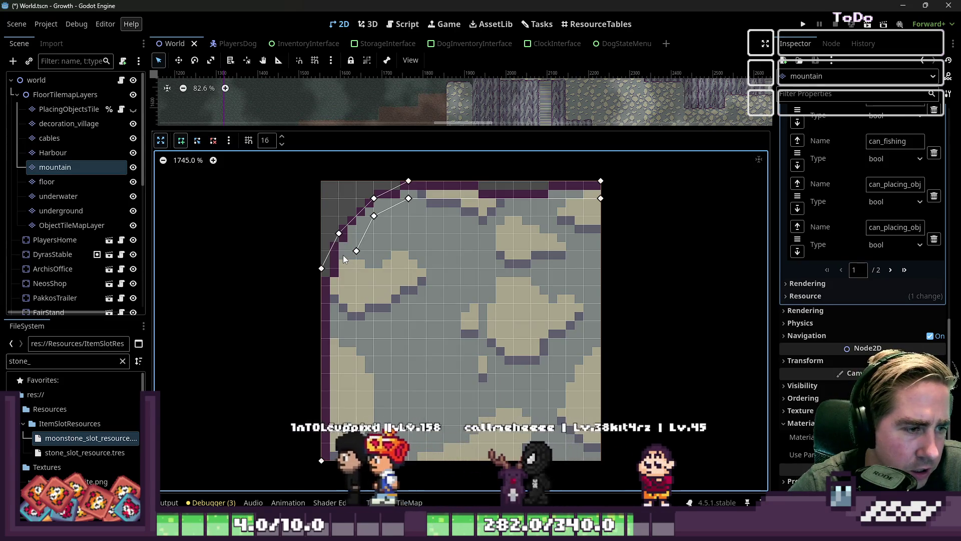
left_click(338, 269)
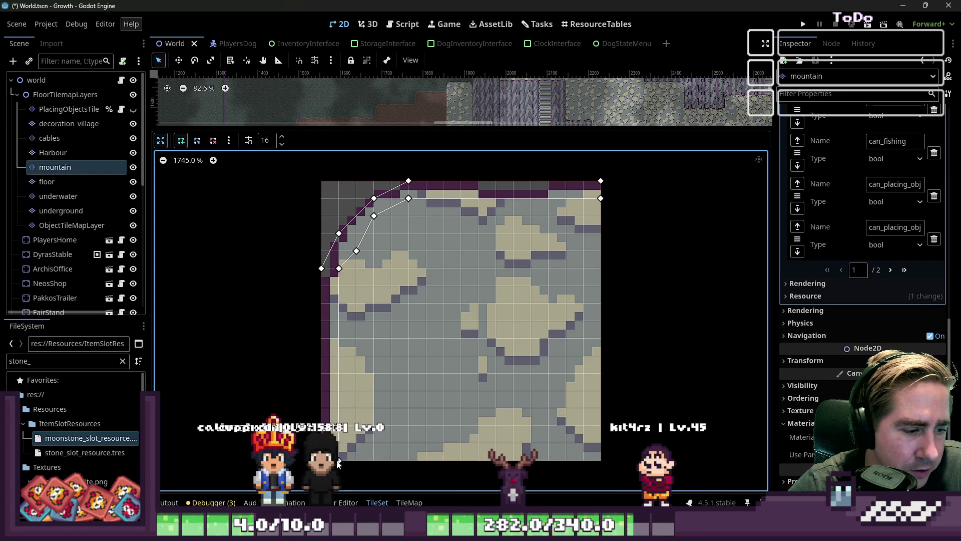
- Re-expand the polygon editor, insert a vertex on the curved edge and pull it up to follow the rock
left_click(161, 140)
scroll(465, 220, "up", 5)
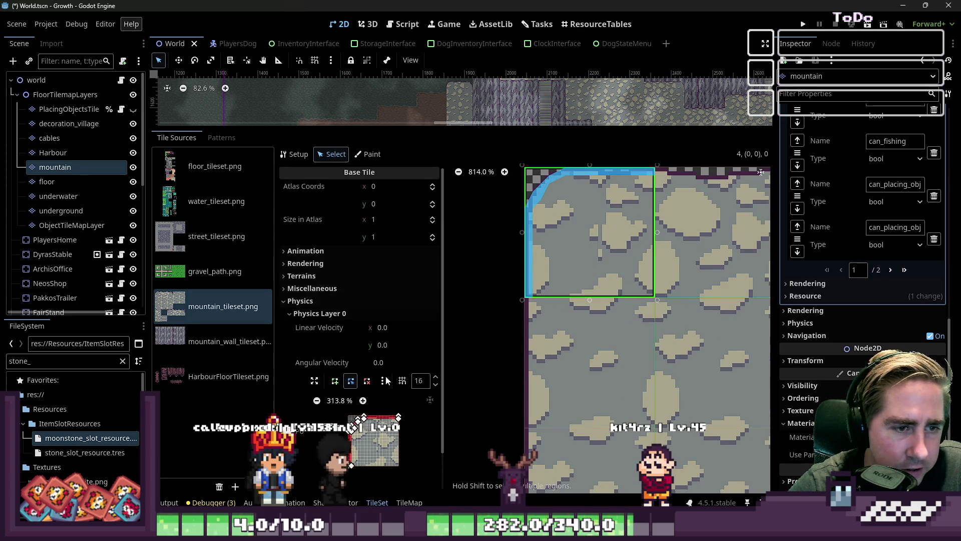
scroll(380, 455, "up", 4)
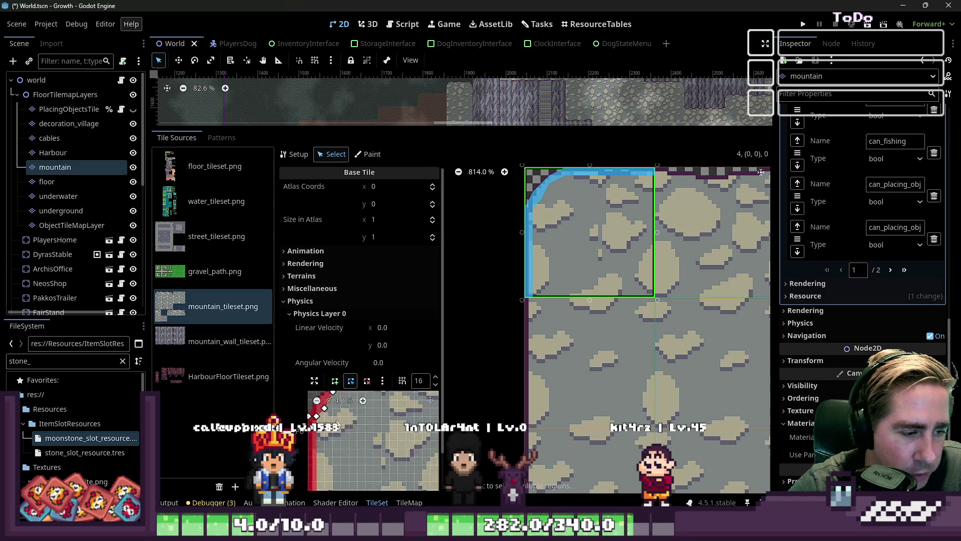
left_click(314, 381)
scroll(383, 282, "up", 7)
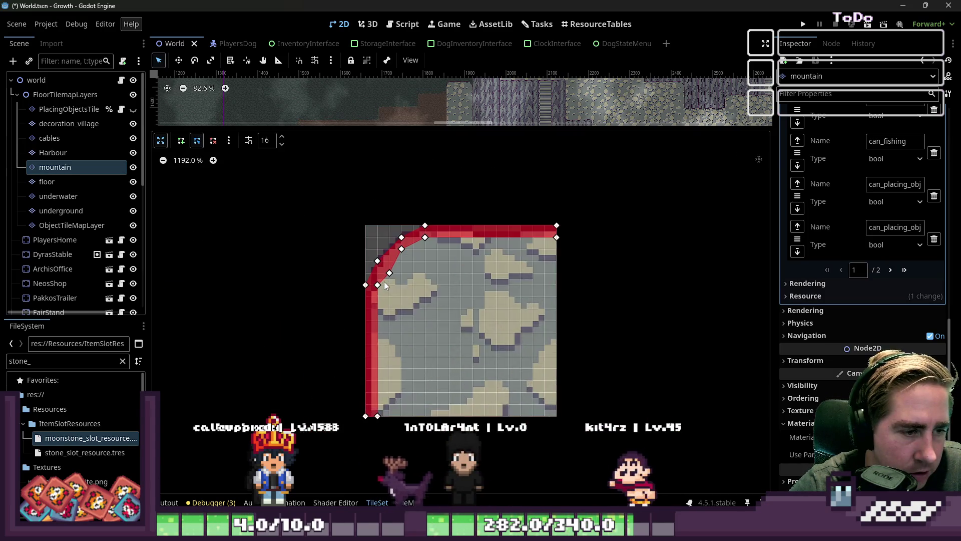
left_click(307, 218)
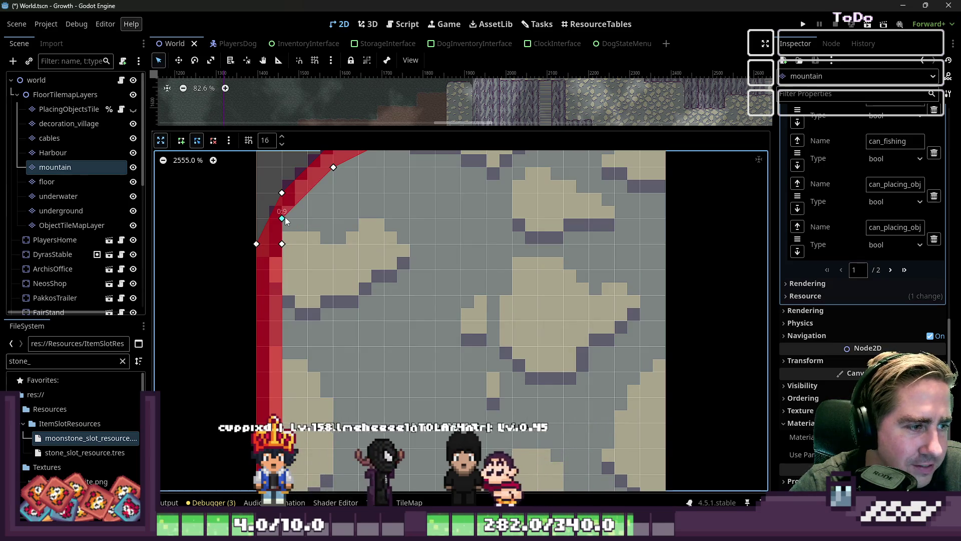
scroll(419, 329, "down", 2)
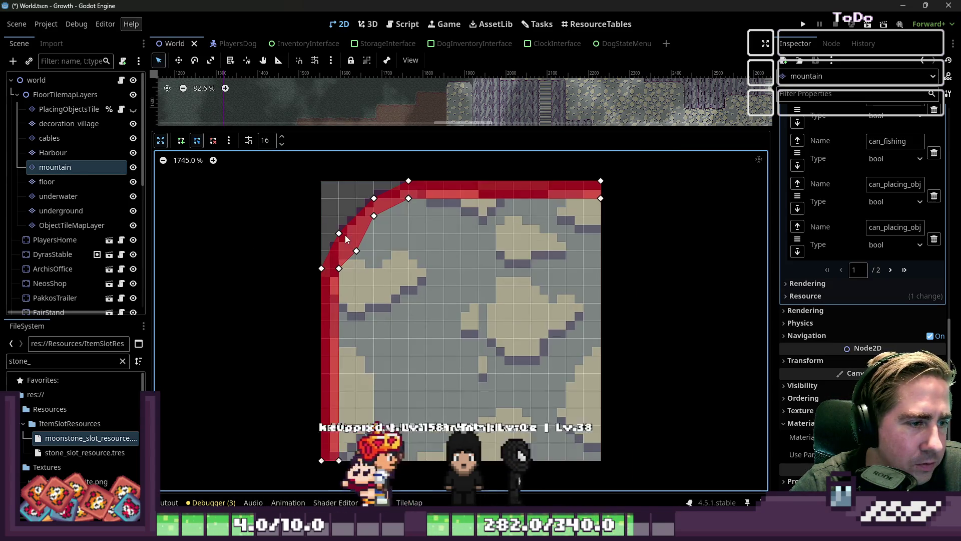
left_click_drag(357, 251, 356, 233)
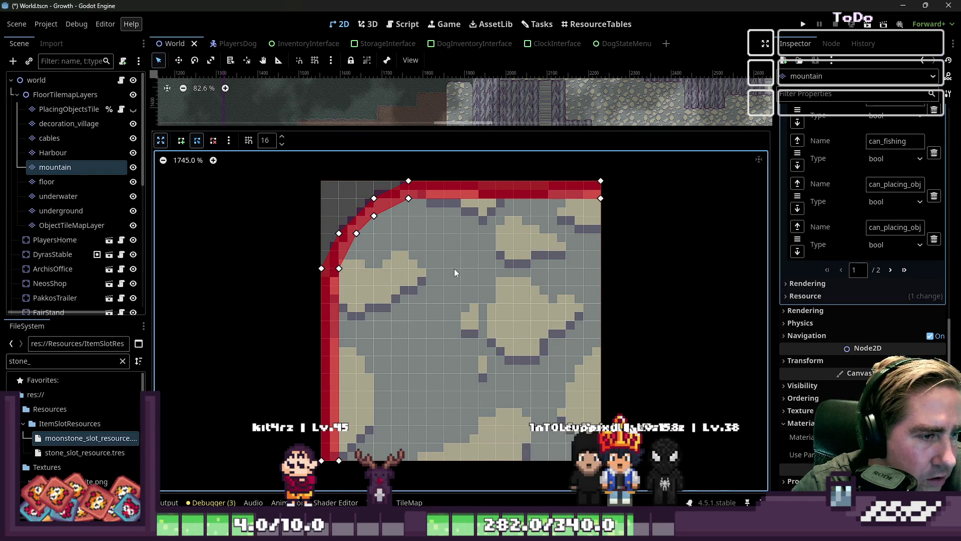
- Shift the top vertex left to smooth the curve, then give the tile editing area more space
scroll(456, 271, "down", 3)
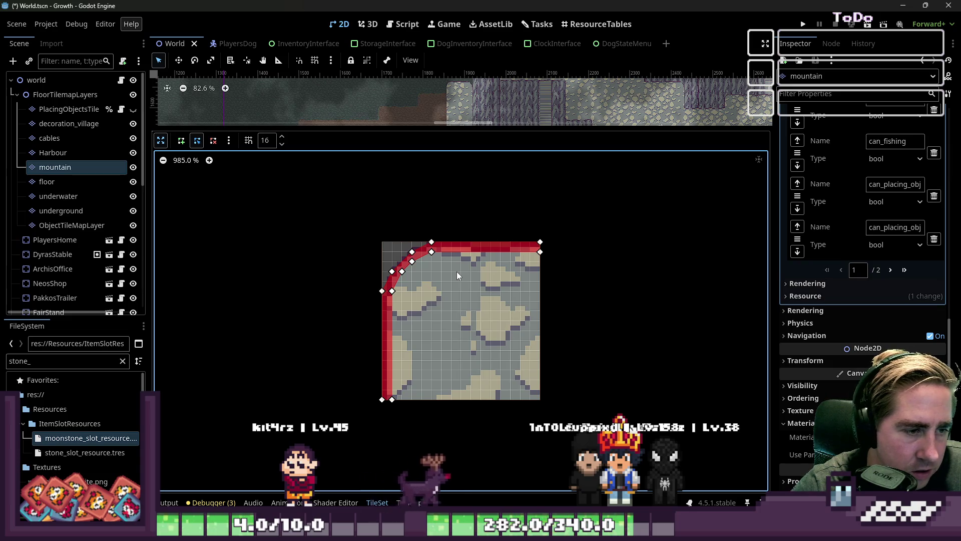
scroll(392, 273, "up", 4)
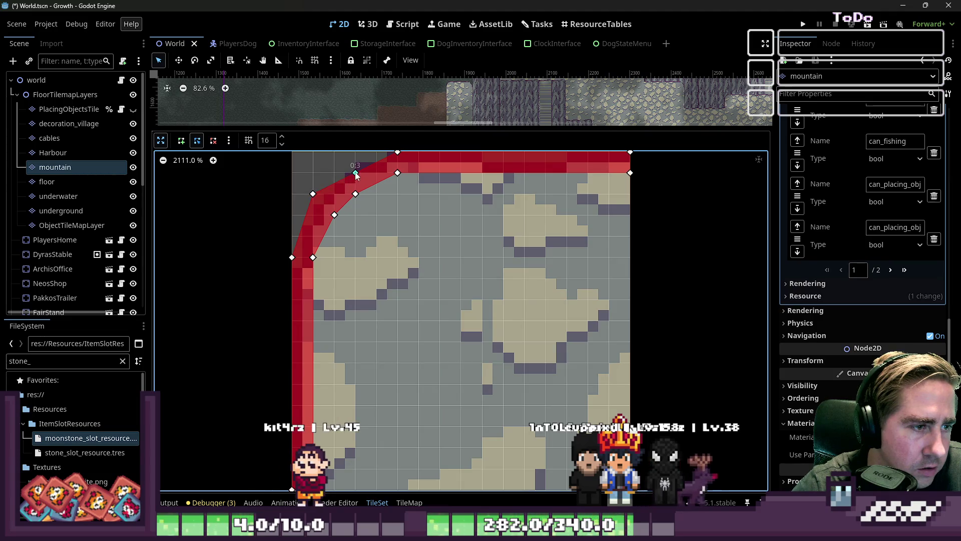
scroll(380, 273, "down", 5)
scroll(380, 272, "up", 4)
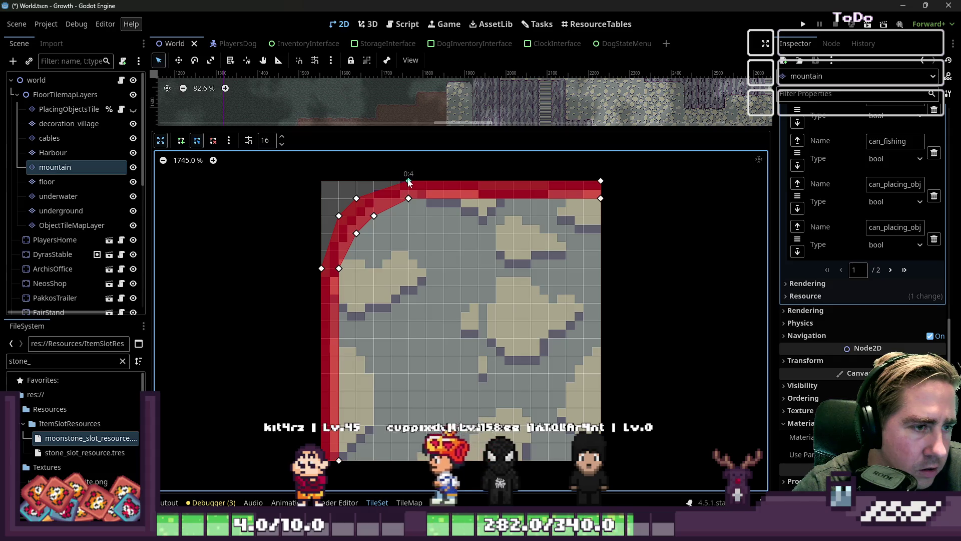
left_click_drag(408, 181, 391, 180)
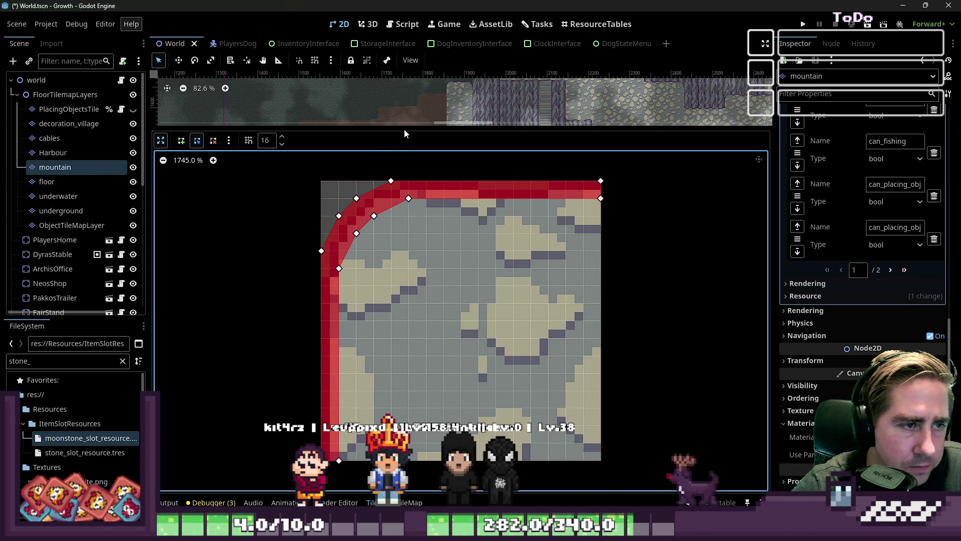
left_click_drag(408, 127, 408, 352)
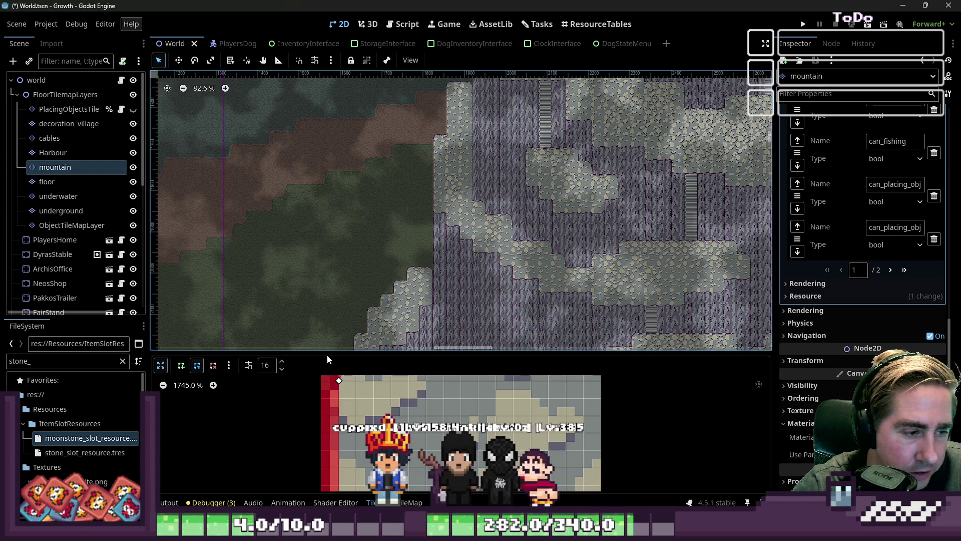
mouse_move(336, 352)
left_mouse_down()
mouse_move(369, 266)
mouse_move(724, 130)
left_mouse_up()
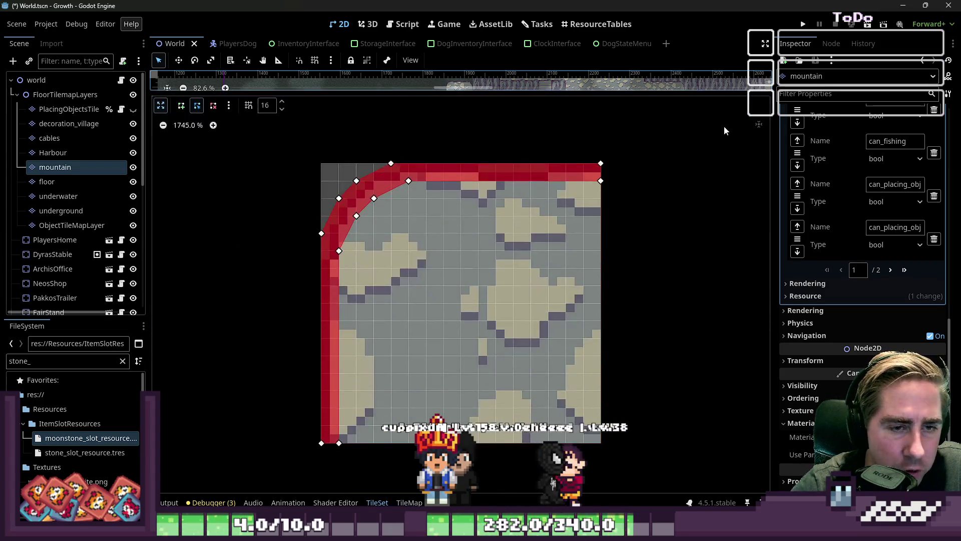
- Back in the TileSet layout, transform the top-left tile's collision polygon via the shape options menu
left_click(161, 106)
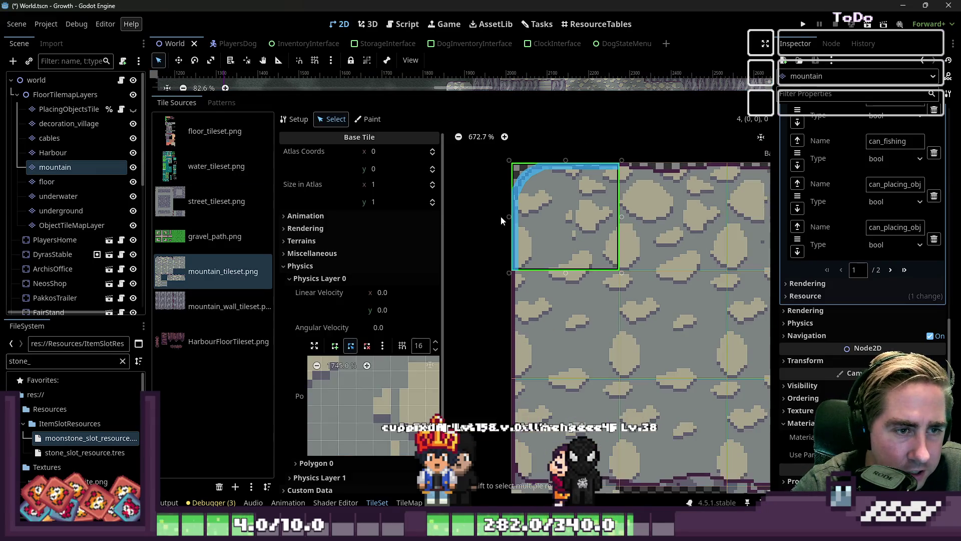
scroll(530, 205, "down", 3)
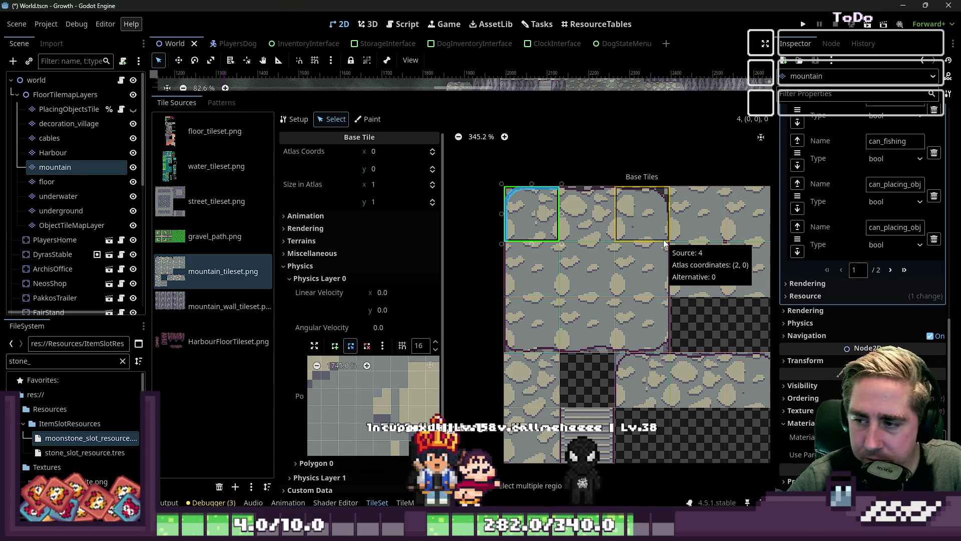
left_click(382, 346)
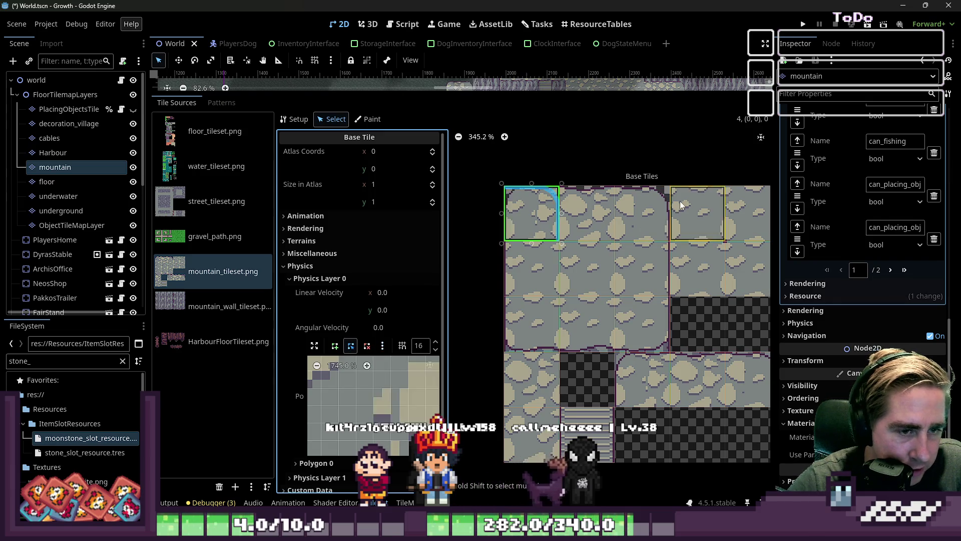
left_click(638, 212)
scroll(651, 203, "up", 3)
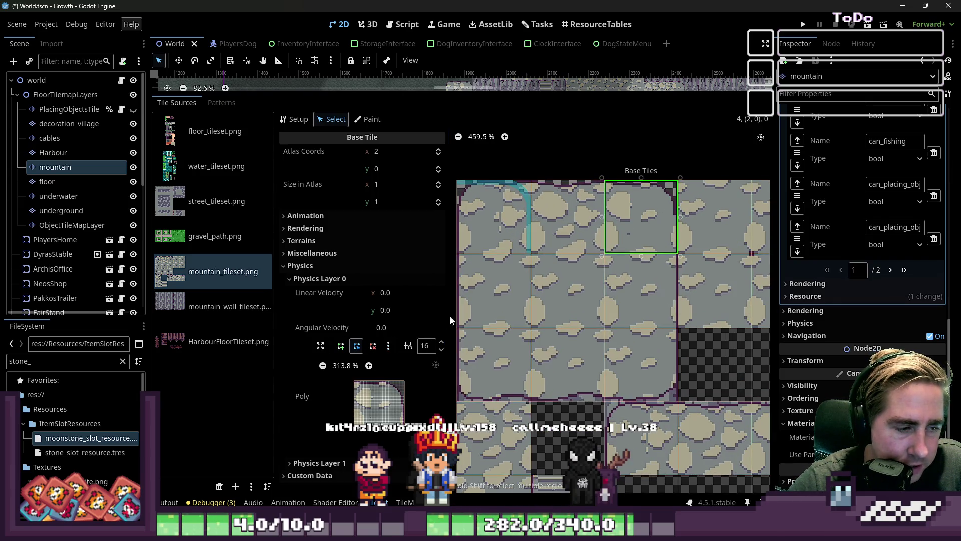
left_click(386, 398)
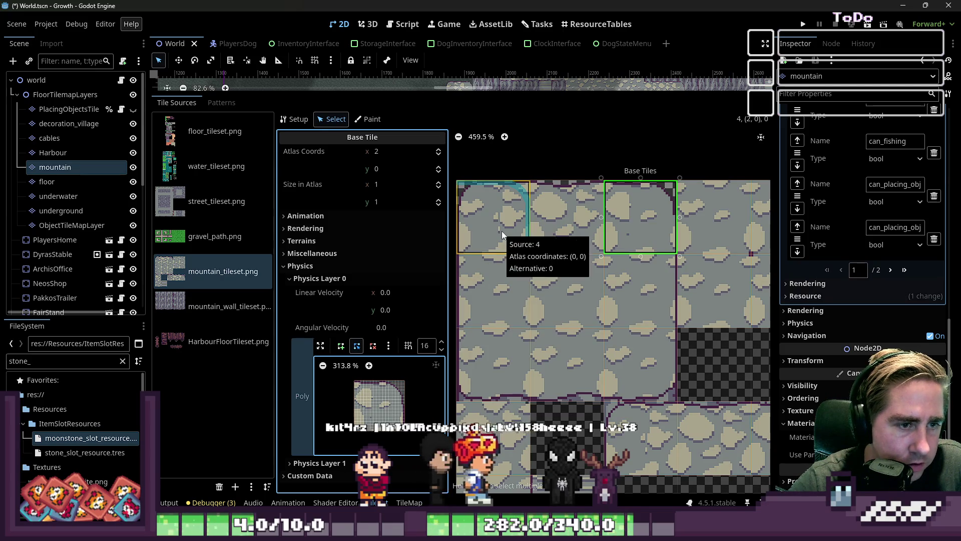
scroll(506, 306, "down", 2)
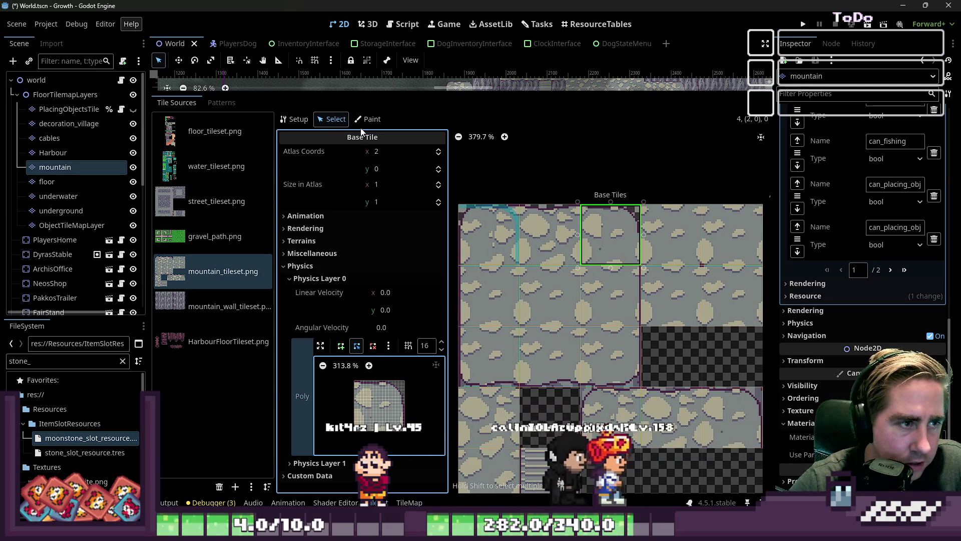
left_click(473, 252)
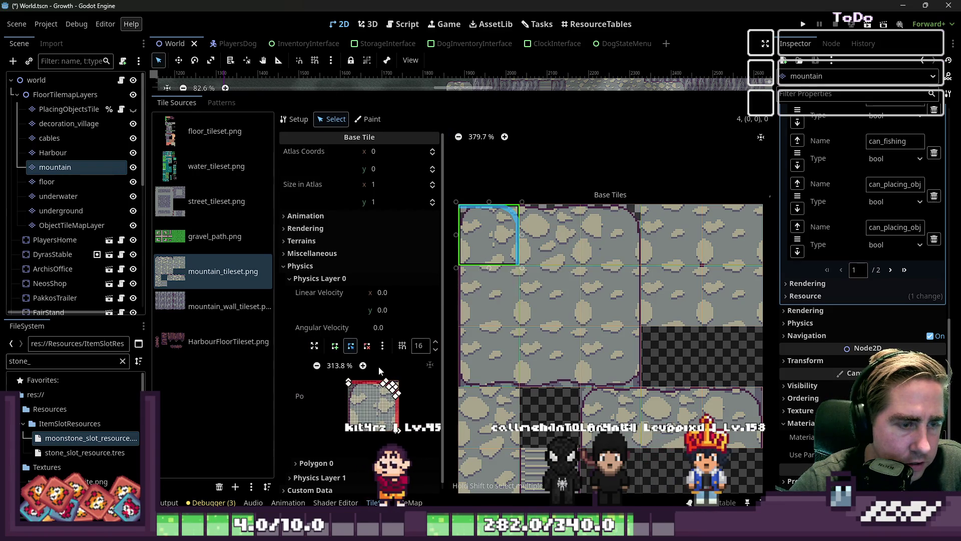
left_click(383, 346)
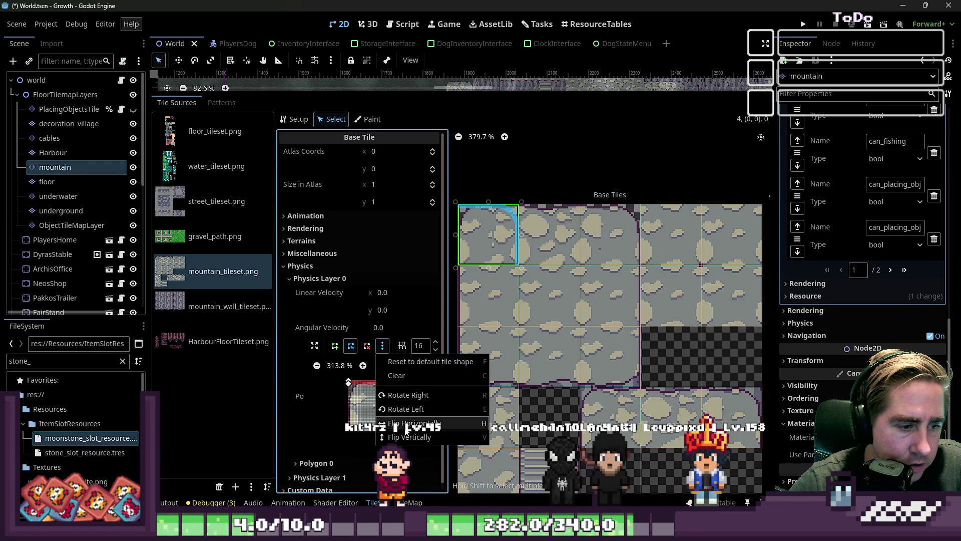
left_click(406, 425)
- Switch to Paint mode and choose Physics Layer 1 as the property to paint
left_click(371, 120)
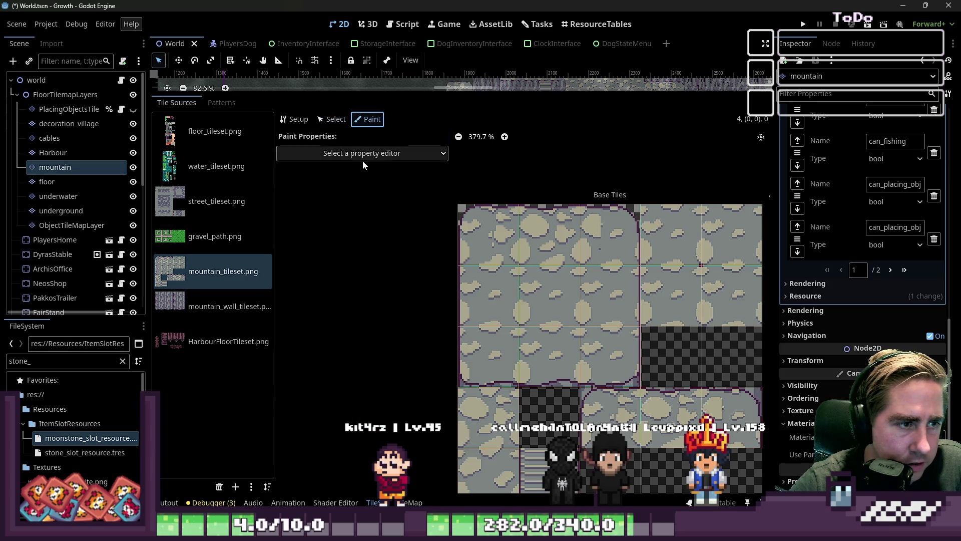
left_click(406, 153)
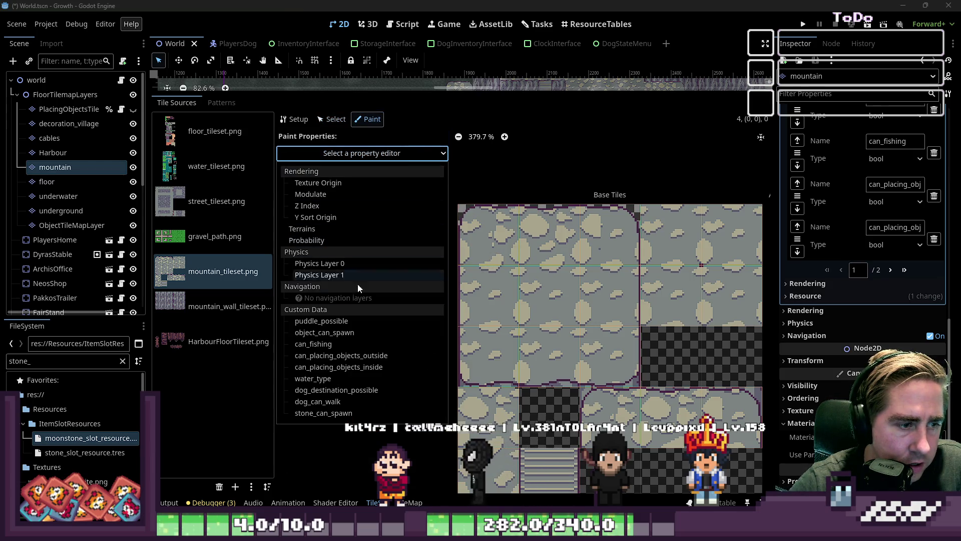
left_click(329, 274)
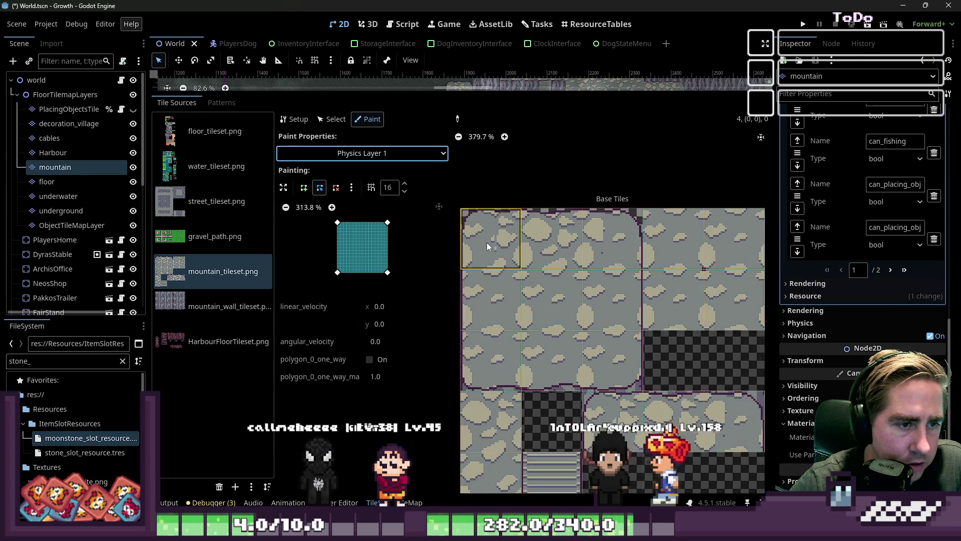
- Paint Physics Layer 1 onto the second-row left tile, then undo that wrong paint
scroll(487, 245, "up", 2)
left_click(333, 120)
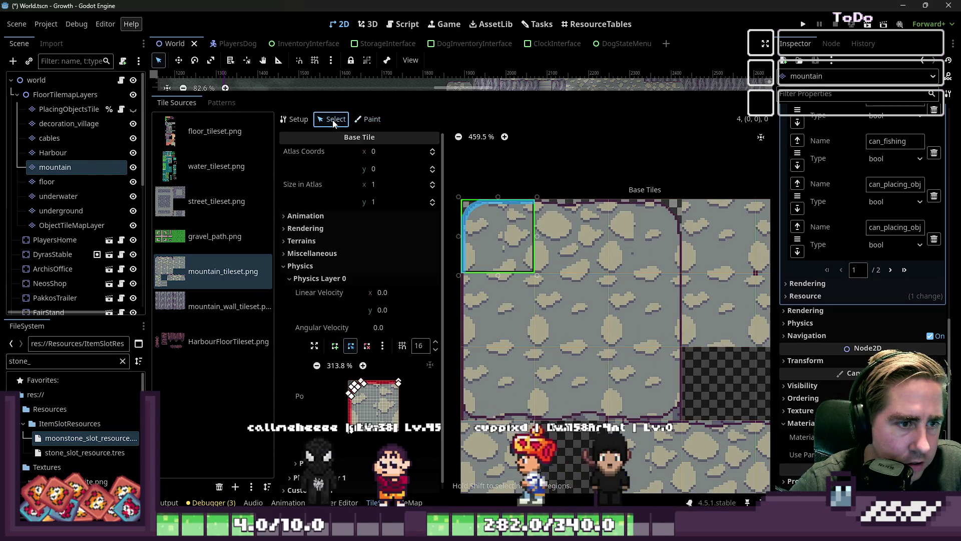
left_click(369, 119)
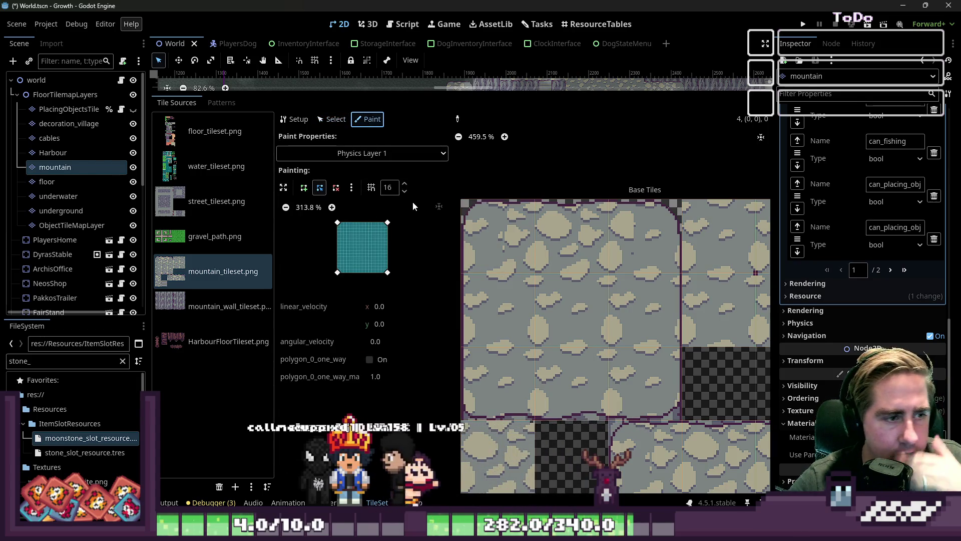
scroll(458, 206, "up", 3)
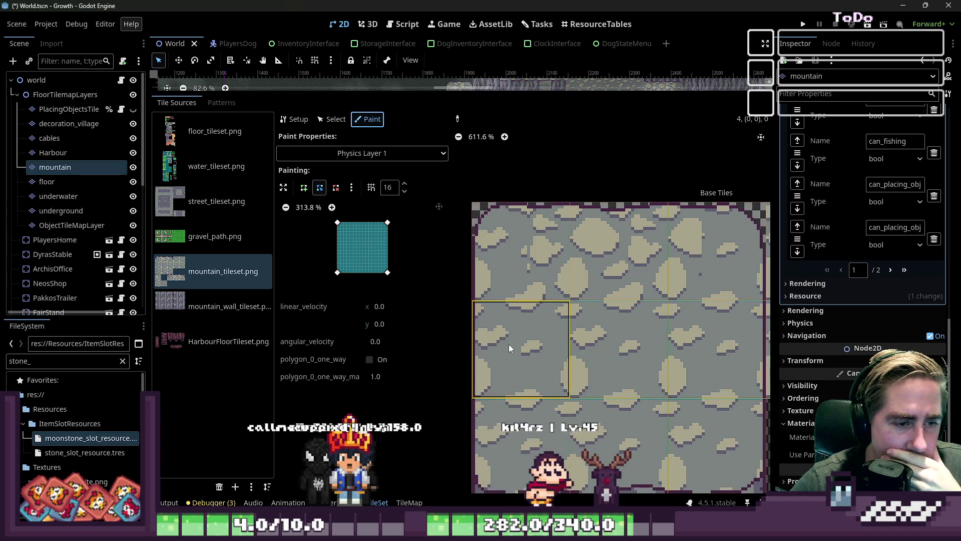
left_click(509, 344)
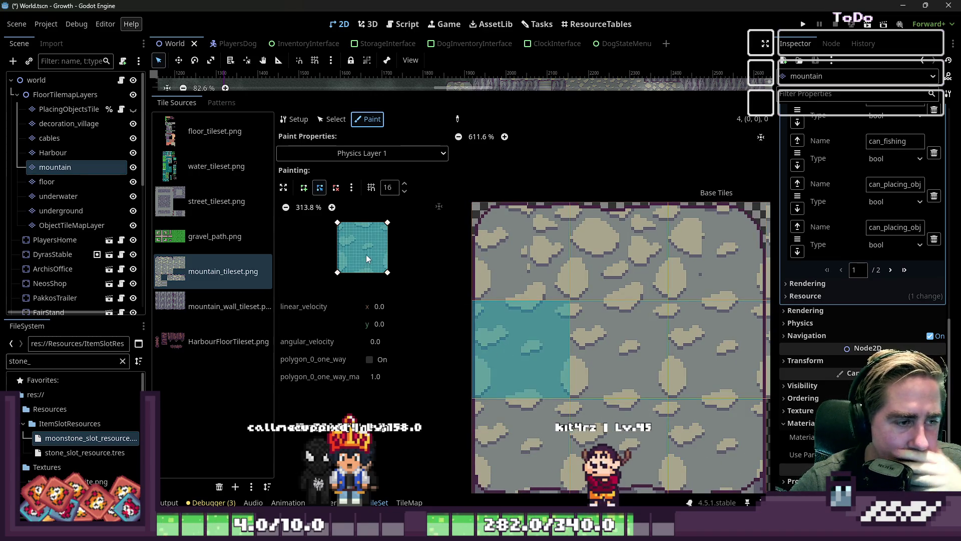
key("ctrl+z")
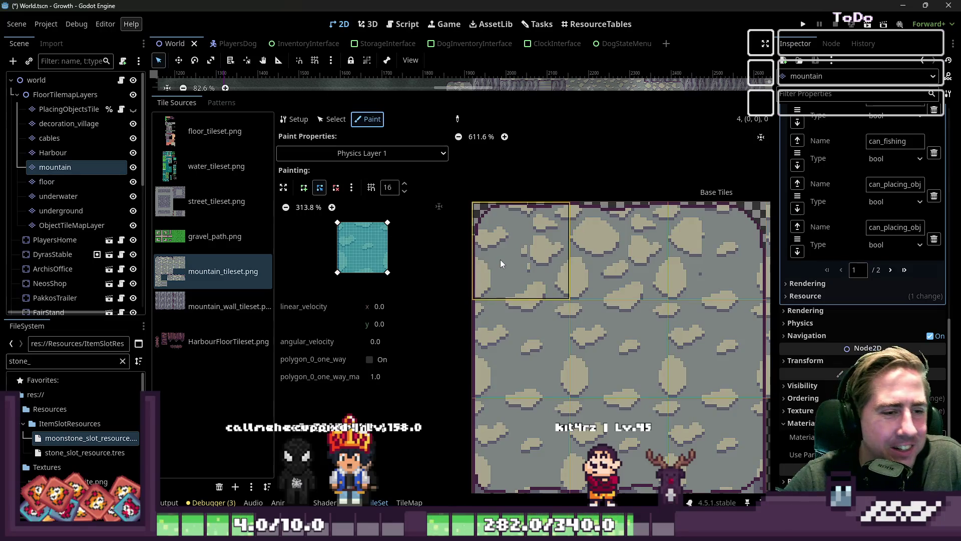
- Inspect the top-left mountain tile's collision shape in Select mode without changing it
left_click(328, 120)
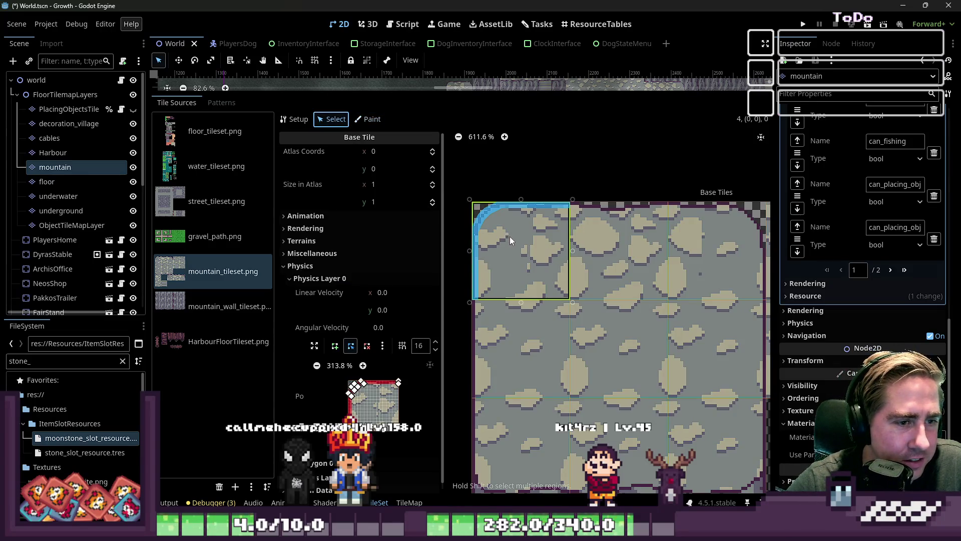
left_click(510, 237)
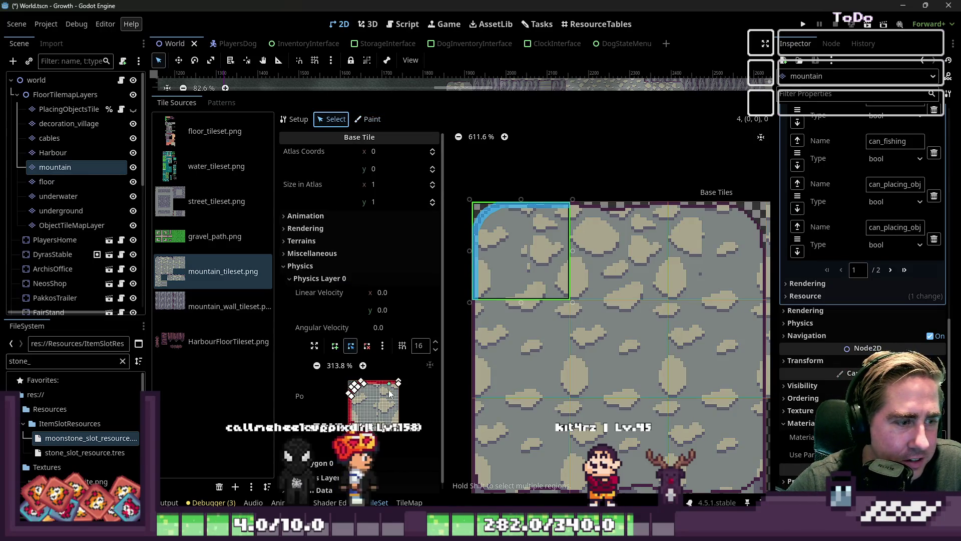
left_click(382, 346)
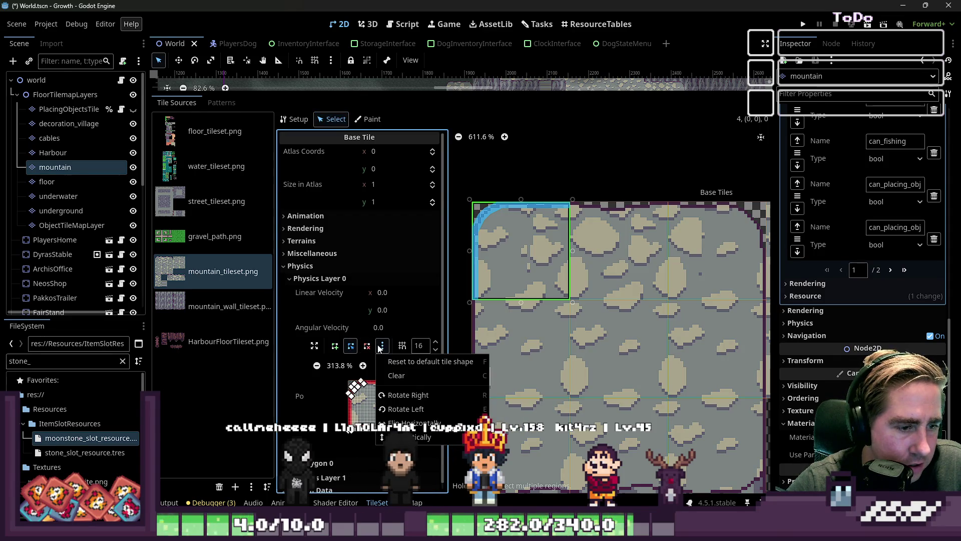
left_click(379, 349)
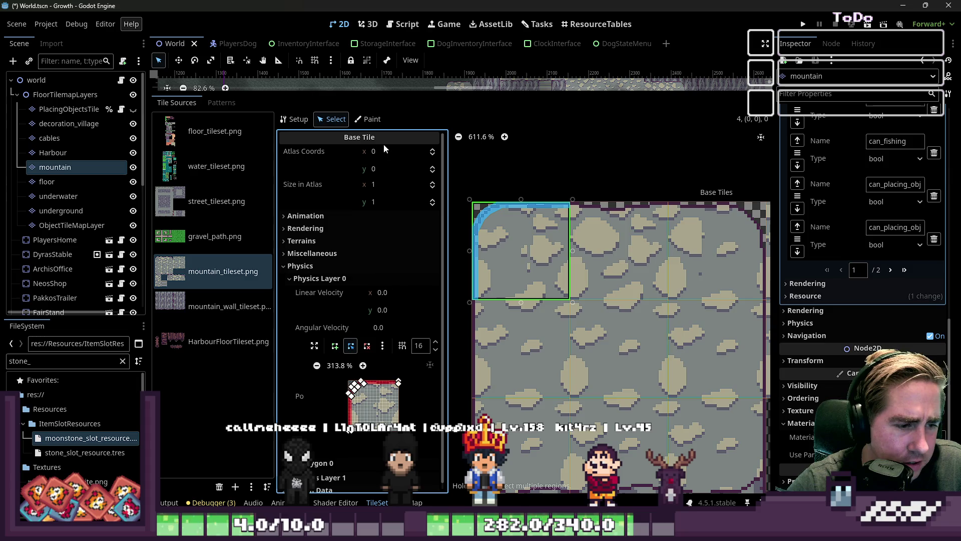
- Paint a full-square Physics Layer 1 collision onto the top-middle mountain tile
left_click(368, 120)
scroll(576, 255, "up", 3)
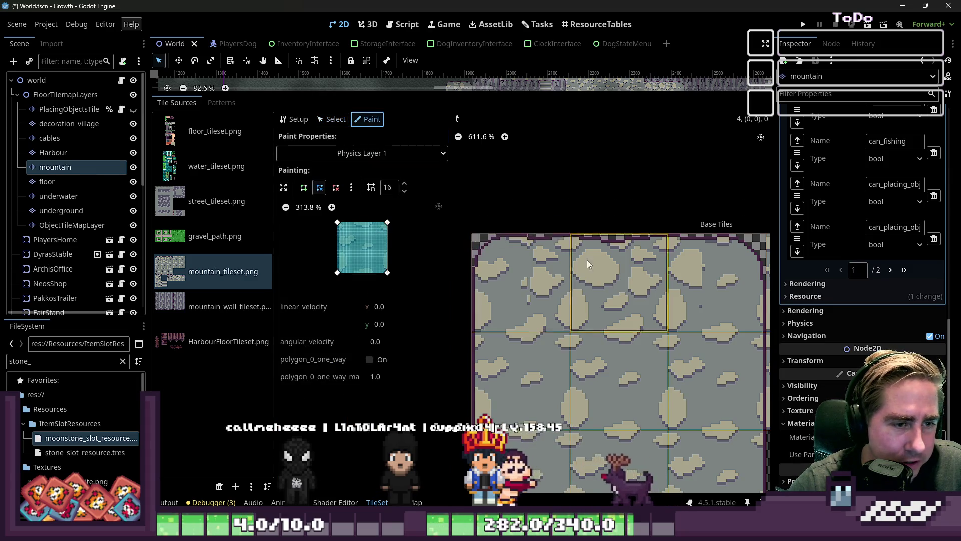
scroll(612, 332, "up", 1)
left_click(612, 331)
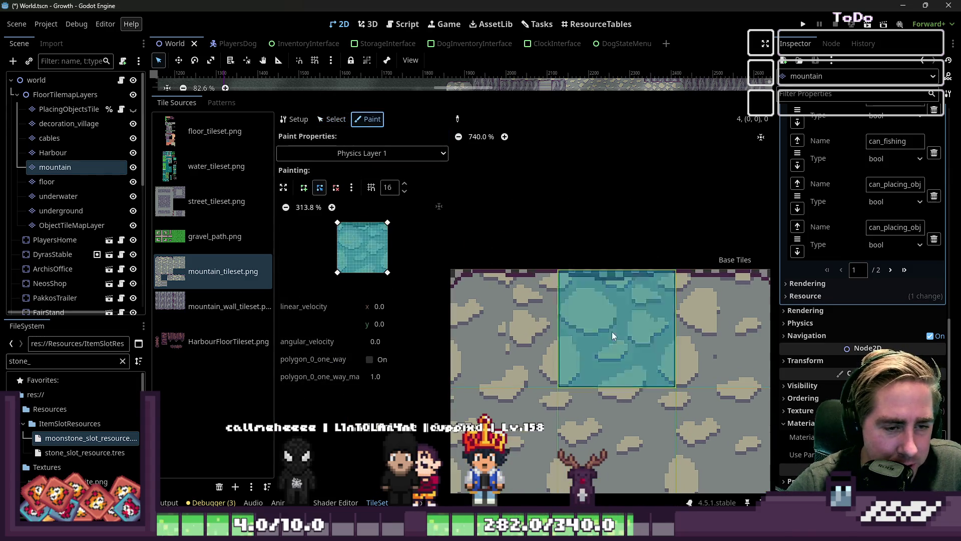
scroll(622, 324, "up", 1)
scroll(592, 326, "down", 2)
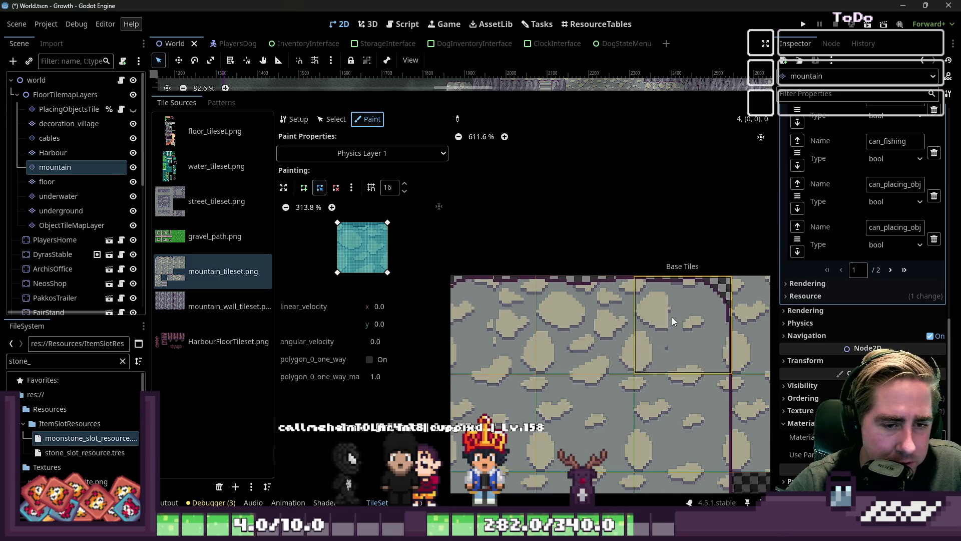
scroll(346, 219, "up", 8)
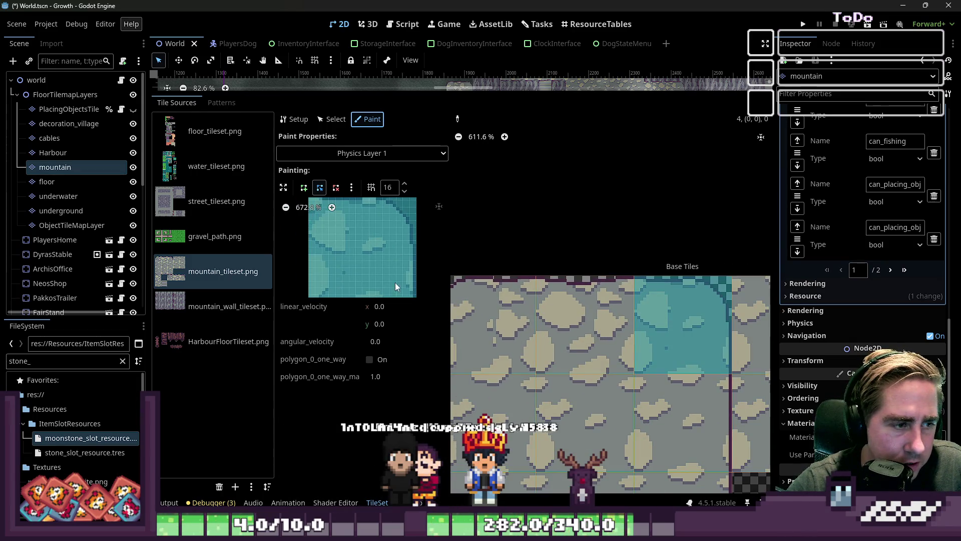
- In the expanded polygon editor, move the bottom-left vertex up and add points bending the diagonal toward the rim
left_click(283, 188)
scroll(428, 256, "up", 12)
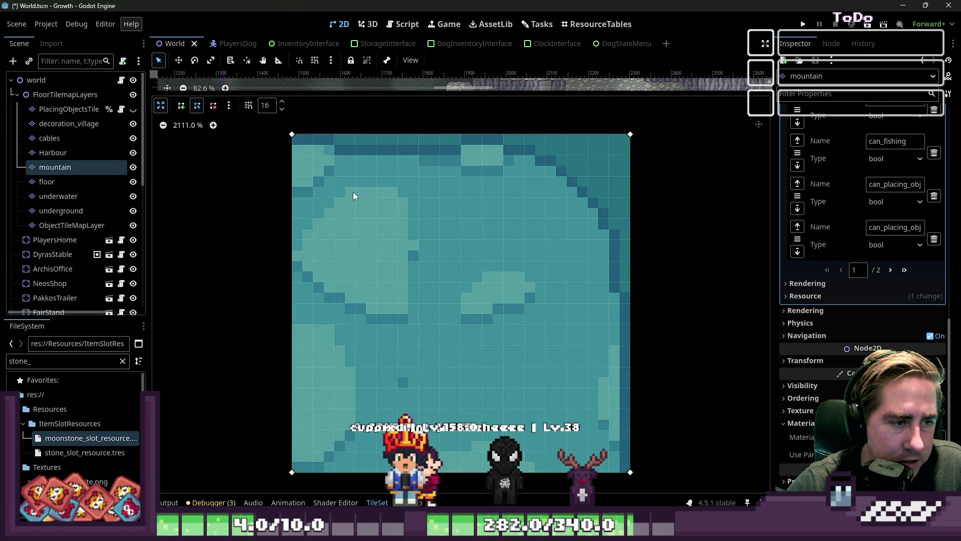
scroll(303, 423, "down", 2)
mouse_move(323, 444)
left_mouse_down()
mouse_move(331, 181)
mouse_move(322, 184)
left_mouse_up()
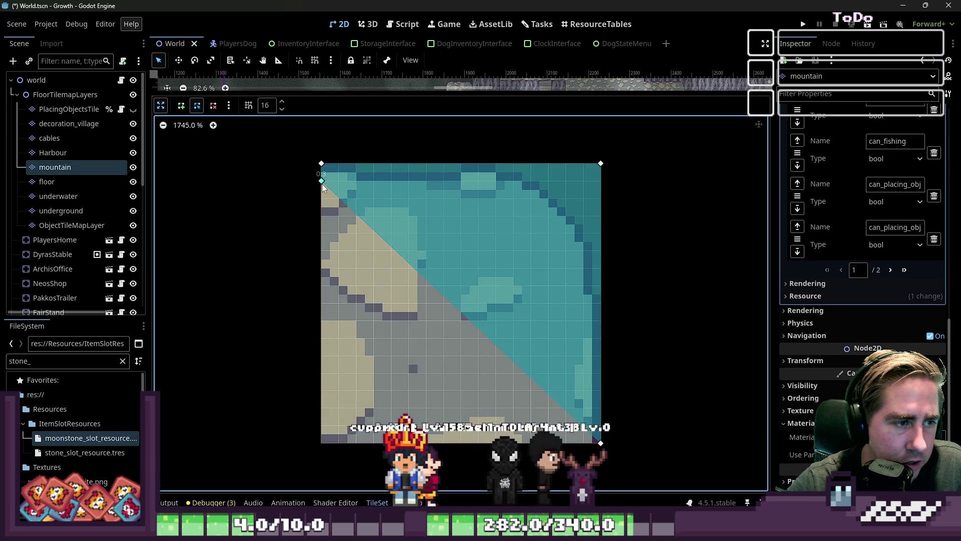
mouse_move(410, 263)
left_mouse_down()
mouse_move(488, 203)
mouse_move(501, 179)
left_mouse_up()
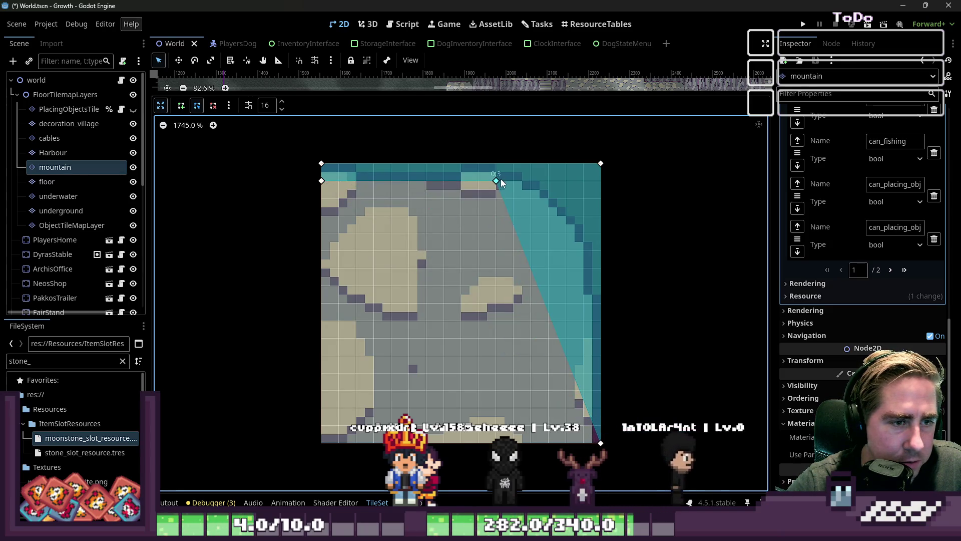
left_click_drag(522, 263, 526, 195)
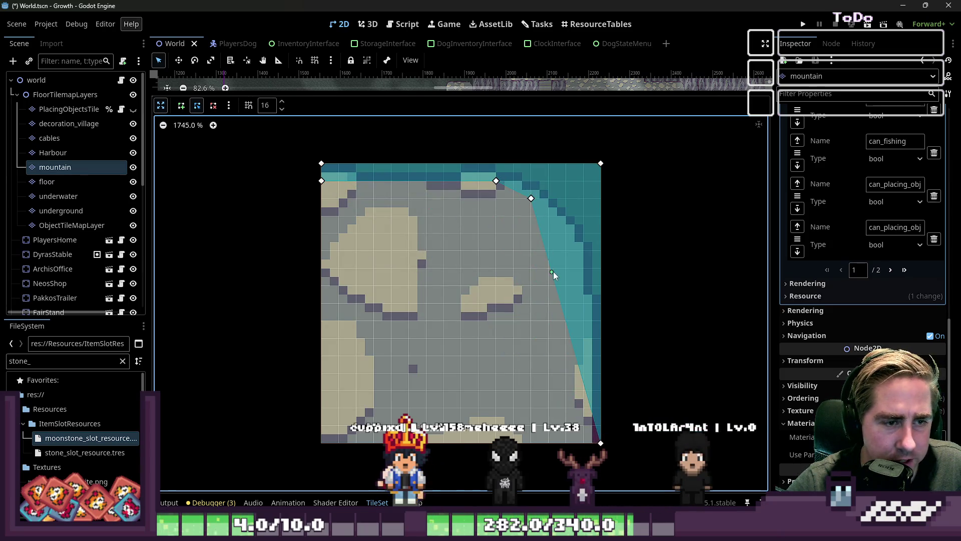
left_click_drag(552, 273, 566, 230)
- Round the top-right corner with more points, straighten the right edge and fine-tune the top vertex
mouse_move(567, 268)
left_mouse_down()
mouse_move(566, 285)
mouse_move(578, 271)
left_mouse_up()
mouse_move(594, 374)
left_mouse_down()
mouse_move(584, 373)
mouse_move(583, 442)
left_mouse_up()
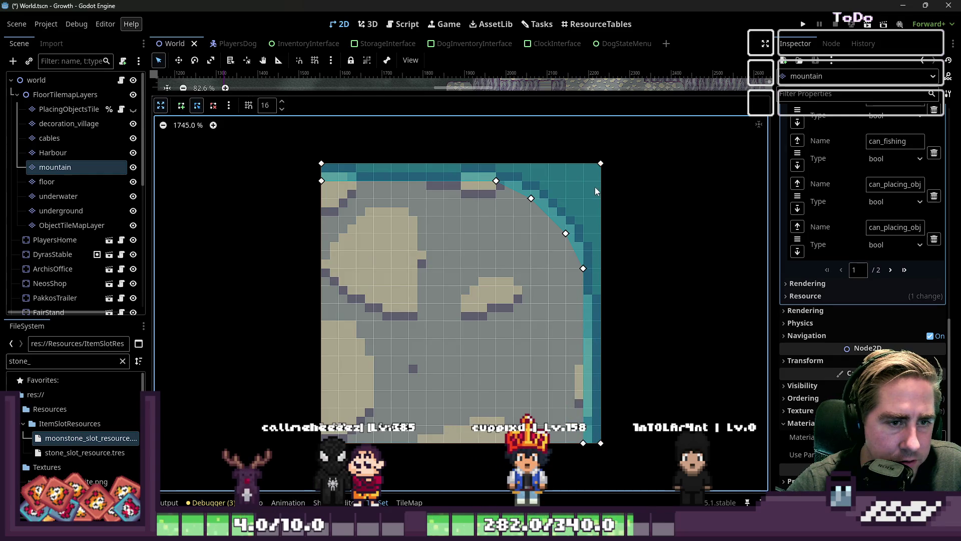
left_click_drag(600, 165, 498, 166)
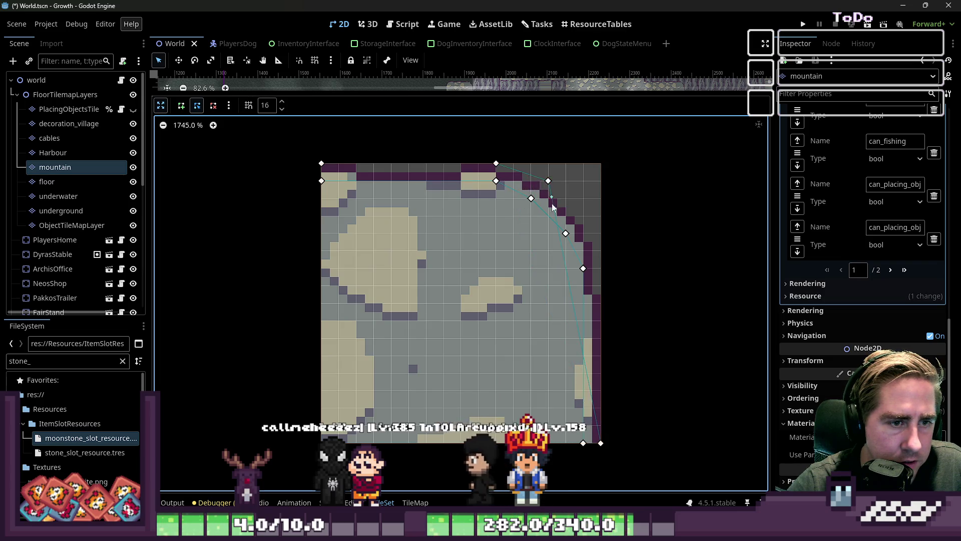
mouse_move(568, 274)
left_mouse_down()
mouse_move(584, 221)
mouse_move(601, 250)
left_mouse_up()
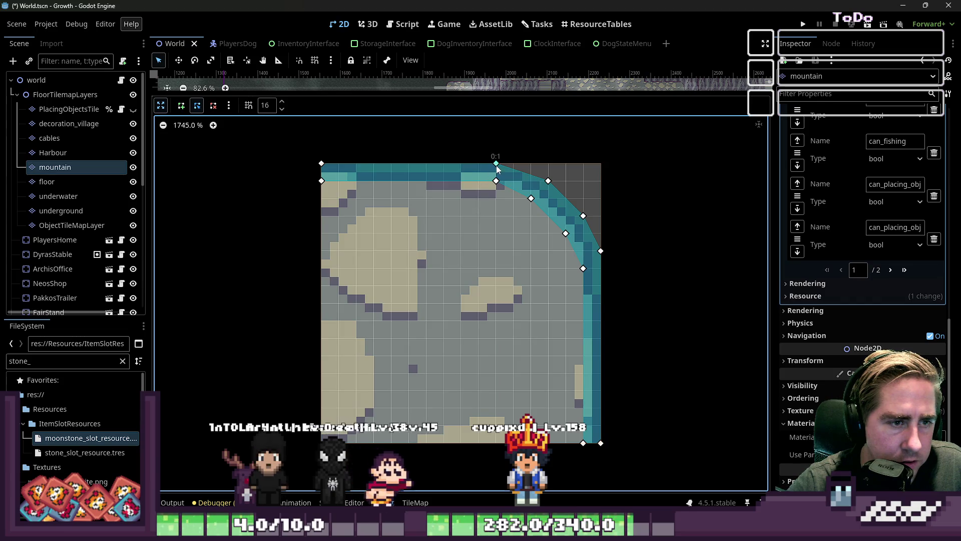
left_click_drag(497, 165, 512, 163)
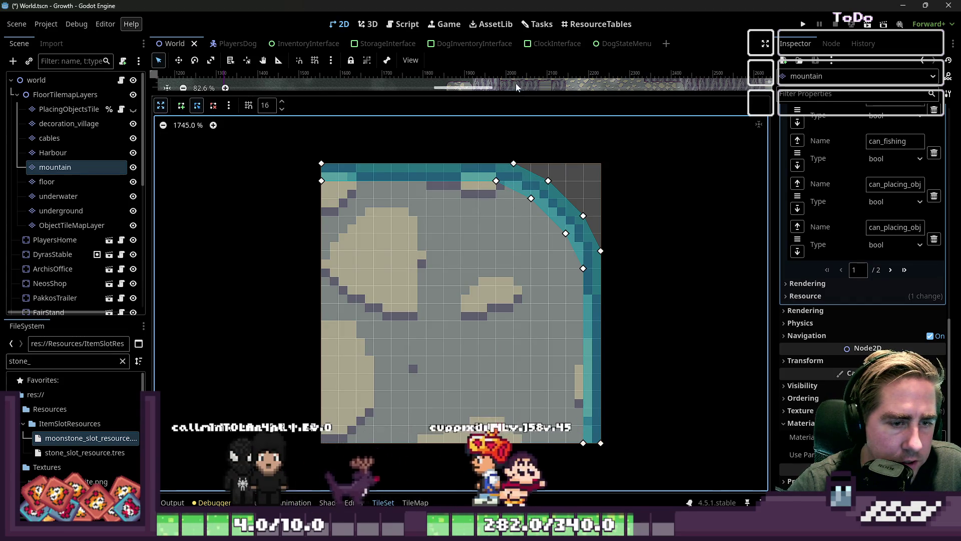
mouse_move(497, 97)
left_mouse_down()
mouse_move(505, 113)
mouse_move(491, 239)
mouse_move(436, 371)
left_mouse_up()
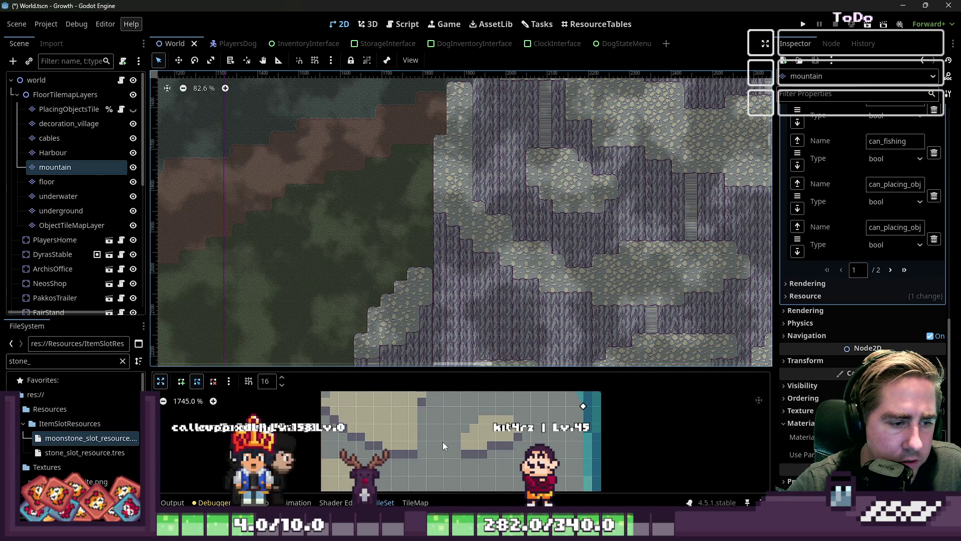
- Resize the panels and return to the full TileSet editing layout
scroll(443, 442, "down", 10)
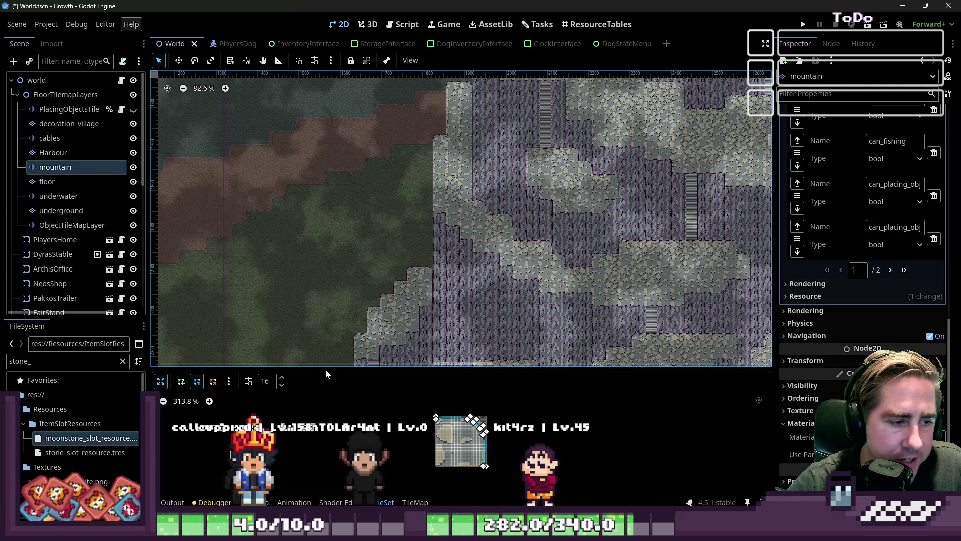
left_click_drag(325, 370, 494, 3)
left_click(759, 124)
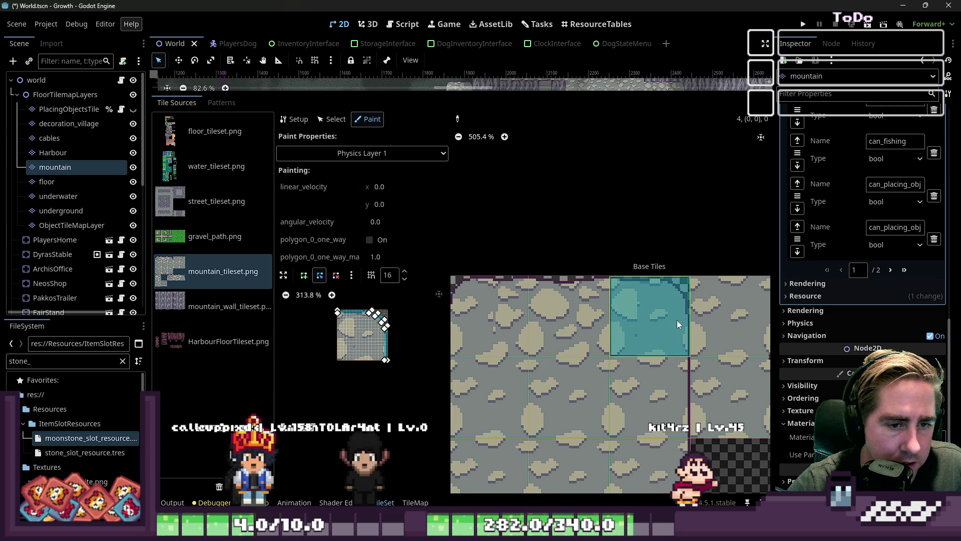
left_click(627, 318)
scroll(601, 311, "down", 2)
- Rotate the Physics Layer 1 paint shape clockwise three times to fit the corner
left_click(351, 276)
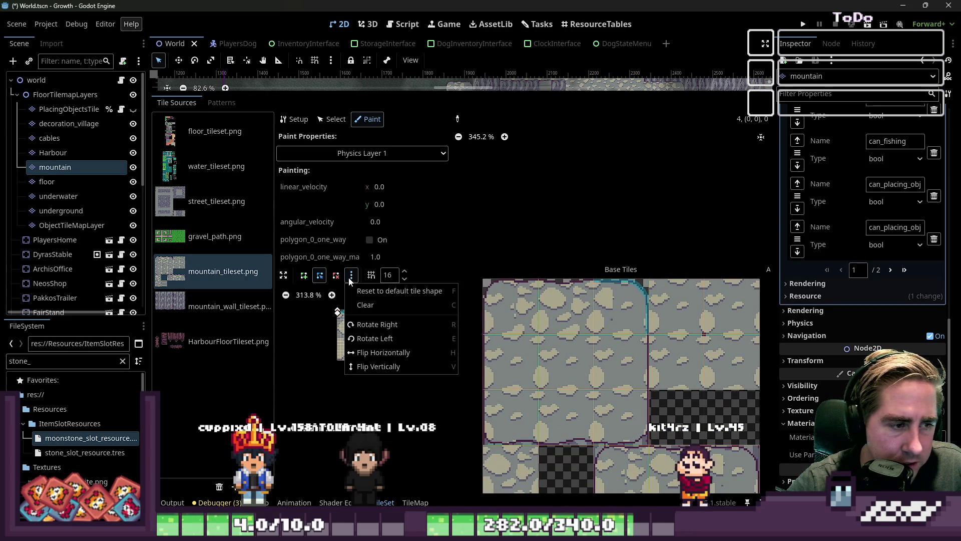
left_click(379, 326)
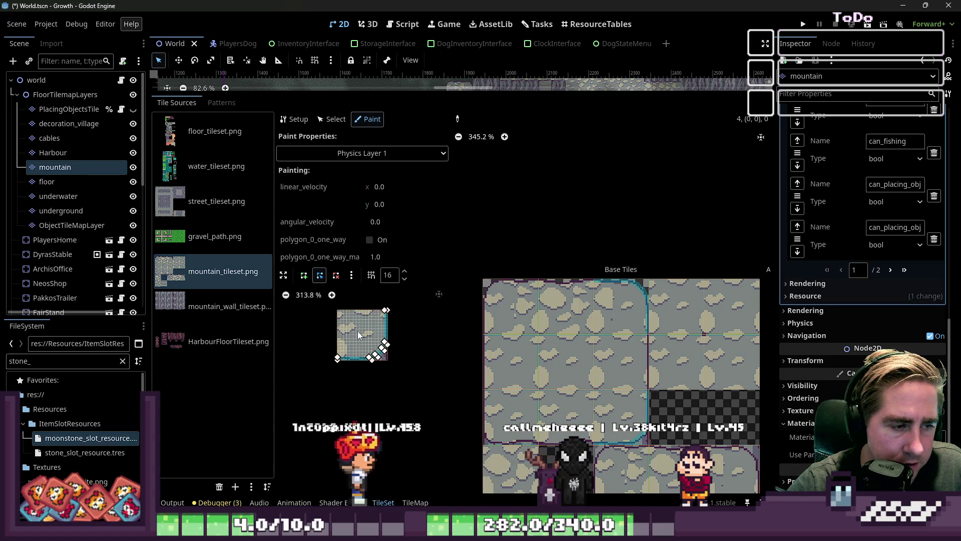
left_click(351, 276)
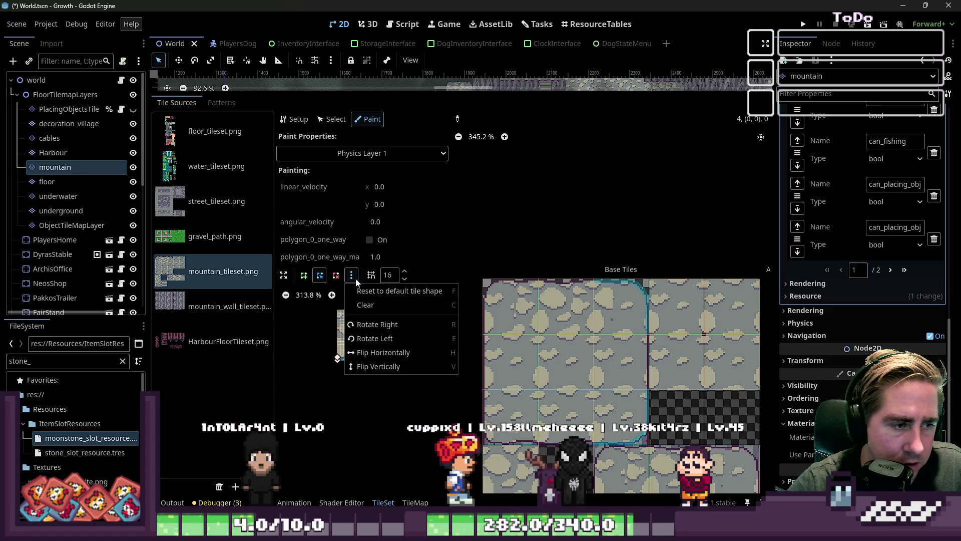
left_click(380, 330)
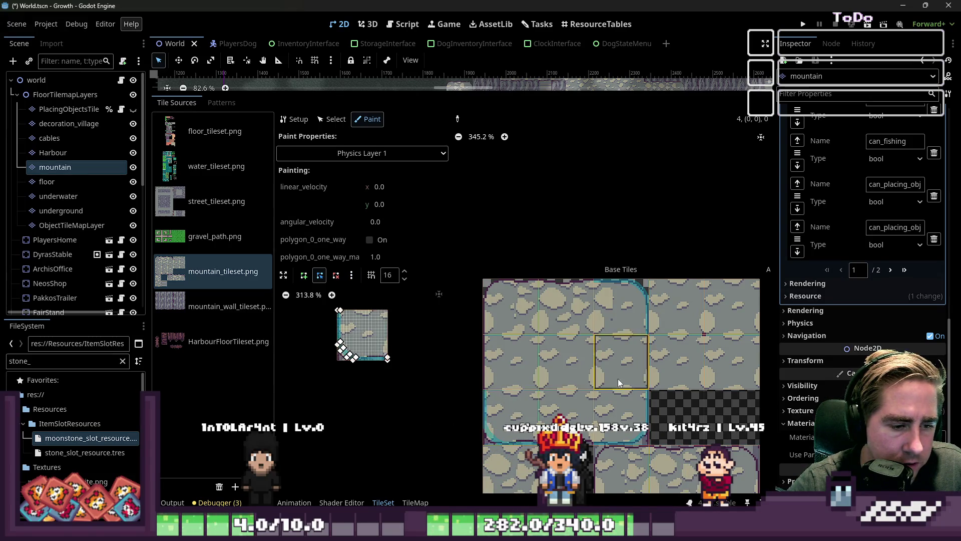
scroll(620, 378, "up", 1)
left_click(352, 276)
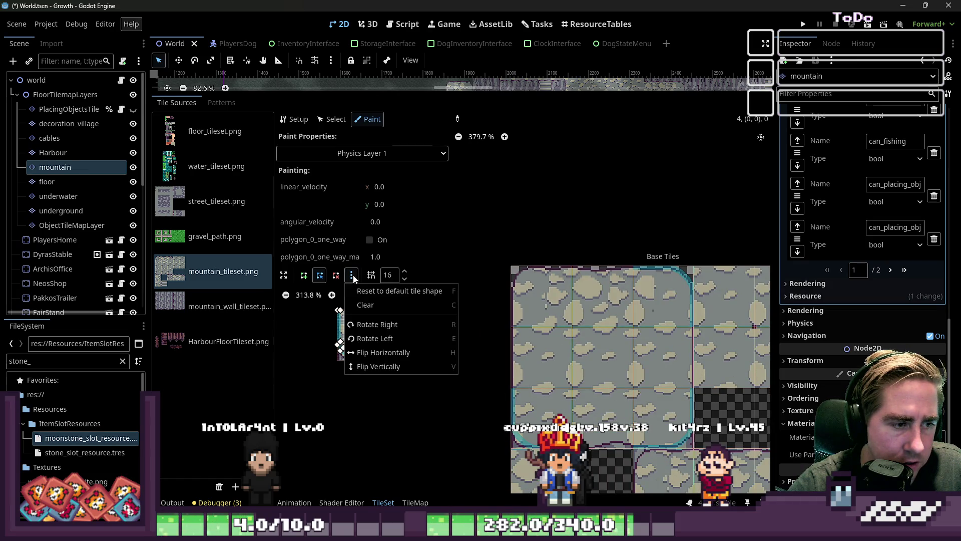
left_click(371, 325)
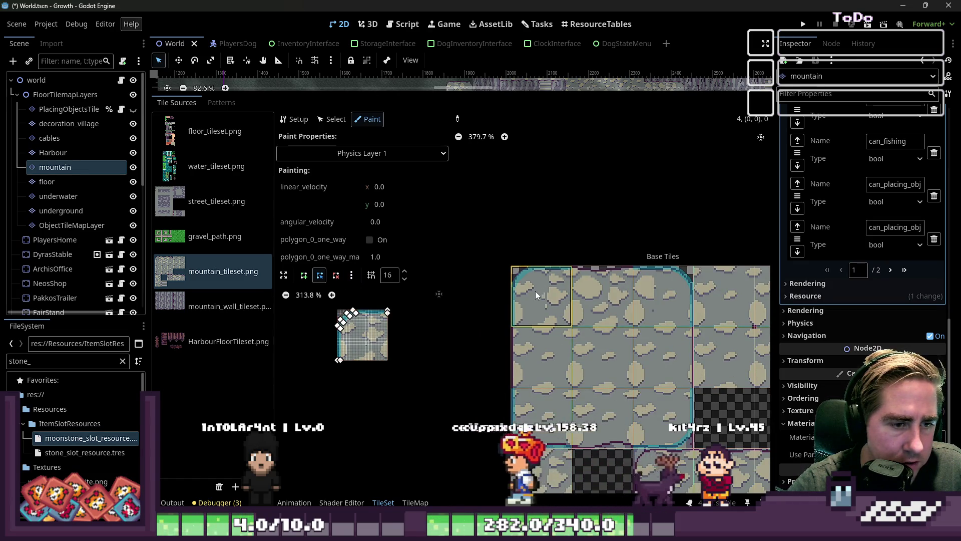
- Reset the paint shape to a full square and narrow it into a thin left-edge strip
scroll(639, 289, "up", 3)
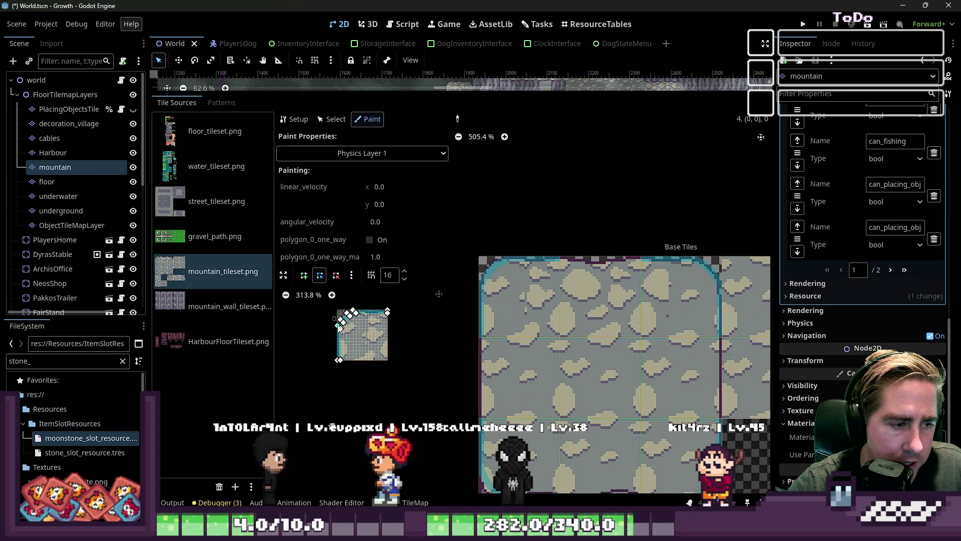
scroll(337, 323, "up", 6)
left_click(351, 275)
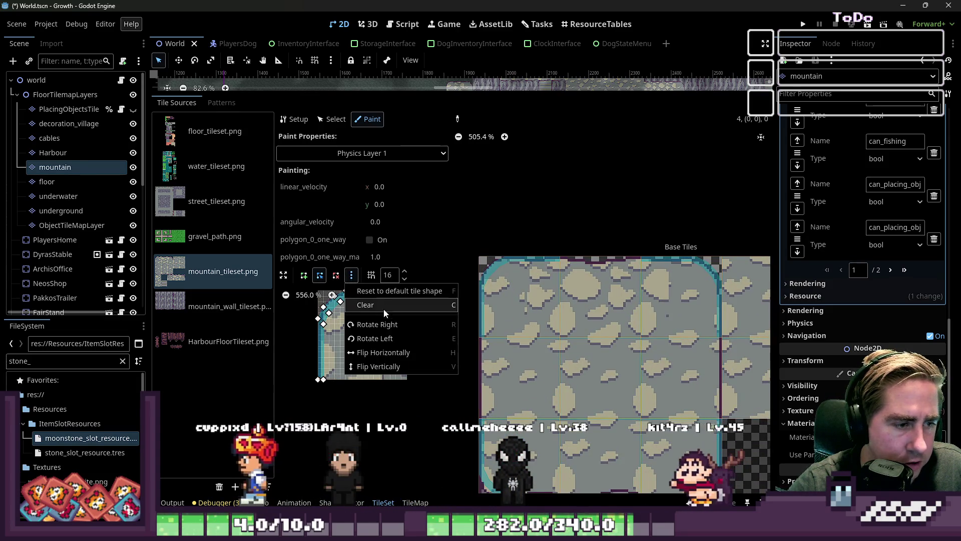
left_click(376, 293)
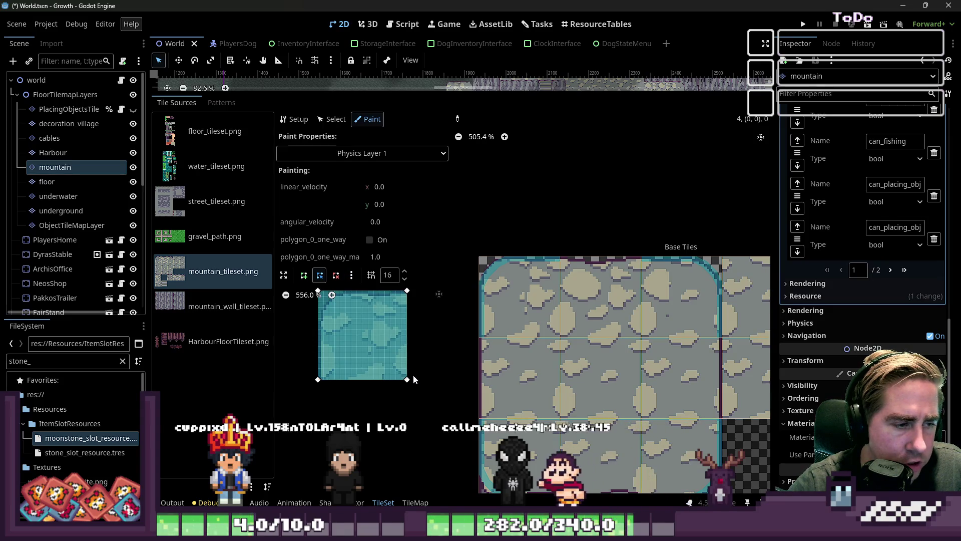
left_click_drag(406, 380, 329, 385)
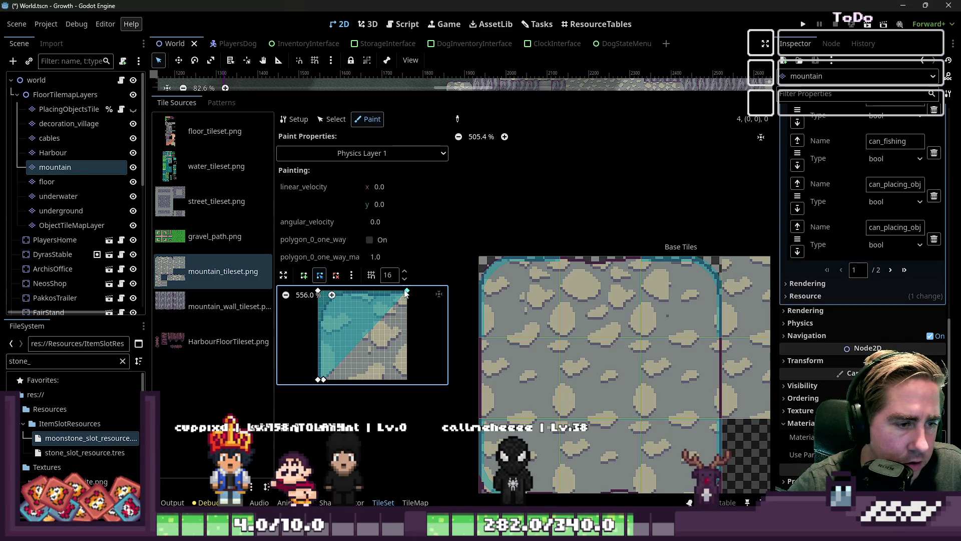
left_click_drag(406, 292, 335, 293)
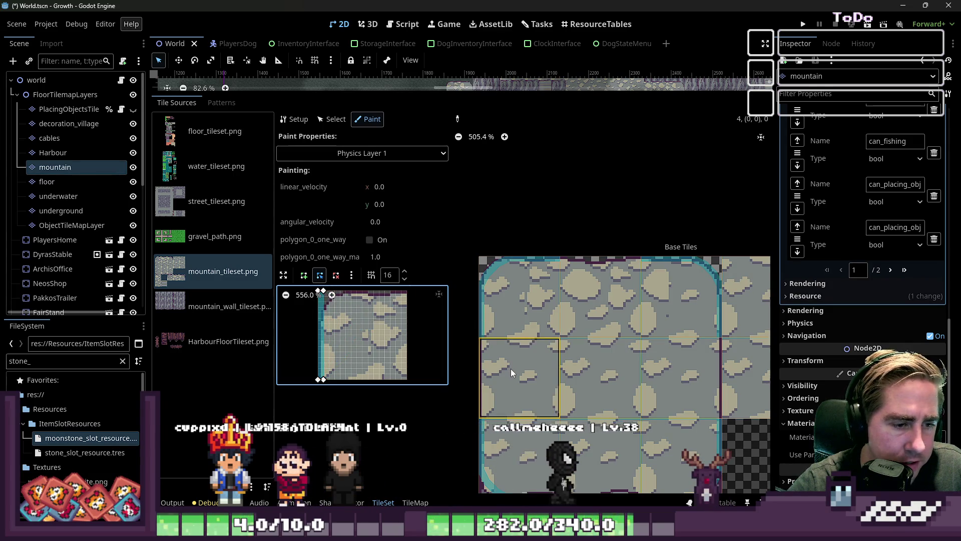
- Reorient the collision strip to another tile edge and paint it onto a mountain edge tile
scroll(511, 369, "down", 2)
left_click(352, 275)
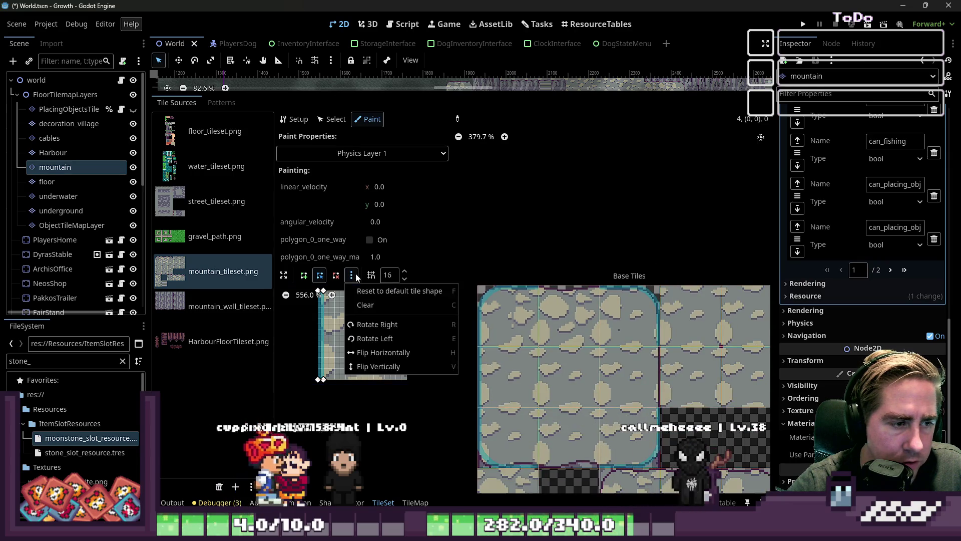
left_click(568, 315)
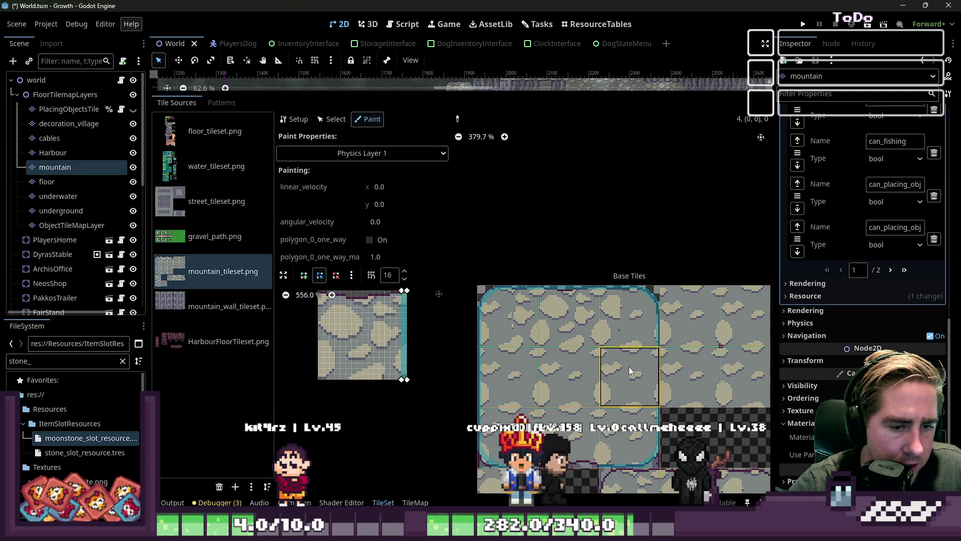
left_click(523, 394)
scroll(524, 393, "down", 1)
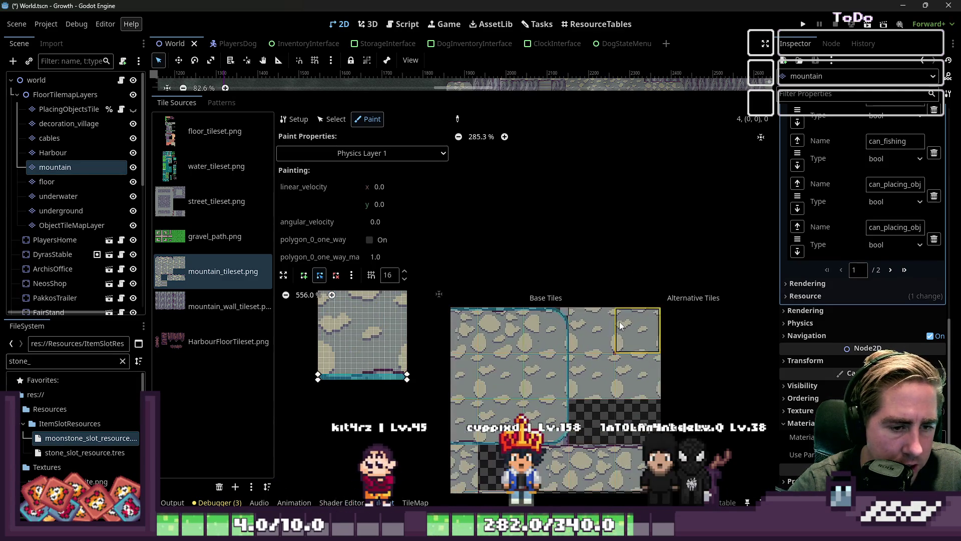
- Browse the atlas and double-click the mountain tileset to bring up its layer settings
scroll(613, 315, "up", 4)
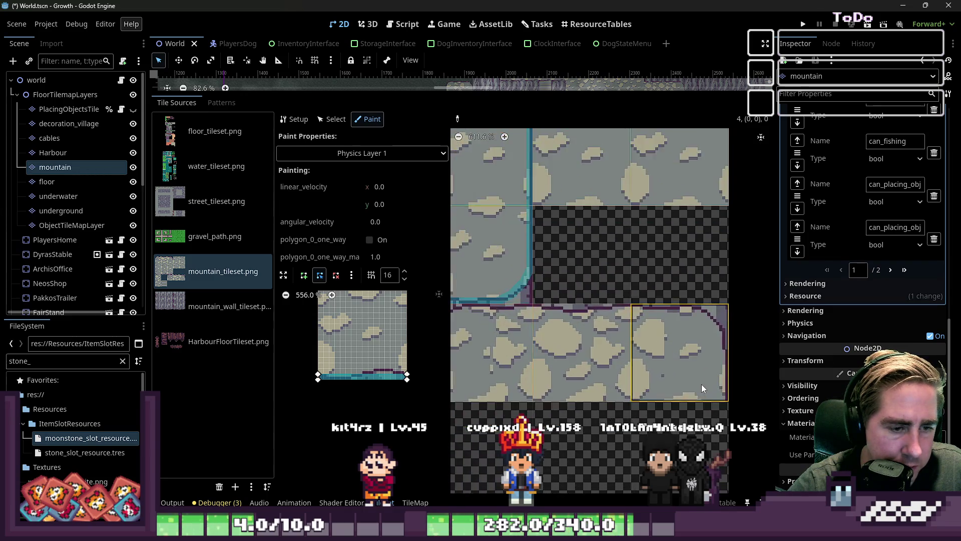
scroll(669, 368, "down", 1)
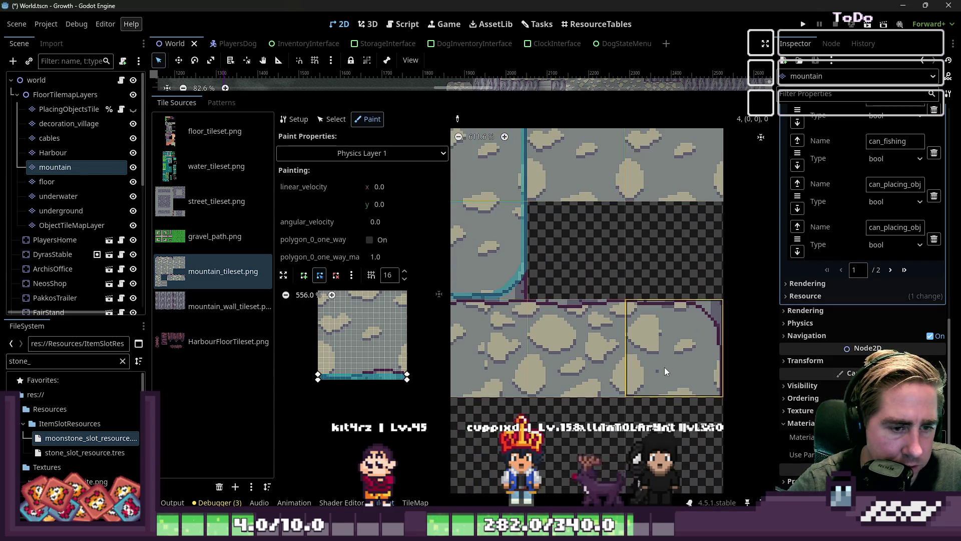
scroll(701, 331, "down", 2)
scroll(516, 370, "up", 2)
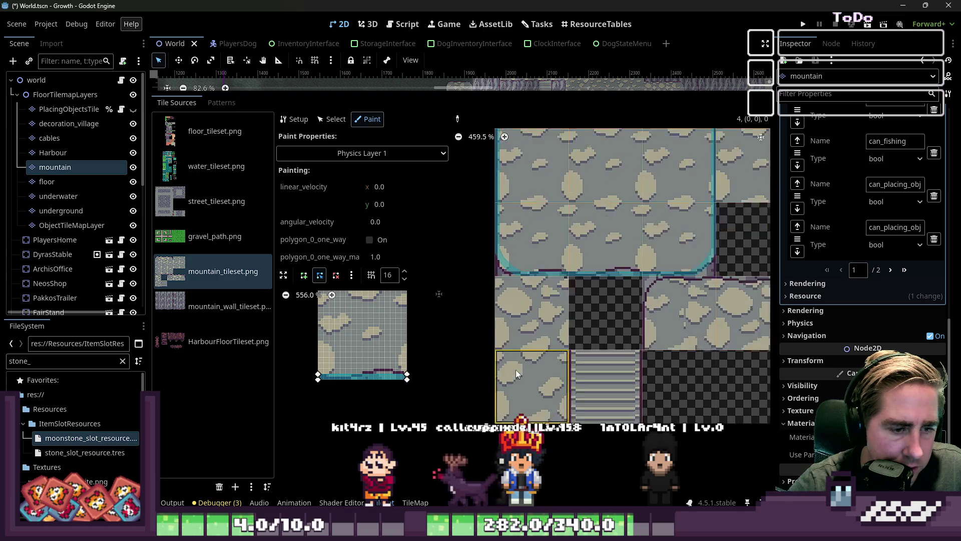
scroll(587, 362, "down", 1)
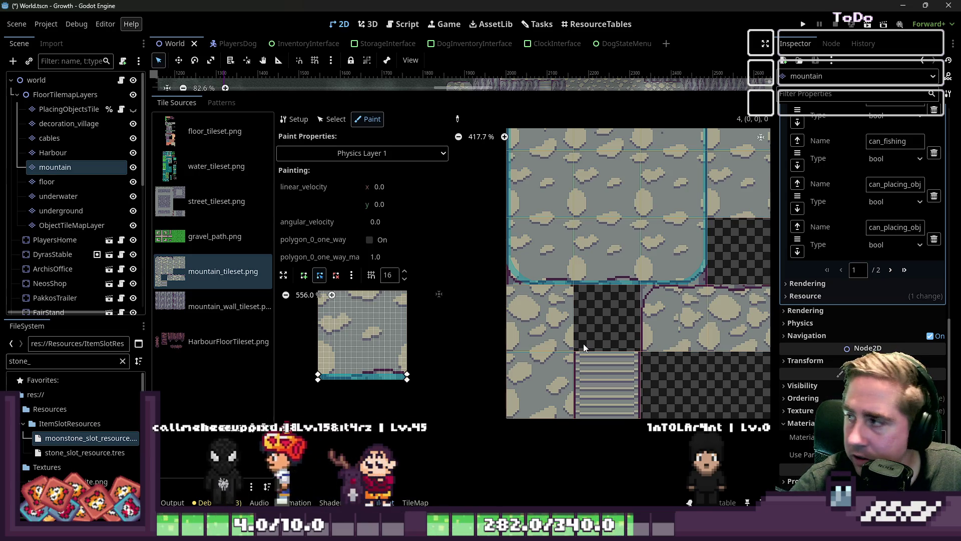
double_click(531, 295)
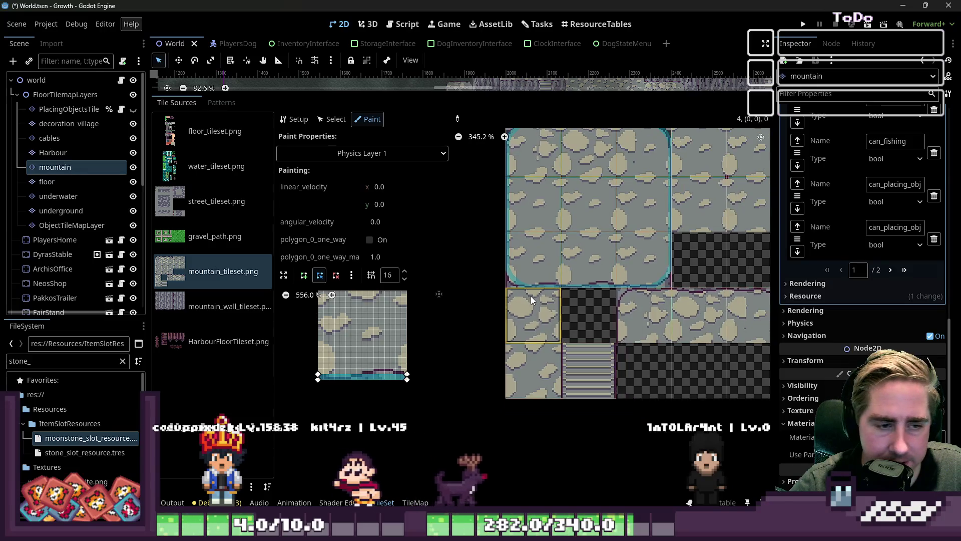
- In Select mode, view a single atlas tile's base properties, dismissing an accidentally opened new-node dialog
scroll(723, 301, "up", 3)
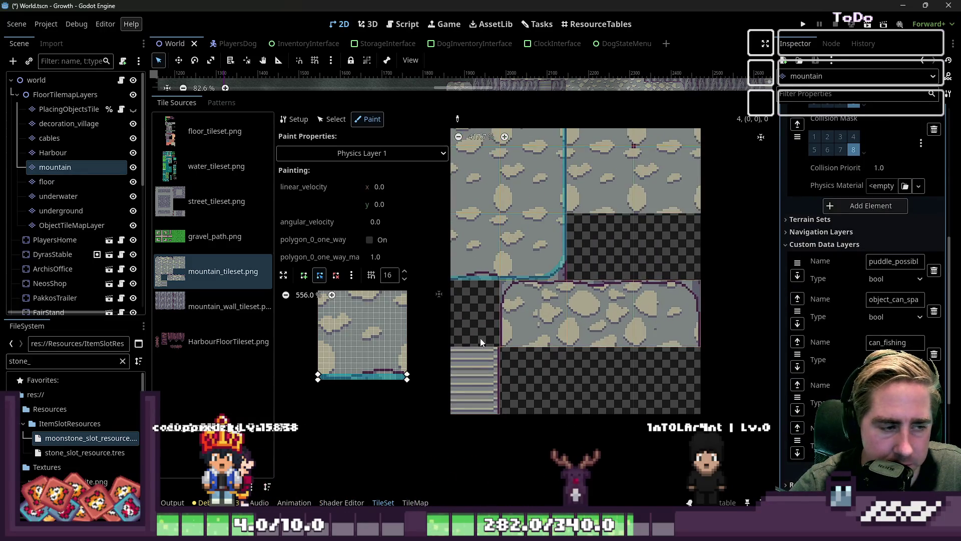
scroll(721, 320, "up", 3)
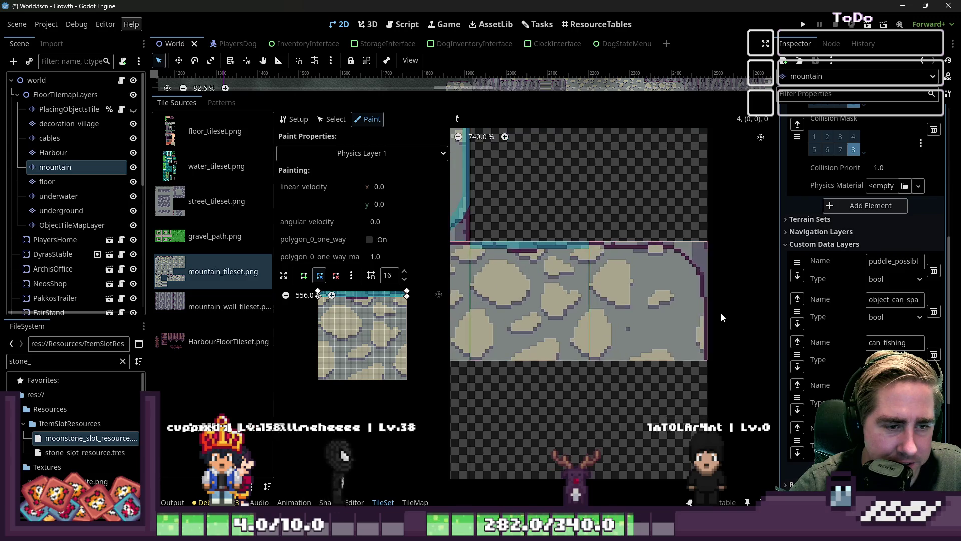
scroll(573, 271, "down", 1)
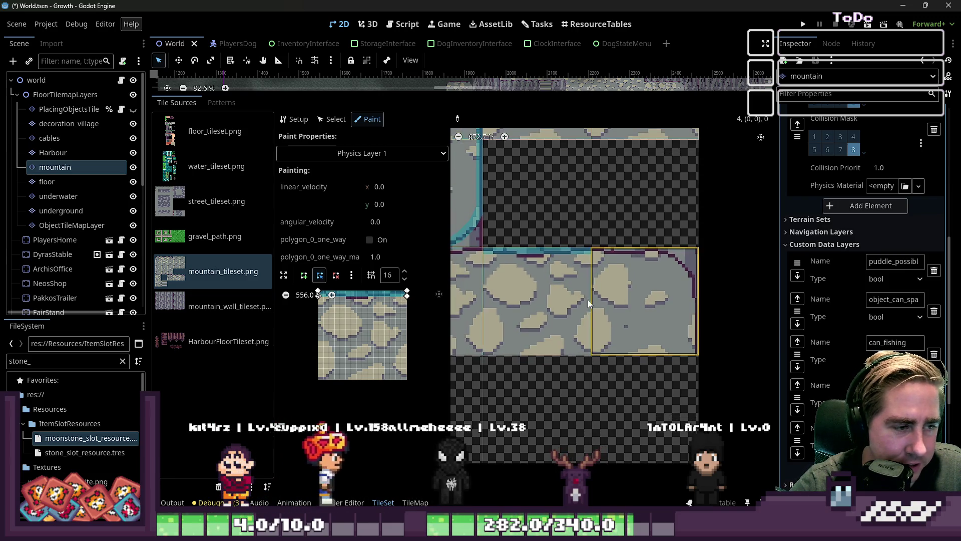
scroll(494, 313, "down", 4)
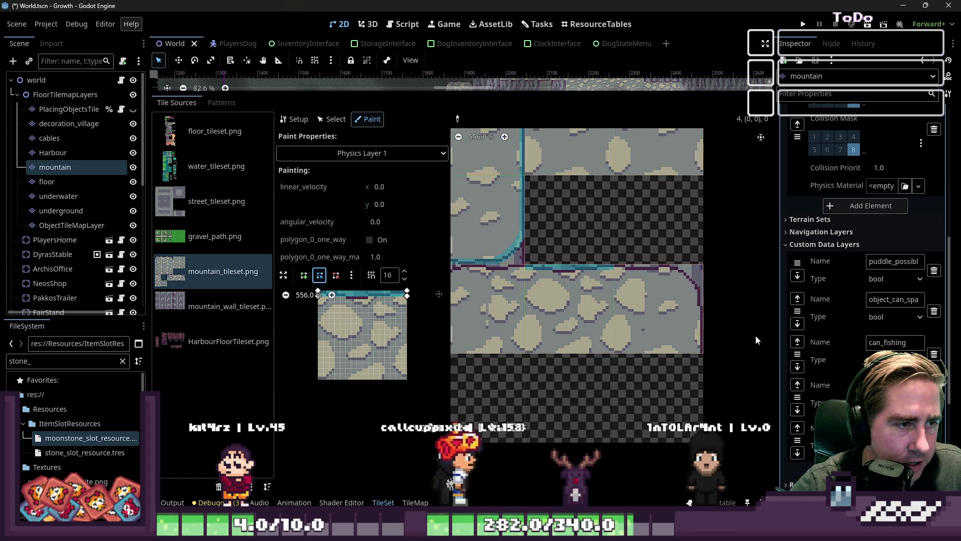
left_click(332, 118)
left_click(512, 235)
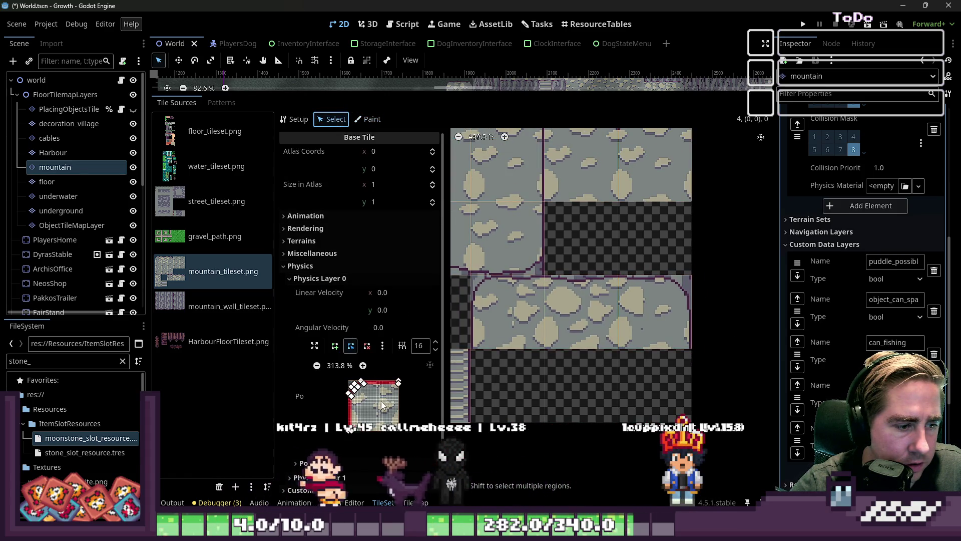
key("ctrl+a")
key("Escape")
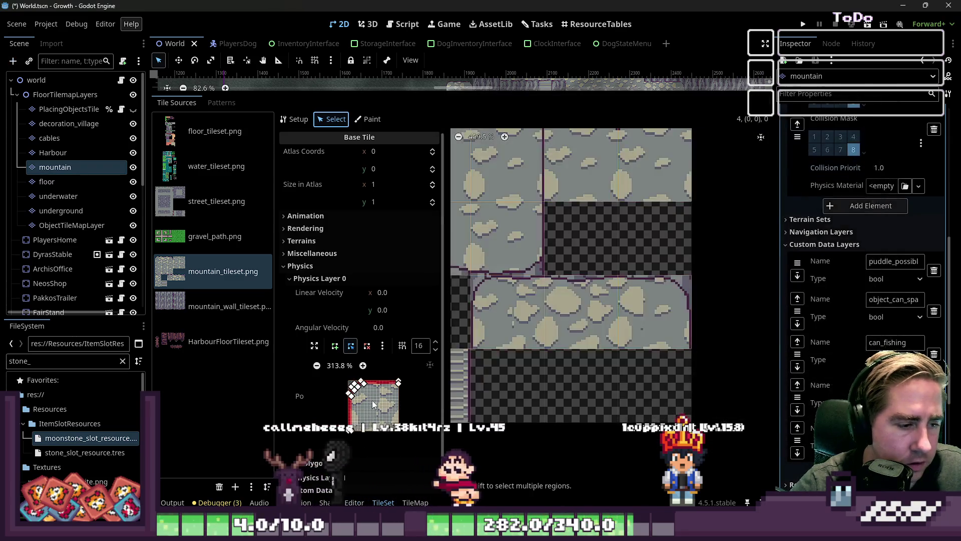
- Return to painting Physics Layer 1 properties onto tiles
left_click(370, 119)
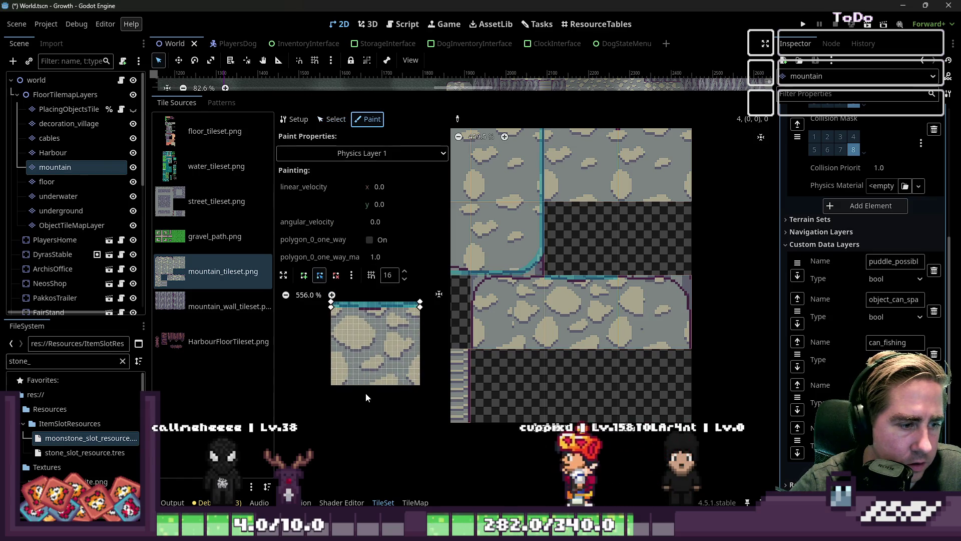
scroll(383, 341, "down", 2)
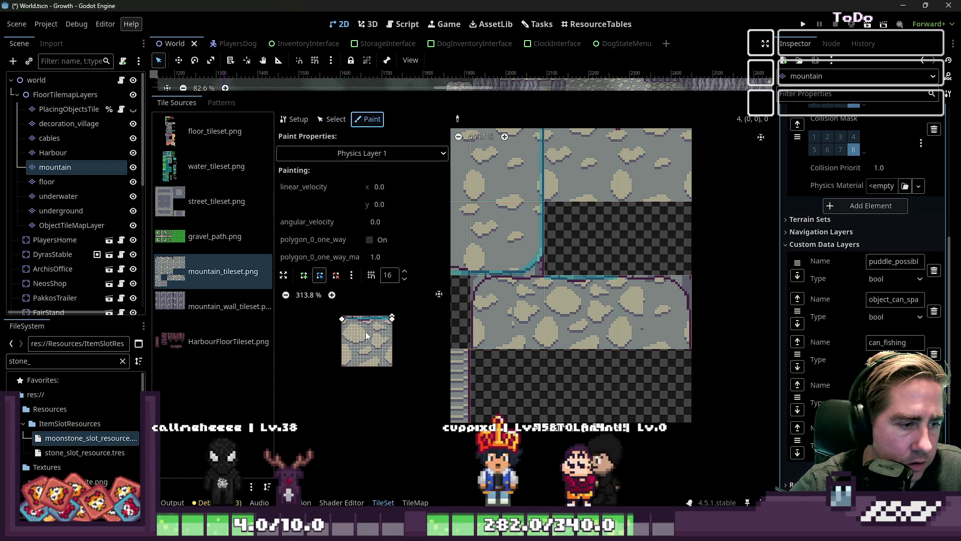
scroll(358, 329, "up", 5)
- In the enlarged polygon editor, pin vertices to the top-left and bottom-left corners, forming a left-edge strip
left_click(284, 274)
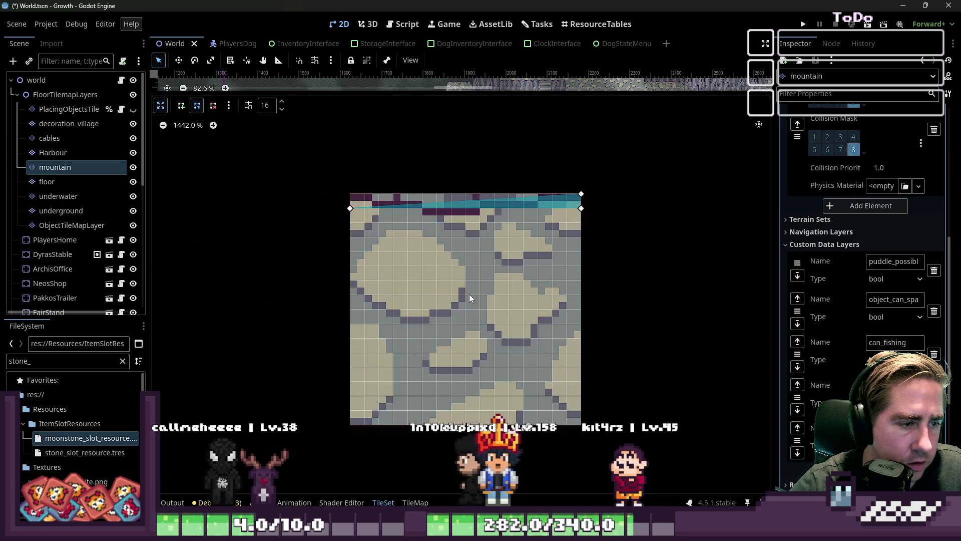
left_click(370, 211)
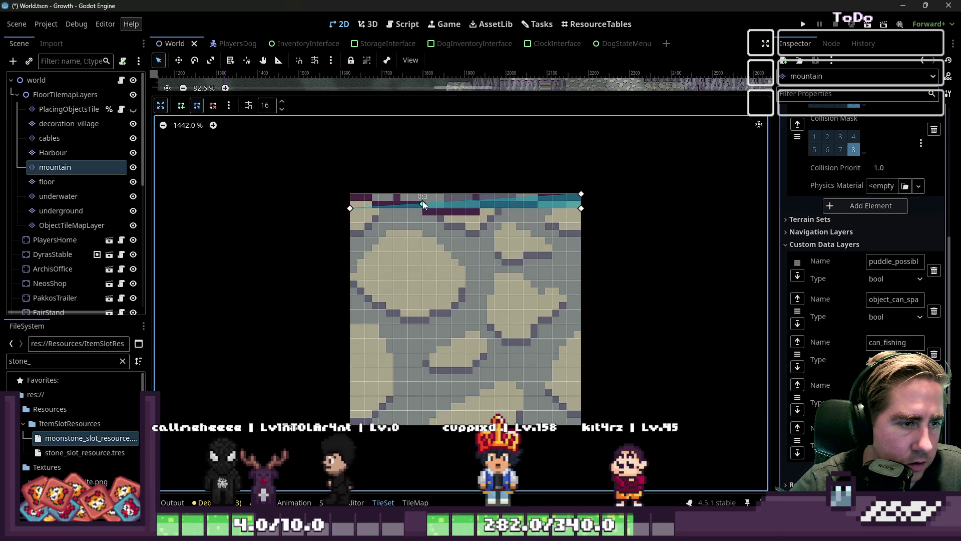
left_click_drag(423, 204, 349, 195)
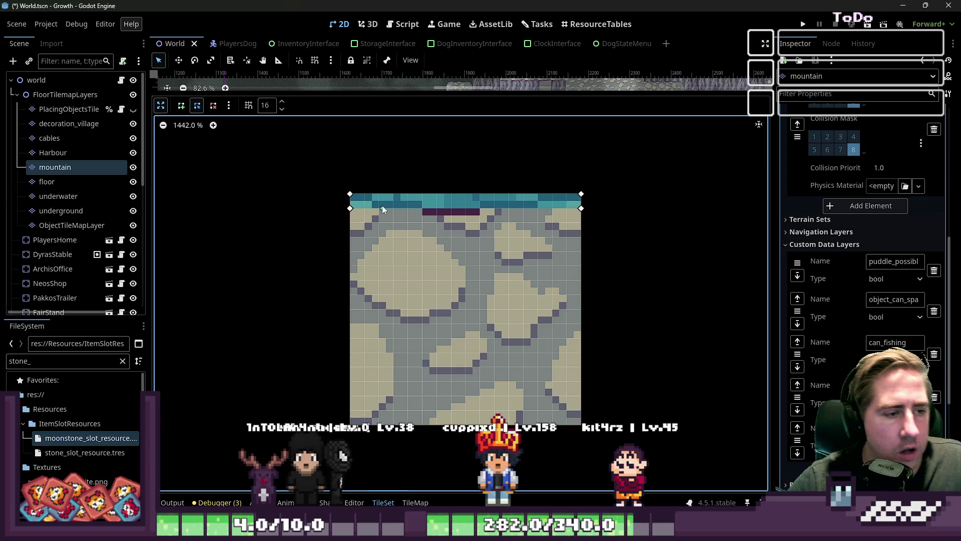
mouse_move(423, 209)
left_mouse_down()
mouse_move(351, 300)
mouse_move(352, 437)
left_mouse_up()
left_click_drag(501, 280, 393, 237)
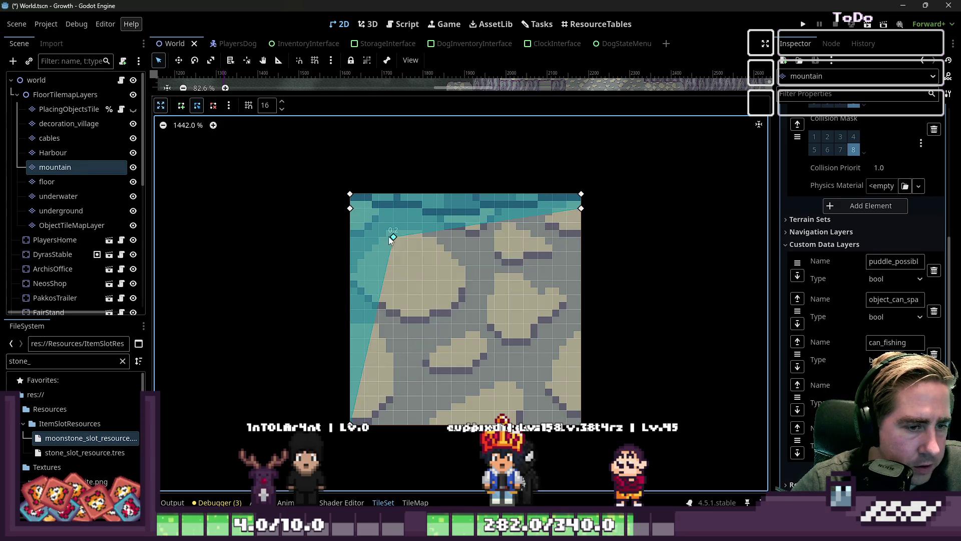
left_click_drag(351, 423, 365, 423)
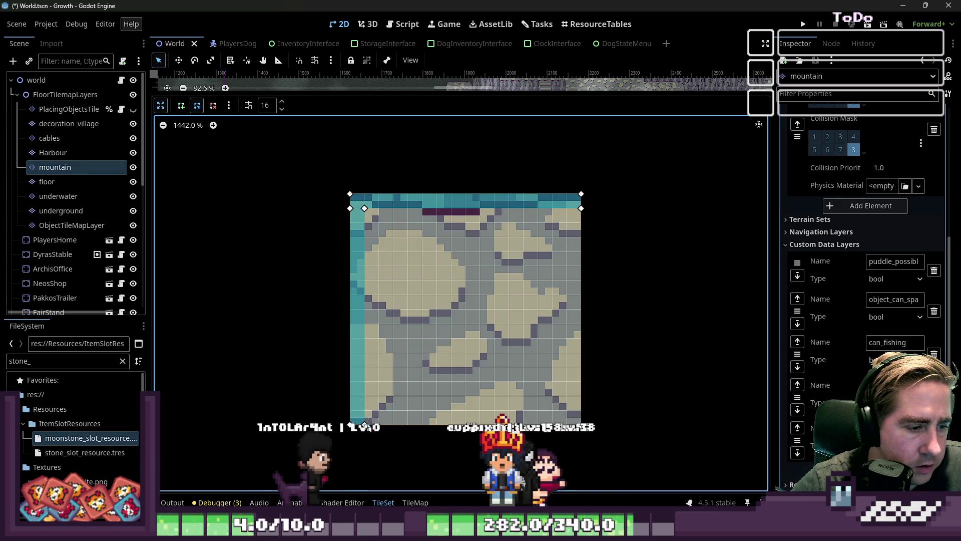
- Enlarge the map view to check the mountain edges, then restore the tile editor panel
mouse_move(412, 96)
left_mouse_down()
mouse_move(430, 183)
mouse_move(444, 361)
left_mouse_up()
scroll(468, 241, "up", 8)
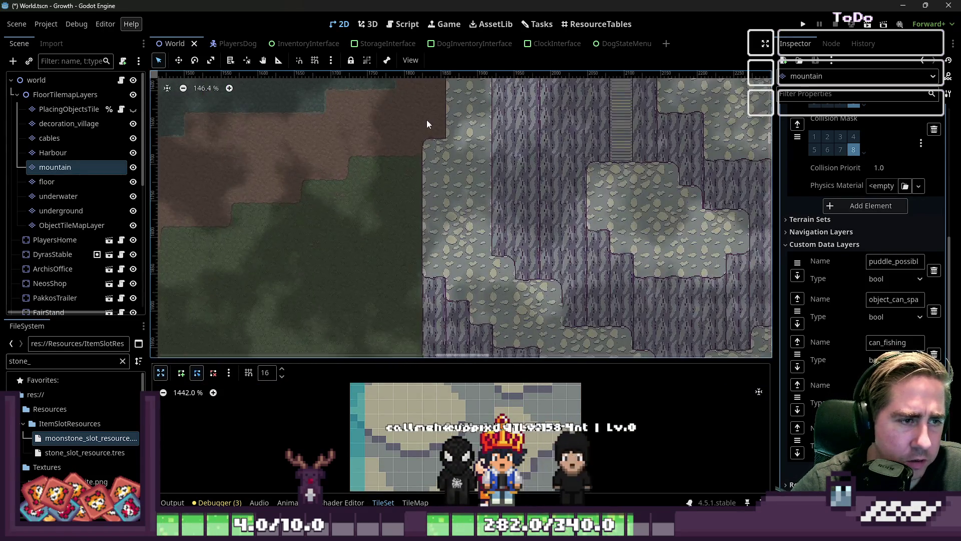
scroll(425, 159, "down", 2)
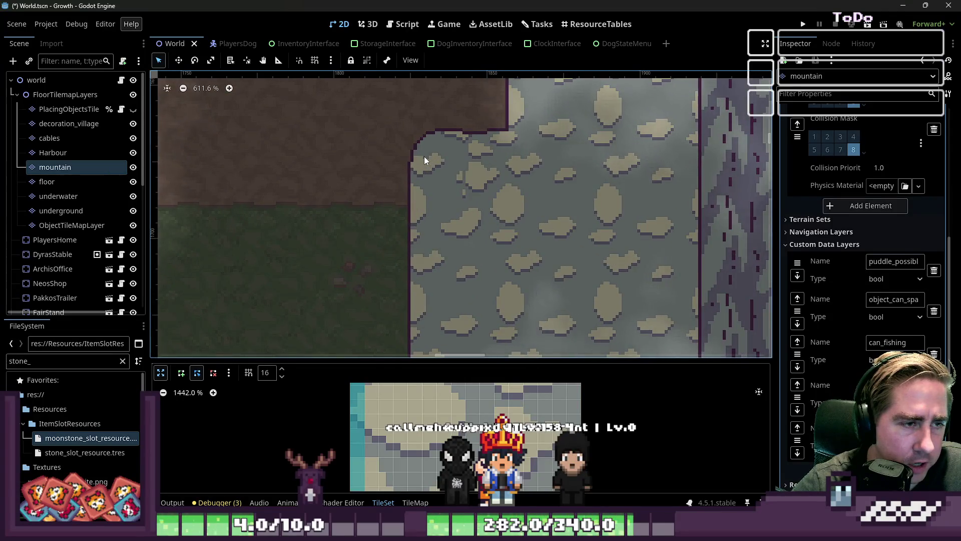
left_click(410, 60)
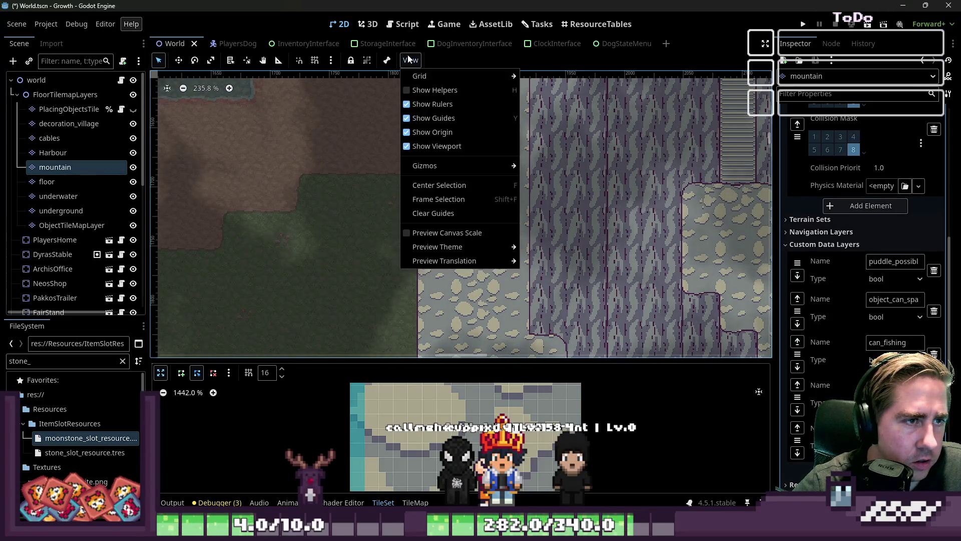
left_click(416, 215)
scroll(417, 216, "down", 6)
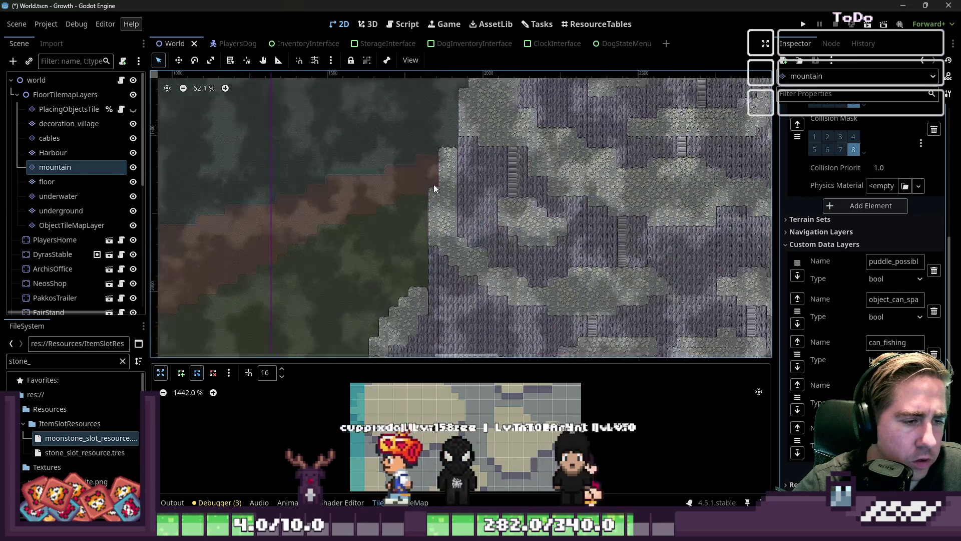
mouse_move(304, 360)
left_mouse_down()
mouse_move(365, 208)
mouse_move(426, 144)
left_mouse_up()
- Paint the corner collision shape onto a mountain atlas tile
left_click(161, 156)
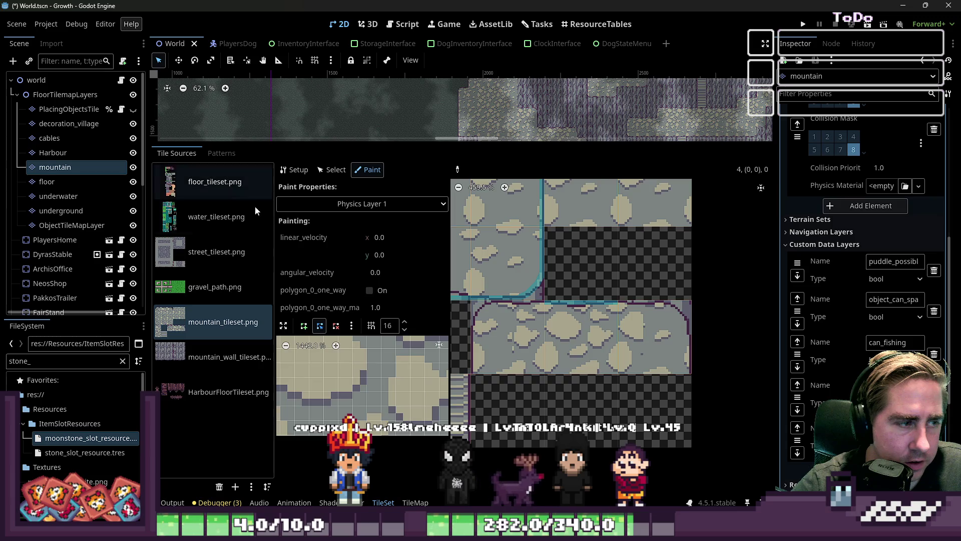
left_click(476, 313)
scroll(379, 385, "down", 3)
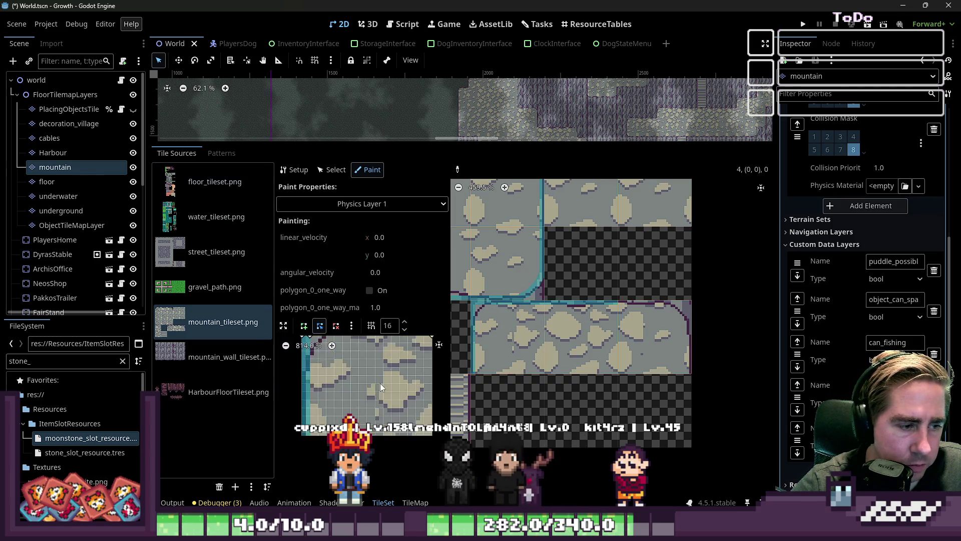
- In the enlarged polygon editor, add and move vertices to trace the curved top-left edge
left_click(283, 326)
scroll(420, 300, "up", 7)
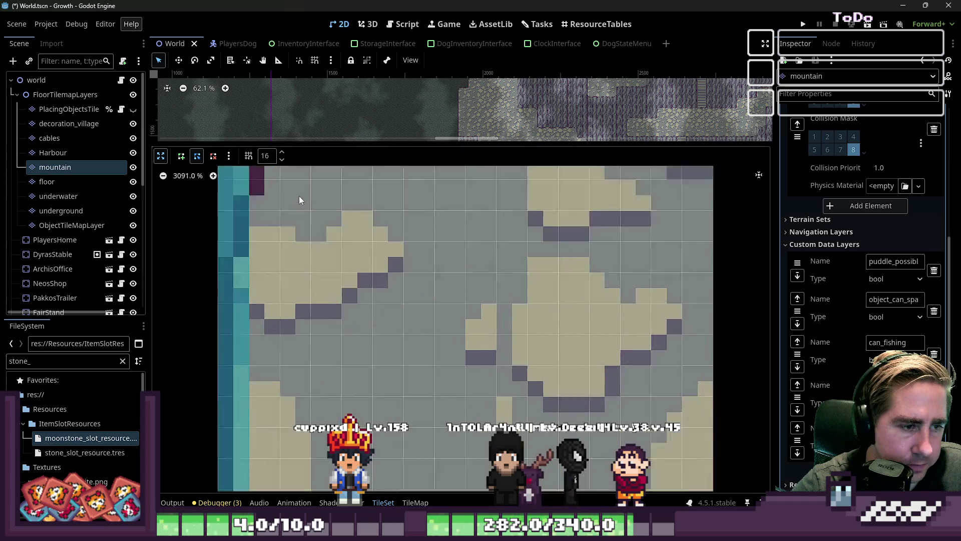
scroll(478, 319, "down", 3)
scroll(338, 241, "up", 2)
scroll(360, 283, "down", 1)
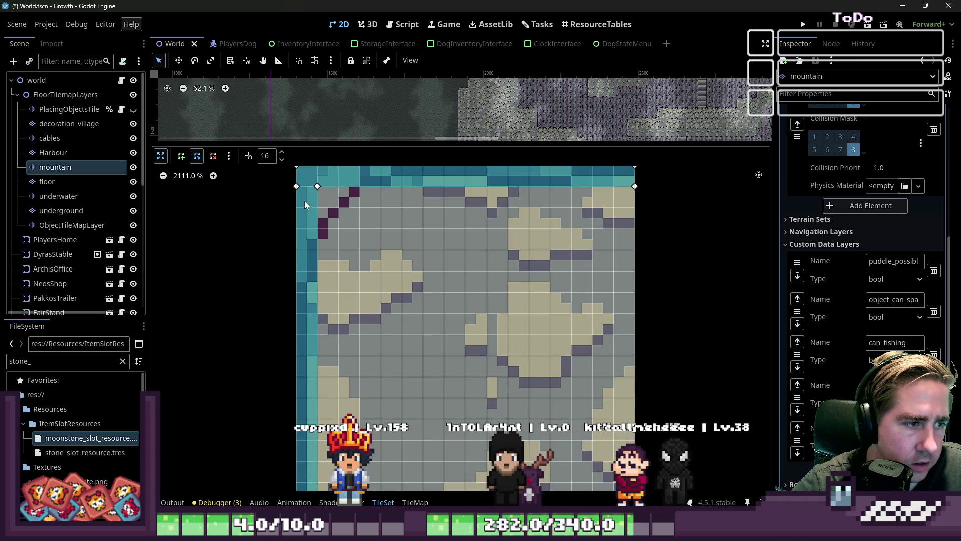
left_click(318, 187)
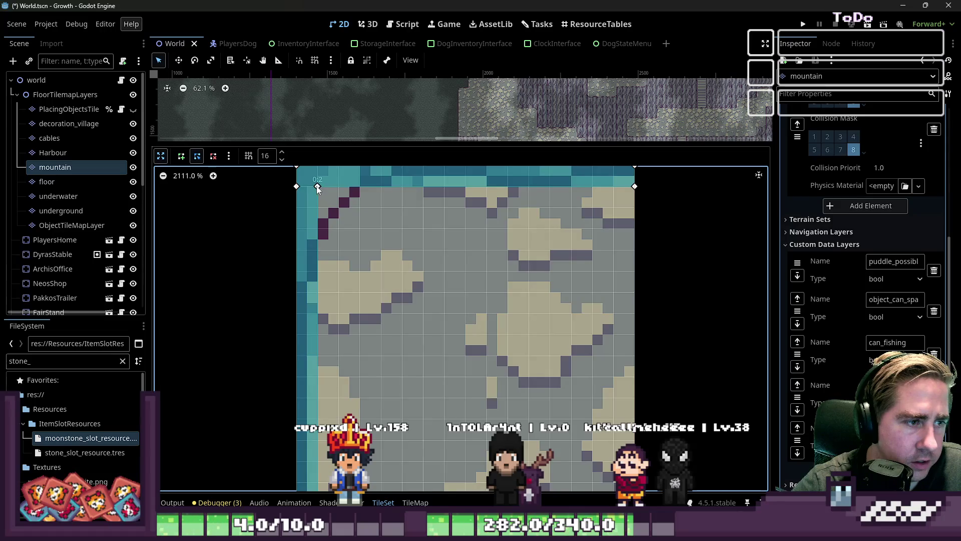
left_click(381, 186)
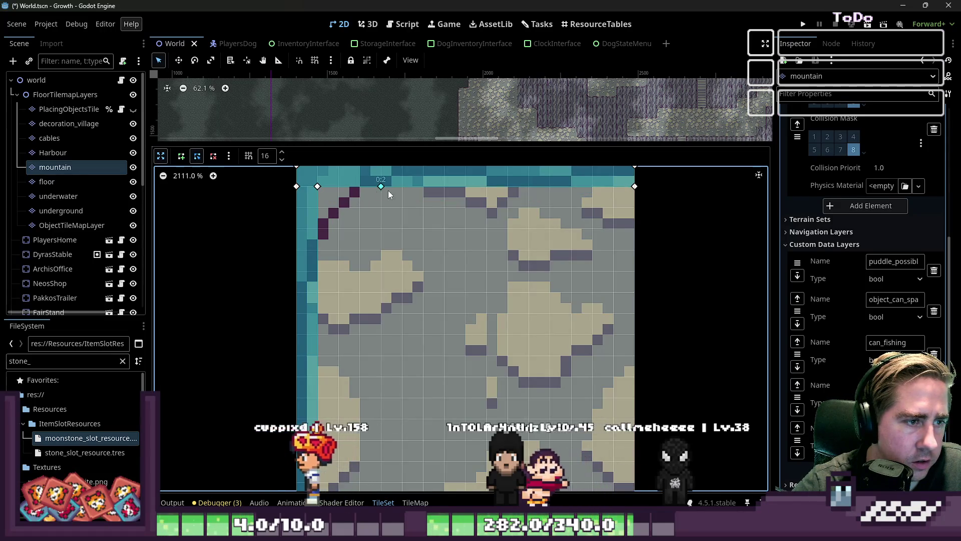
mouse_move(381, 187)
left_mouse_down()
mouse_move(402, 187)
mouse_move(360, 208)
left_mouse_up()
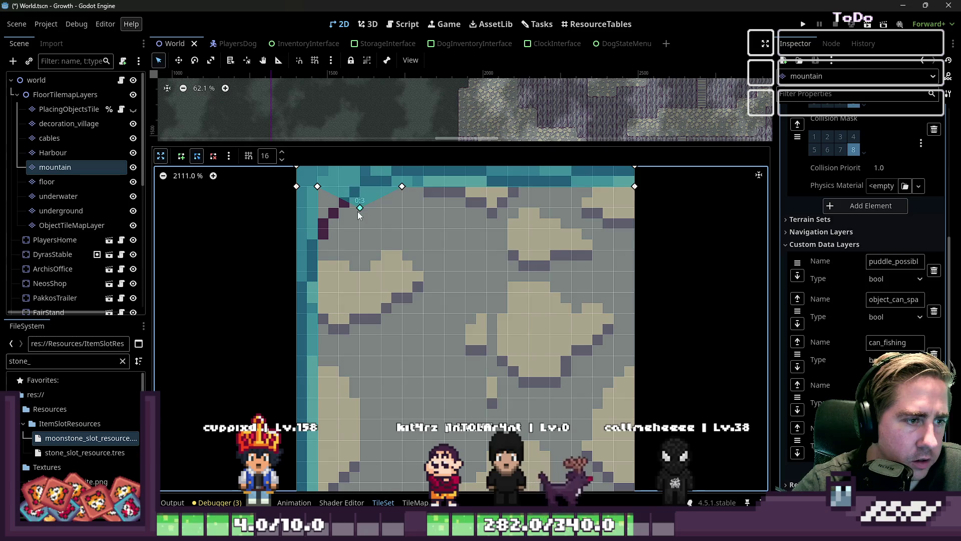
scroll(384, 262, "down", 4)
scroll(332, 217, "up", 2)
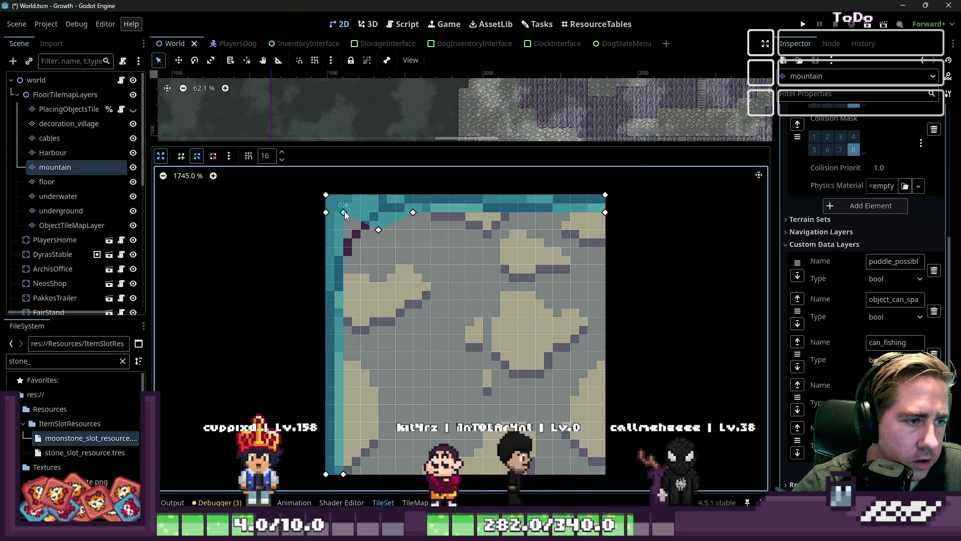
left_click_drag(351, 238, 360, 247)
left_click(342, 294)
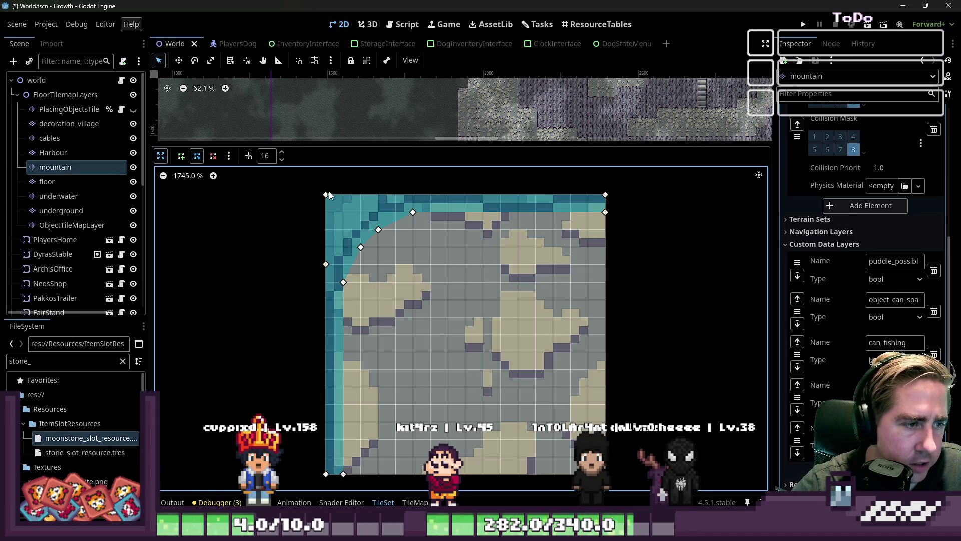
mouse_move(326, 196)
left_mouse_down()
mouse_move(347, 233)
mouse_move(361, 212)
mouse_move(395, 194)
left_mouse_up()
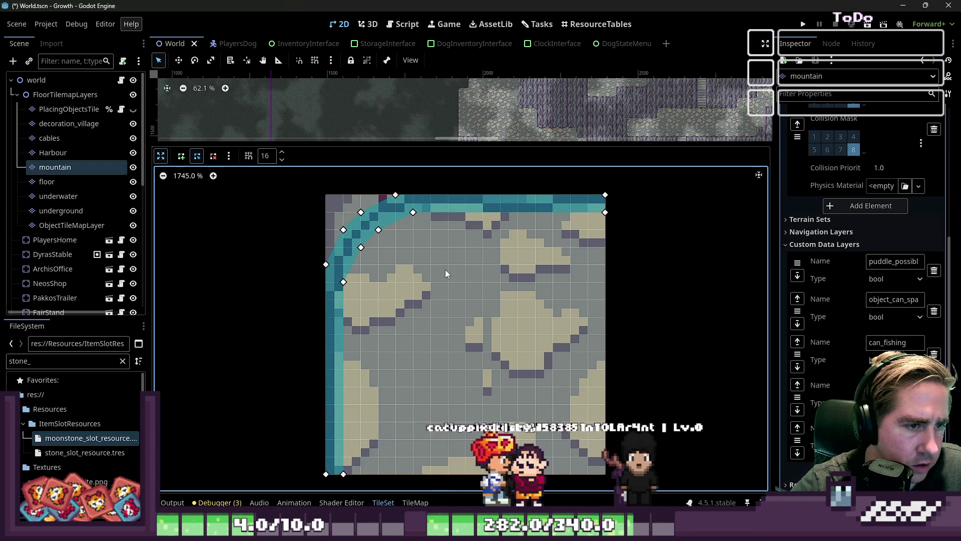
- Paint the traced collision shape onto several more mountain tiles
left_click_drag(438, 144, 451, 267)
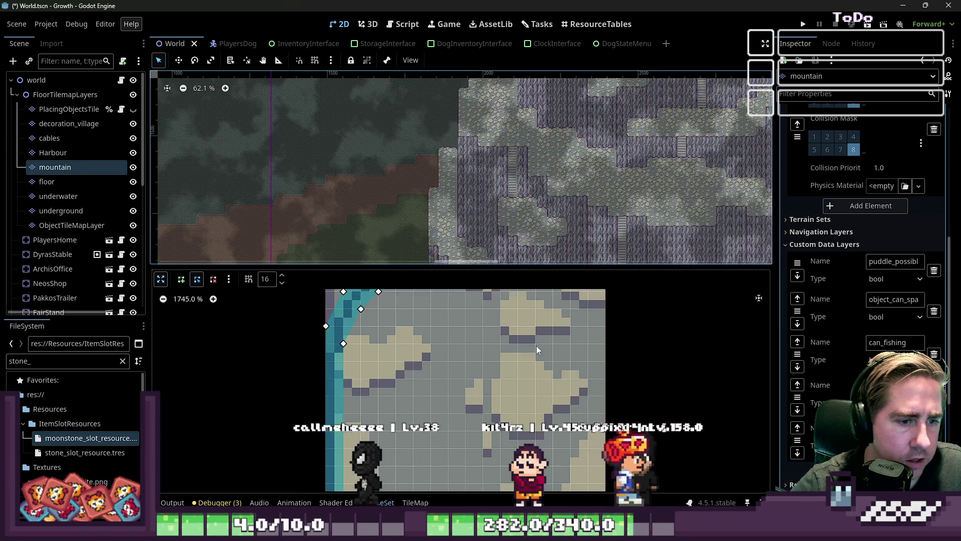
scroll(474, 358, "down", 7)
scroll(474, 358, "down", 1)
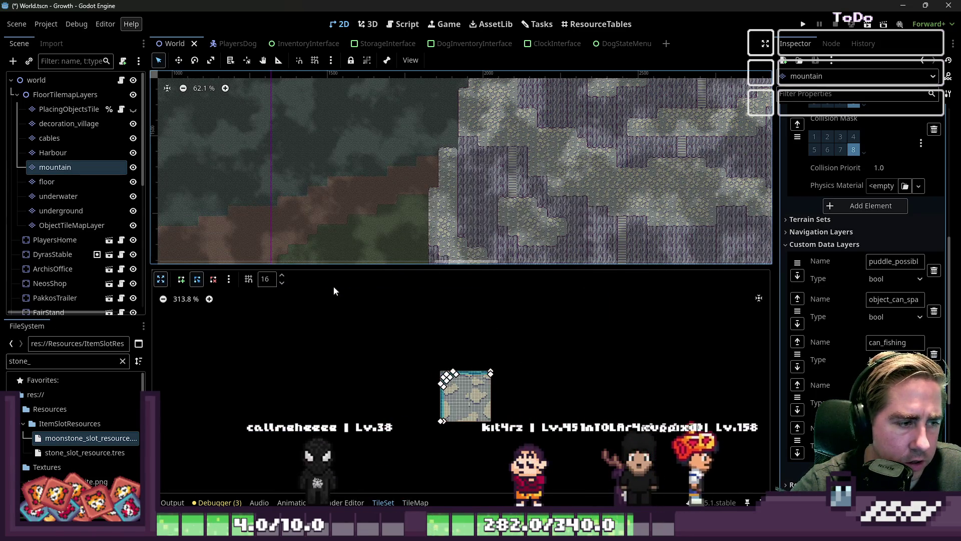
left_click(161, 280)
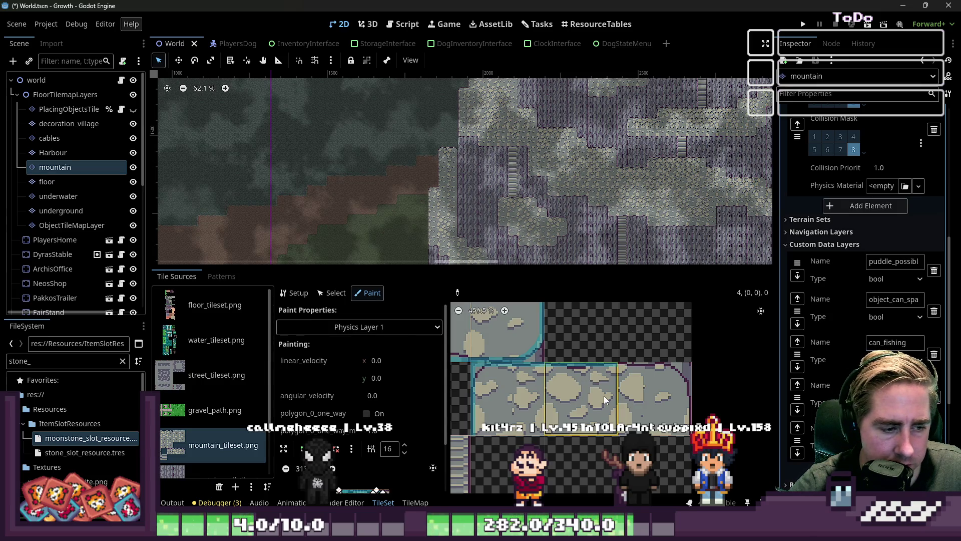
scroll(671, 388, "up", 2)
scroll(674, 385, "down", 1)
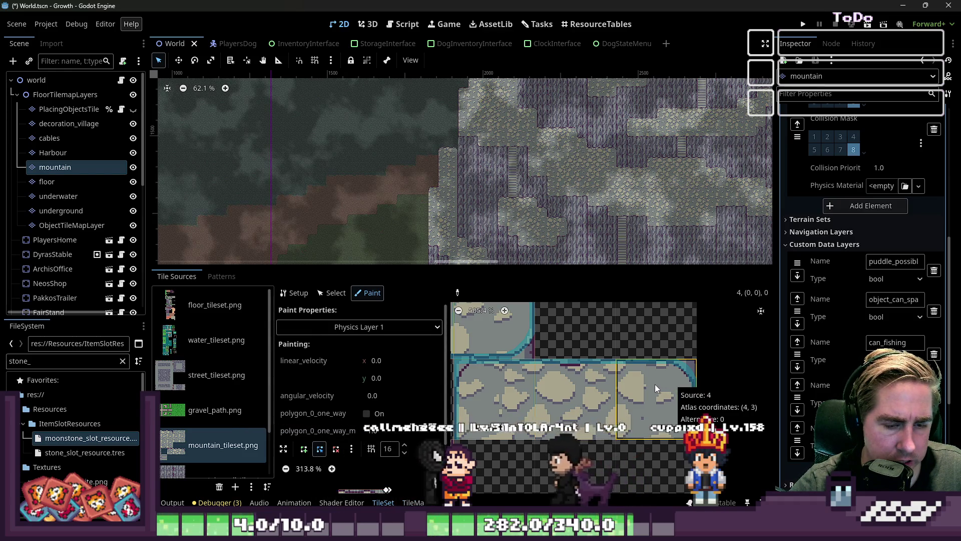
scroll(683, 413, "up", 1)
scroll(683, 412, "up", 2)
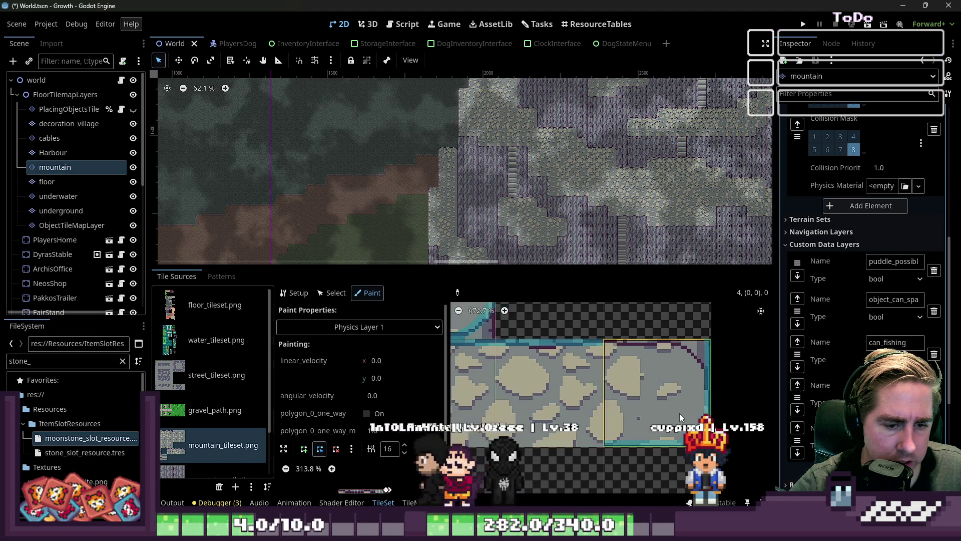
left_click(667, 407)
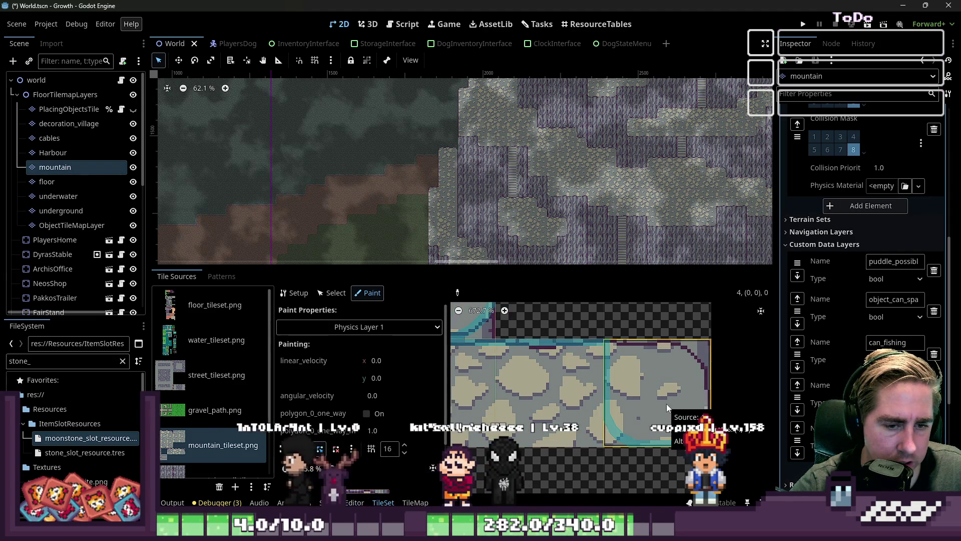
left_click(666, 403)
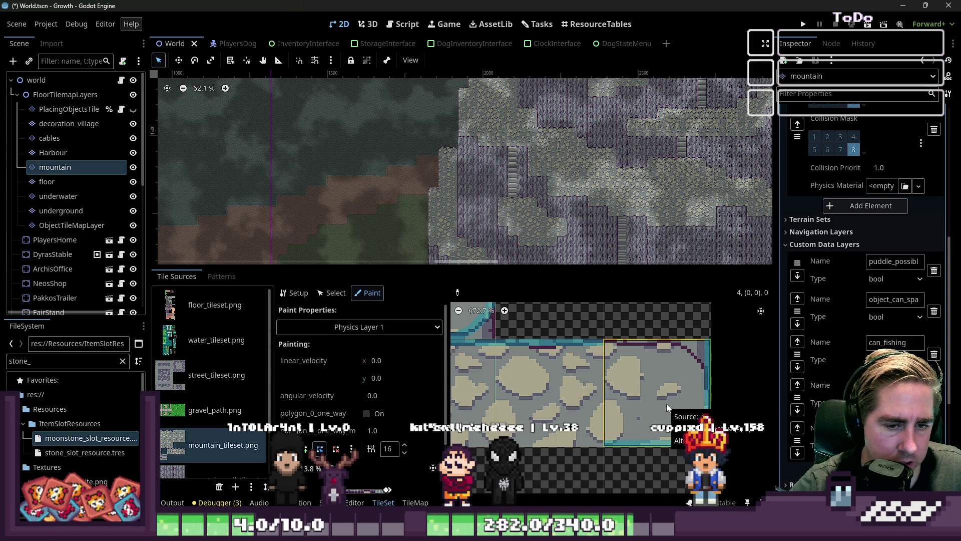
left_click(666, 403)
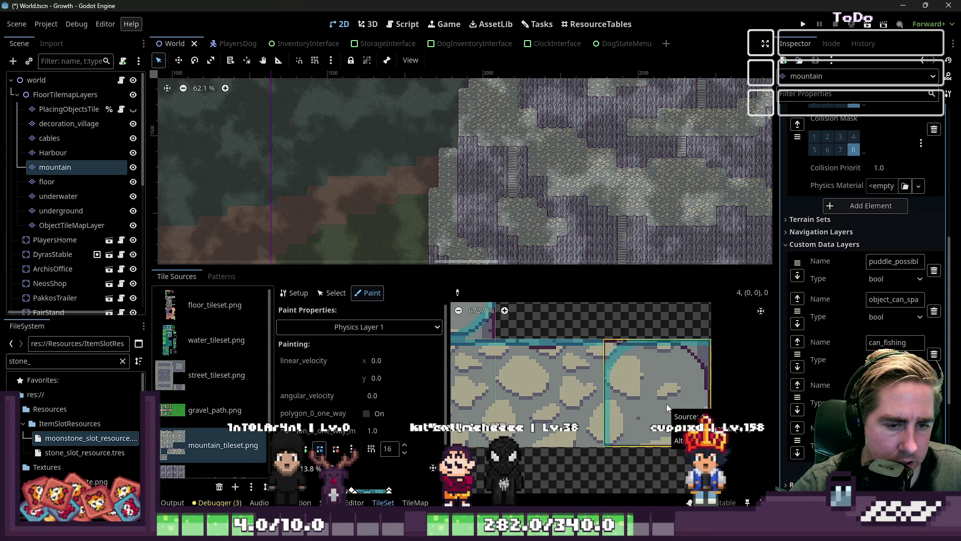
left_click(666, 403)
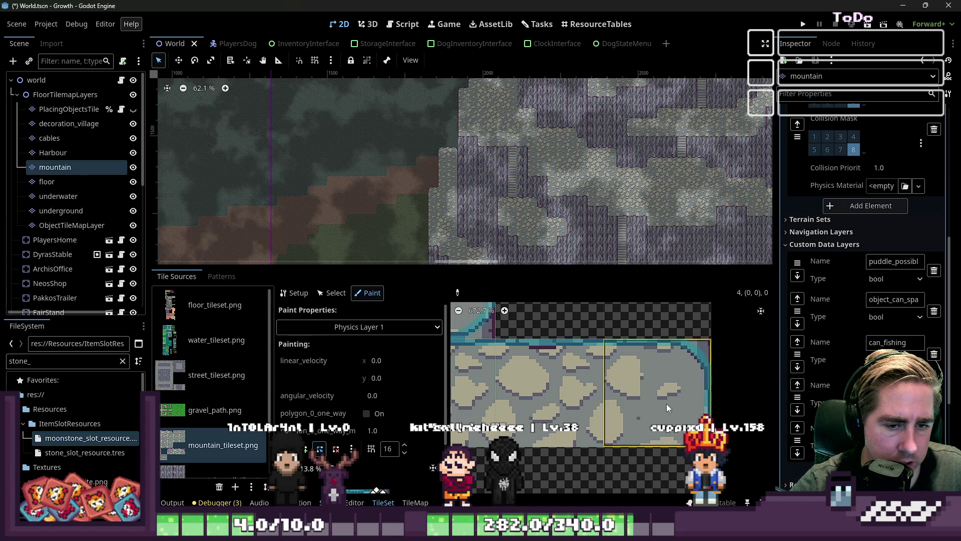
- In the enlarged editor, shift another tile's top-edge polygon points to follow the curve
scroll(663, 385, "down", 2)
scroll(516, 368, "up", 3)
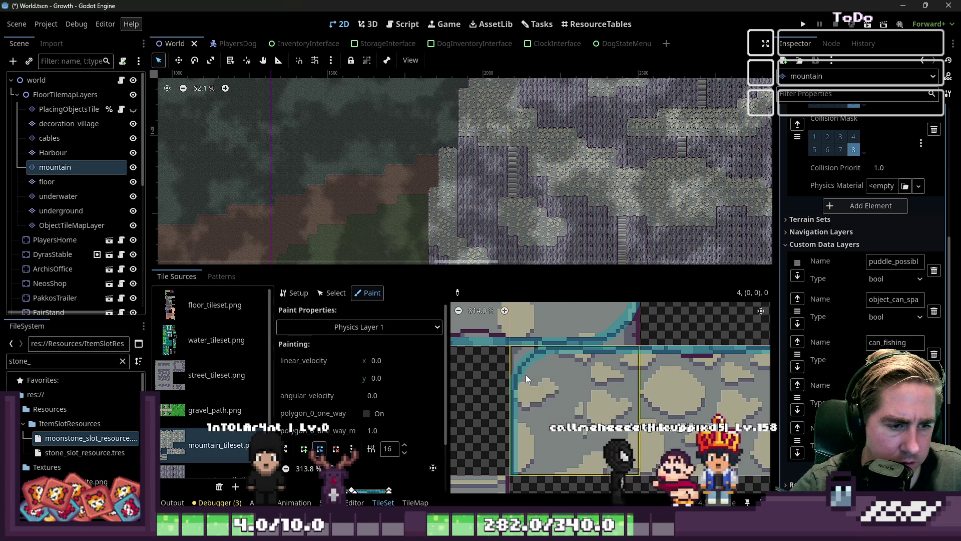
scroll(526, 378, "down", 3)
scroll(661, 395, "up", 2)
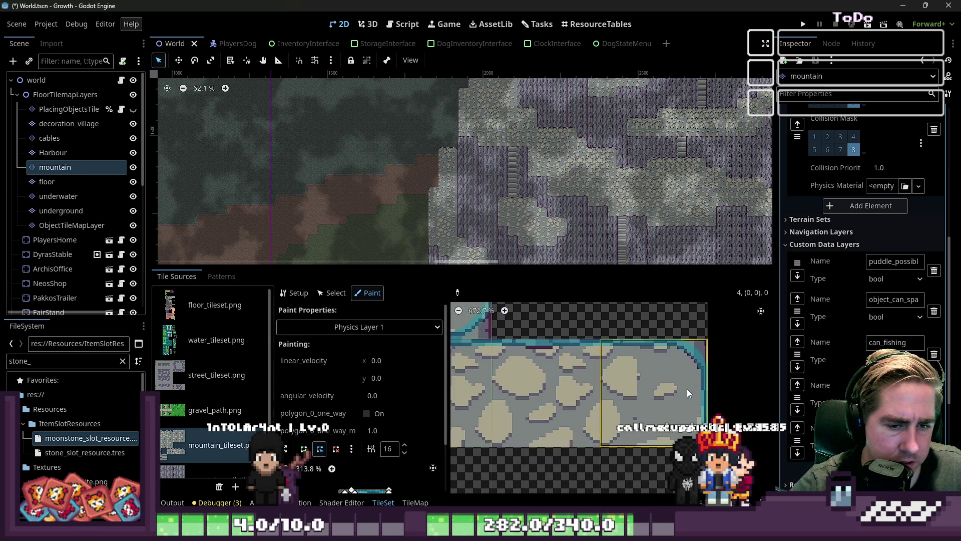
scroll(675, 387, "up", 2)
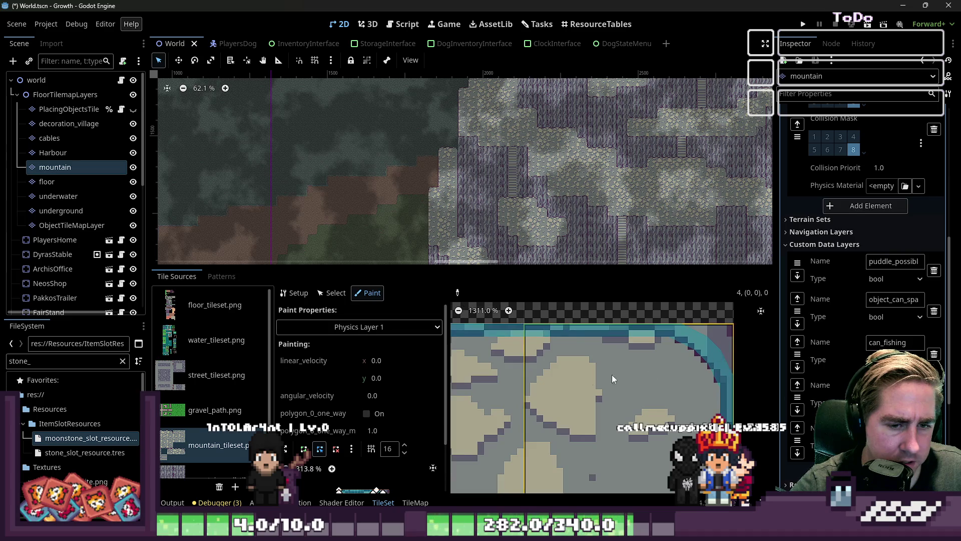
left_click_drag(397, 265, 500, 65)
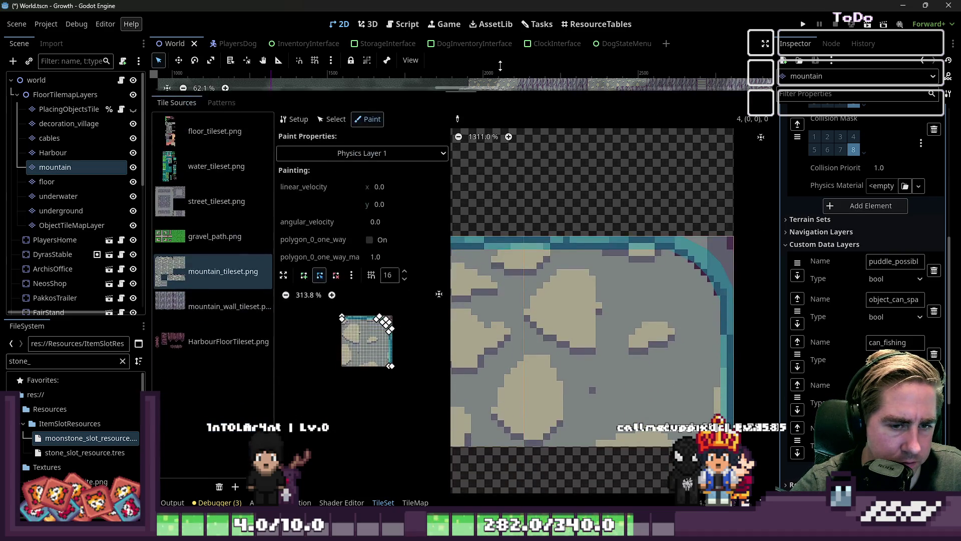
scroll(379, 316, "up", 7)
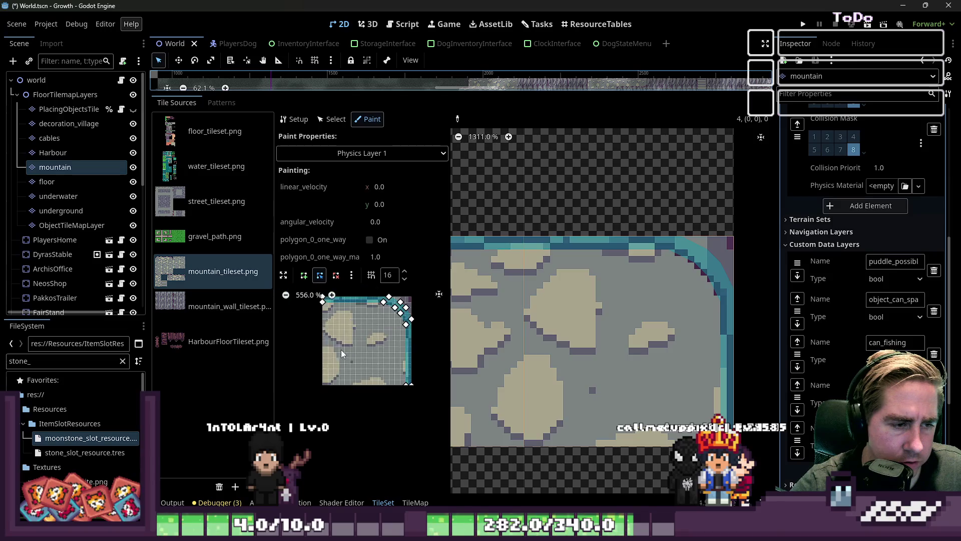
left_click(284, 274)
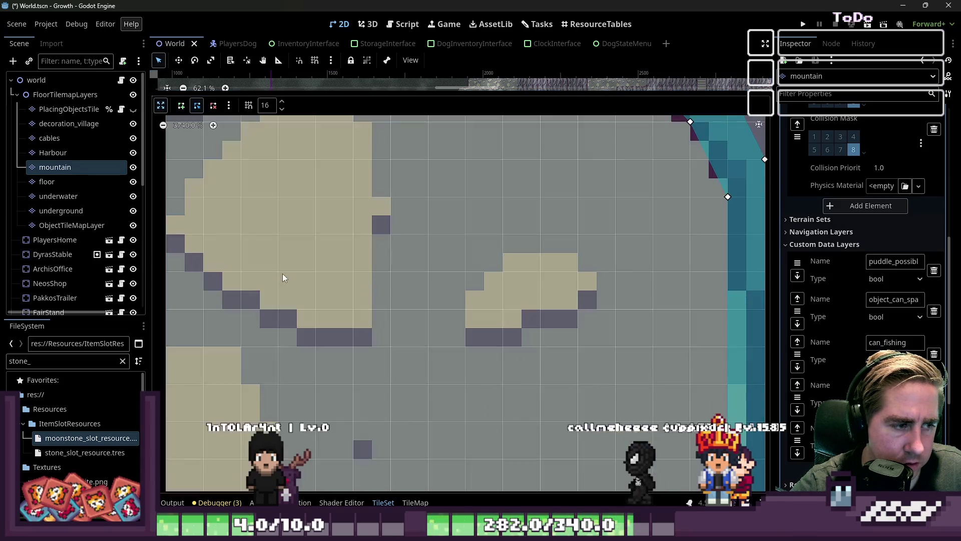
scroll(383, 347, "down", 5)
scroll(551, 218, "up", 3)
scroll(551, 218, "down", 2)
scroll(525, 158, "up", 2)
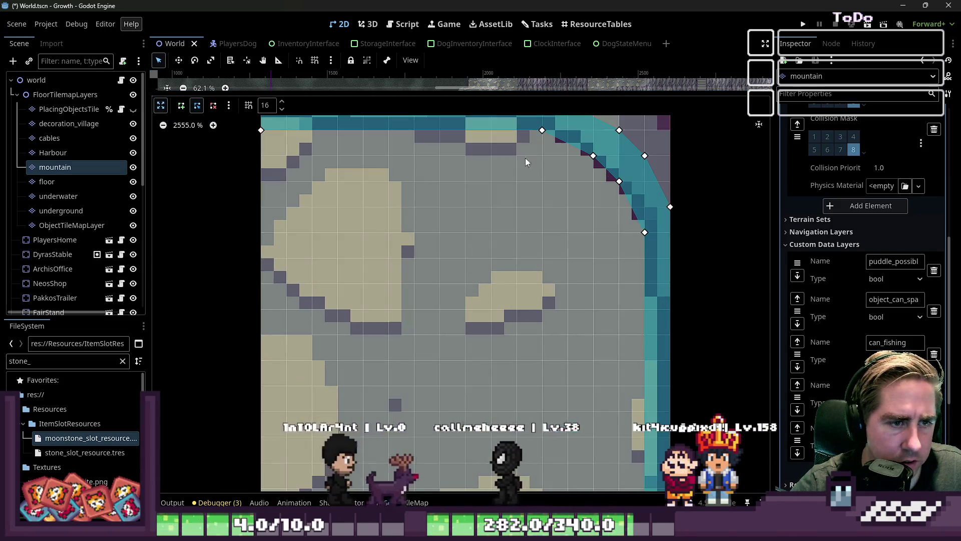
scroll(525, 157, "down", 2)
mouse_move(530, 162)
left_mouse_down()
mouse_move(508, 162)
mouse_move(529, 140)
left_mouse_up()
mouse_move(572, 182)
left_mouse_down()
mouse_move(551, 182)
mouse_move(571, 204)
left_mouse_up()
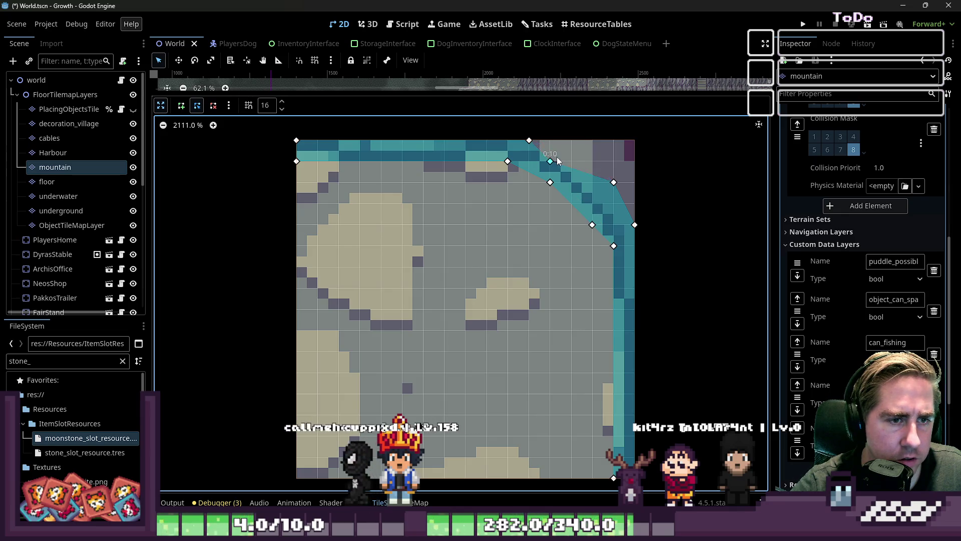
- Delete an extra vertex and lower the corner points to fit the rounded top-right corner and right edge
right_click(597, 194)
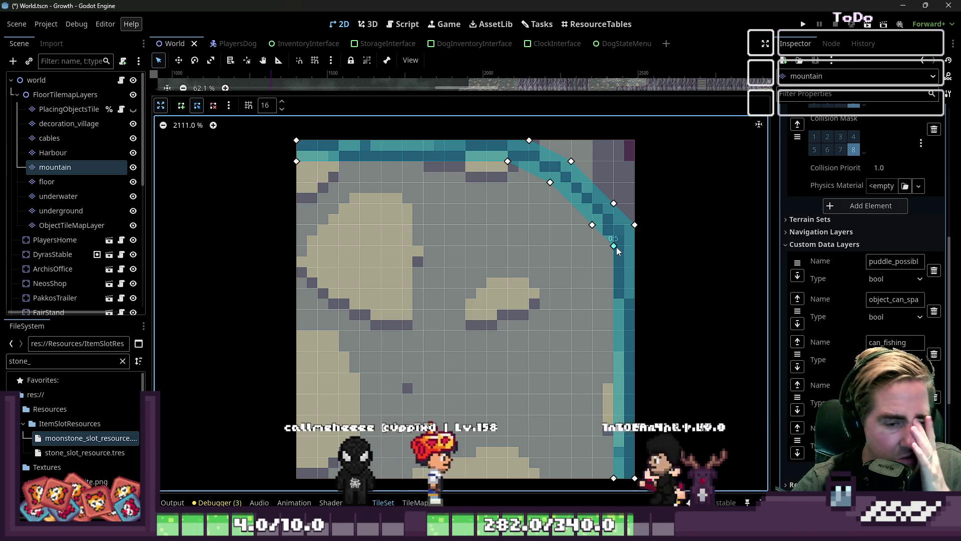
left_click_drag(616, 247, 616, 268)
left_click_drag(635, 225, 635, 246)
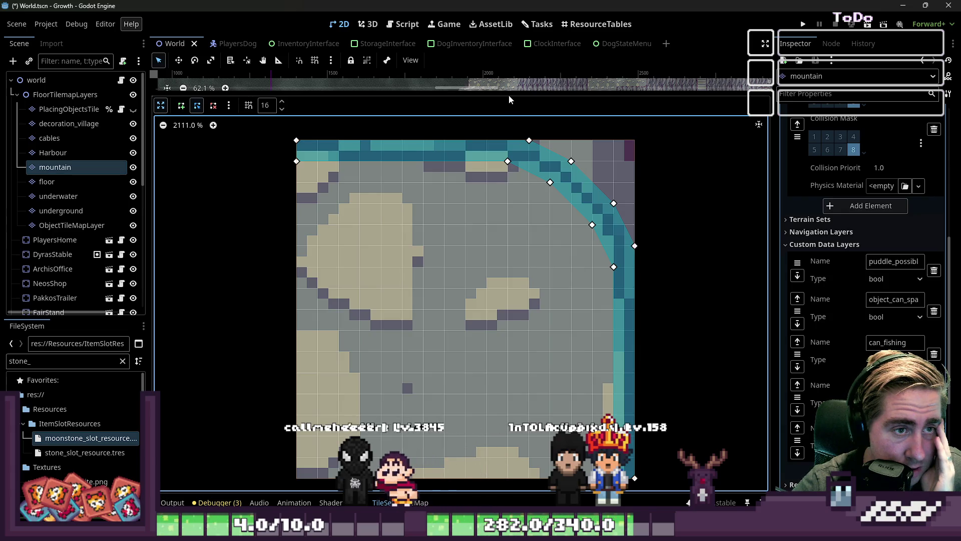
left_click_drag(514, 95, 521, 360)
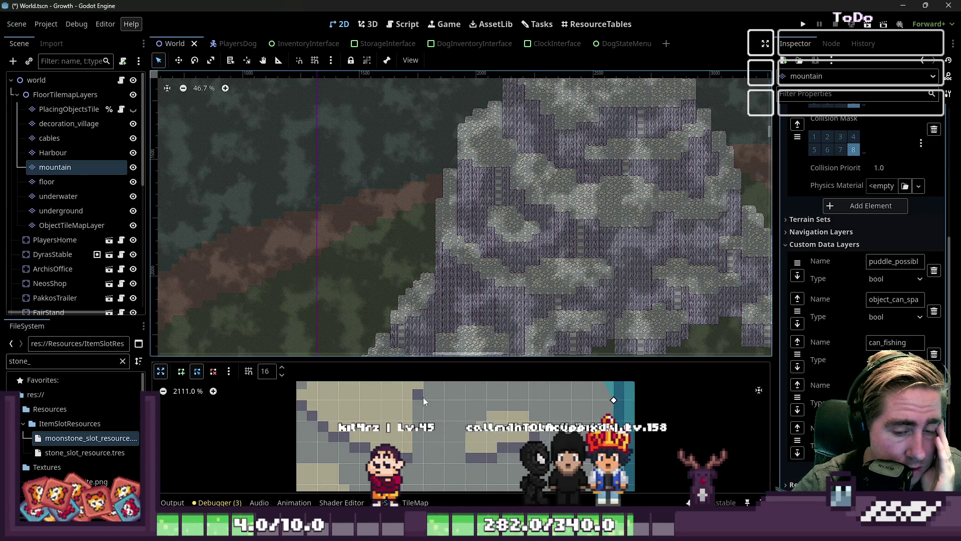
- Return to the full TileSet editor and save the World scene with Ctrl+S
left_click(161, 372)
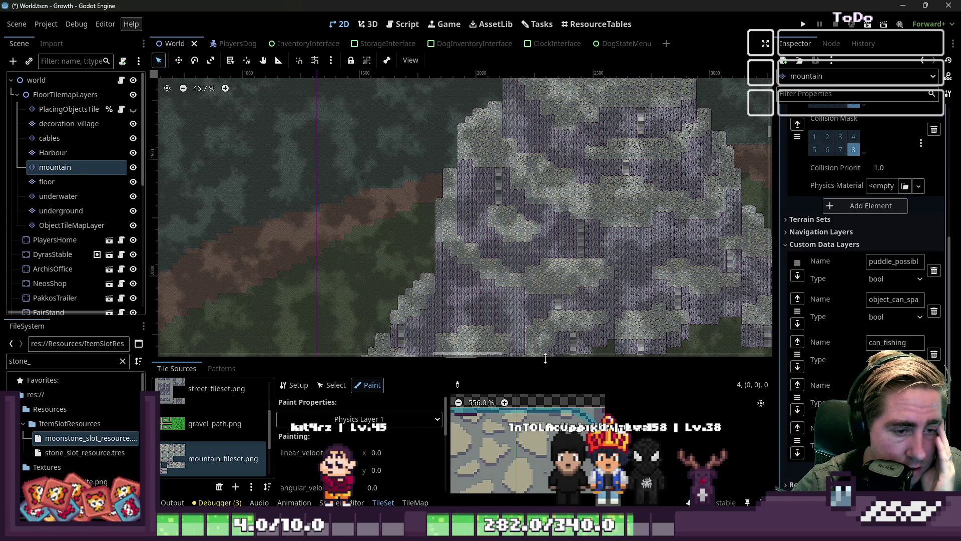
left_click_drag(545, 358, 543, 95)
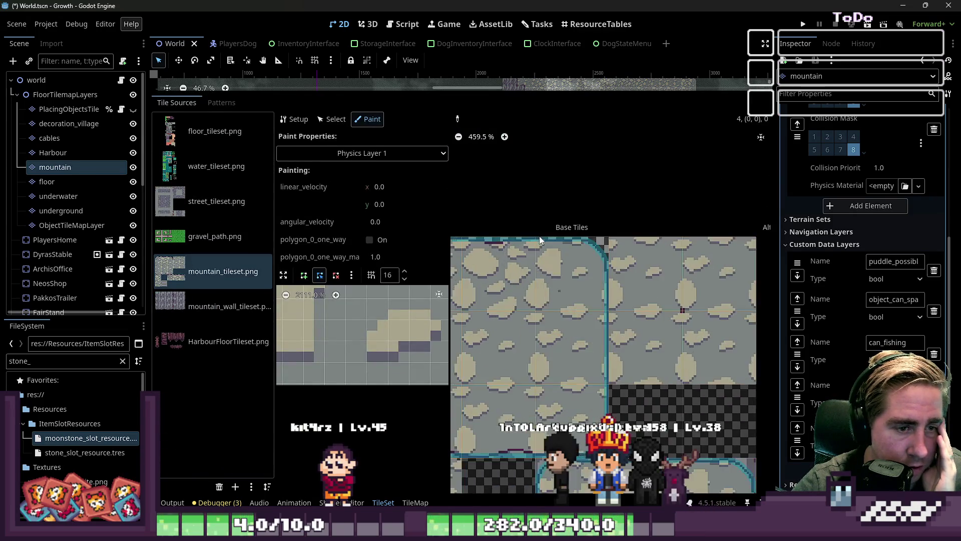
scroll(605, 254, "up", 2)
scroll(608, 254, "down", 4)
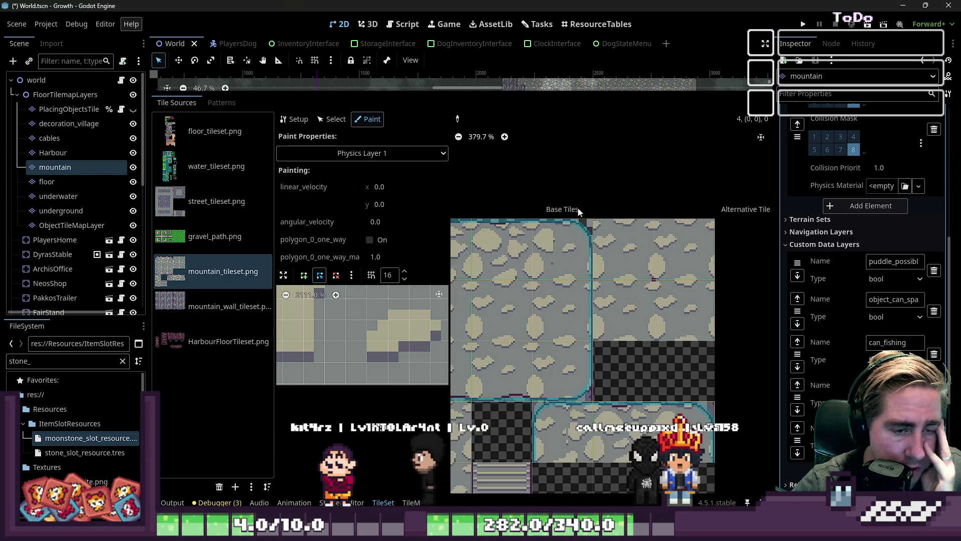
scroll(538, 433, "up", 2)
scroll(594, 356, "down", 3)
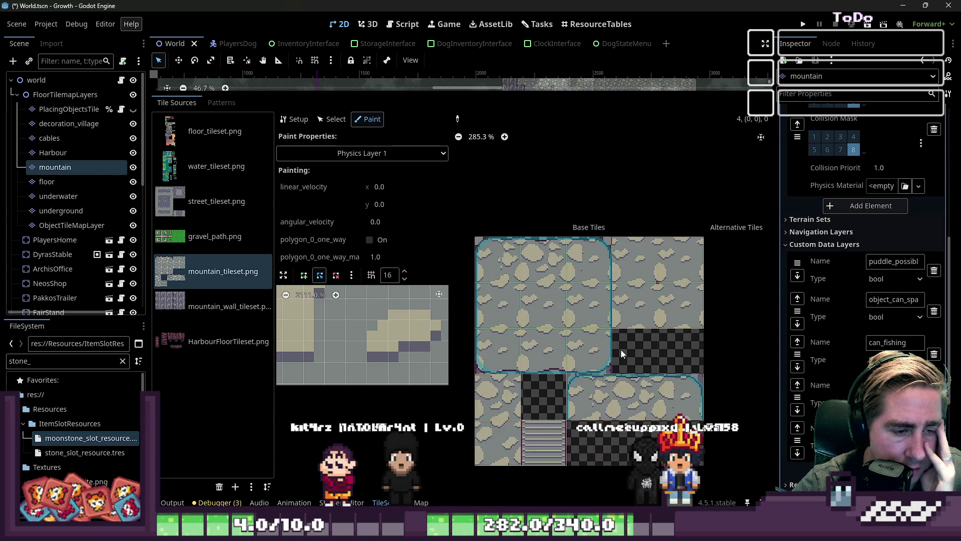
scroll(529, 392, "up", 1)
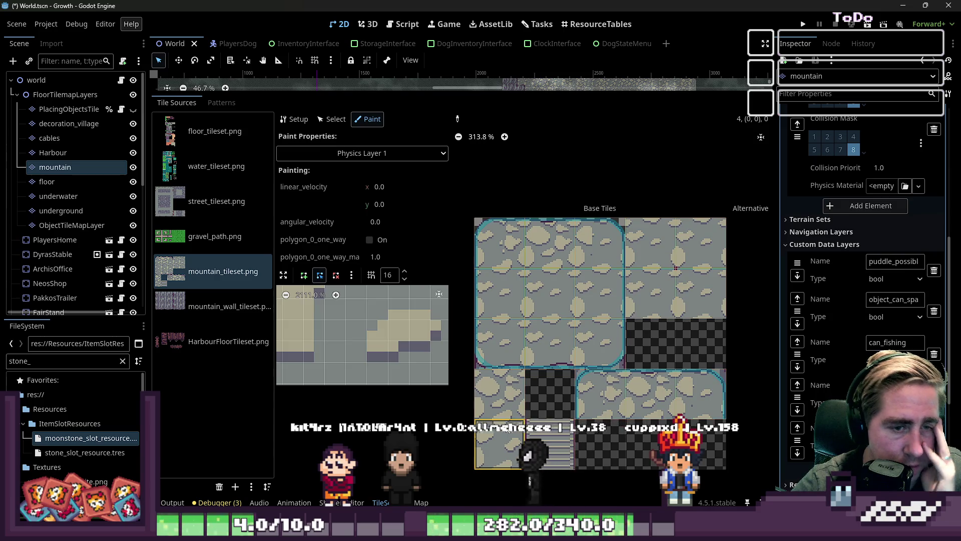
key("ctrl+s")
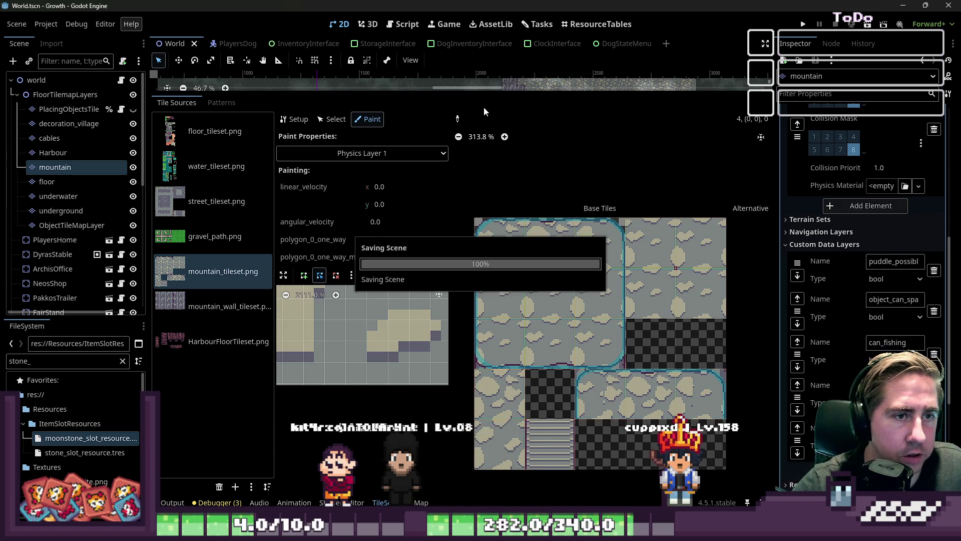
- Enlarge the map view over the mountain area and toggle the mountain layer off and on
left_click_drag(478, 92, 499, 386)
scroll(449, 249, "down", 2)
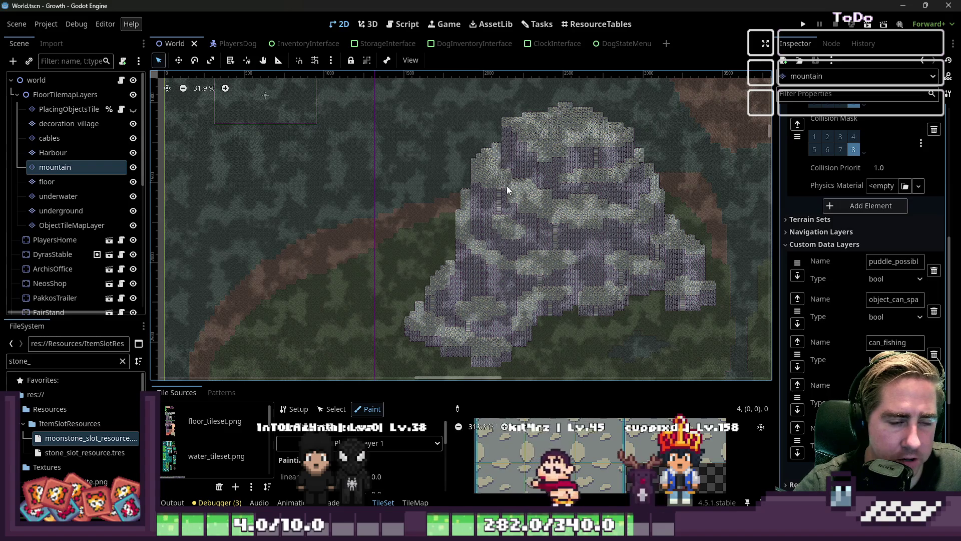
scroll(507, 185, "up", 1)
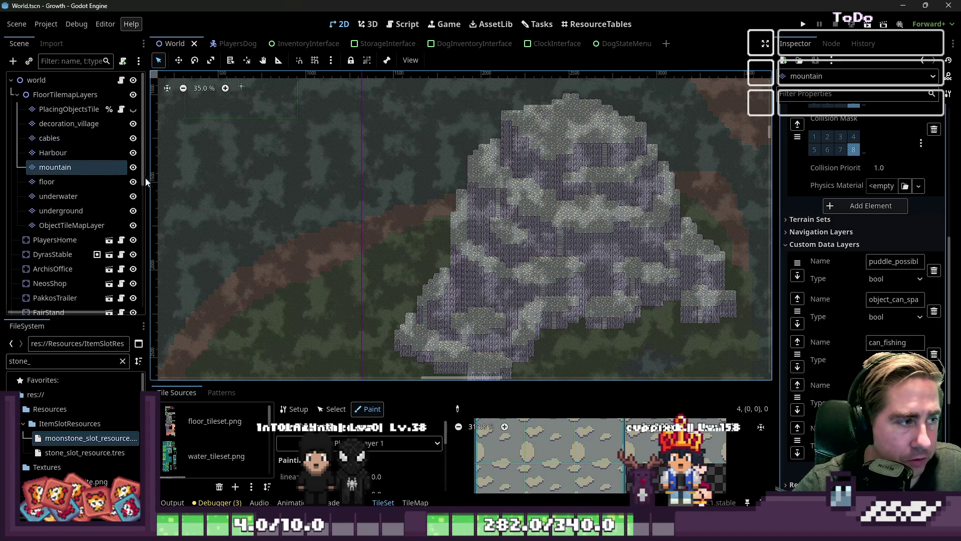
left_click(134, 167)
left_click(135, 167)
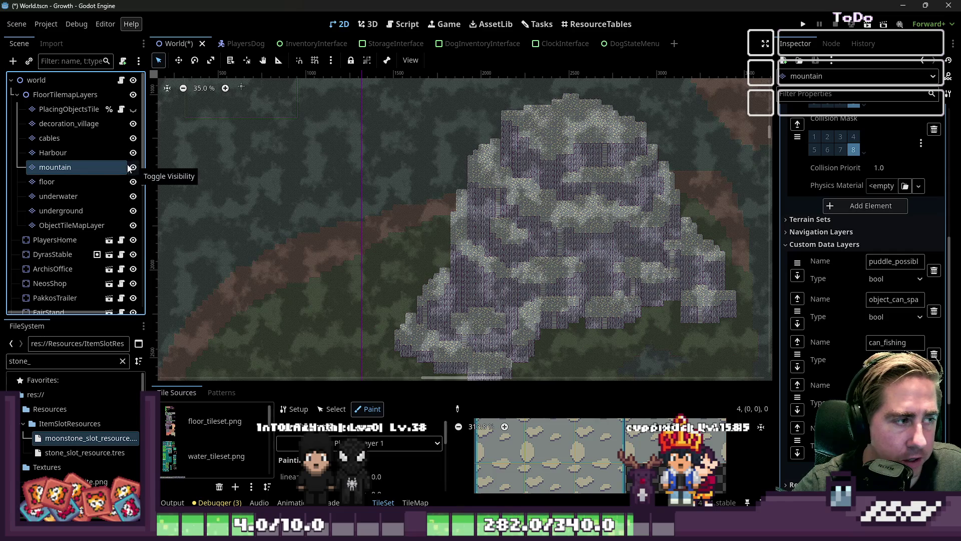
- Select the floor node, pick floor_tileset.png as the tile source, and enlarge the tile panel
left_click(61, 182)
scroll(542, 210, "up", 5)
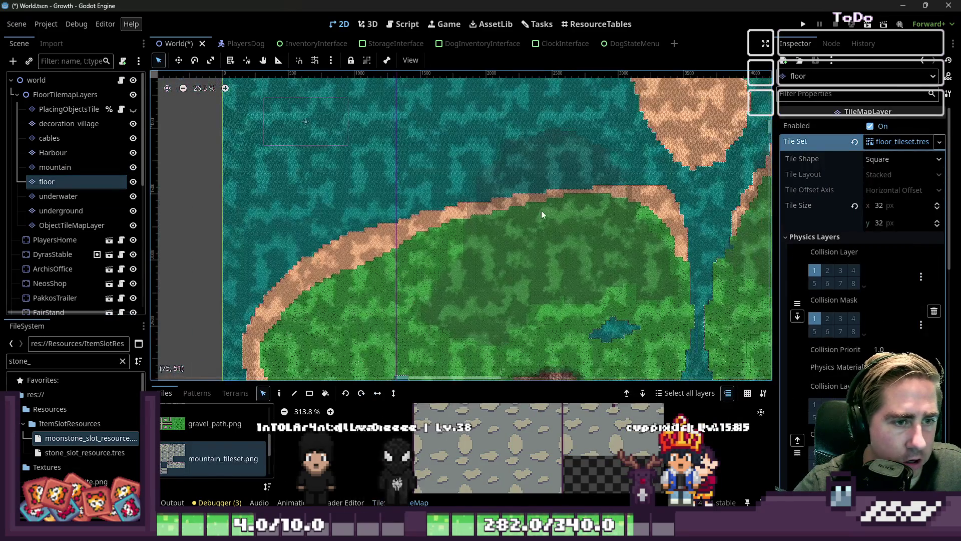
scroll(428, 124, "up", 7)
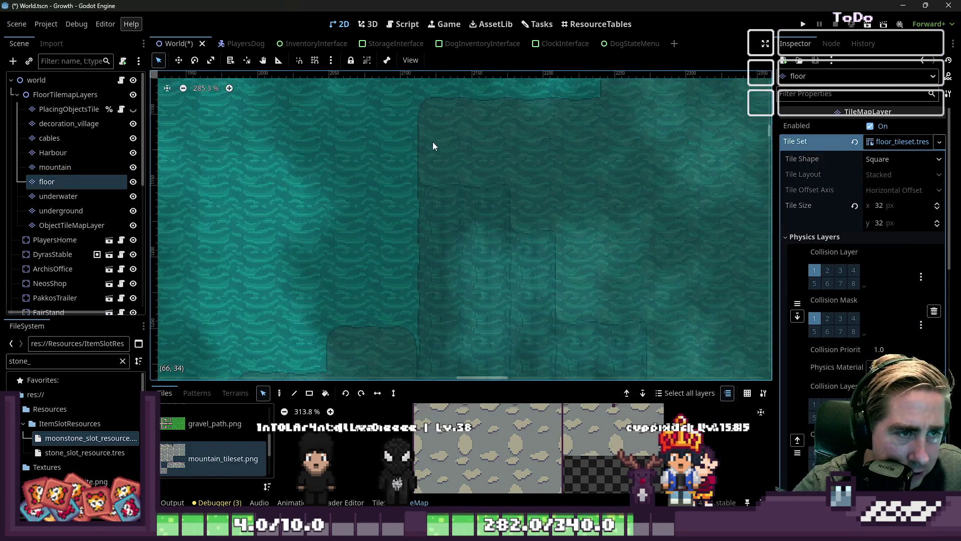
scroll(458, 165, "down", 5)
scroll(461, 232, "up", 3)
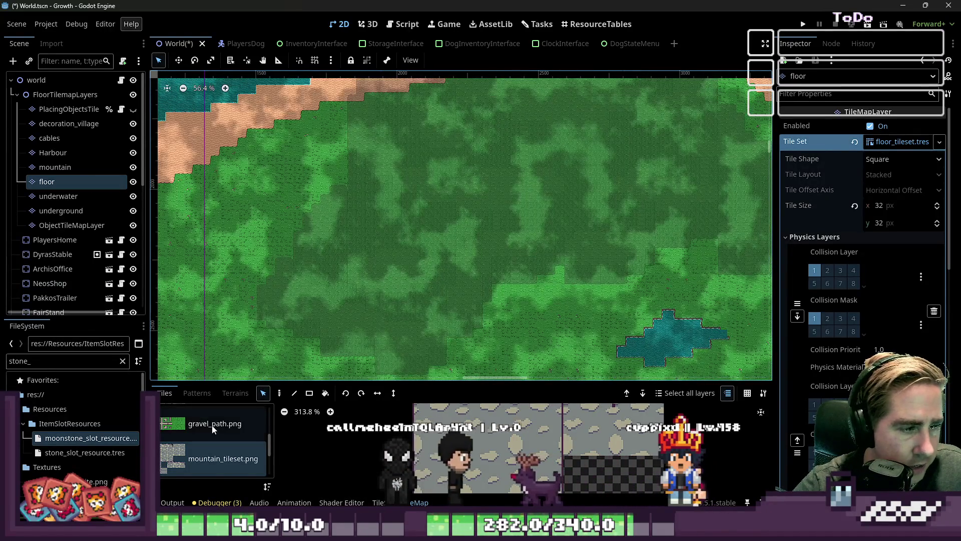
left_click(213, 421)
scroll(216, 434, "up", 3)
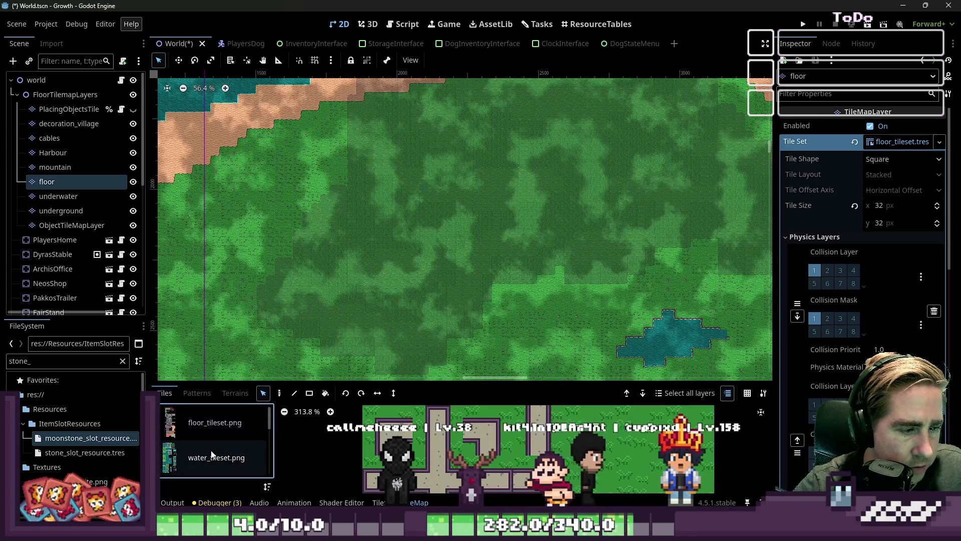
left_click(216, 430)
left_click(216, 428)
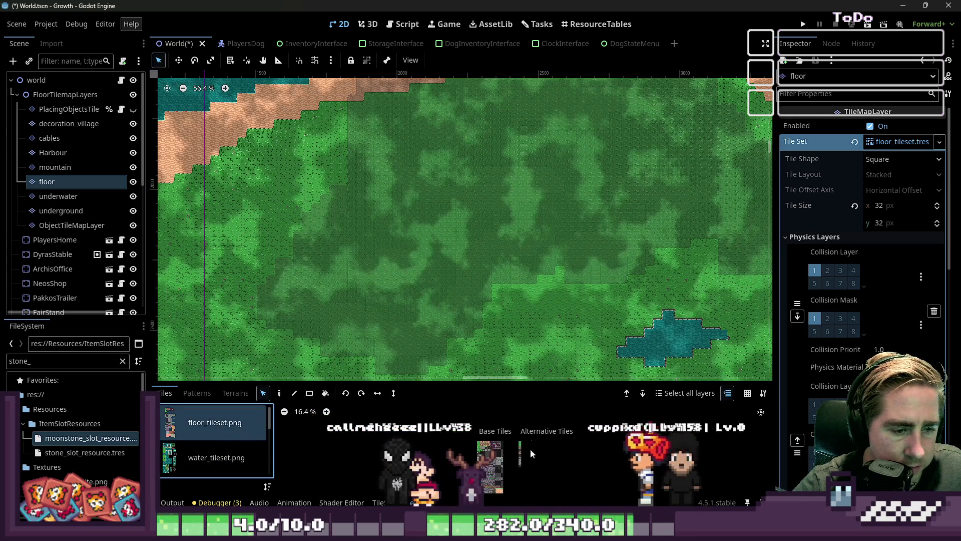
scroll(533, 432, "up", 8)
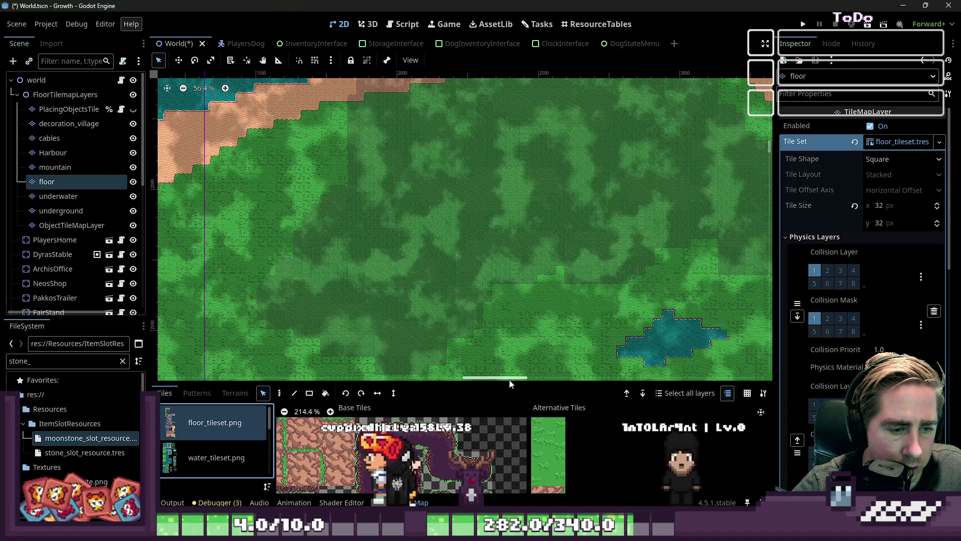
left_click_drag(510, 380, 510, 86)
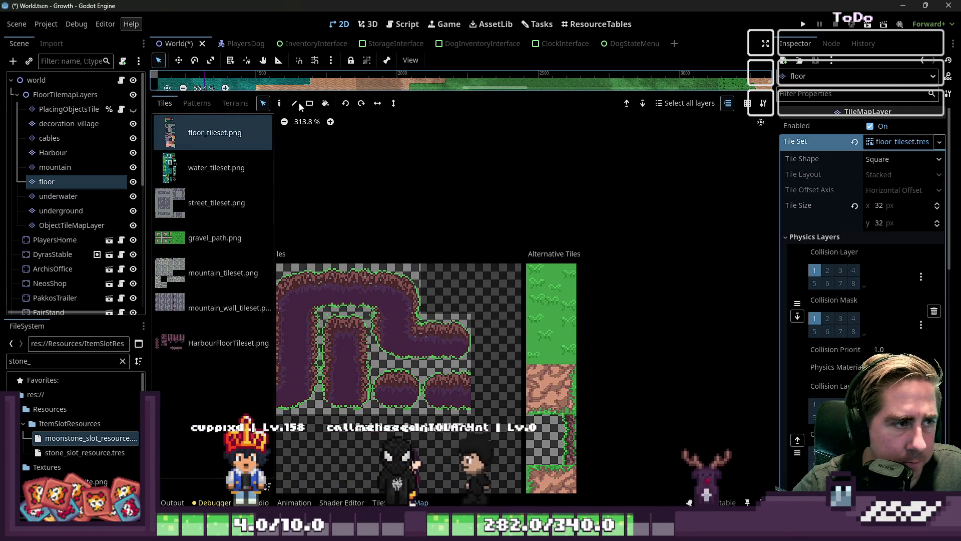
- In the TileSet tab, select the first alternative grass tile and expand its Custom Data
left_click(379, 502)
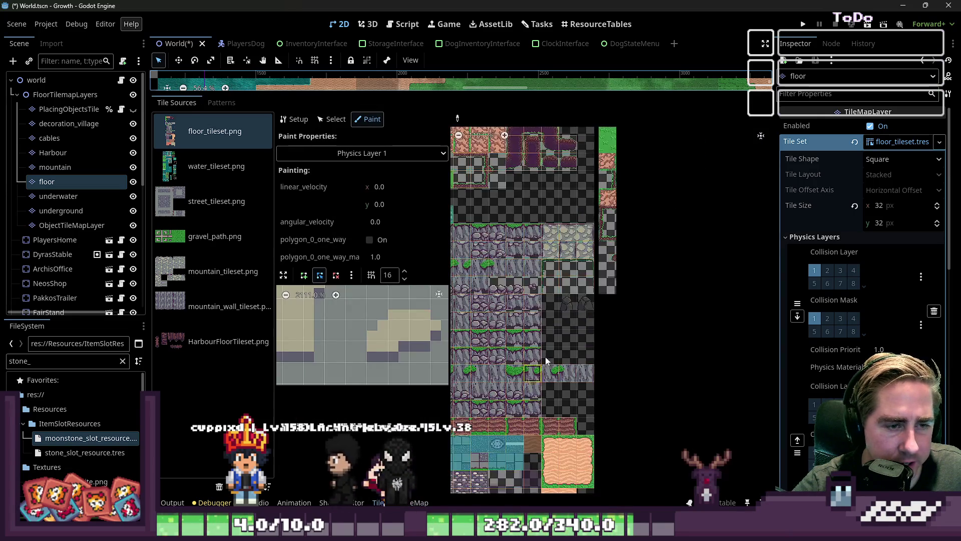
left_click(321, 120)
scroll(565, 240, "up", 10)
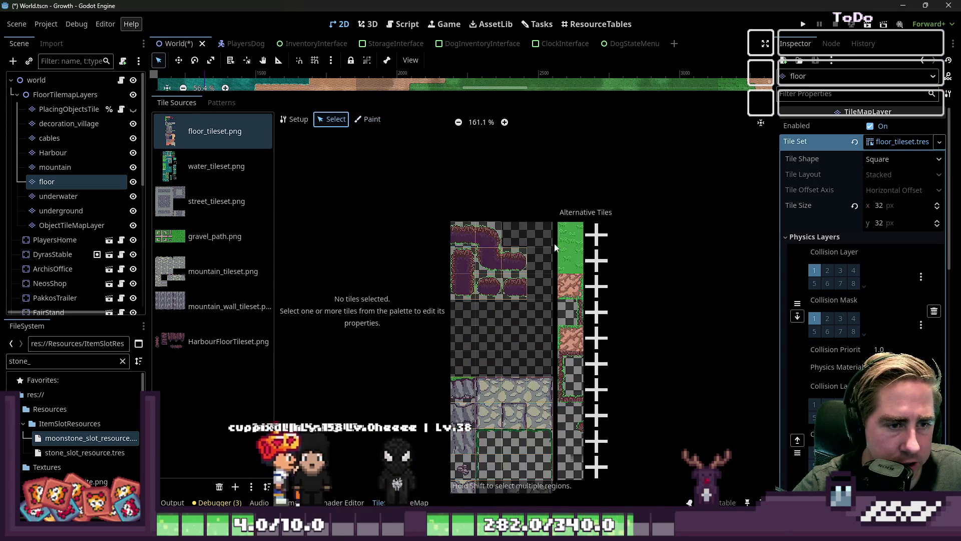
left_click(592, 239)
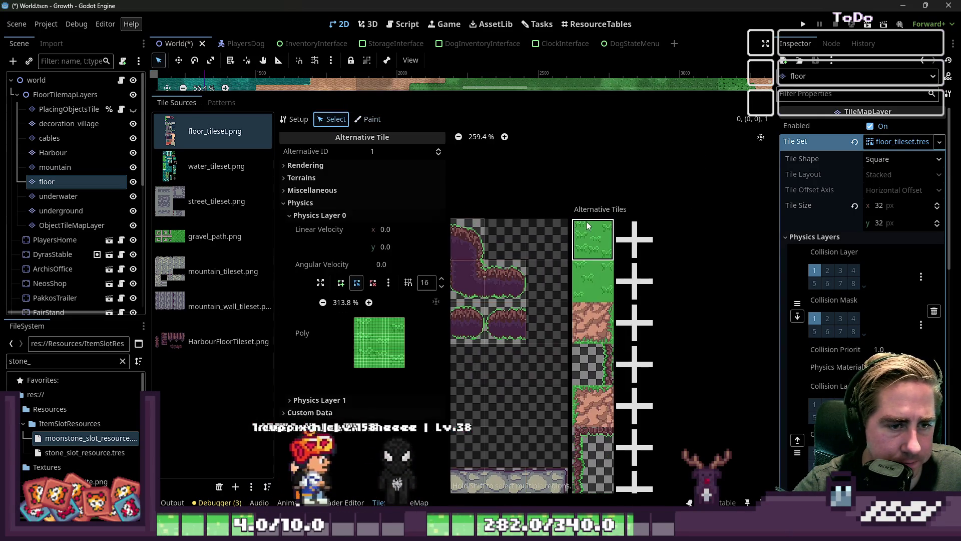
left_click(331, 412)
scroll(350, 390, "down", 3)
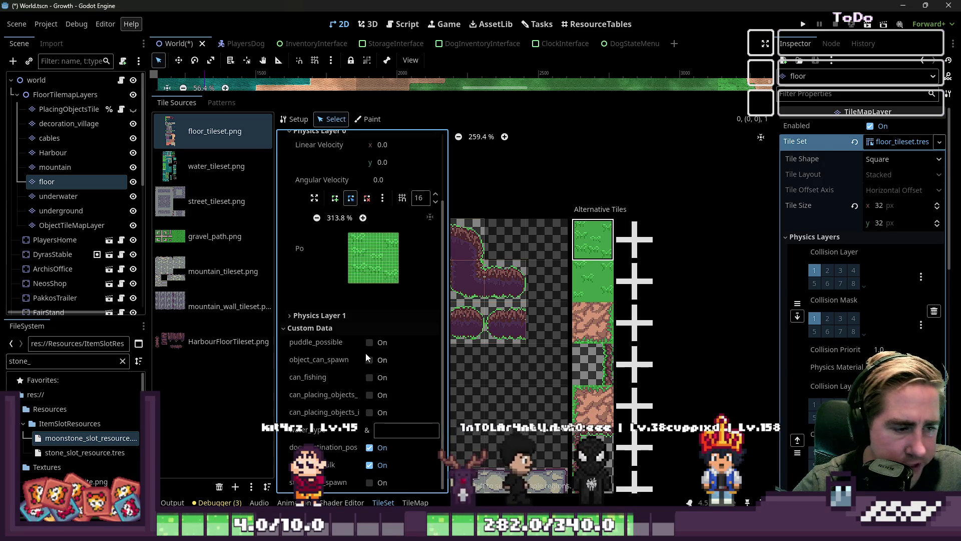
scroll(737, 324, "down", 4)
scroll(488, 310, "up", 2)
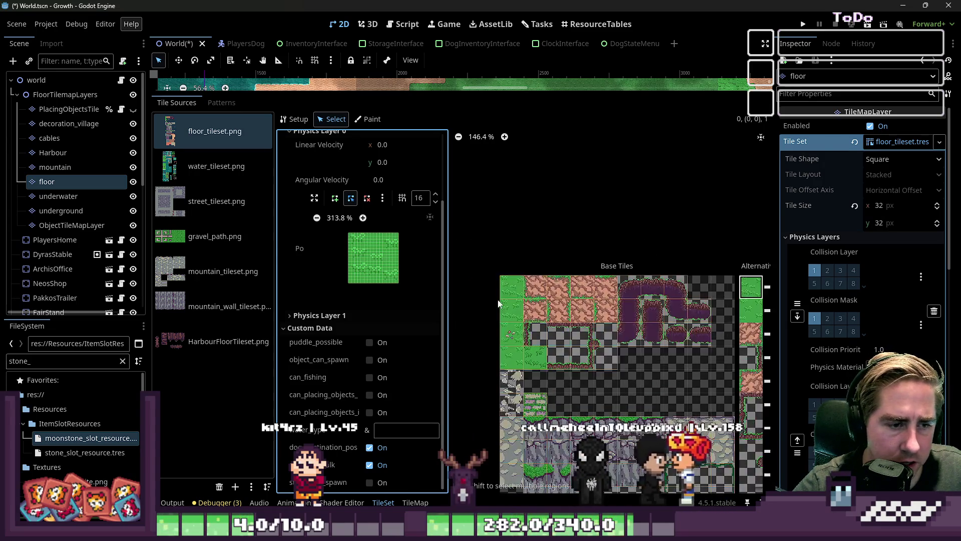
- Inspect the top-left grass base tile, then switch to Paint mode with Physics Layer 1
left_click(368, 118)
left_click(362, 152)
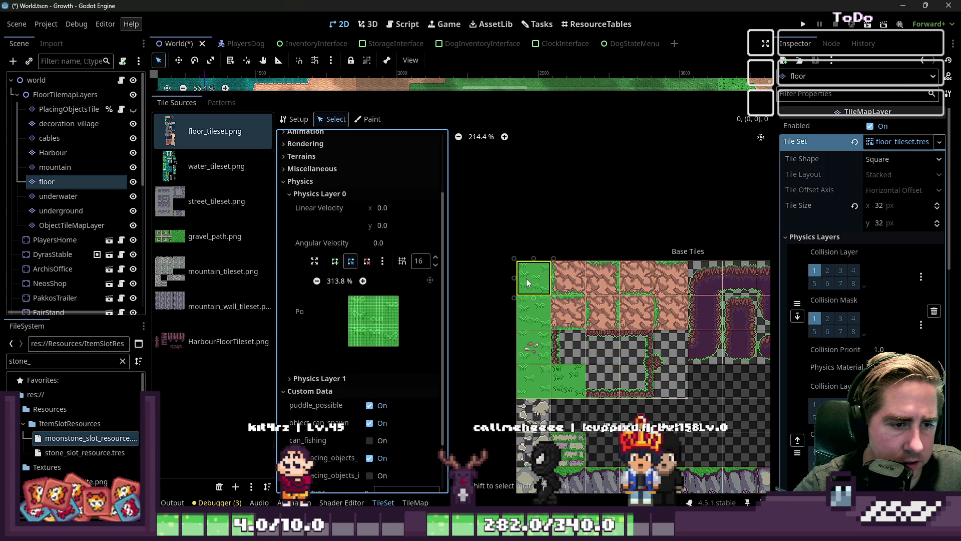
left_click(330, 195)
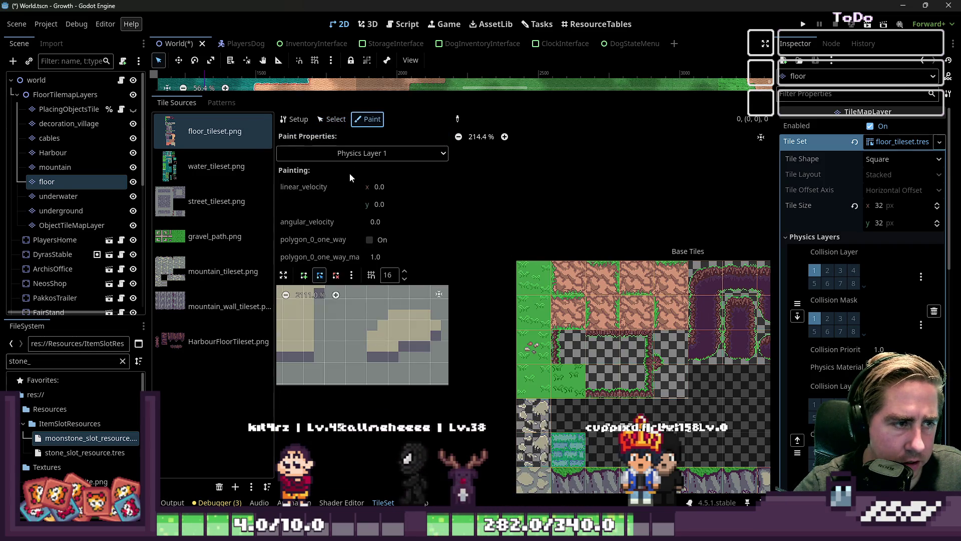
- Set the painted property to object_can_spawn to see which floor tiles have it enabled
left_click(350, 153)
left_click(345, 334)
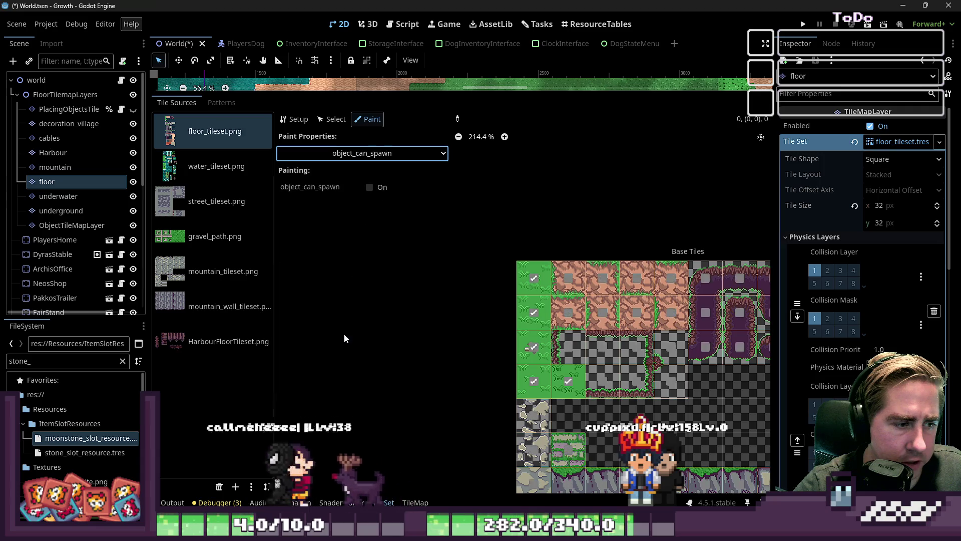
scroll(527, 304, "down", 2)
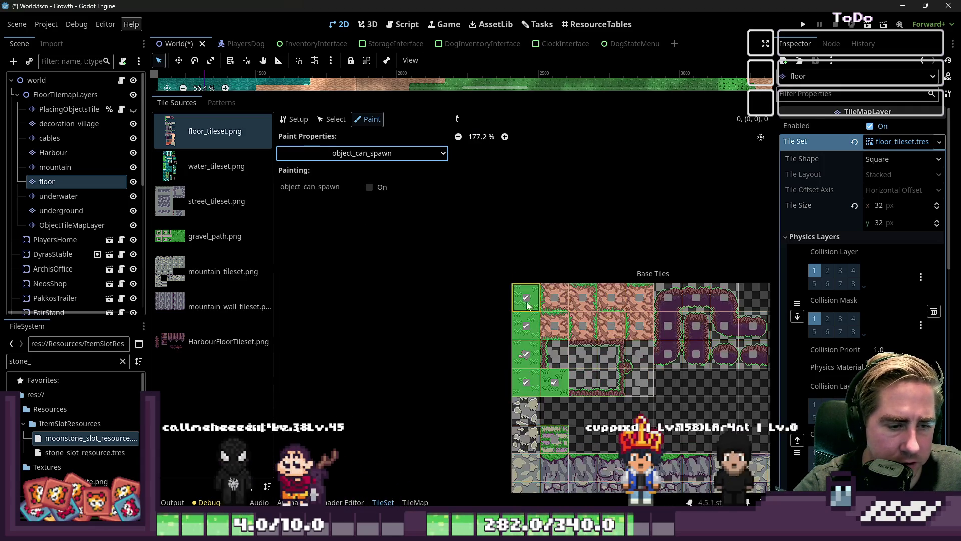
scroll(532, 393, "down", 2)
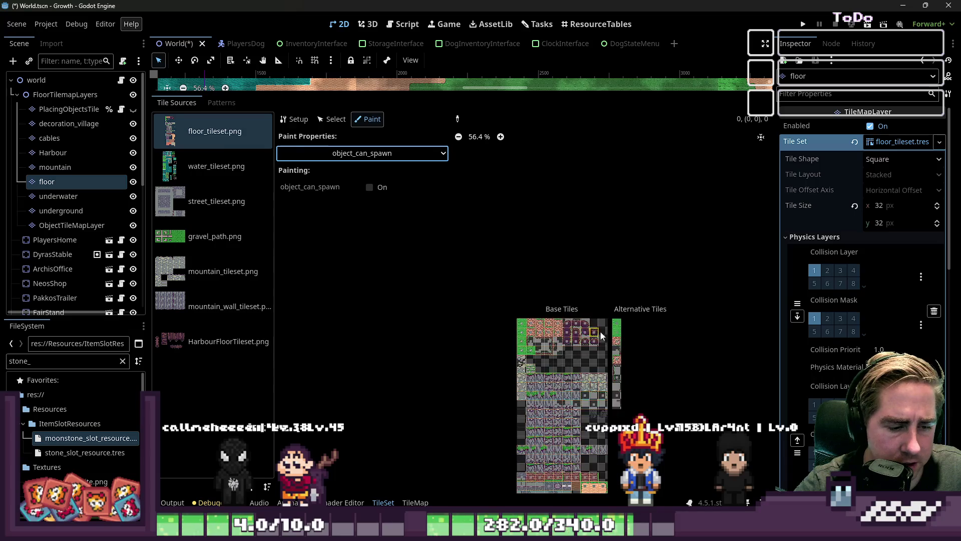
scroll(645, 314, "up", 8)
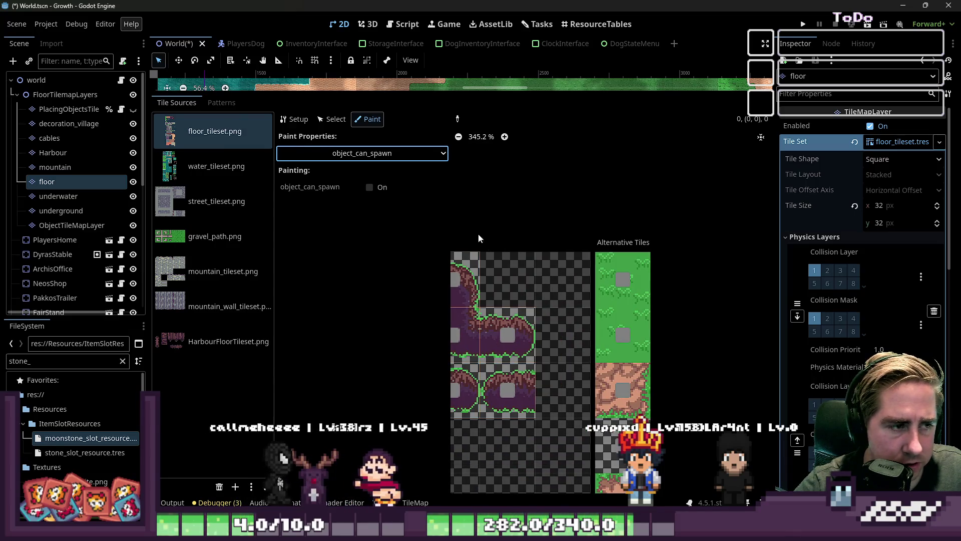
- Select the first alternative grass tile and collapse Physics to reveal its custom data
left_click(332, 119)
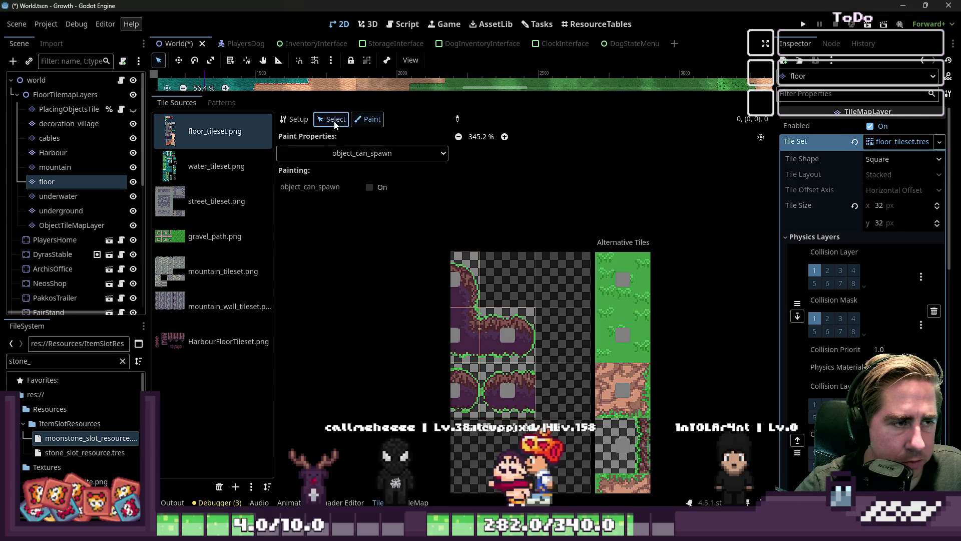
left_click(623, 278)
scroll(350, 255, "up", 5)
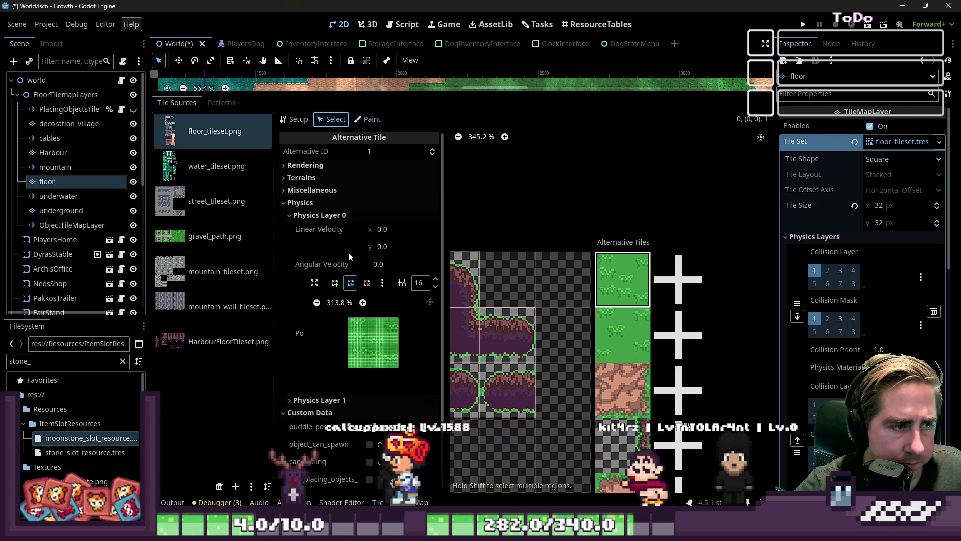
left_click(300, 202)
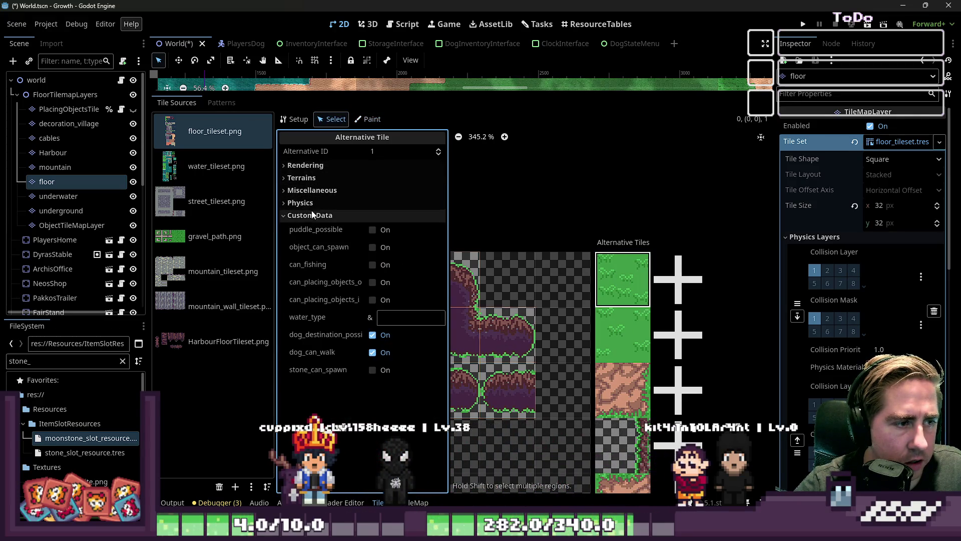
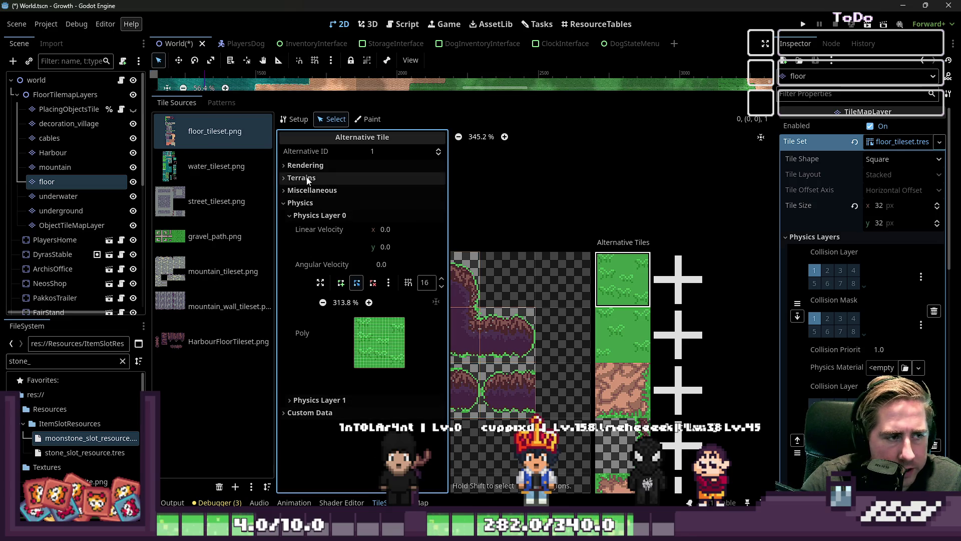
- Set the alternative floor tile's Modulate green to 0, tinting it magenta
left_click(320, 161)
left_click(401, 265)
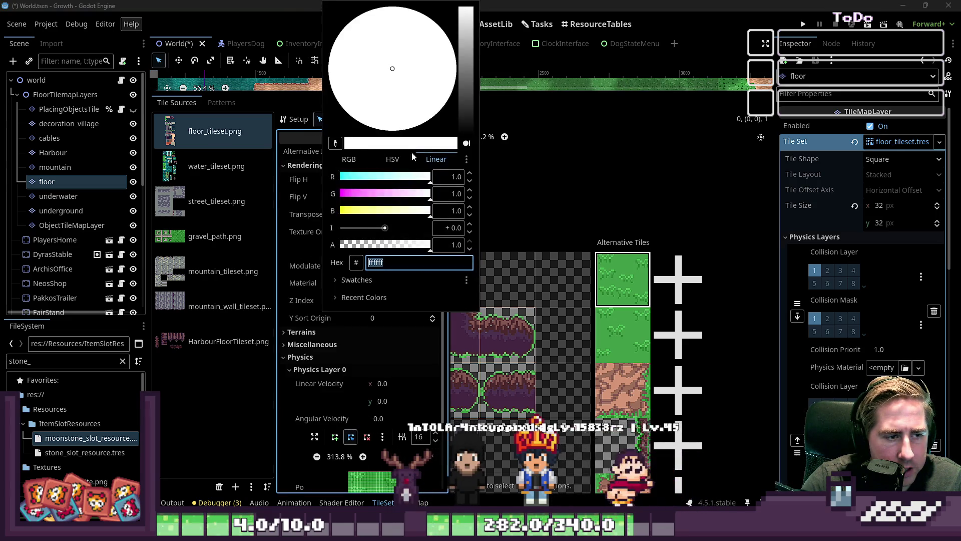
left_click_drag(354, 195, 340, 196)
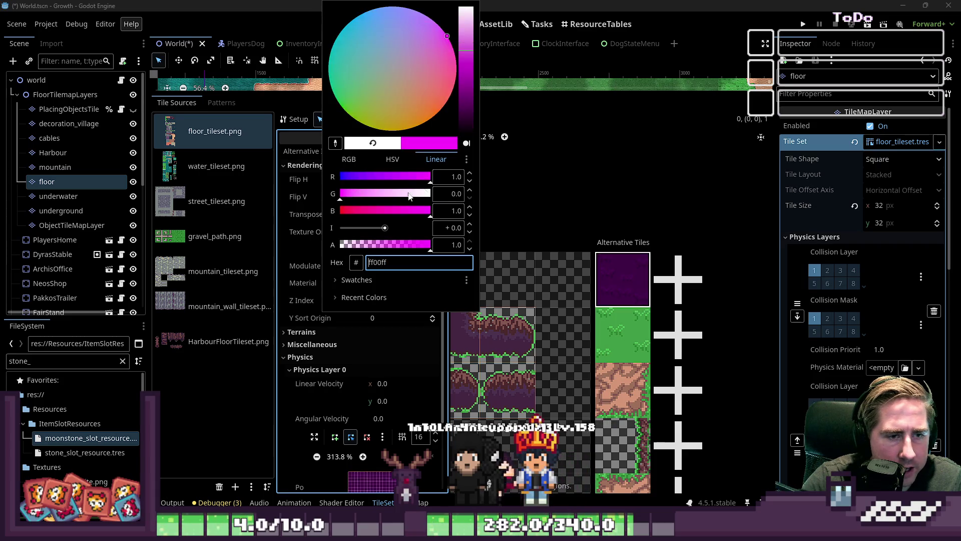
left_click(521, 126)
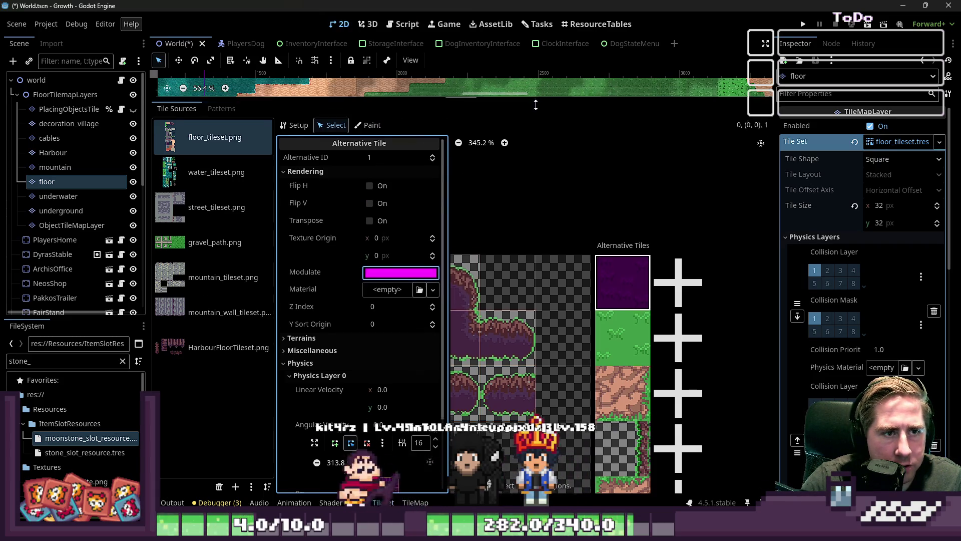
- Restore the tile editor size and select the Environment node's floor layer for painting
key("shift+F12")
scroll(461, 221, "down", 6)
scroll(509, 260, "up", 5)
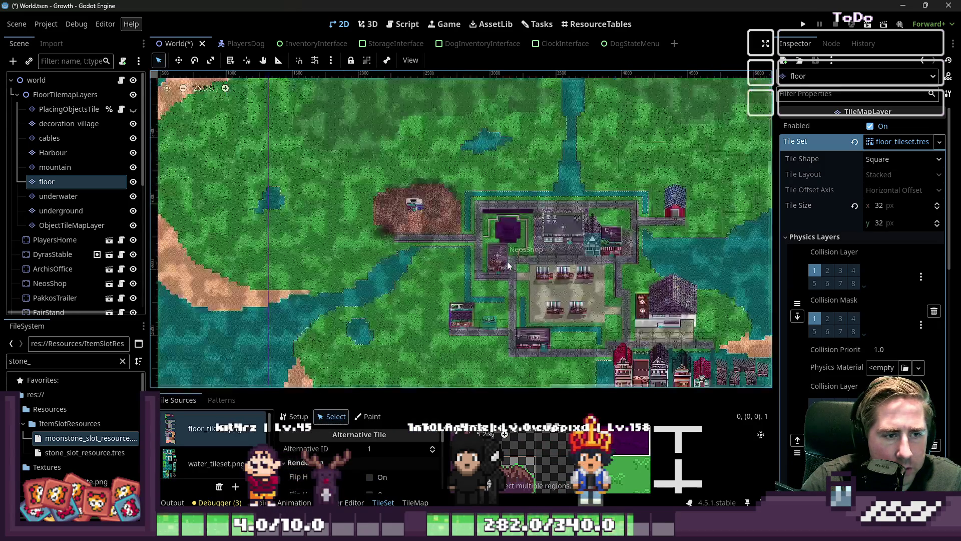
scroll(511, 175, "up", 6)
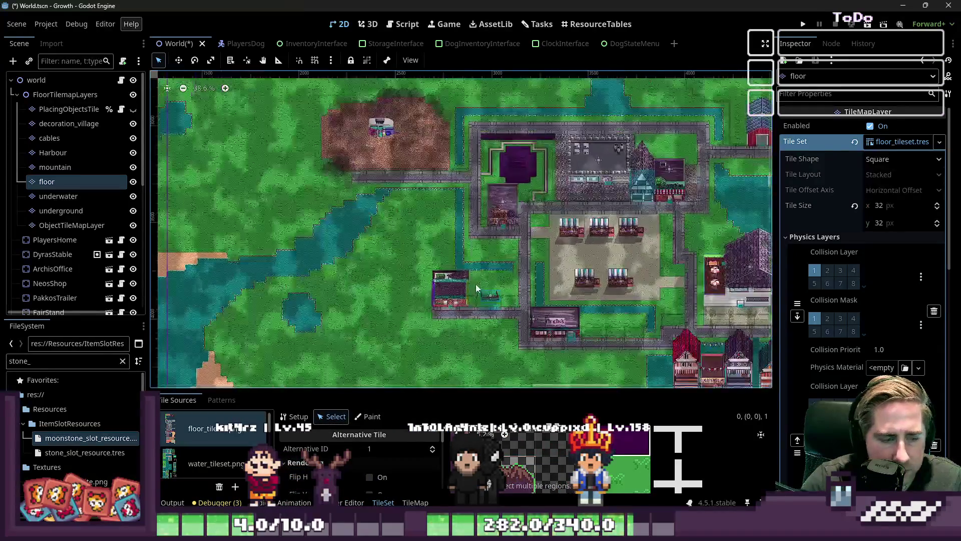
scroll(429, 298, "up", 4)
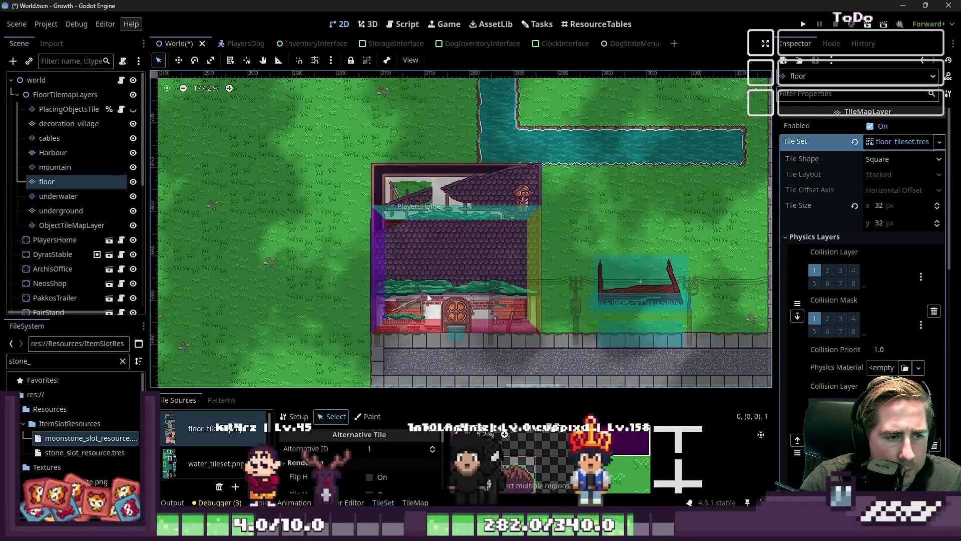
scroll(456, 271, "down", 6)
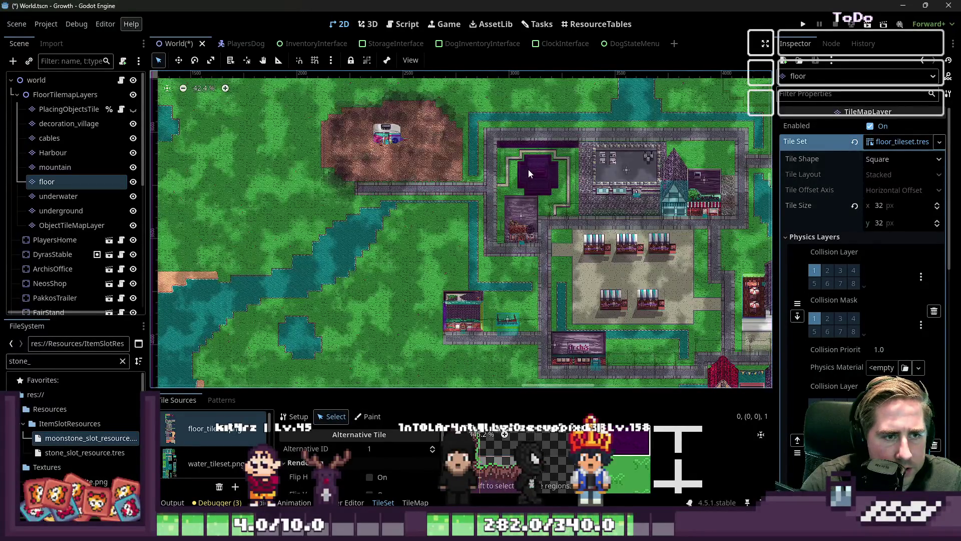
scroll(529, 173, "up", 8)
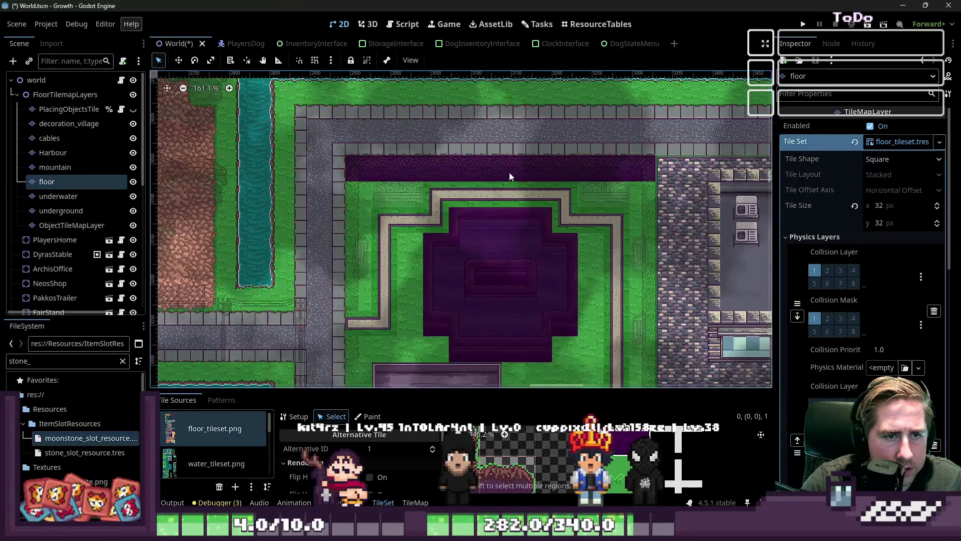
scroll(376, 161, "down", 4)
scroll(558, 208, "up", 5)
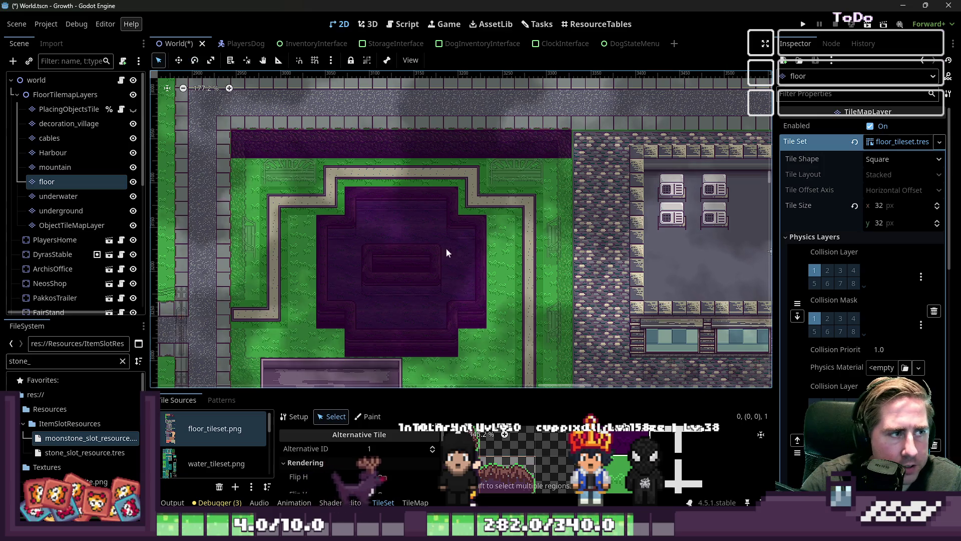
left_click(368, 416)
scroll(75, 226, "down", 5)
left_click(55, 301)
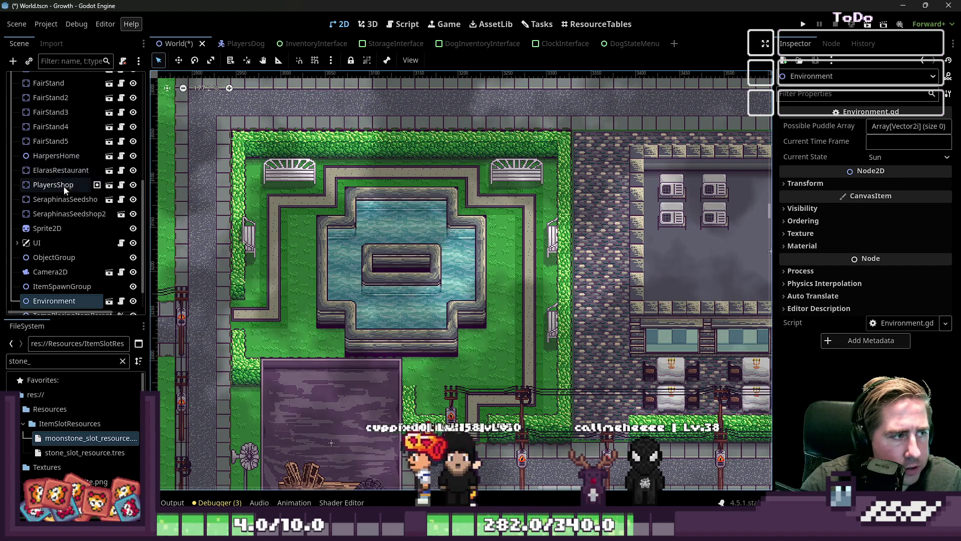
scroll(62, 210, "up", 10)
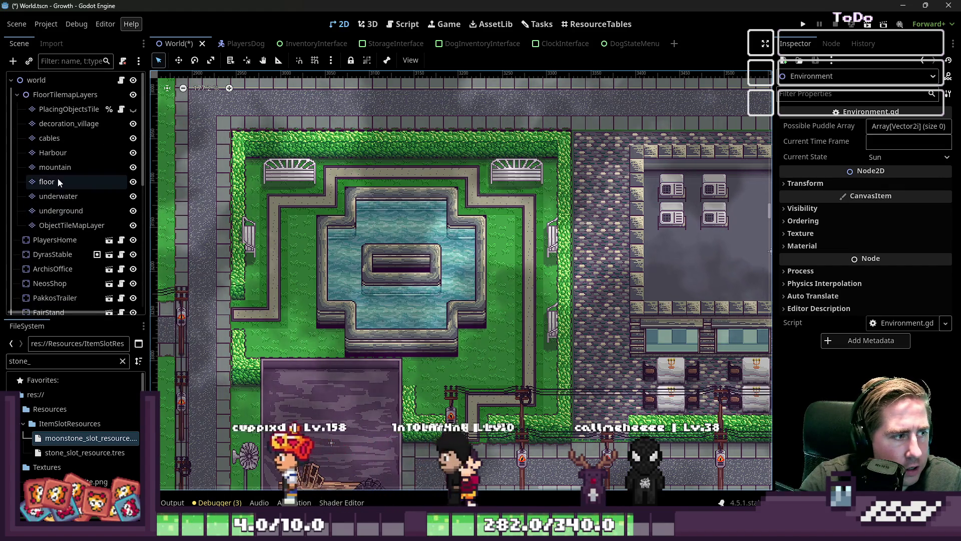
left_click(58, 180)
- Erase the dark tile column beside the plaza, undoing an accidental erase across the centre
left_click(279, 401)
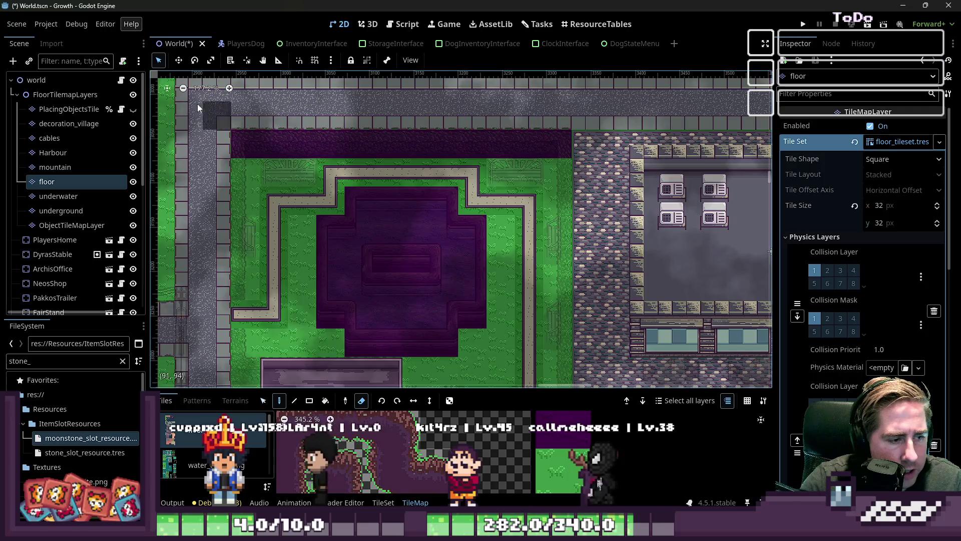
key("e")
scroll(543, 194, "down", 2)
scroll(542, 191, "up", 2)
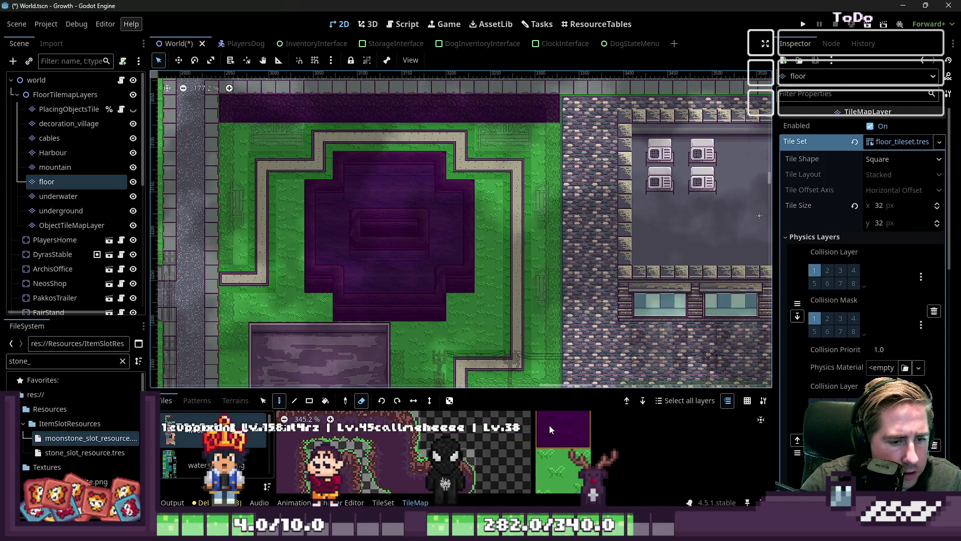
scroll(554, 251, "up", 10)
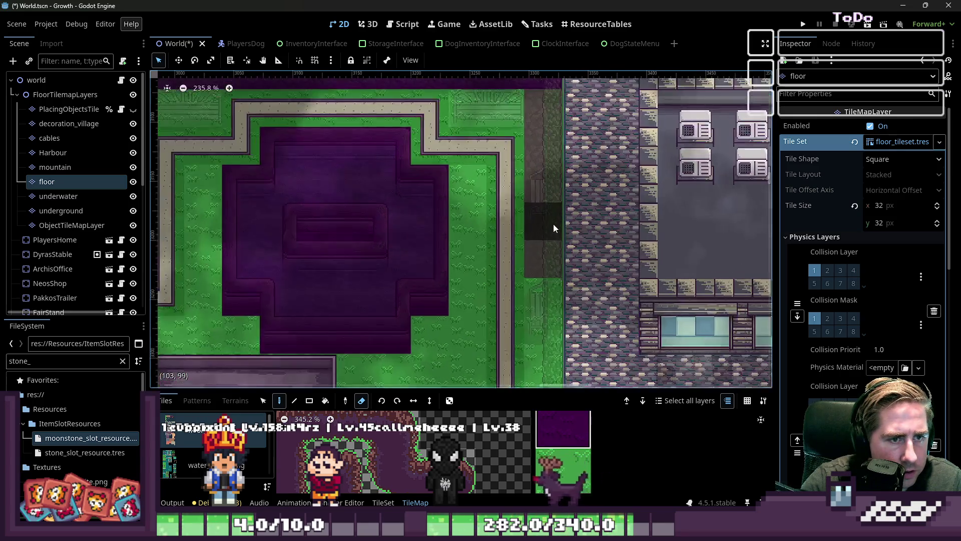
scroll(576, 275, "down", 4)
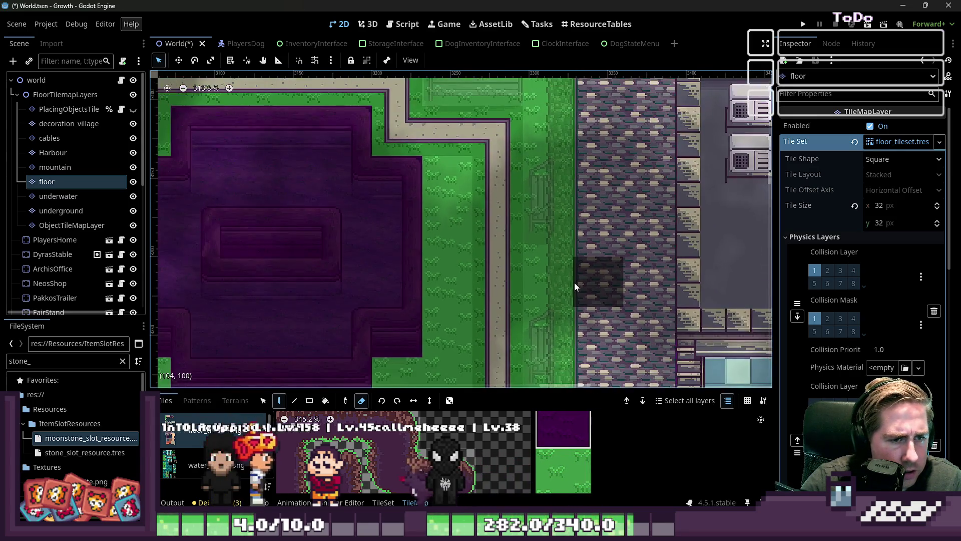
scroll(574, 282, "down", 4)
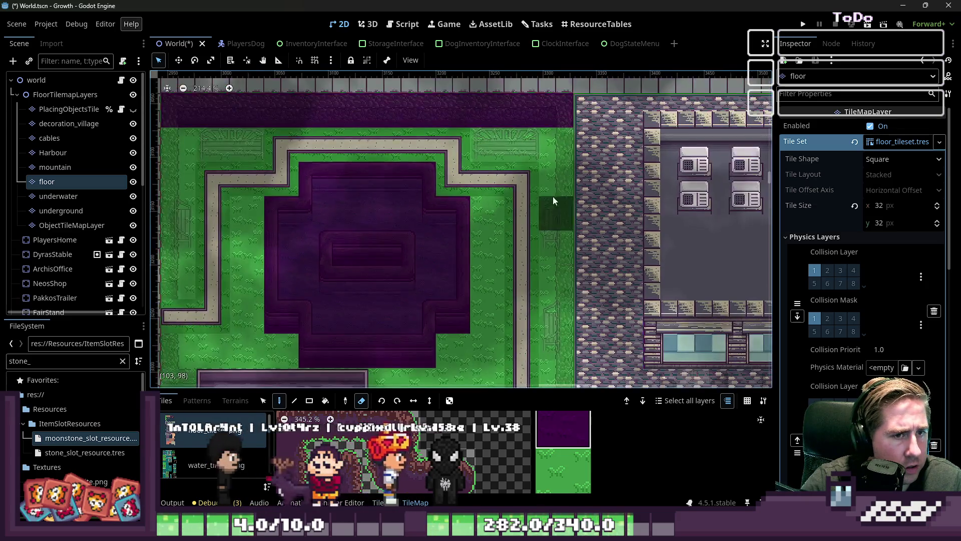
left_click(567, 269)
scroll(548, 179, "down", 4)
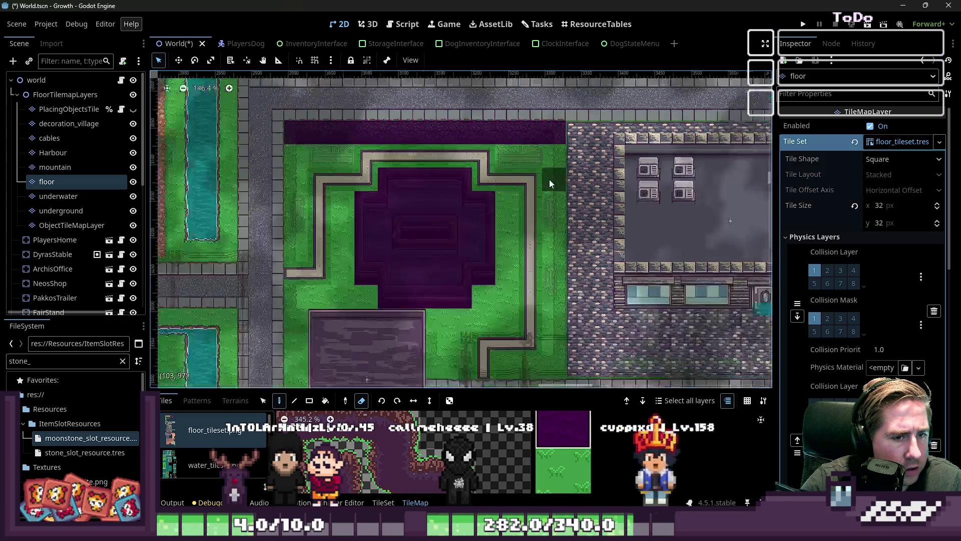
mouse_move(549, 179)
left_mouse_down()
mouse_move(464, 206)
mouse_move(537, 187)
left_mouse_up()
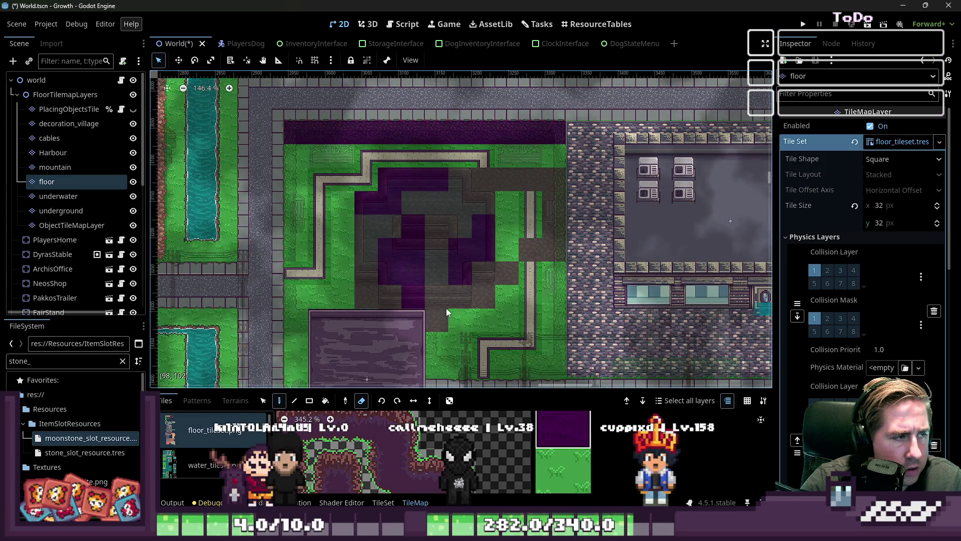
key("ctrl+z")
- Toggle the floor layer's visibility off and on to check its tiles
left_click(133, 182)
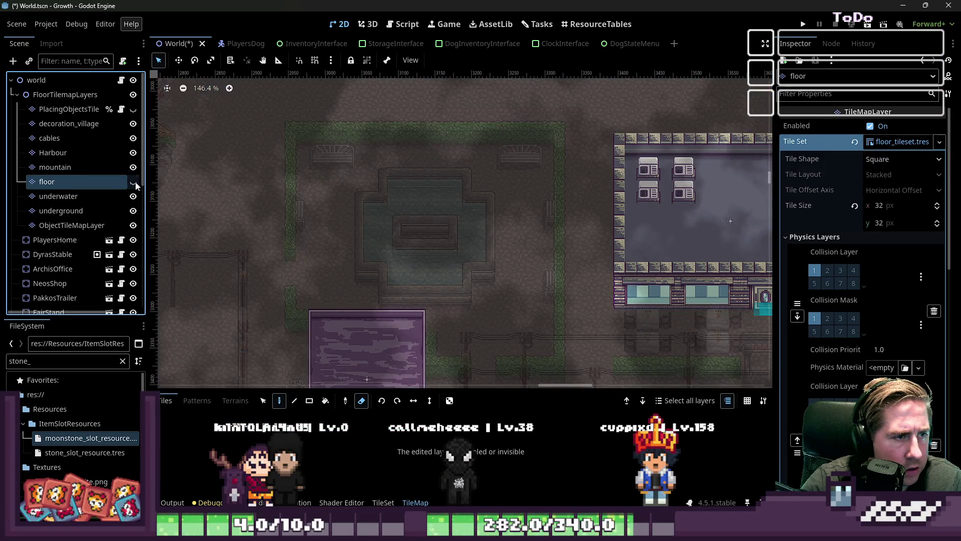
left_click(134, 183)
left_click(135, 183)
left_click(134, 184)
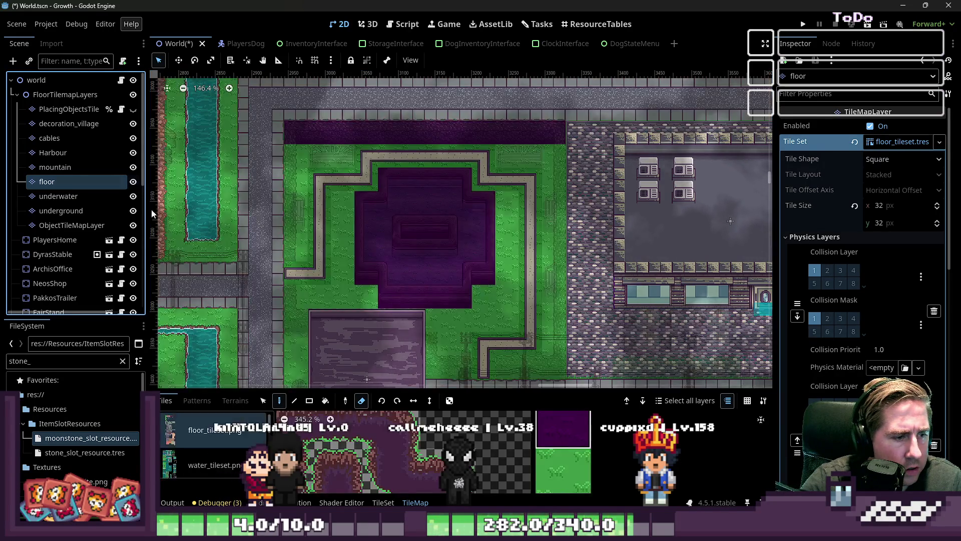
- Paint magenta floor tiles down the plaza's side column and over the remaining plaza grass
scroll(615, 243, "up", 2)
scroll(600, 170, "up", 1)
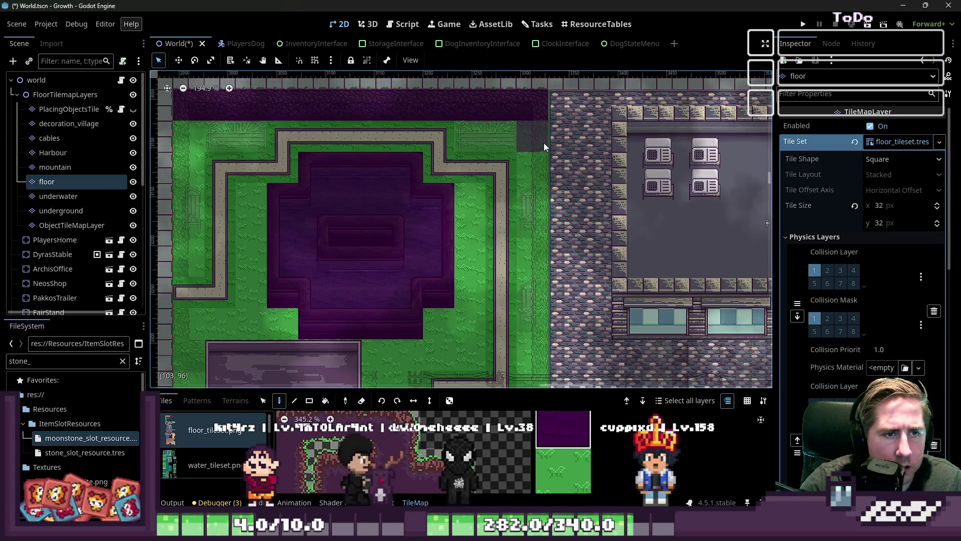
scroll(543, 263, "down", 1)
scroll(538, 283, "up", 1)
left_click_drag(539, 283, 545, 343)
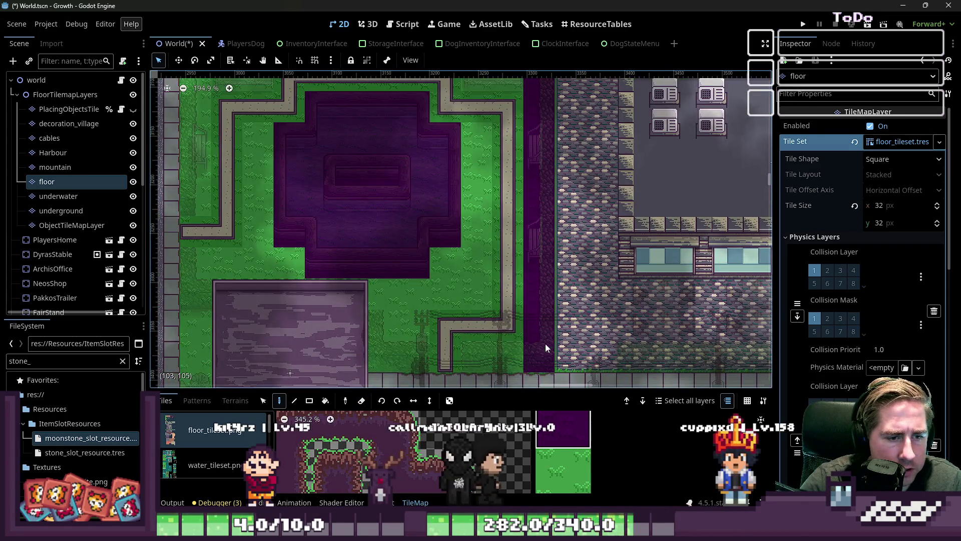
mouse_move(482, 349)
left_mouse_down()
mouse_move(405, 343)
mouse_move(380, 304)
left_mouse_up()
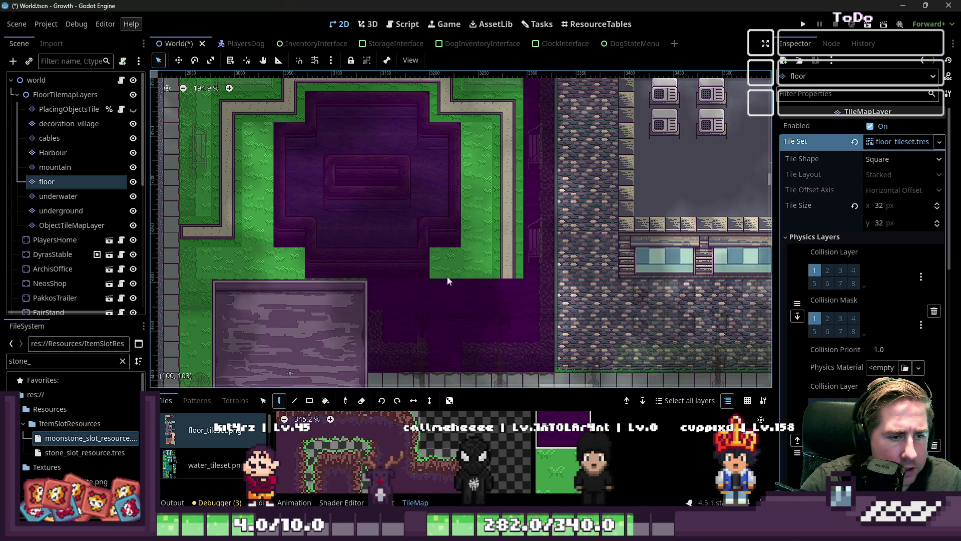
key("ctrl+z")
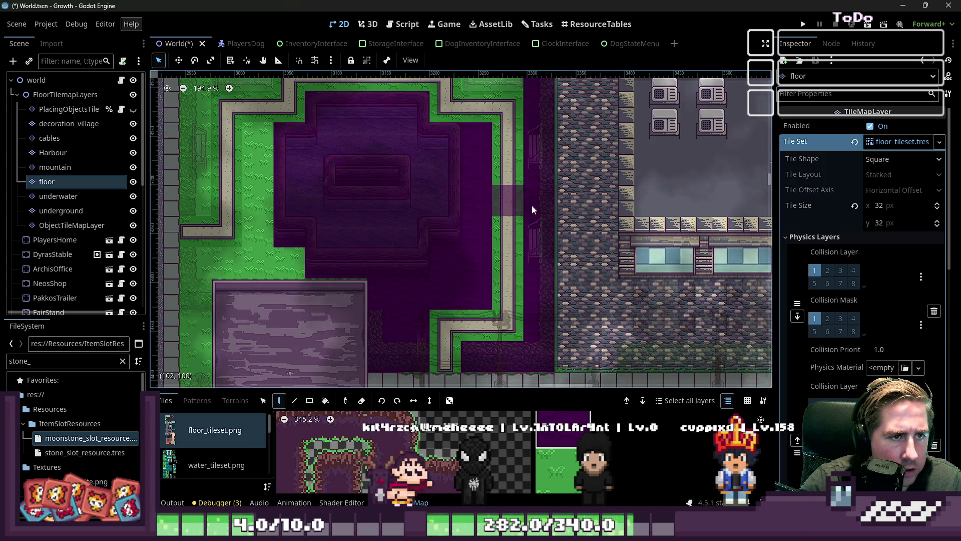
scroll(305, 193, "left", 5)
mouse_move(380, 255)
left_mouse_down()
mouse_move(304, 272)
mouse_move(378, 299)
mouse_move(456, 296)
left_mouse_up()
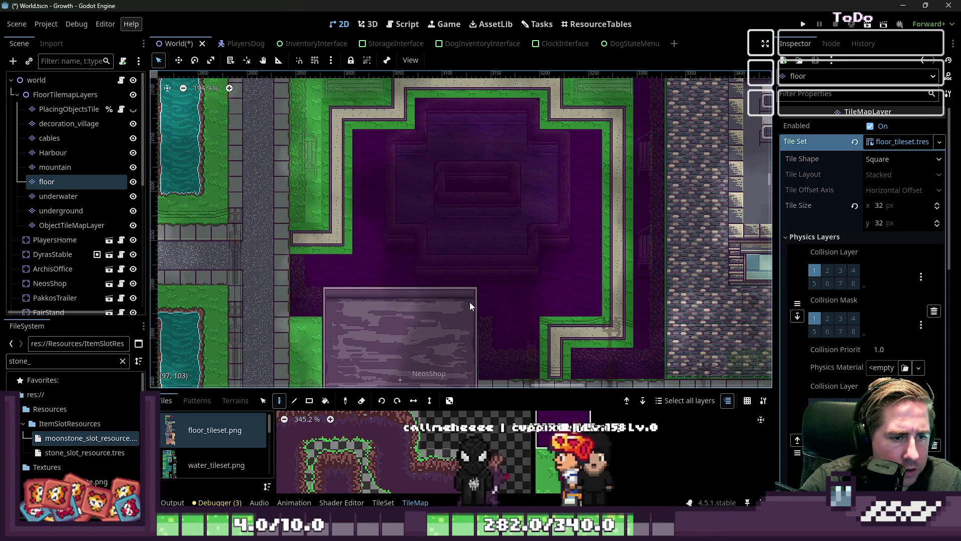
scroll(473, 310, "up", 2)
scroll(474, 311, "left", 2)
scroll(410, 267, "down", 1)
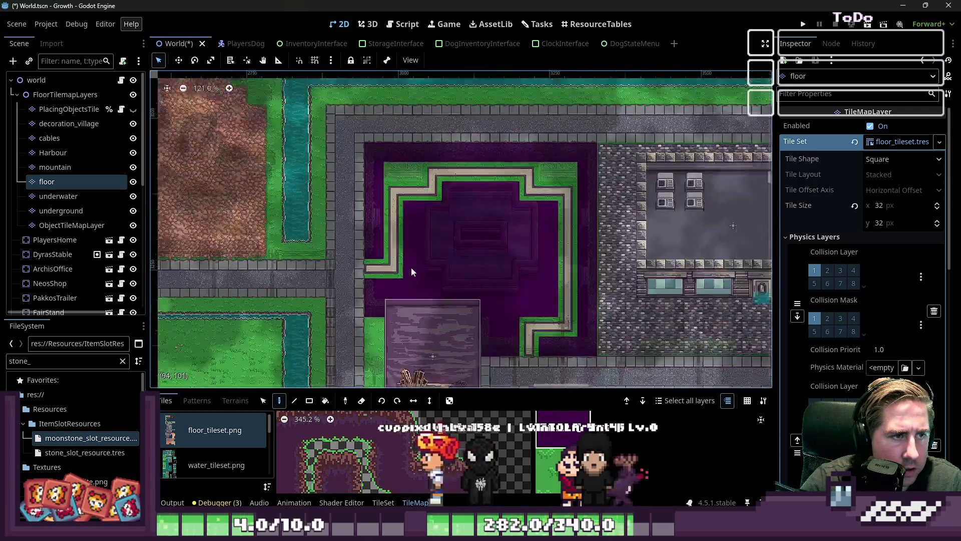
scroll(408, 179, "up", 2)
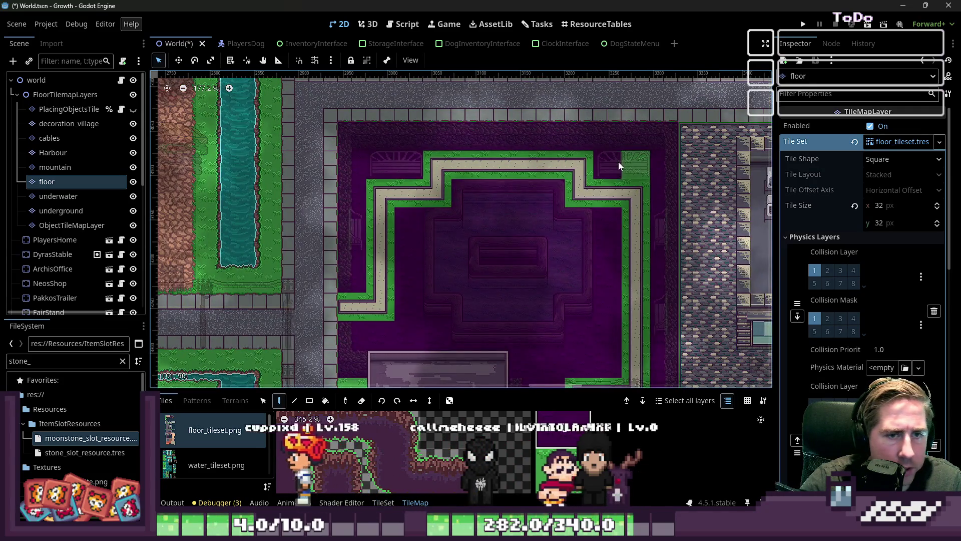
scroll(618, 150, "down", 2)
scroll(576, 308, "up", 3)
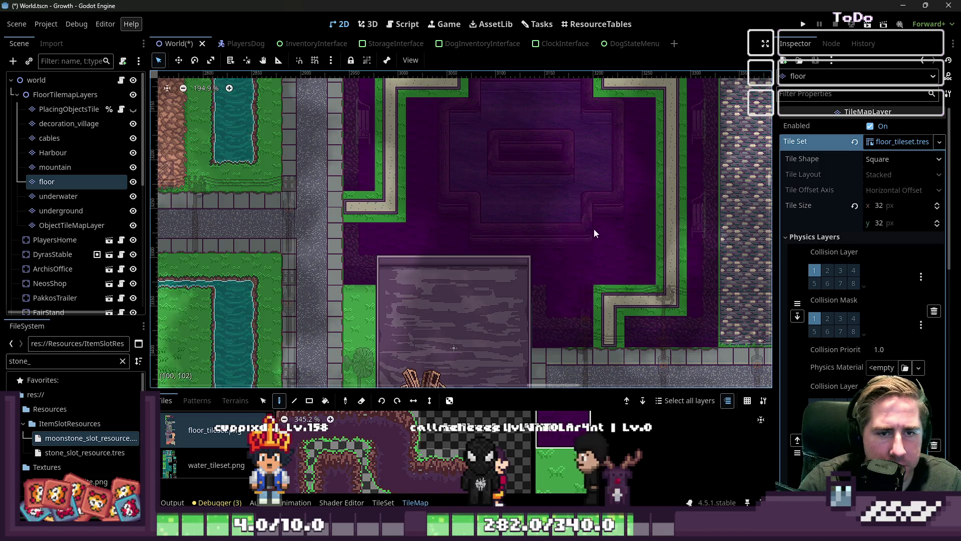
scroll(582, 219, "down", 14)
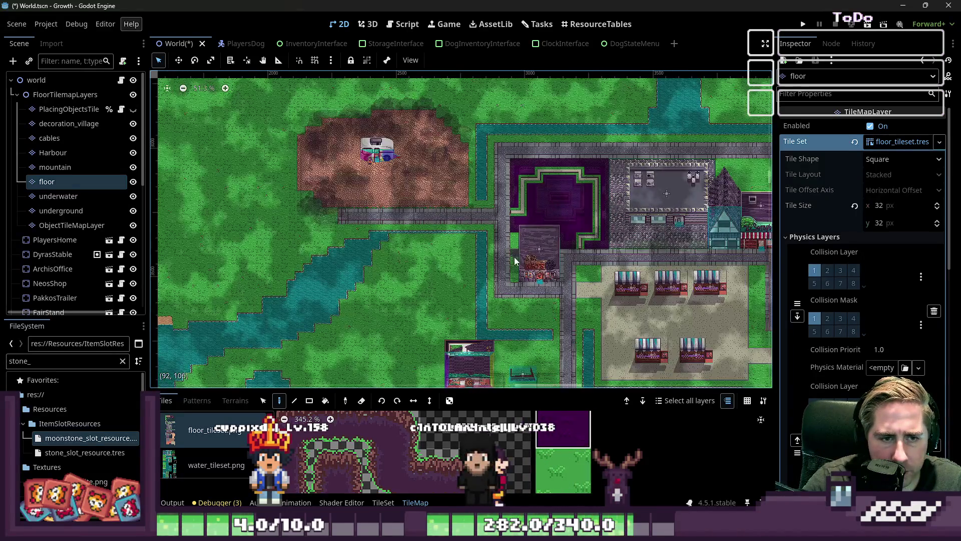
- Paint a trial staircase of purple floor tiles over the grass, then undo it
scroll(651, 178, "up", 12)
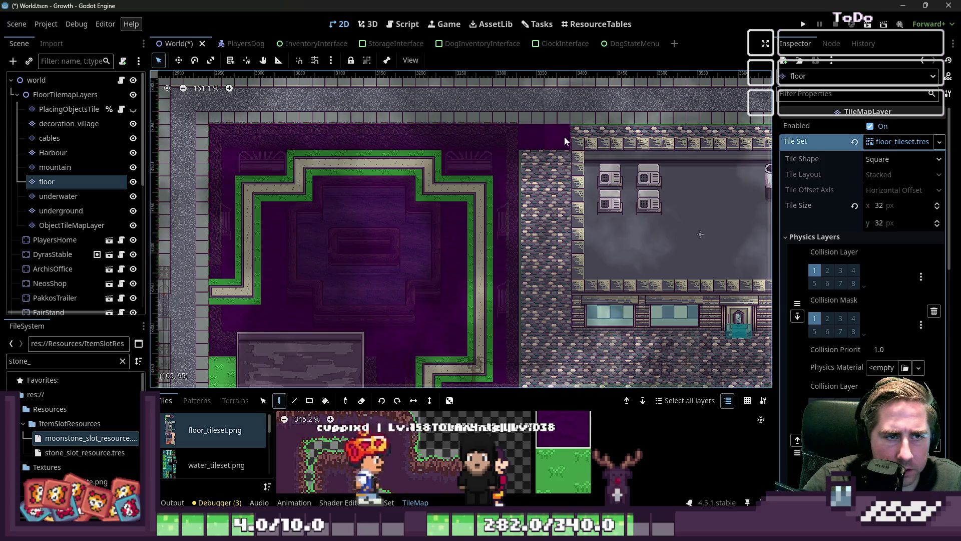
scroll(479, 280, "down", 15)
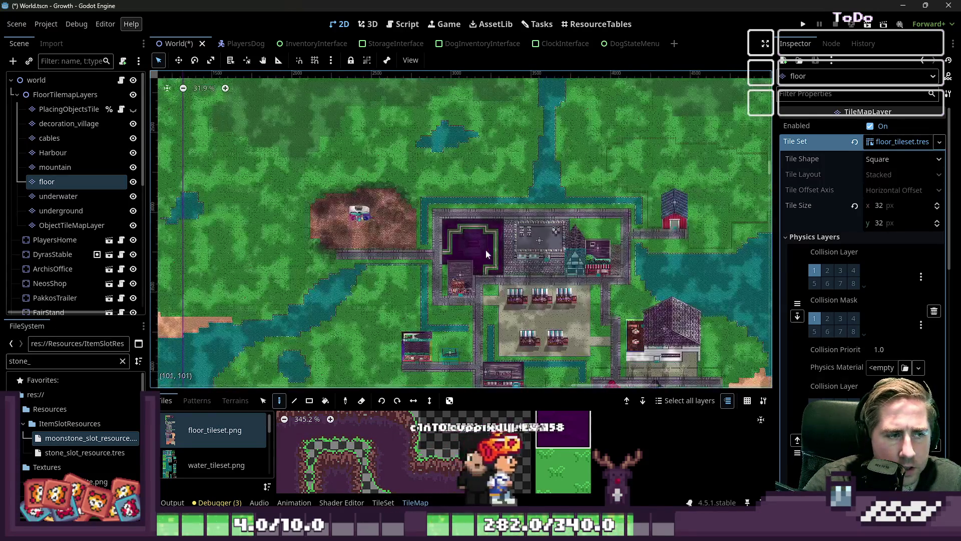
scroll(328, 233, "up", 2)
scroll(328, 233, "up", 12)
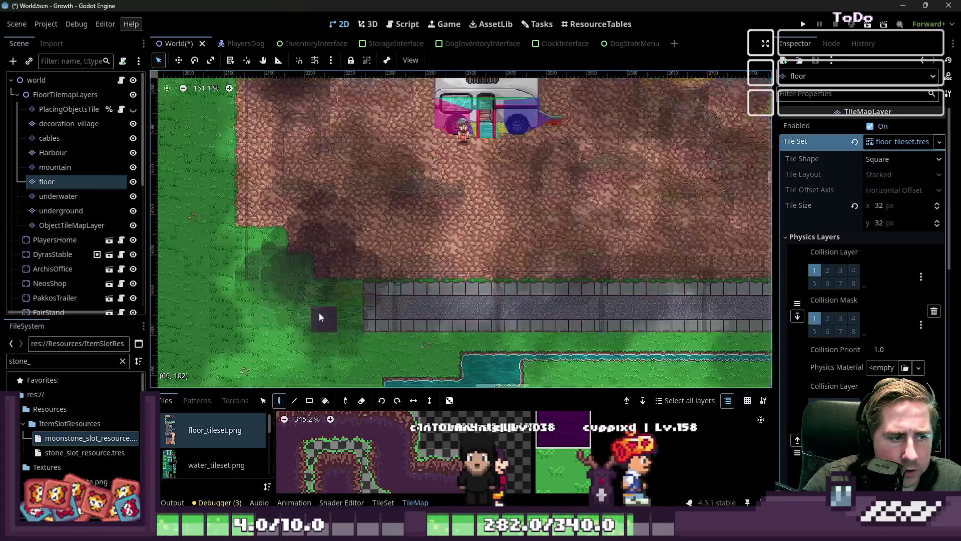
scroll(311, 308, "down", 4)
scroll(311, 308, "up", 12)
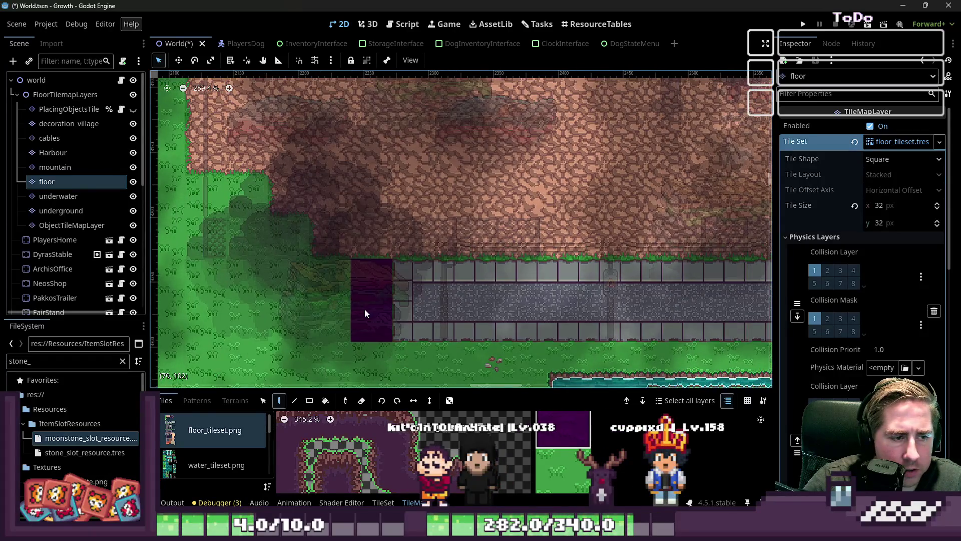
mouse_move(319, 289)
left_mouse_down()
mouse_move(299, 288)
mouse_move(227, 198)
left_mouse_up()
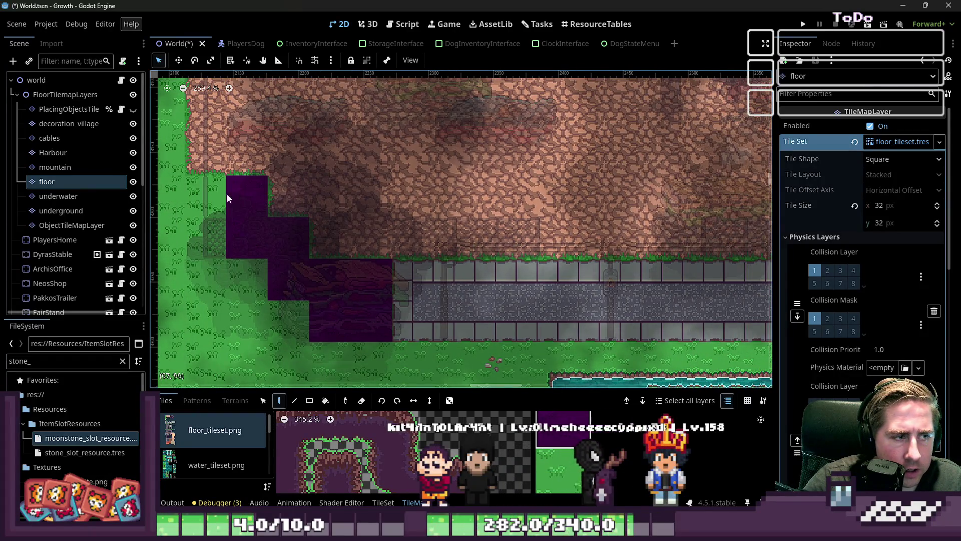
key("ctrl+z")
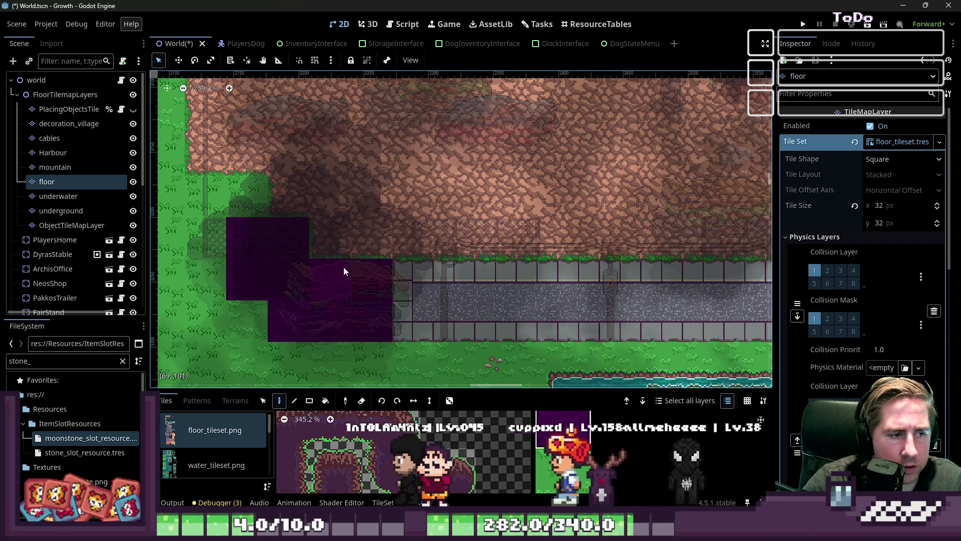
- Place one purple floor tile beside the existing one at the clearing's edge
scroll(350, 273, "down", 12)
scroll(329, 189, "up", 12)
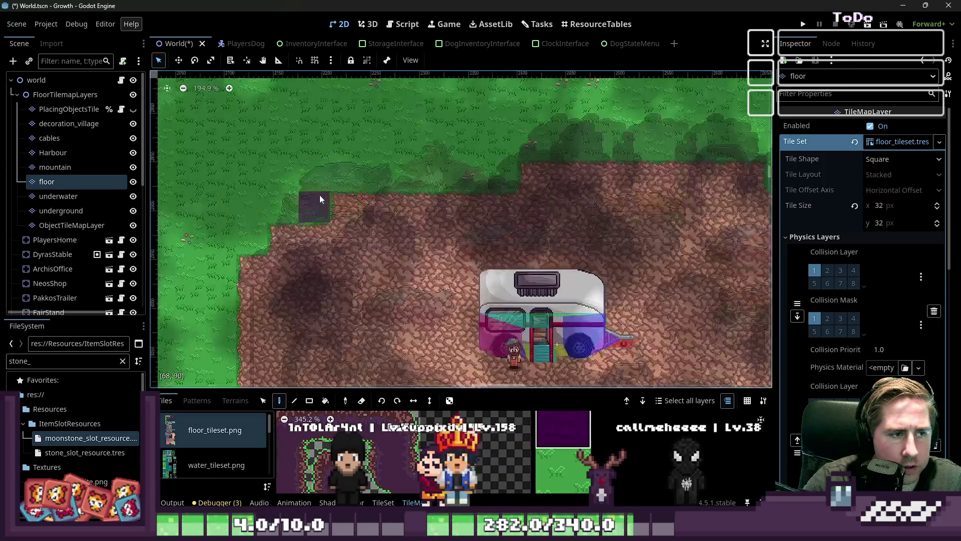
left_click(284, 211)
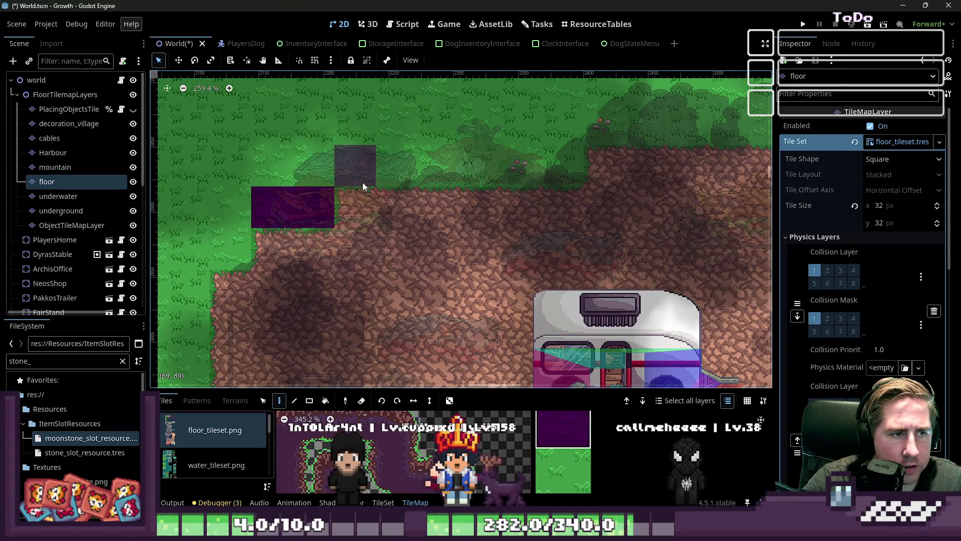
scroll(400, 196, "down", 10)
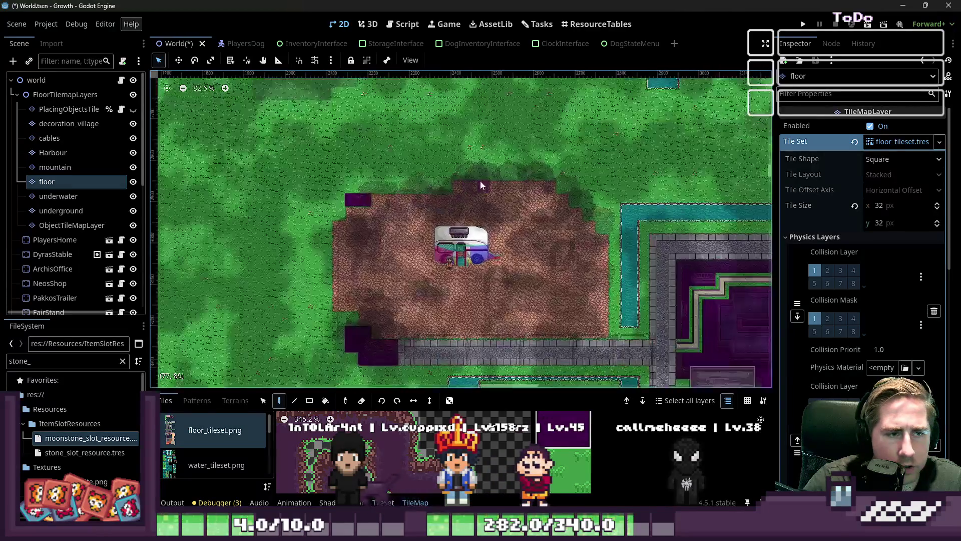
scroll(462, 186, "down", 19)
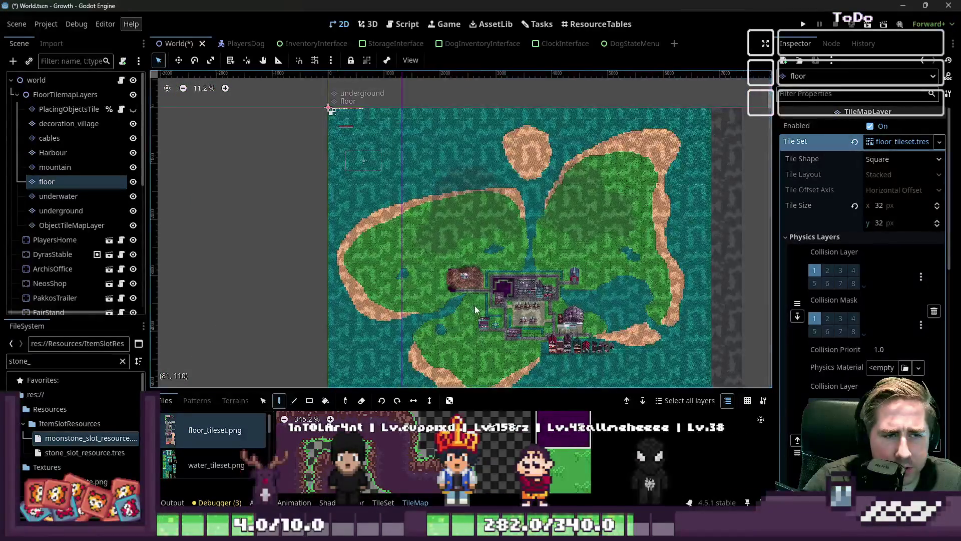
- Paint trial purple floor tiles in a stepped block along the coast into the water
scroll(419, 186, "up", 20)
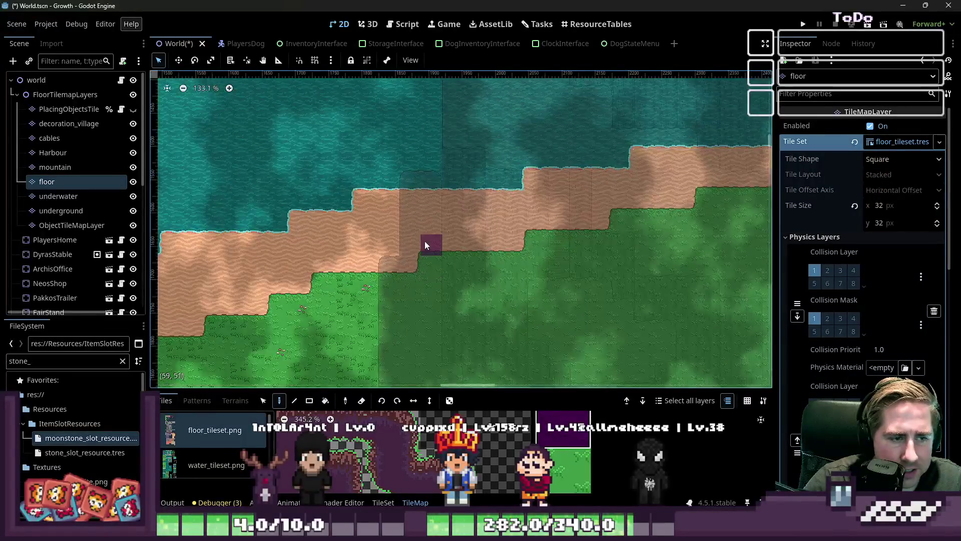
scroll(404, 275, "up", 4)
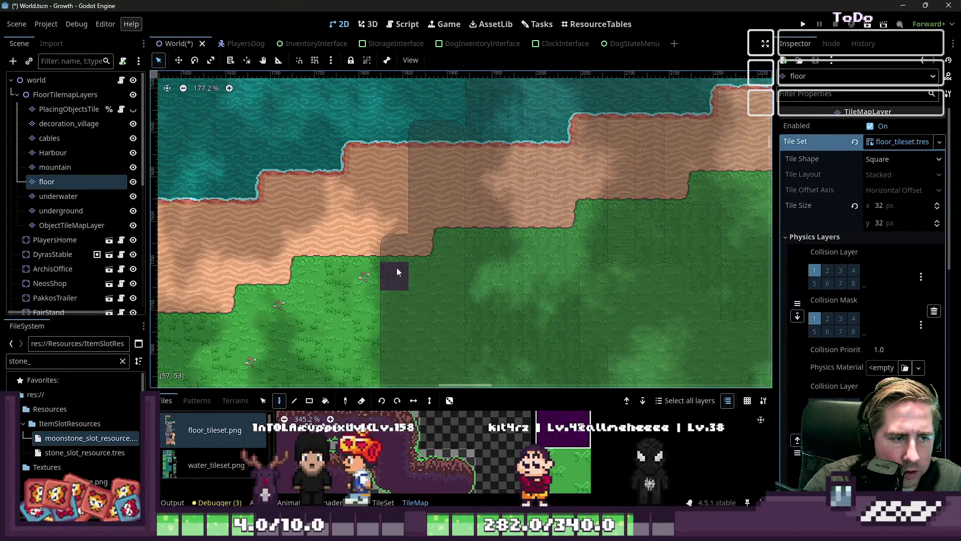
scroll(395, 266, "up", 3)
mouse_move(401, 271)
left_mouse_down()
mouse_move(426, 264)
mouse_move(429, 217)
left_mouse_up()
scroll(403, 257, "down", 1)
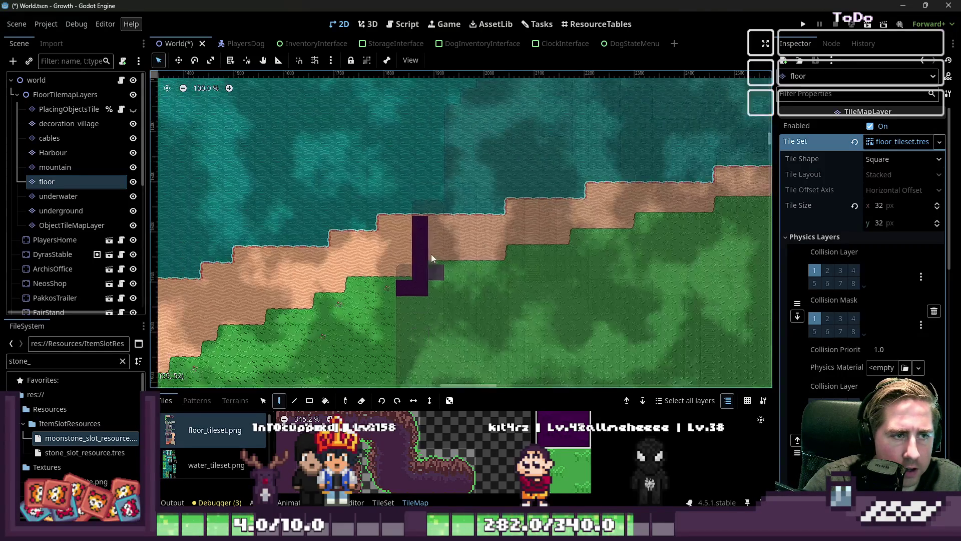
left_click(415, 236)
mouse_move(421, 232)
left_mouse_down()
mouse_move(438, 232)
mouse_move(455, 339)
mouse_move(491, 234)
mouse_move(503, 153)
left_mouse_up()
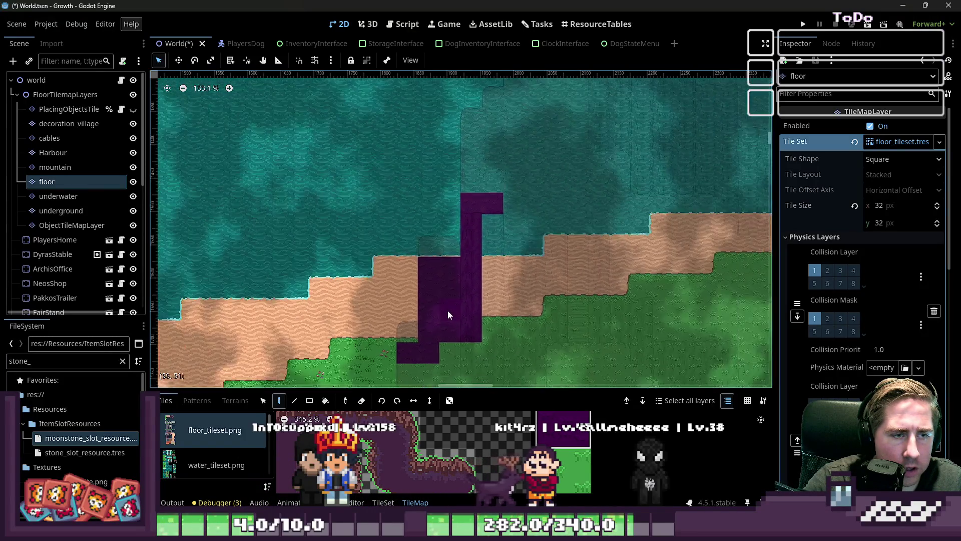
left_click(491, 169)
scroll(446, 234, "down", 2)
mouse_move(445, 235)
left_mouse_down()
mouse_move(475, 229)
mouse_move(482, 215)
mouse_move(471, 200)
mouse_move(522, 193)
mouse_move(581, 146)
mouse_move(578, 122)
mouse_move(550, 119)
mouse_move(510, 144)
left_mouse_up()
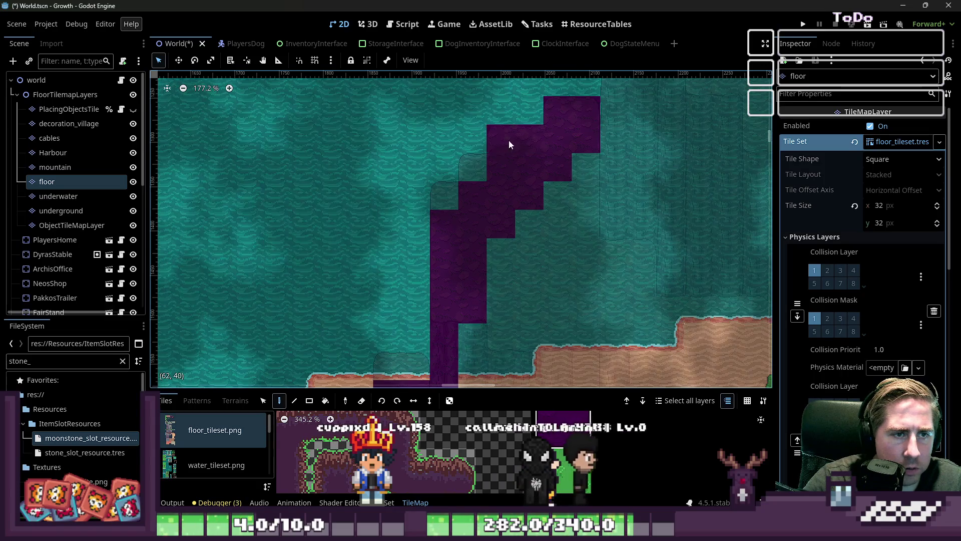
- Undo the trial purple tiles from the coastline
scroll(381, 170, "down", 3)
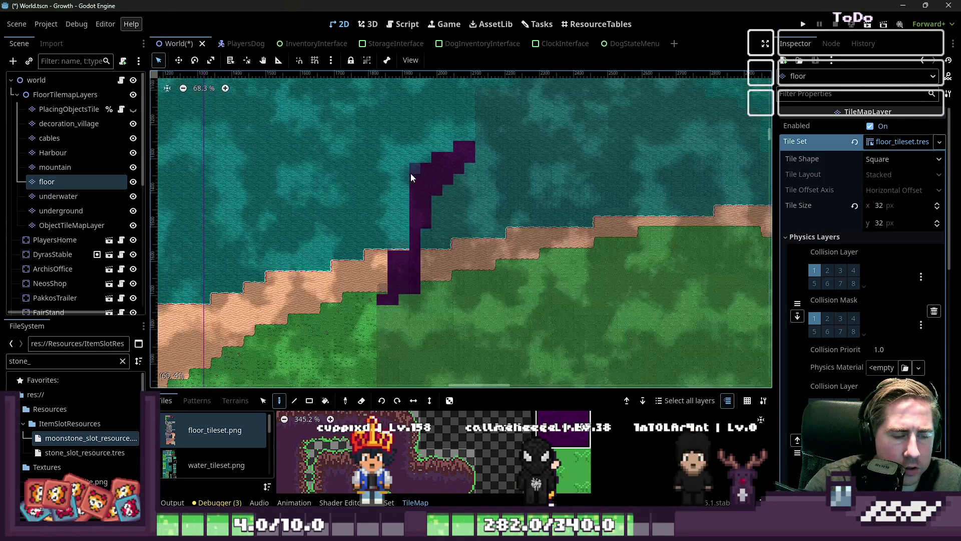
scroll(419, 239, "up", 2)
scroll(419, 238, "up", 1)
key("ctrl+z")
key("ctrl+z")
key("ctrl+z")
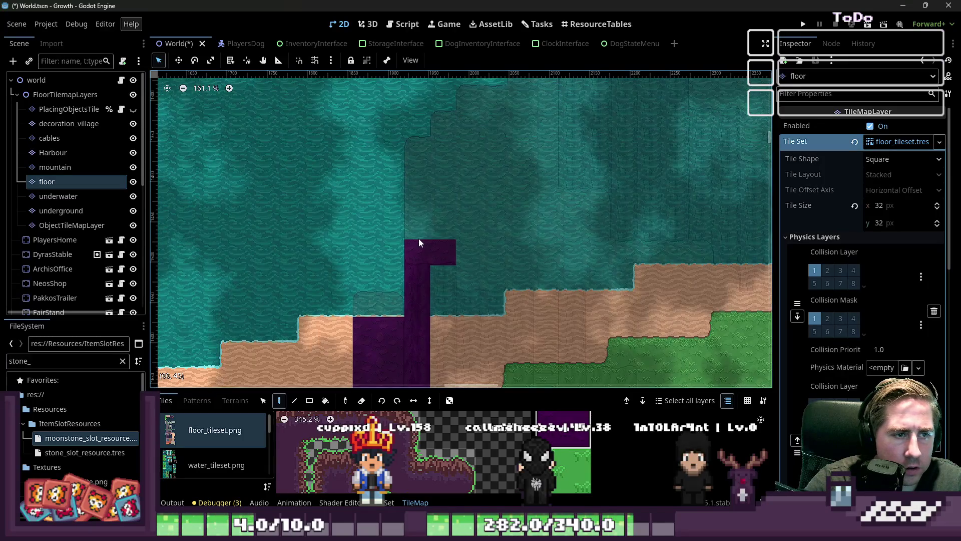
key("ctrl+z")
- Pick a water tile from water_tileset.png in the TileMap Tiles panel
scroll(395, 284, "up", 3)
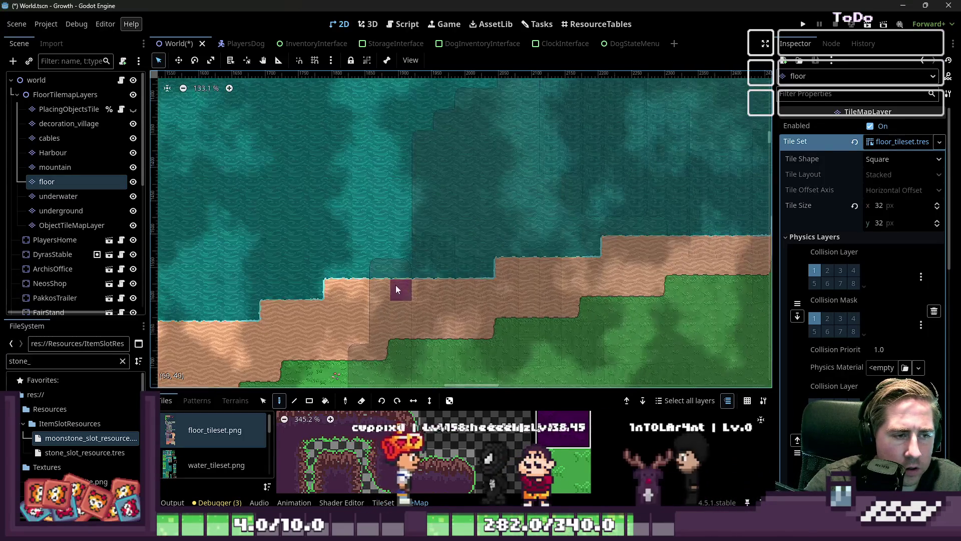
scroll(394, 268, "up", 6)
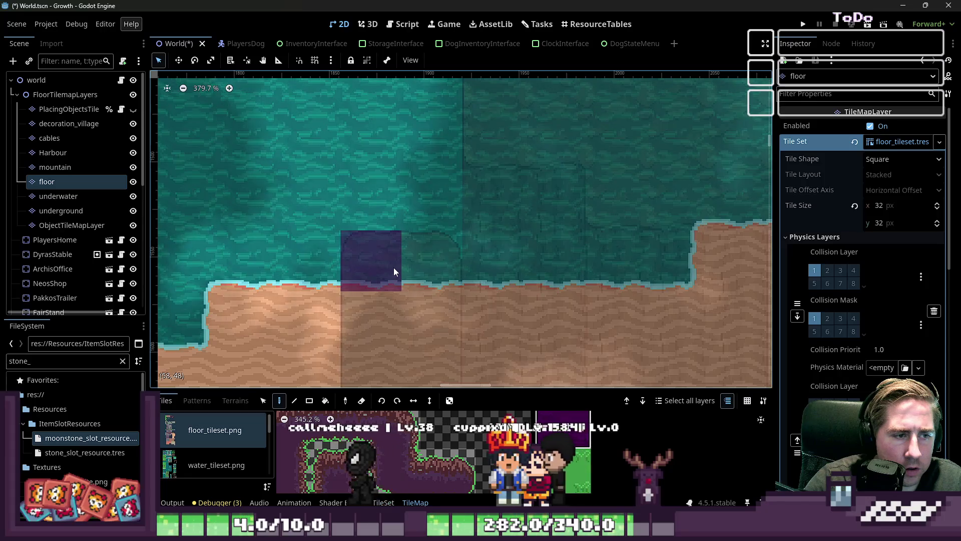
scroll(450, 456, "down", 10)
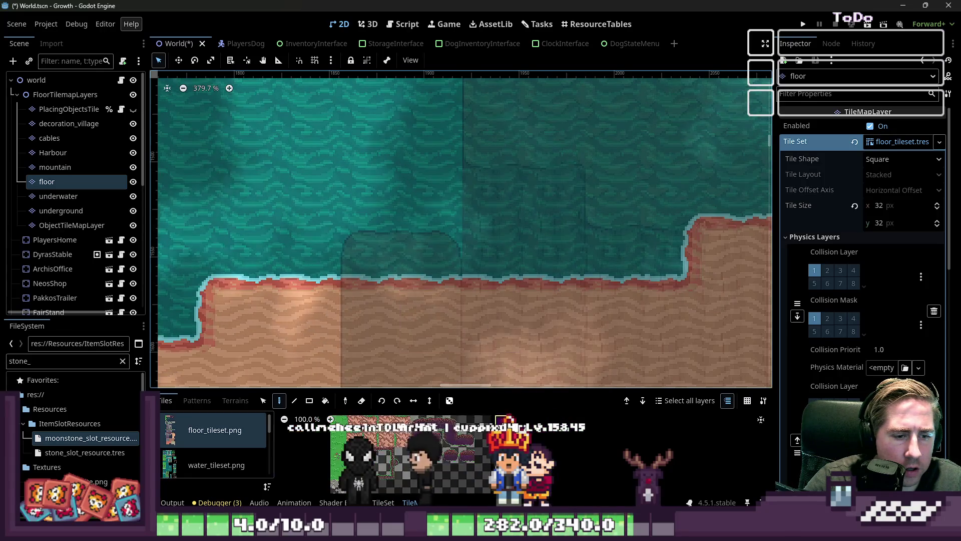
left_click(225, 465)
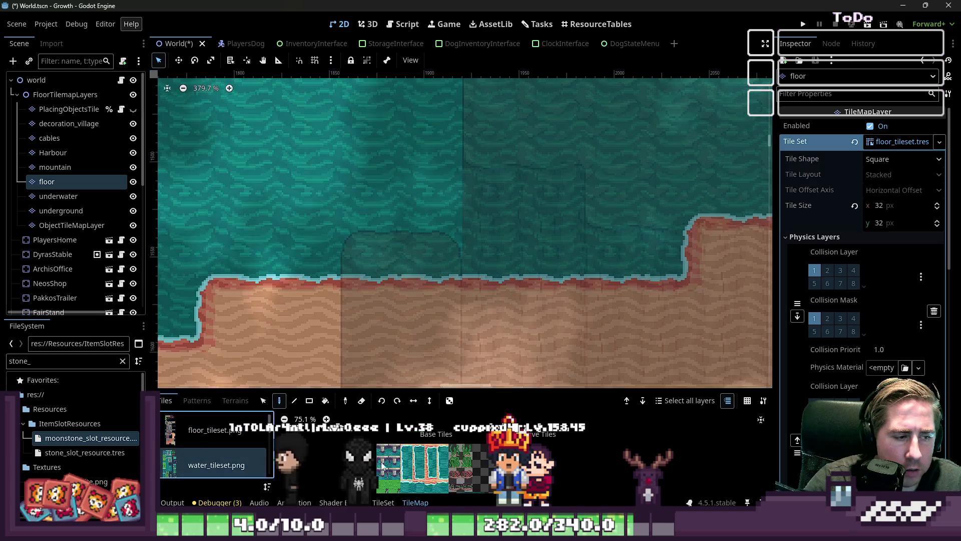
scroll(547, 431, "up", 7)
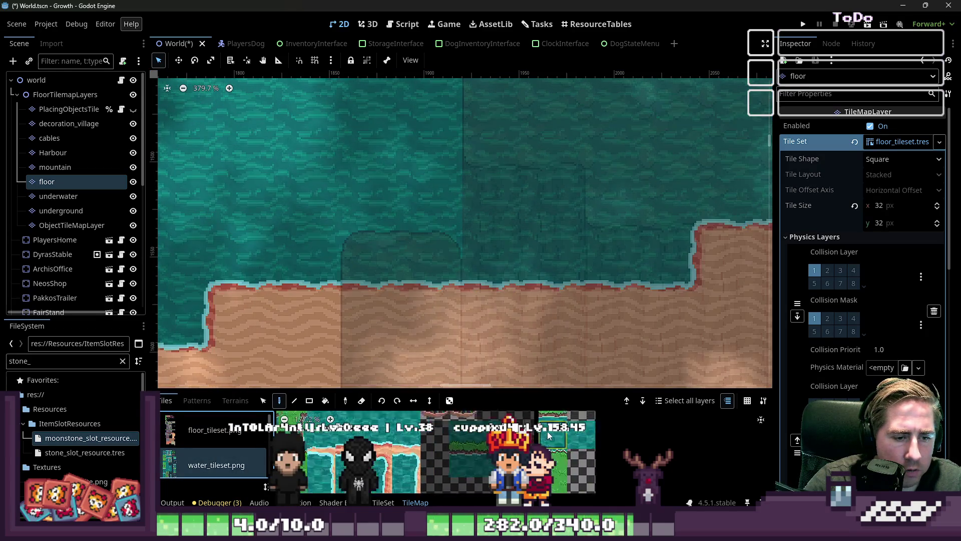
left_click(554, 431)
scroll(425, 290, "down", 3)
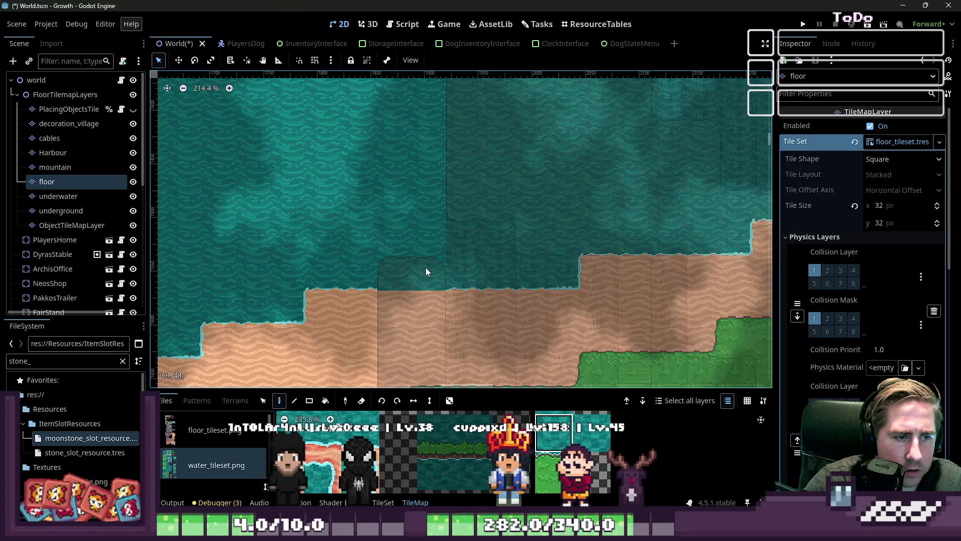
scroll(450, 271, "down", 2)
scroll(466, 451, "down", 1)
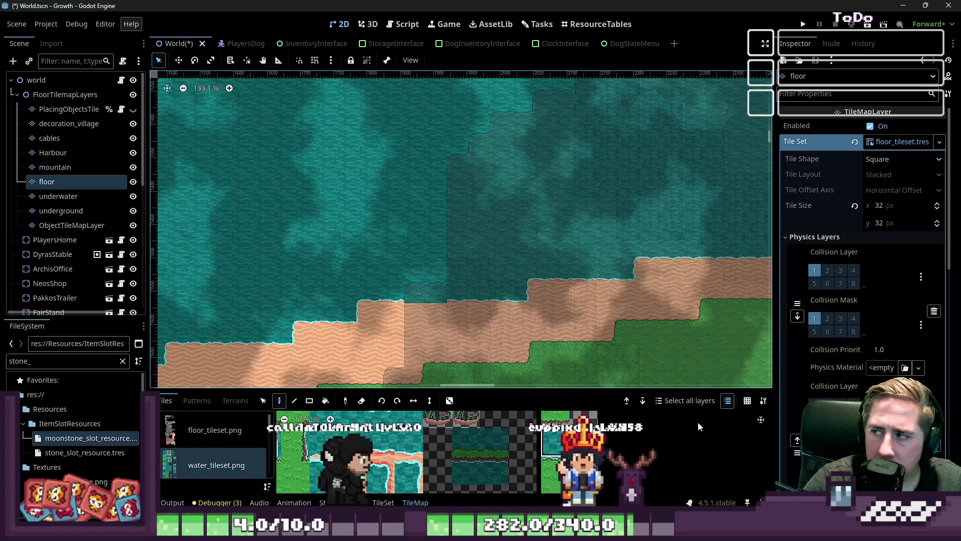
scroll(593, 241, "up", 2)
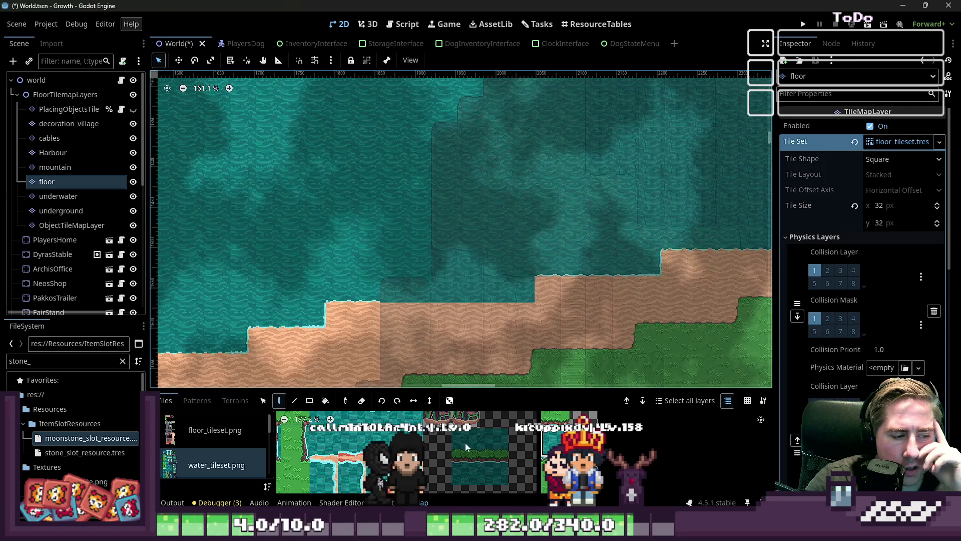
- Open the TileSet editor, keep object_can_spawn as the paint property, and enlarge it
left_click(384, 502)
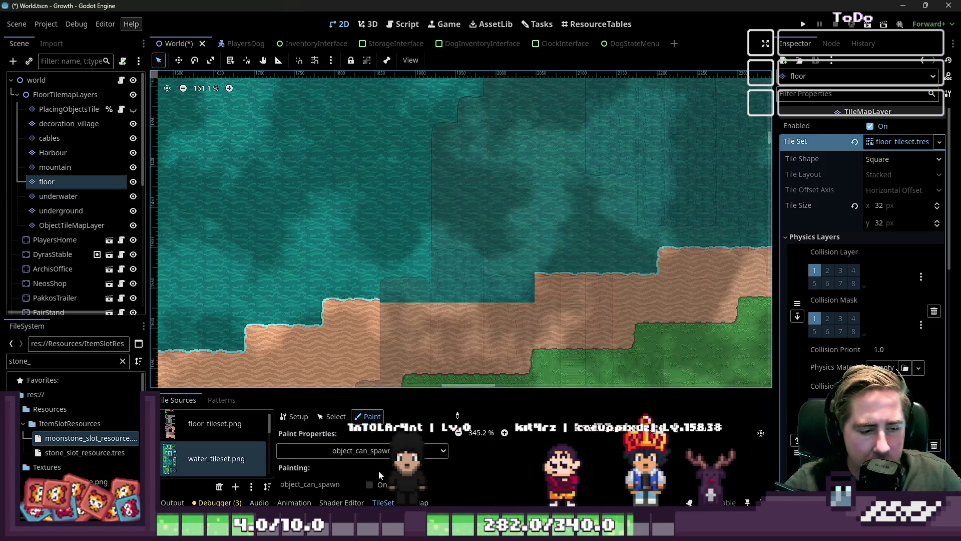
left_click(361, 451)
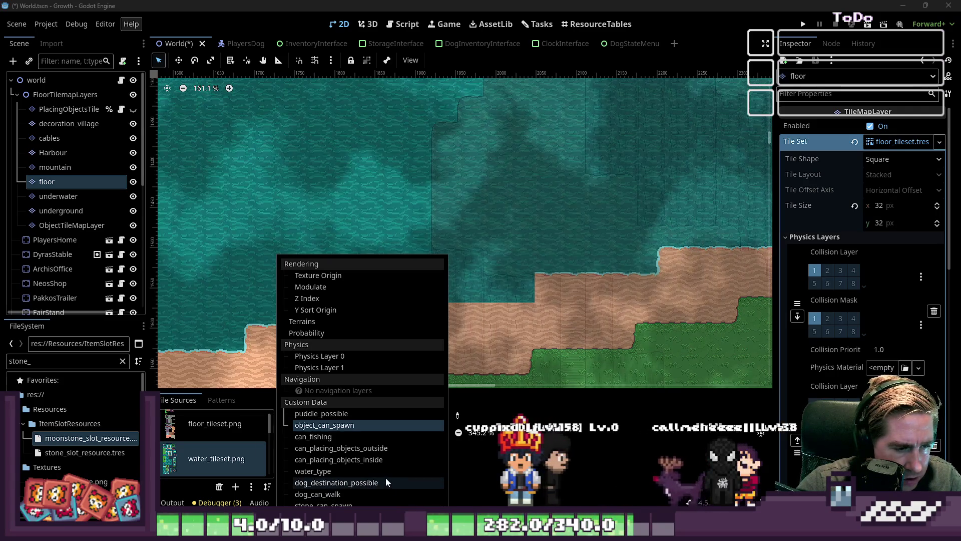
left_click(467, 475)
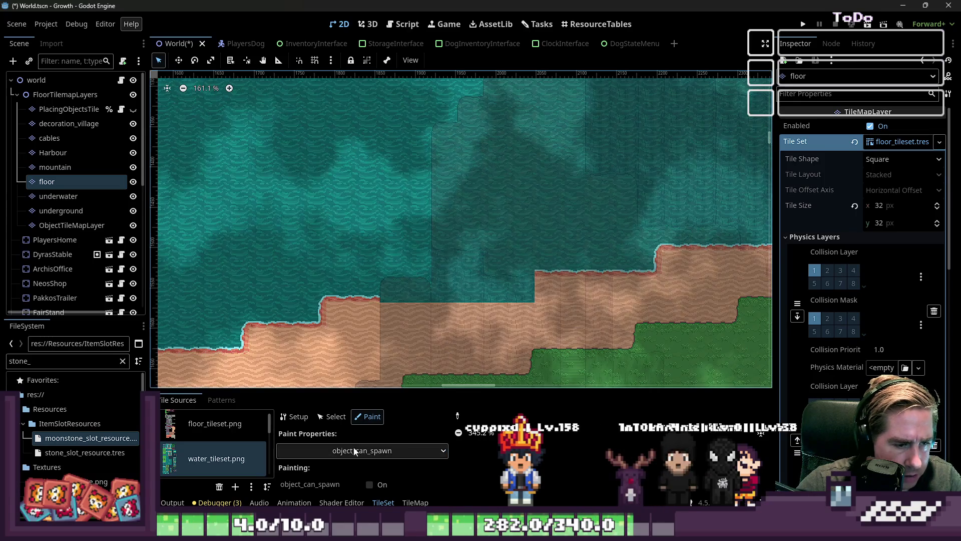
left_click_drag(396, 390, 395, 60)
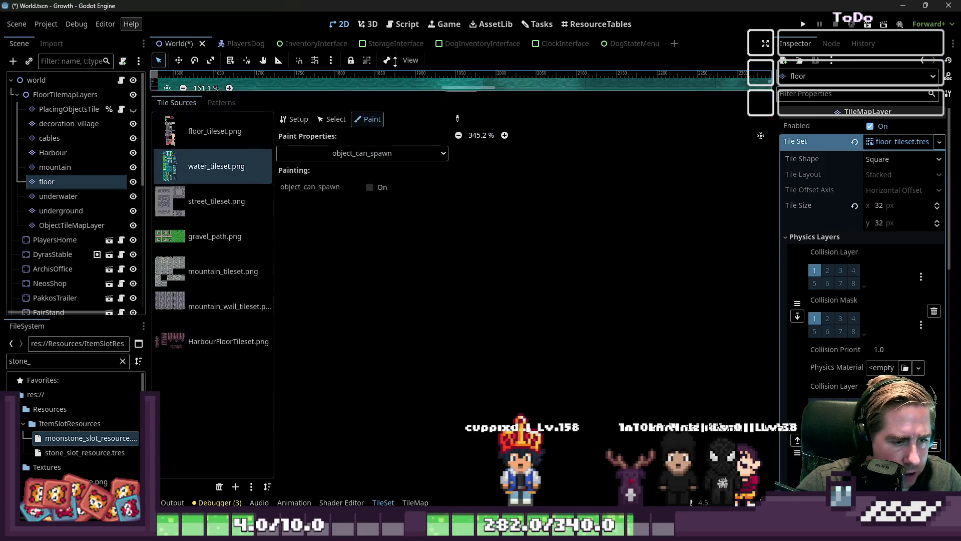
- Give the water tileset's alternative tile modulate colour ff59ff by lowering green
left_click(169, 193)
left_click(205, 169)
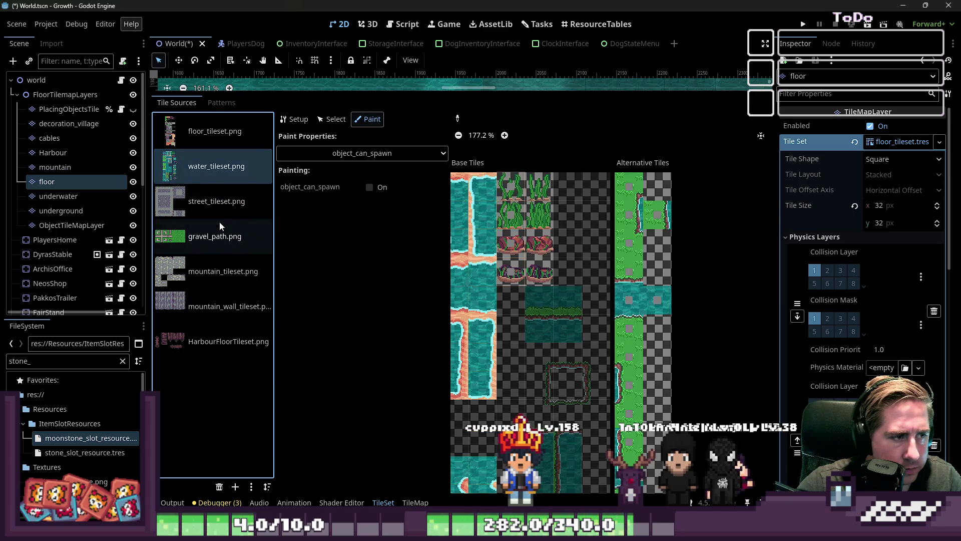
scroll(455, 175, "up", 2)
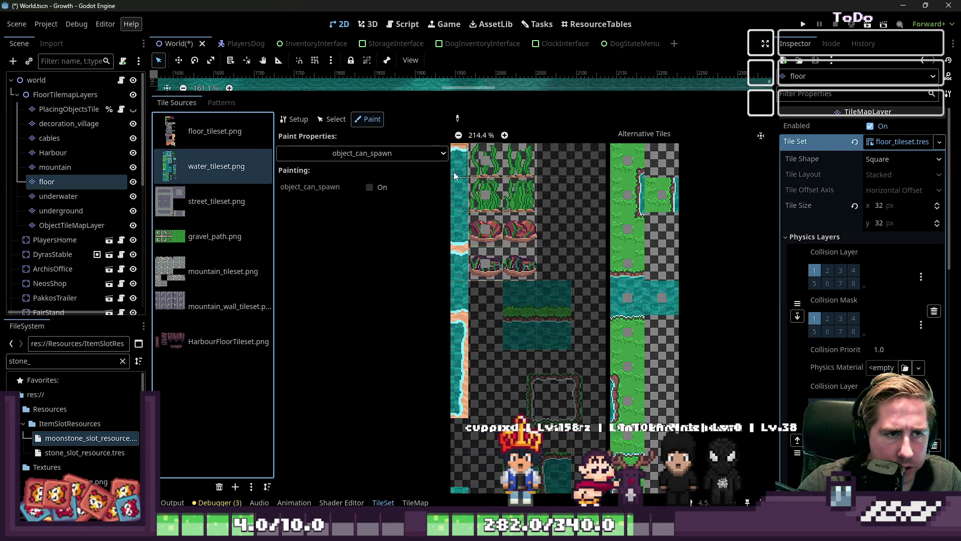
left_click(329, 118)
left_click(628, 298)
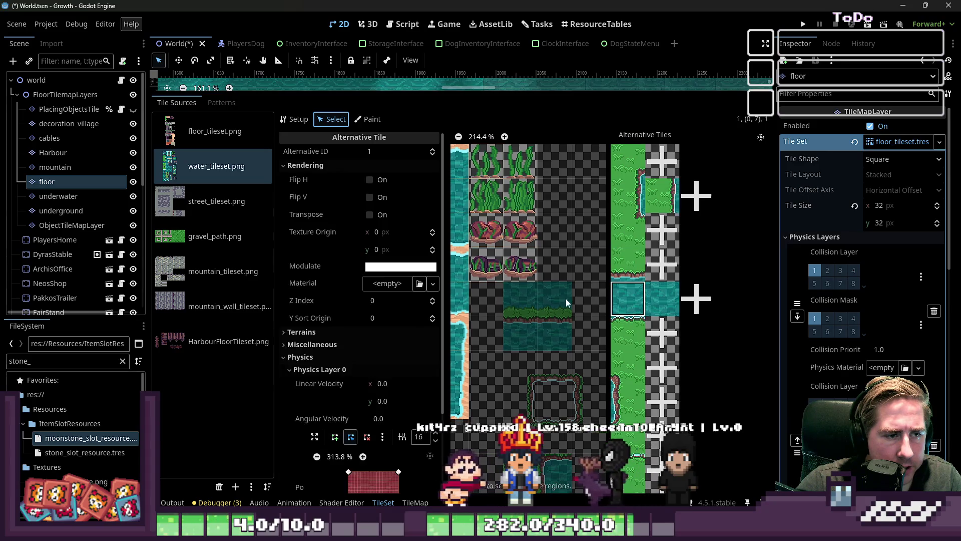
left_click(395, 267)
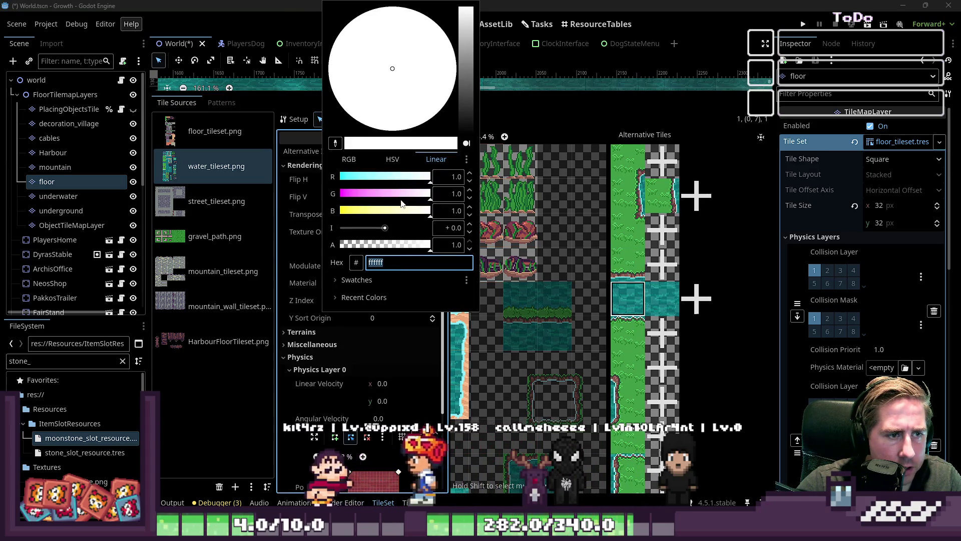
left_click_drag(364, 197, 350, 193)
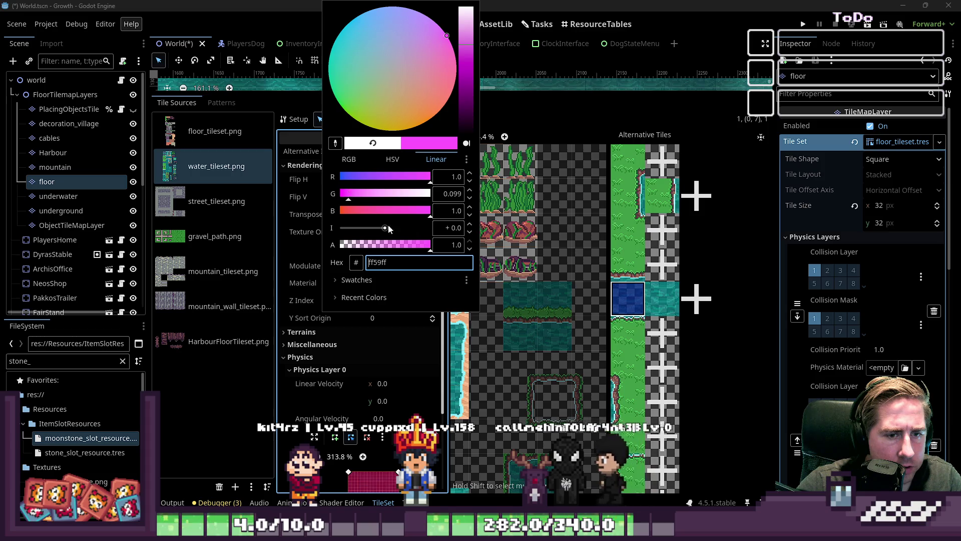
left_click(488, 124)
mouse_move(506, 91)
left_mouse_down()
mouse_move(481, 170)
mouse_move(445, 396)
left_mouse_up()
scroll(524, 220, "up", 6)
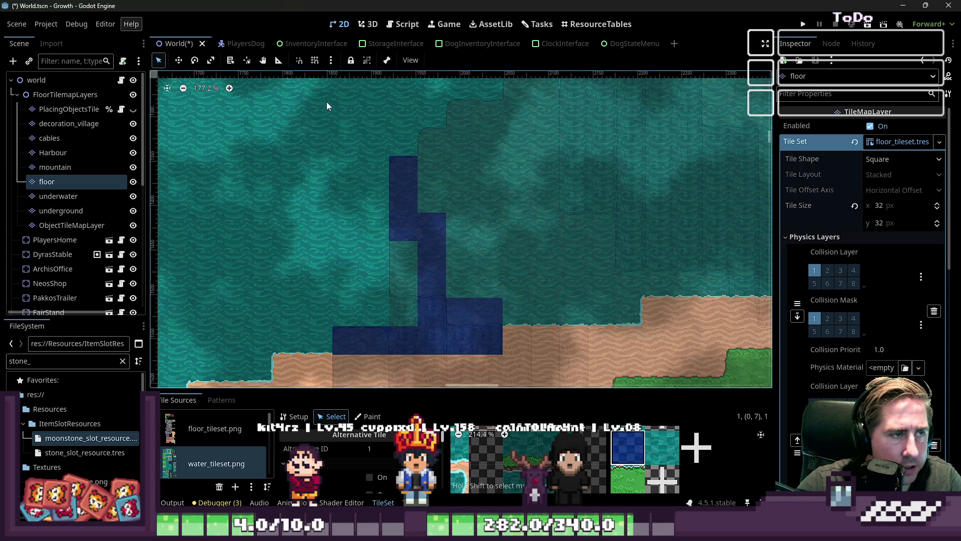
- With the Rectangle tool, paint a large dark-water rectangle and a narrow strip in the sea
left_click(354, 420)
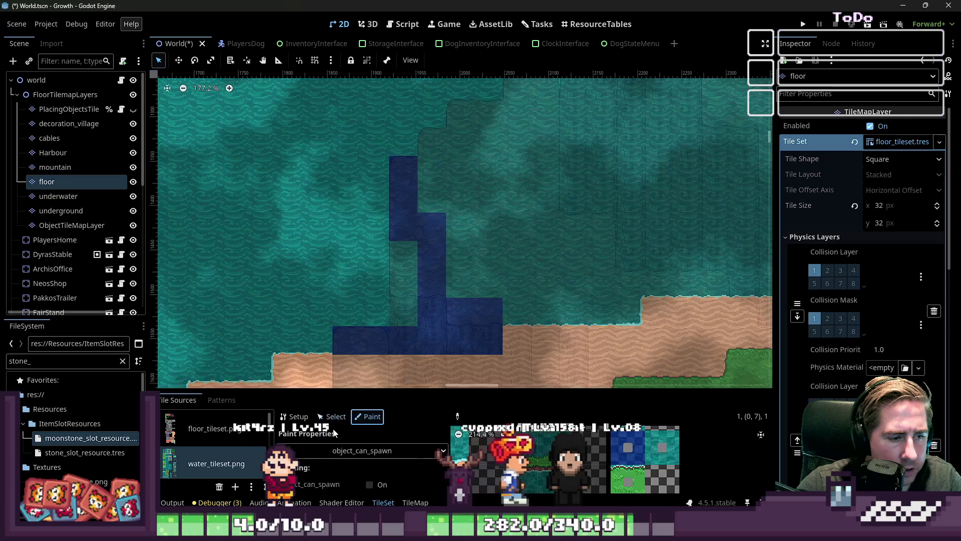
left_click(415, 502)
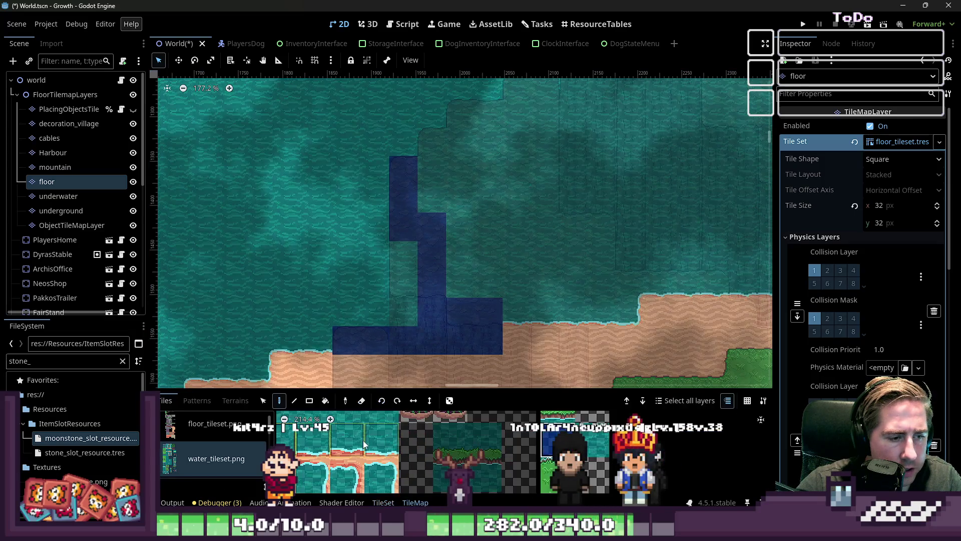
left_click(309, 404)
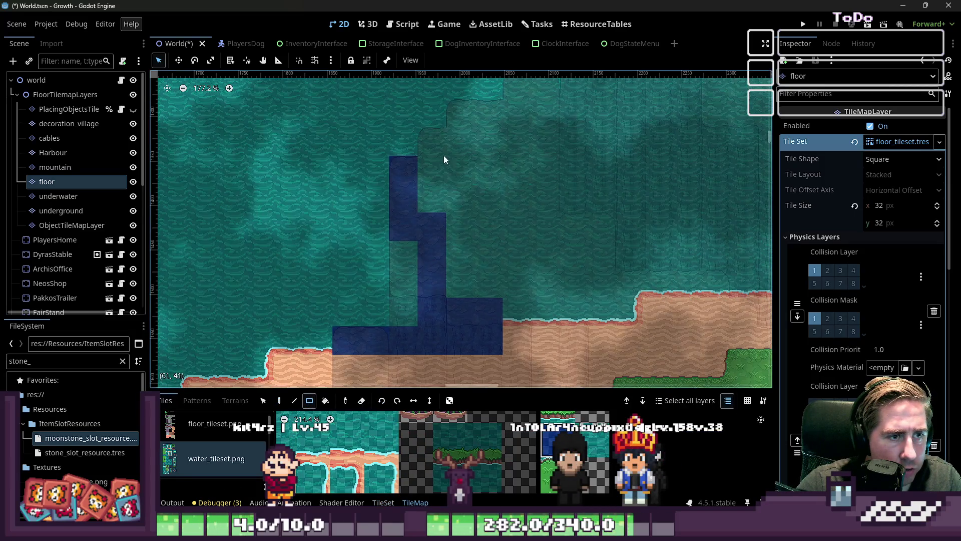
mouse_move(444, 155)
left_mouse_down()
mouse_move(519, 242)
mouse_move(633, 315)
left_mouse_up()
left_click_drag(386, 289, 388, 290)
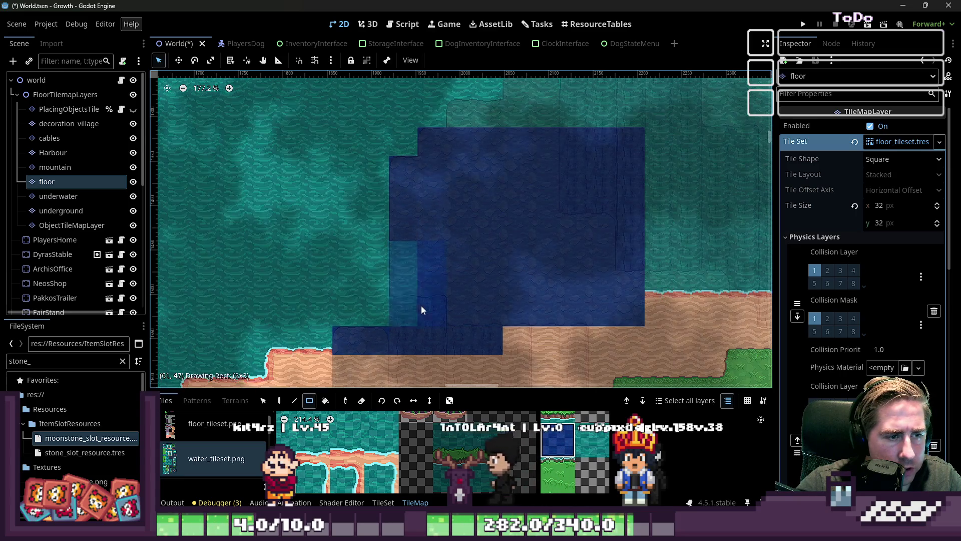
- Paint more dark-water blocks across the upper sea, including 15x7 and 8x3 blocks
scroll(350, 280, "down", 5)
scroll(314, 222, "up", 2)
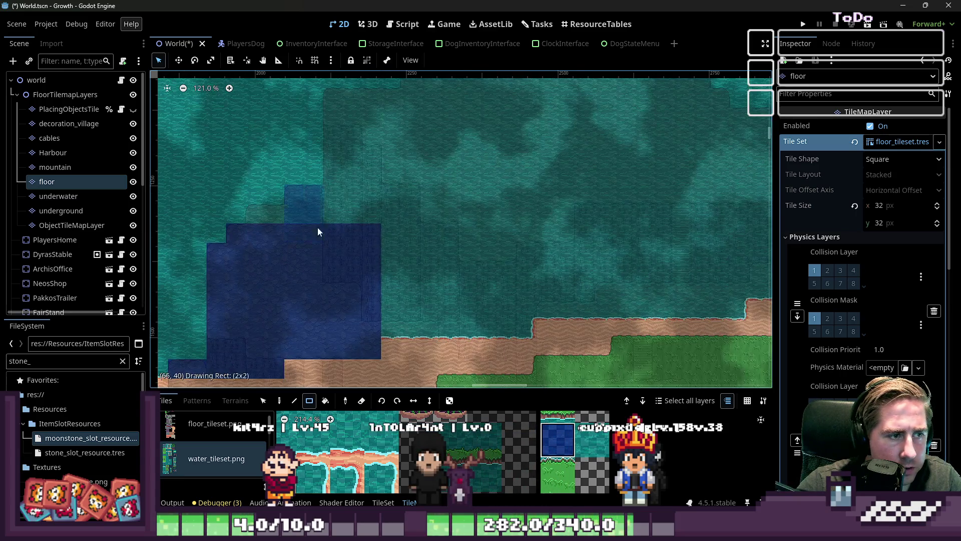
left_click_drag(261, 215, 521, 324)
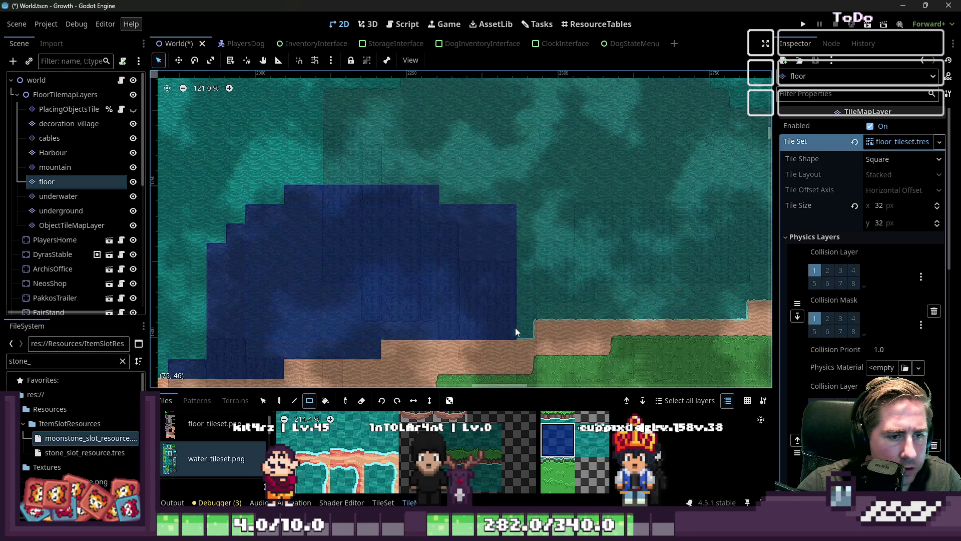
scroll(393, 246, "down", 6)
scroll(535, 250, "up", 2)
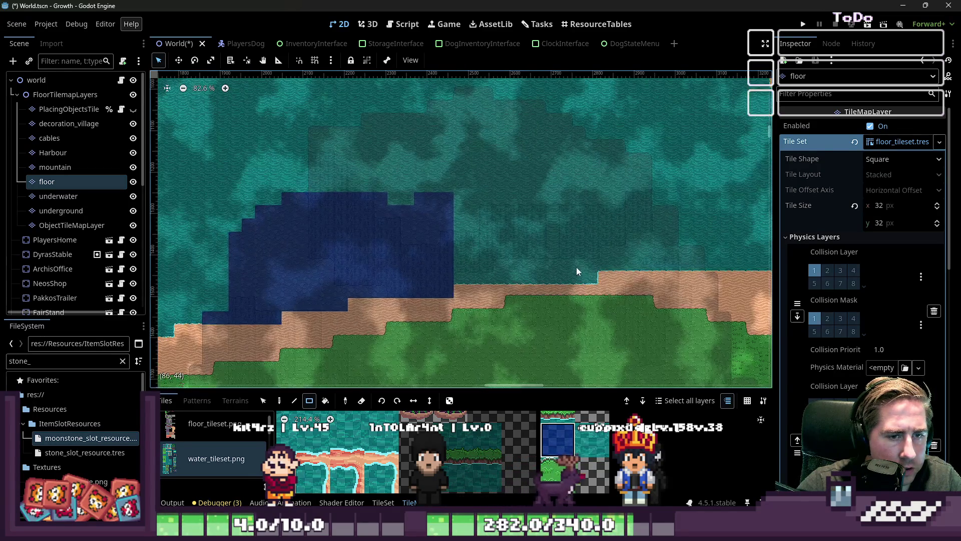
mouse_move(593, 280)
left_mouse_down()
mouse_move(424, 150)
mouse_move(488, 180)
left_mouse_up()
scroll(409, 169, "up", 2)
scroll(430, 151, "up", 3)
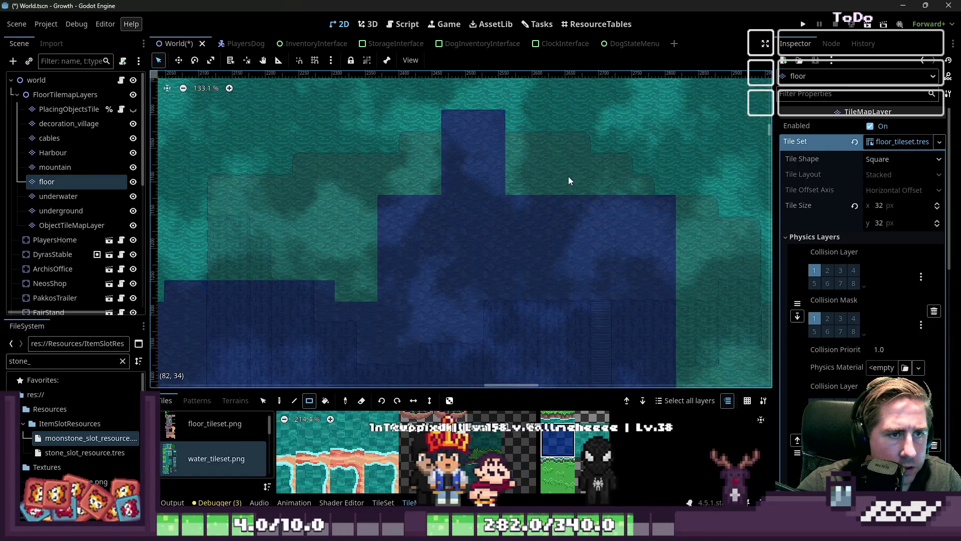
mouse_move(580, 141)
left_mouse_down()
mouse_move(429, 203)
mouse_move(430, 187)
left_mouse_up()
left_click_drag(409, 142, 455, 193)
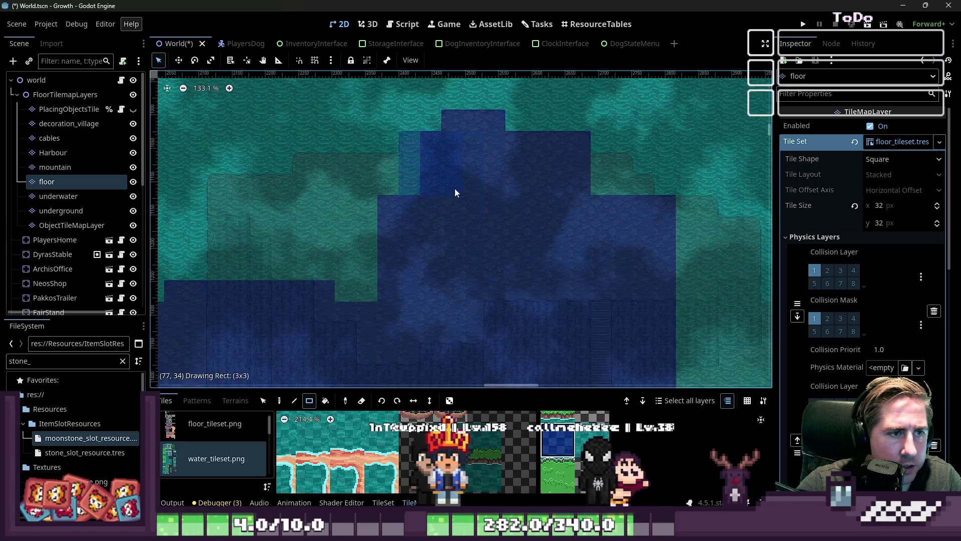
mouse_move(309, 173)
left_mouse_down()
mouse_move(525, 303)
mouse_move(609, 308)
mouse_move(622, 288)
left_mouse_up()
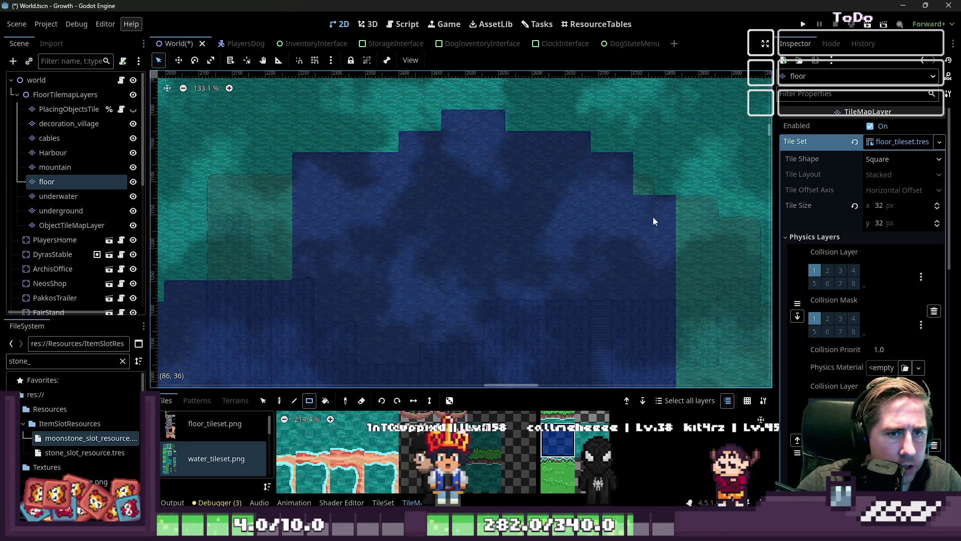
mouse_move(283, 183)
left_mouse_down()
mouse_move(277, 263)
mouse_move(224, 267)
left_mouse_up()
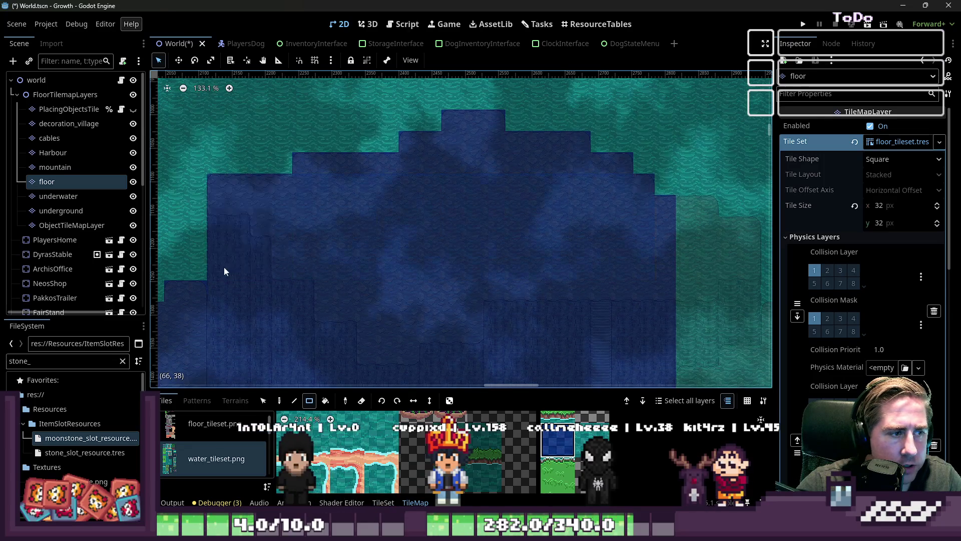
- Fill the remaining dark-teal patches, adding an 8x7 rectangle and a large block above the sand
scroll(254, 240, "down", 3)
scroll(533, 245, "up", 6)
left_click_drag(695, 212, 545, 261)
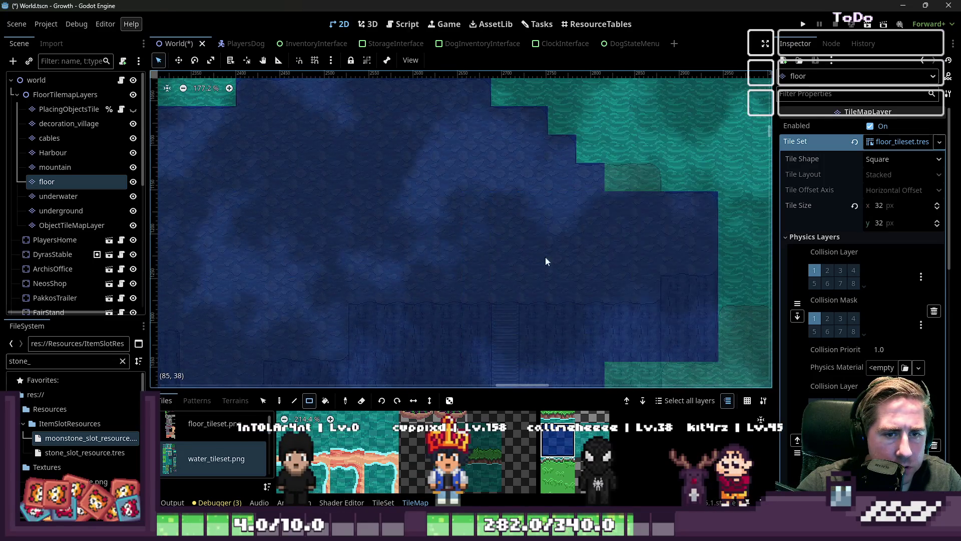
scroll(386, 149, "down", 3)
scroll(583, 250, "up", 2)
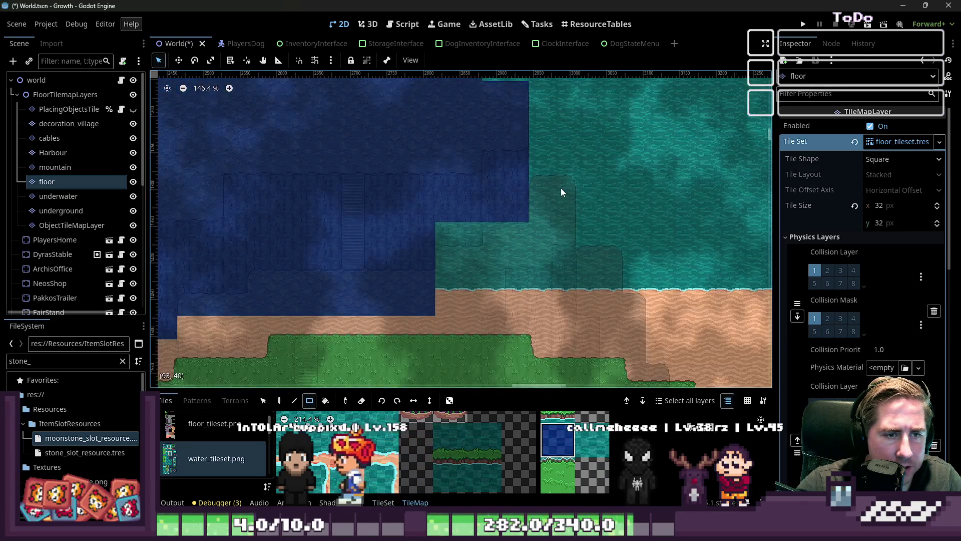
left_click_drag(561, 188, 398, 323)
scroll(386, 187, "down", 10)
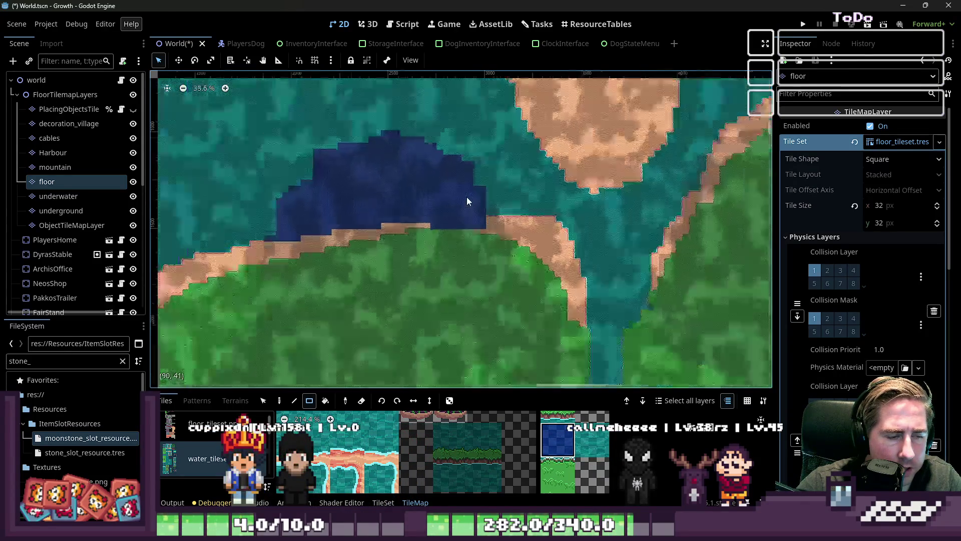
scroll(568, 253, "up", 4)
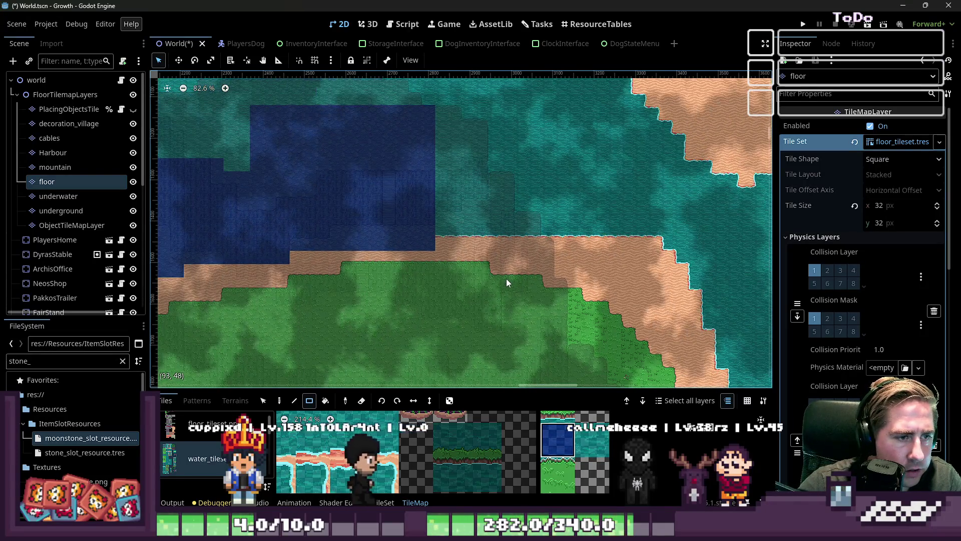
scroll(350, 246, "up", 1)
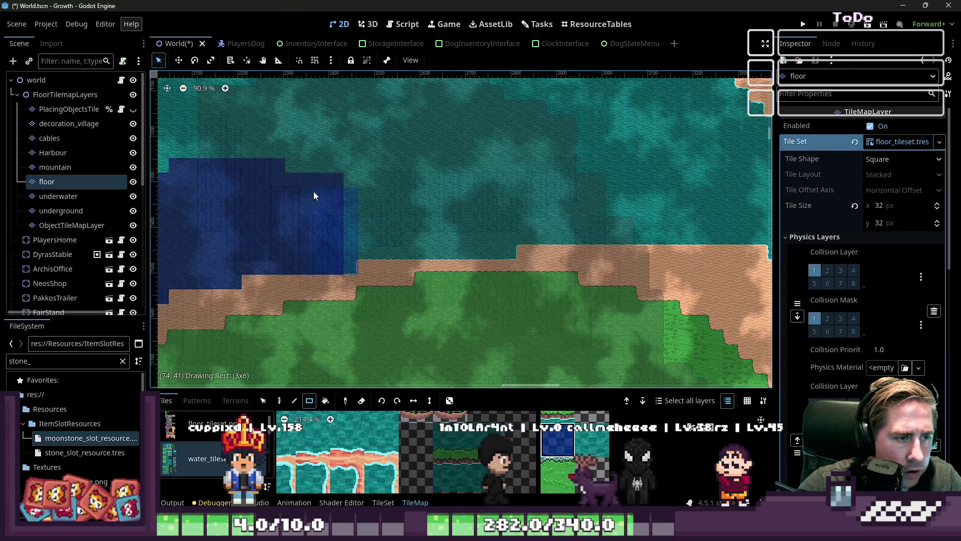
left_click_drag(512, 254, 335, 155)
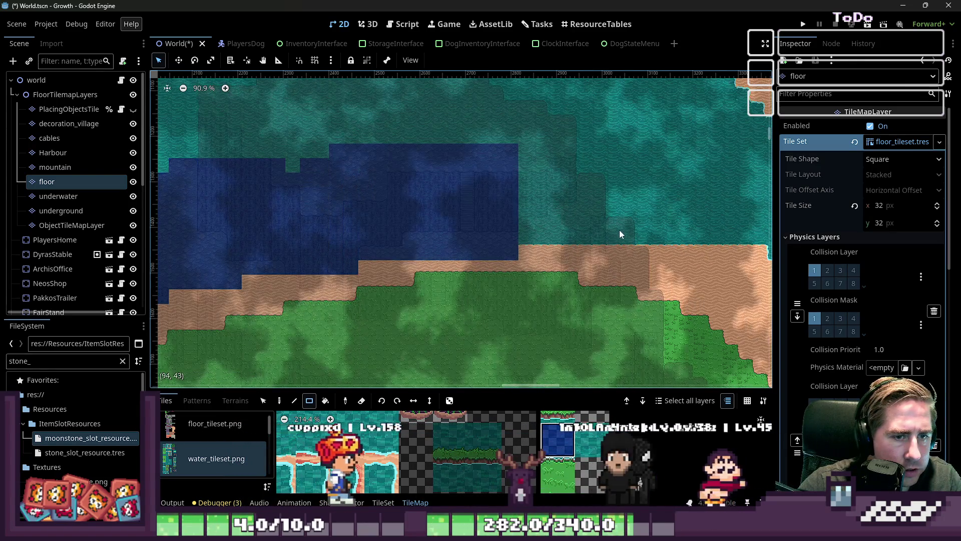
left_click_drag(620, 233, 503, 224)
- Add a 6x3 block, a 3x9 column, a wide band and a 5x2 block of dark water
scroll(595, 190, "up", 2)
left_click_drag(599, 177, 511, 212)
mouse_move(552, 110)
left_mouse_down()
mouse_move(452, 182)
mouse_move(563, 160)
left_mouse_up()
scroll(536, 297, "down", 5)
scroll(458, 250, "up", 6)
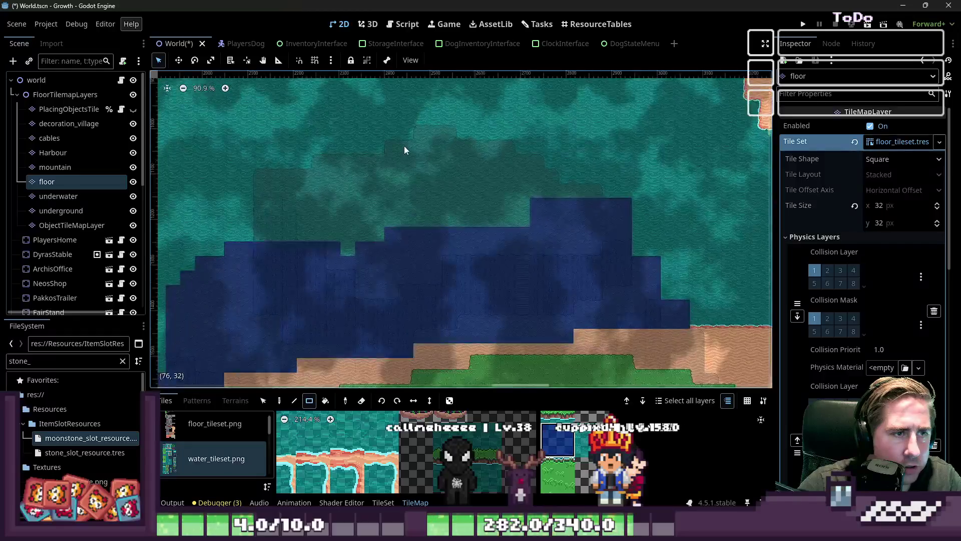
left_click_drag(423, 125, 470, 284)
mouse_move(651, 209)
left_mouse_down()
mouse_move(261, 290)
mouse_move(227, 295)
mouse_move(212, 286)
left_mouse_up()
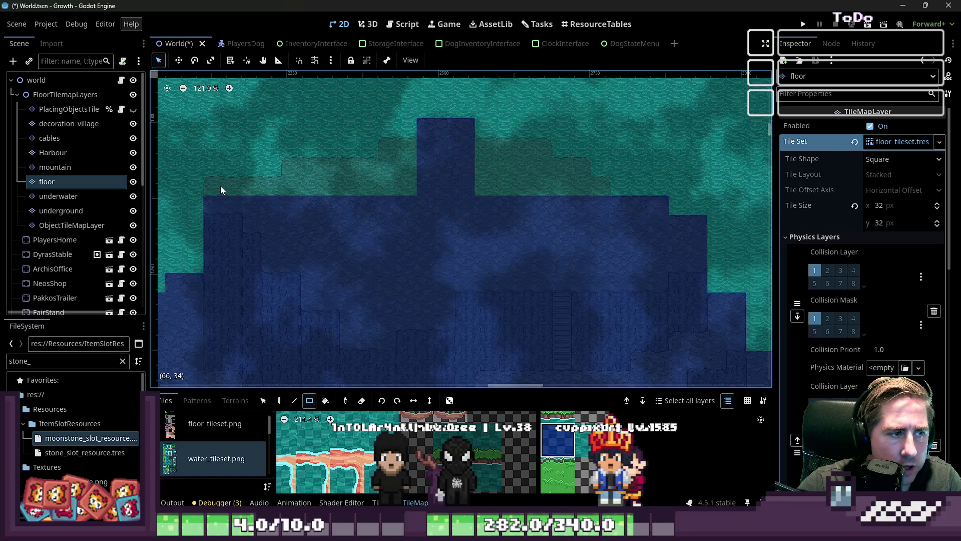
mouse_move(221, 186)
left_mouse_down()
mouse_move(386, 227)
mouse_move(600, 231)
mouse_move(584, 202)
left_mouse_up()
left_click_drag(470, 162, 470, 162)
scroll(456, 157, "down", 4)
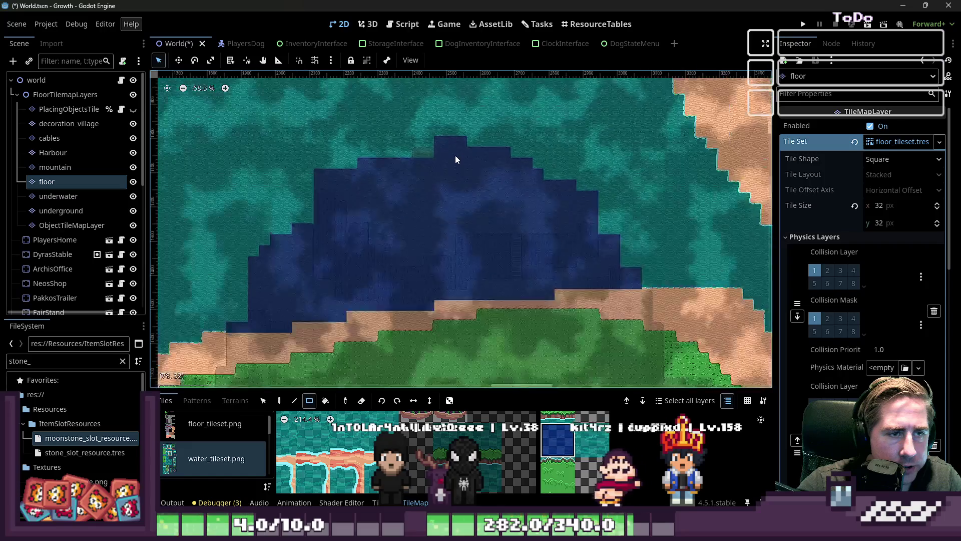
scroll(455, 276, "up", 2)
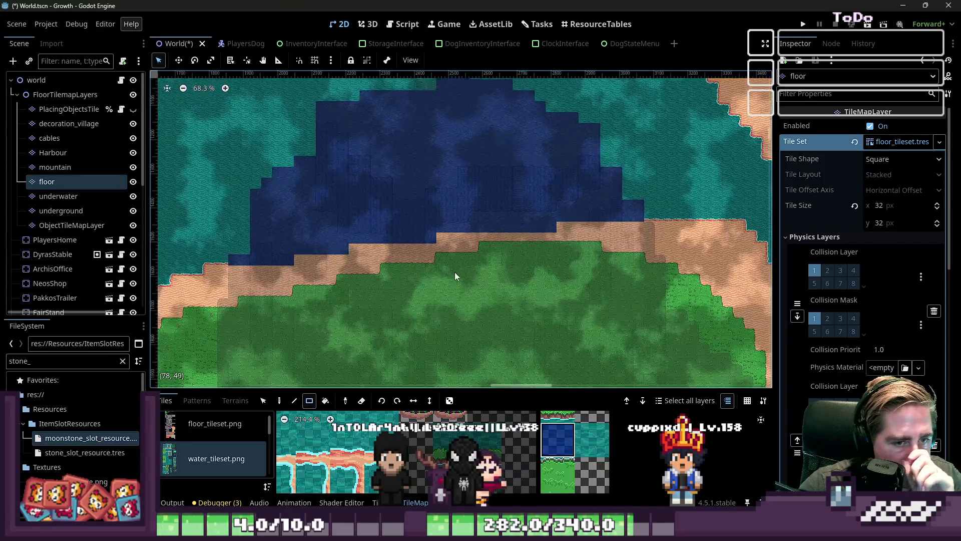
scroll(488, 229, "down", 7)
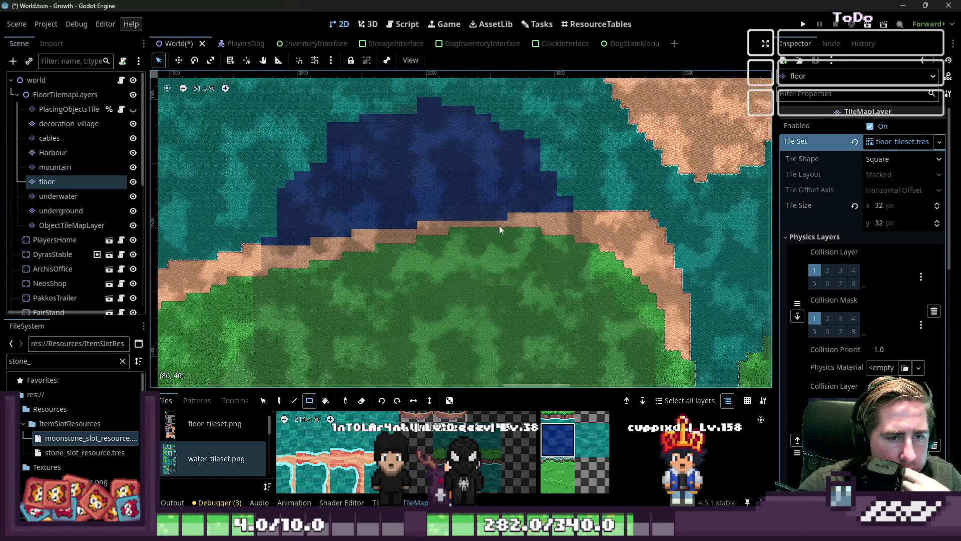
- Paint a 1x3 column of dark water with the Rectangle tool
scroll(443, 229, "up", 12)
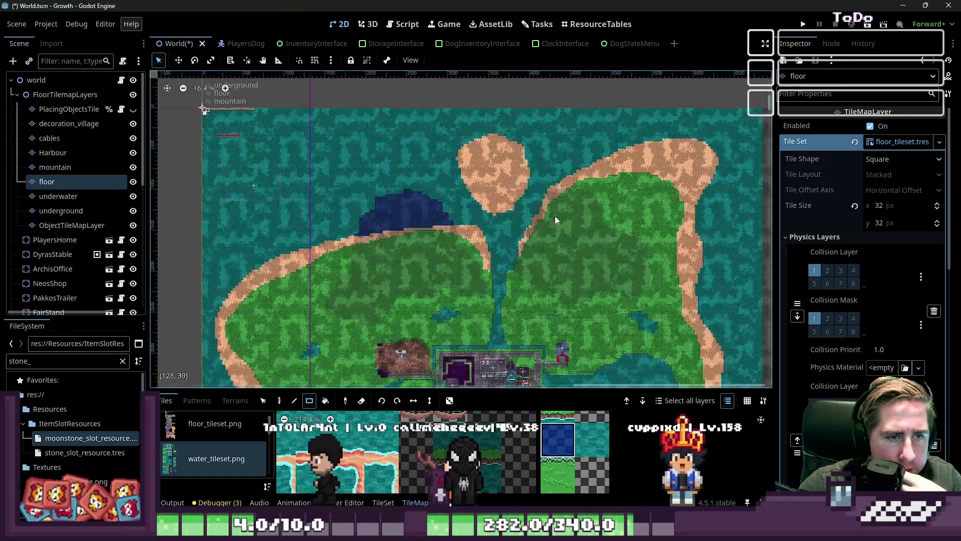
scroll(476, 194, "up", 1)
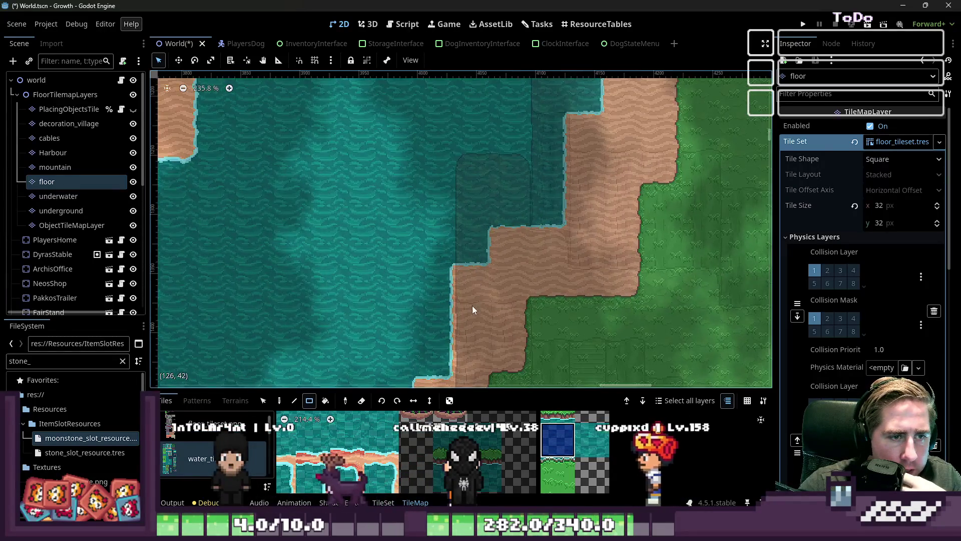
mouse_move(469, 253)
left_mouse_down()
mouse_move(481, 189)
mouse_move(543, 181)
mouse_move(506, 249)
left_mouse_up()
scroll(542, 181, "down", 3)
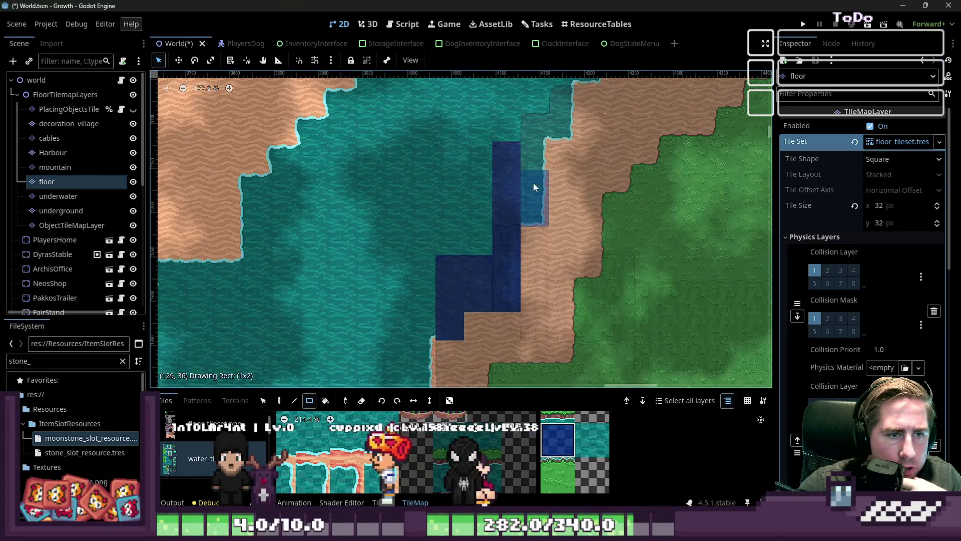
scroll(413, 297, "down", 1)
scroll(521, 176, "down", 20)
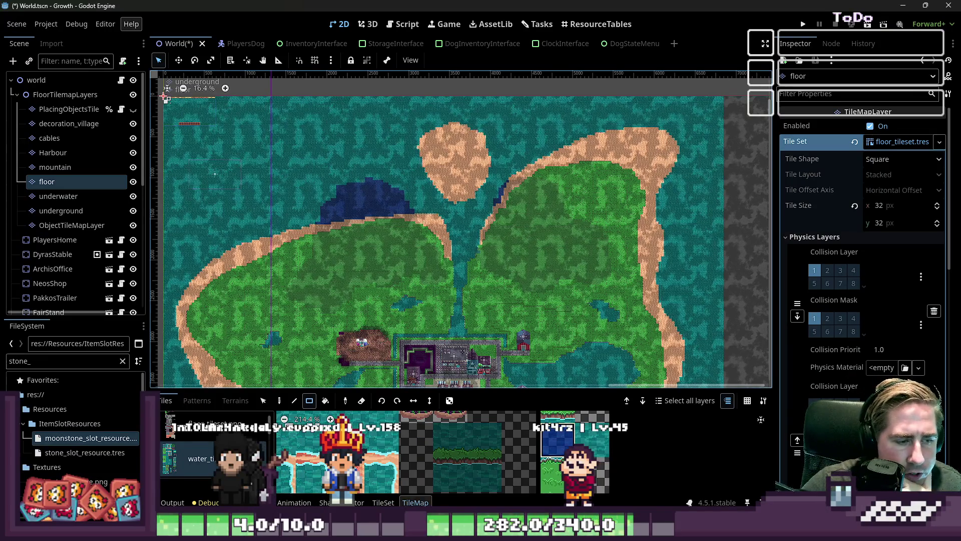
- Look over the floor layer's tile set, then switch to painting individual tiles
left_click(383, 502)
scroll(515, 243, "down", 3)
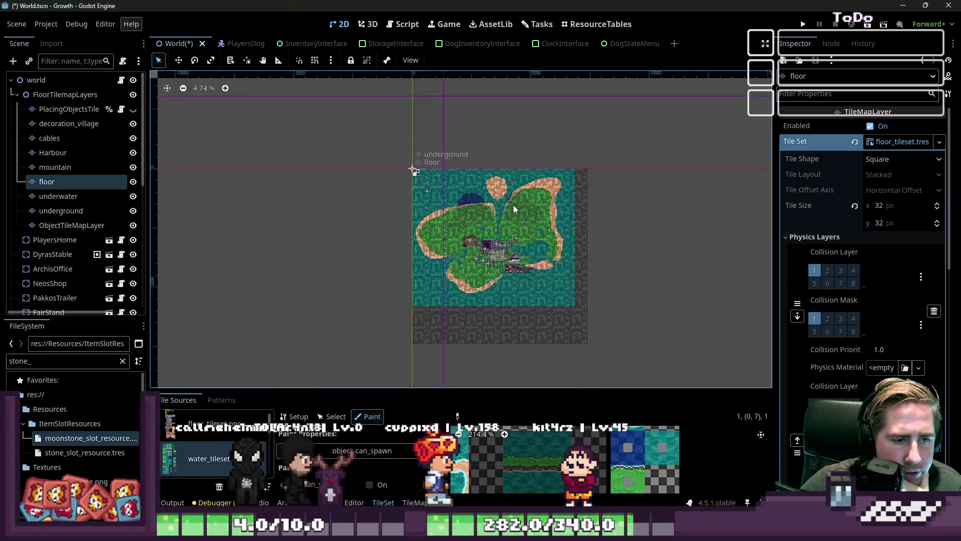
scroll(513, 205, "up", 2)
scroll(540, 217, "up", 15)
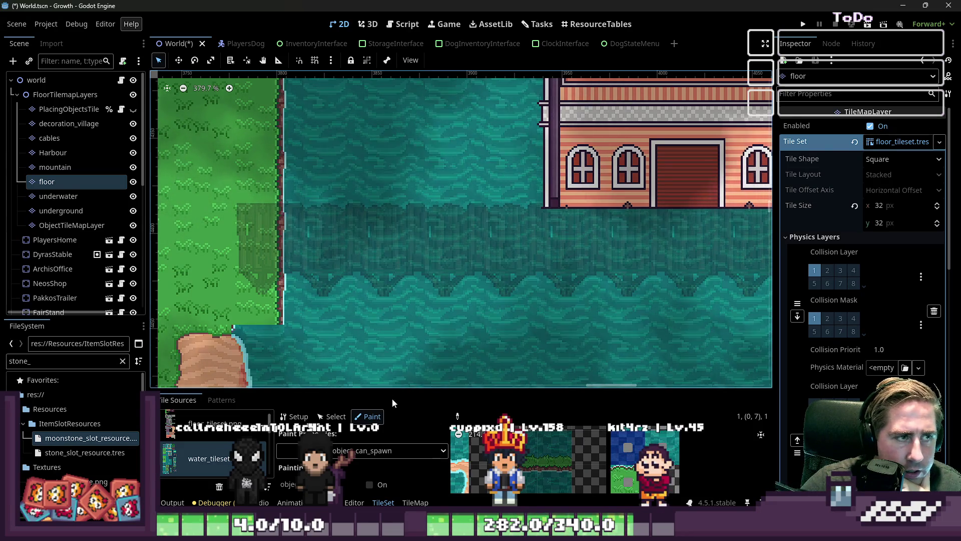
left_click(416, 503)
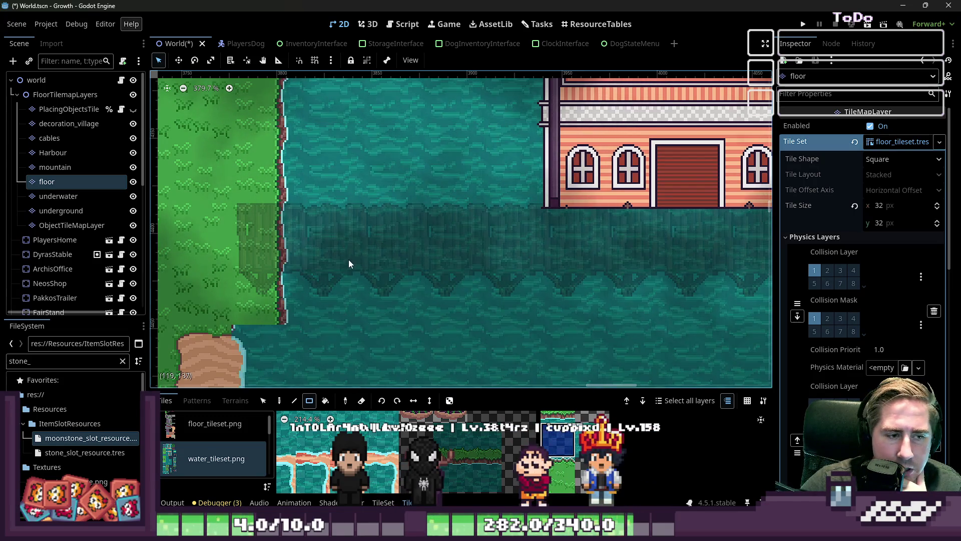
left_click(280, 400)
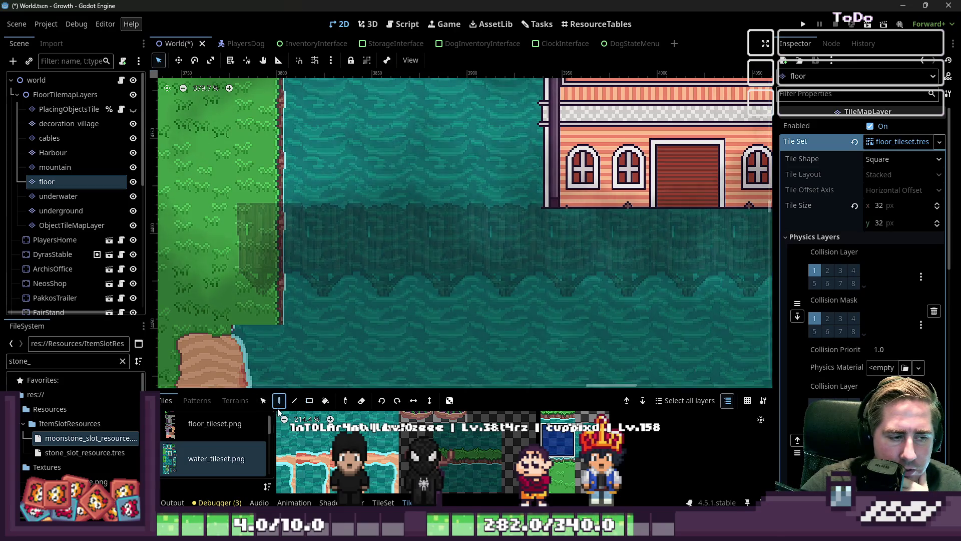
- Paint dark-blue tiles along the harbour's front water row in both directions
left_click_drag(324, 250, 635, 238)
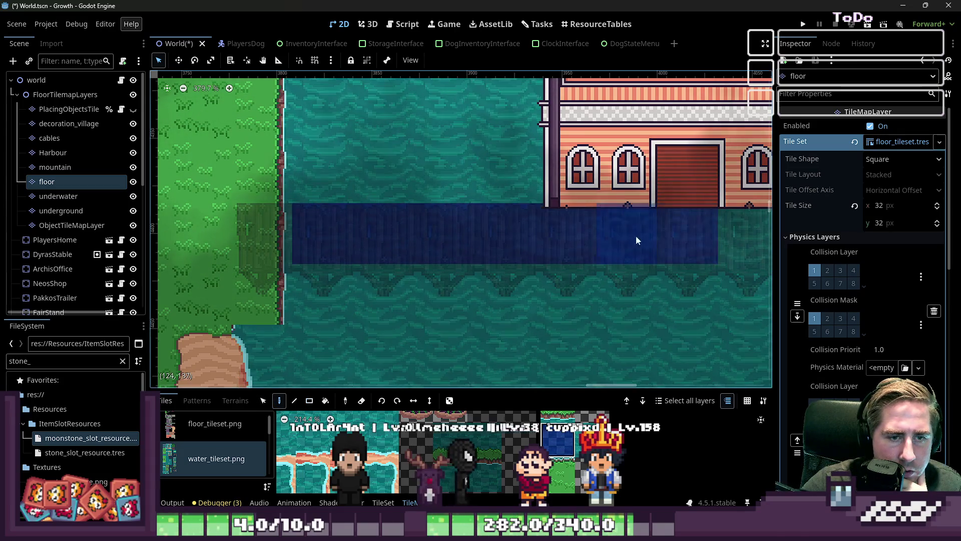
scroll(307, 252, "down", 5)
left_click_drag(581, 257, 297, 257)
scroll(540, 87, "up", 5)
scroll(454, 151, "right", 4)
scroll(454, 155, "up", 1)
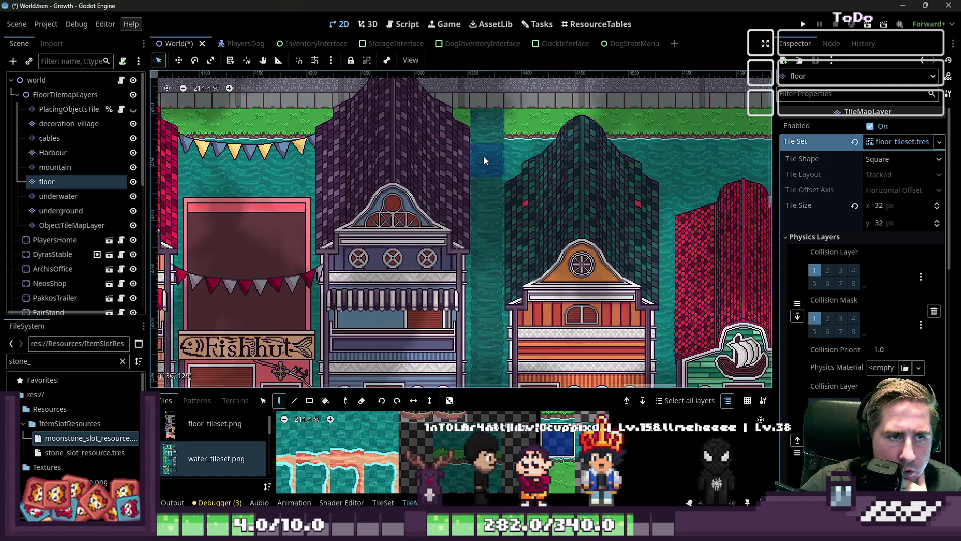
- Paint the channel between the buildings dark blue and extend the strip further right
left_click_drag(484, 157, 485, 276)
scroll(470, 181, "down", 5)
scroll(482, 304, "up", 5)
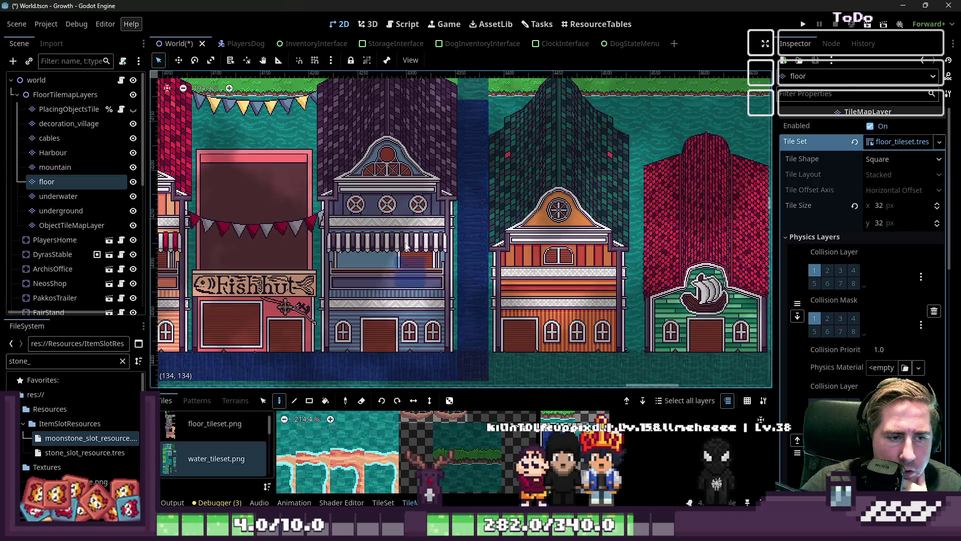
scroll(406, 247, "down", 4)
scroll(503, 239, "down", 3)
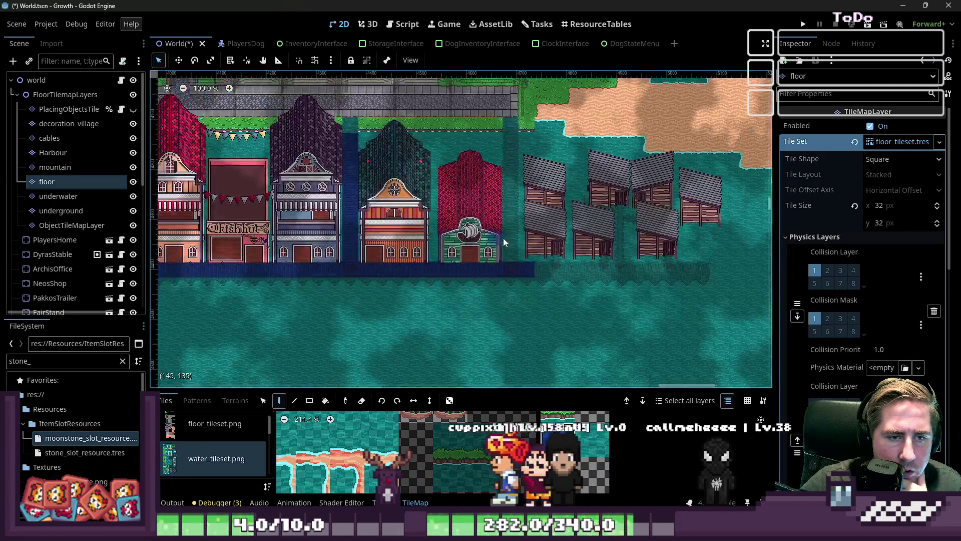
scroll(503, 238, "up", 3)
left_click_drag(521, 271, 696, 281)
- Paint a dark-blue column down the water channel
scroll(593, 252, "right", 3)
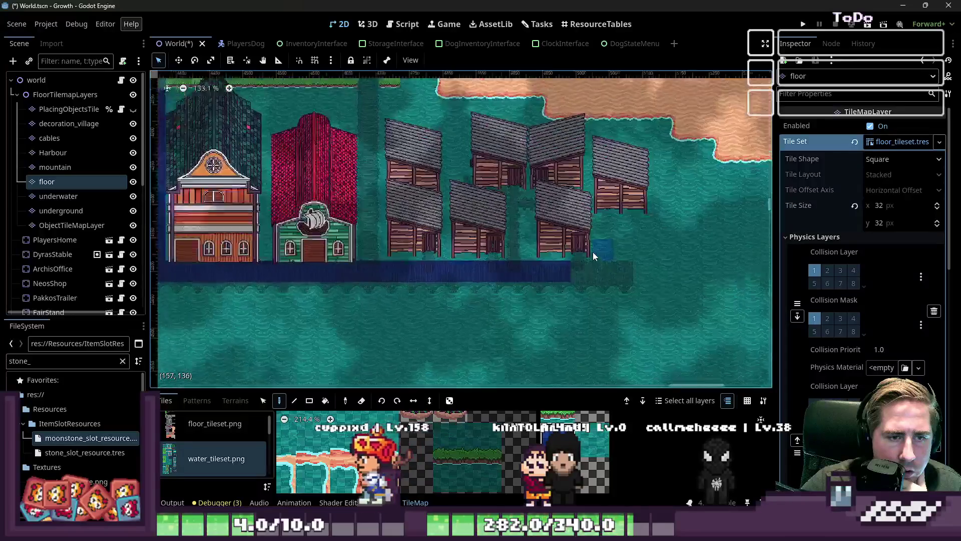
scroll(593, 251, "up", 4)
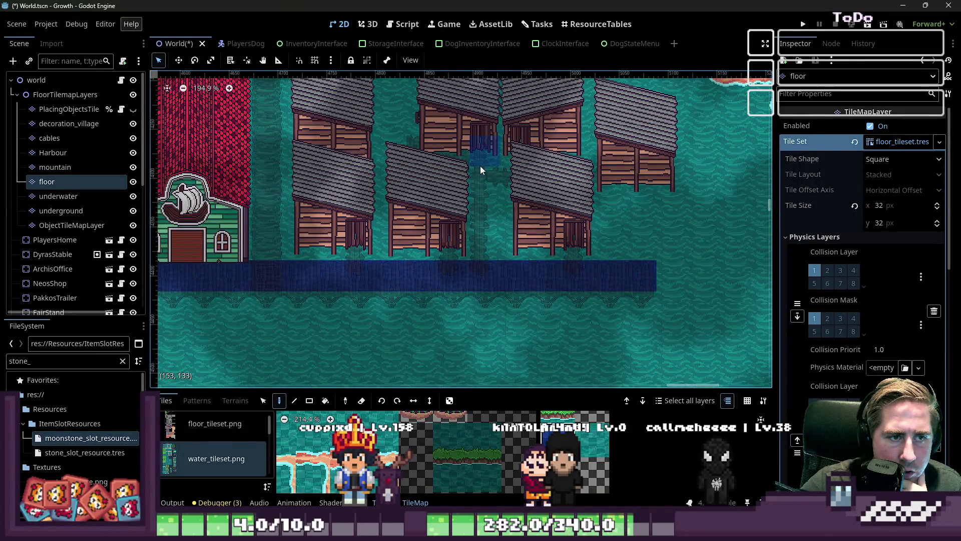
scroll(618, 315, "down", 3)
scroll(403, 135, "up", 2)
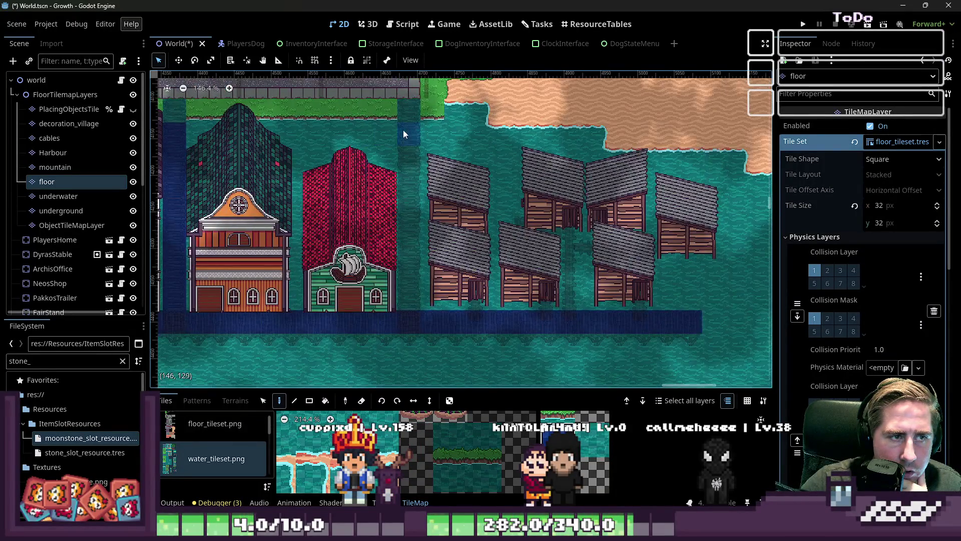
left_click_drag(404, 134, 412, 298)
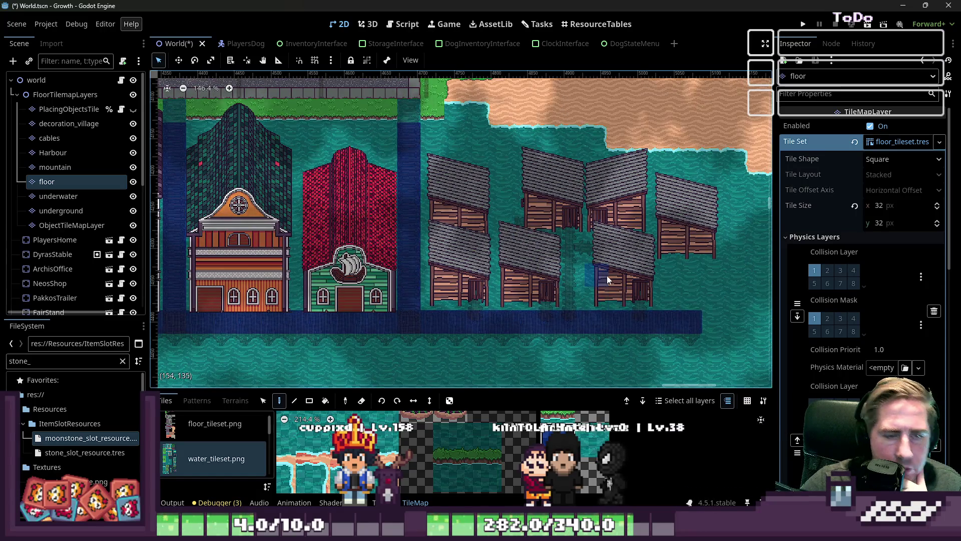
scroll(629, 286, "down", 1)
scroll(422, 104, "up", 15)
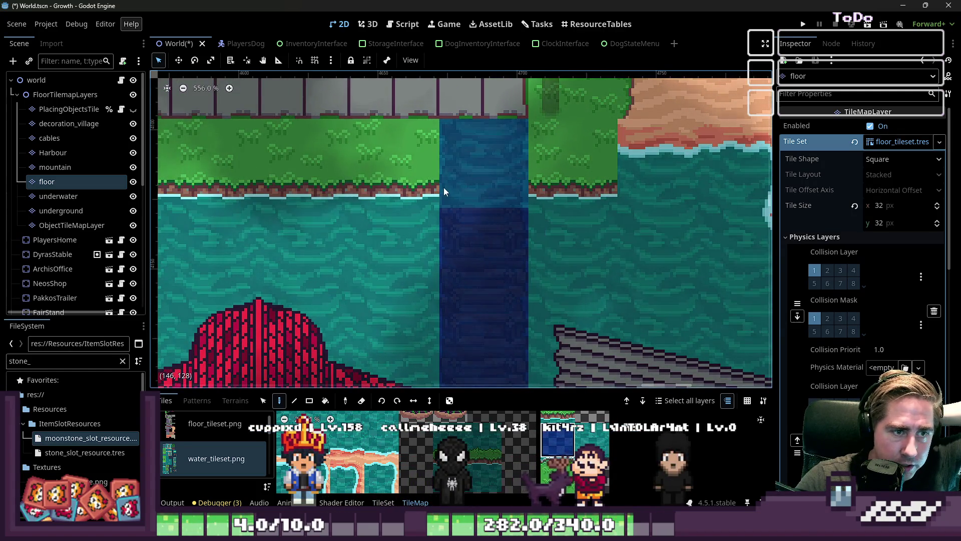
- Reselect the floor layer and paint the grass-edge tile over the channel's top tile
left_click(52, 85)
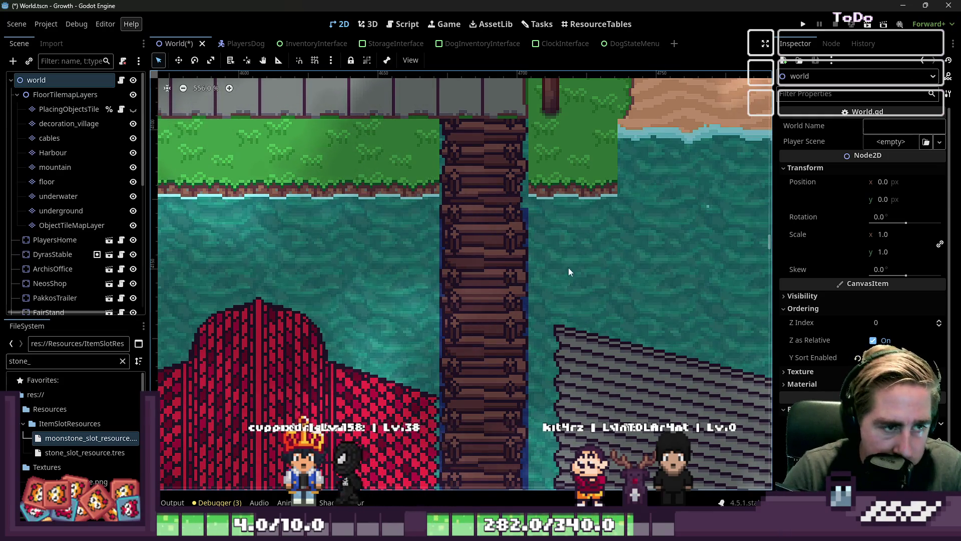
left_click(62, 184)
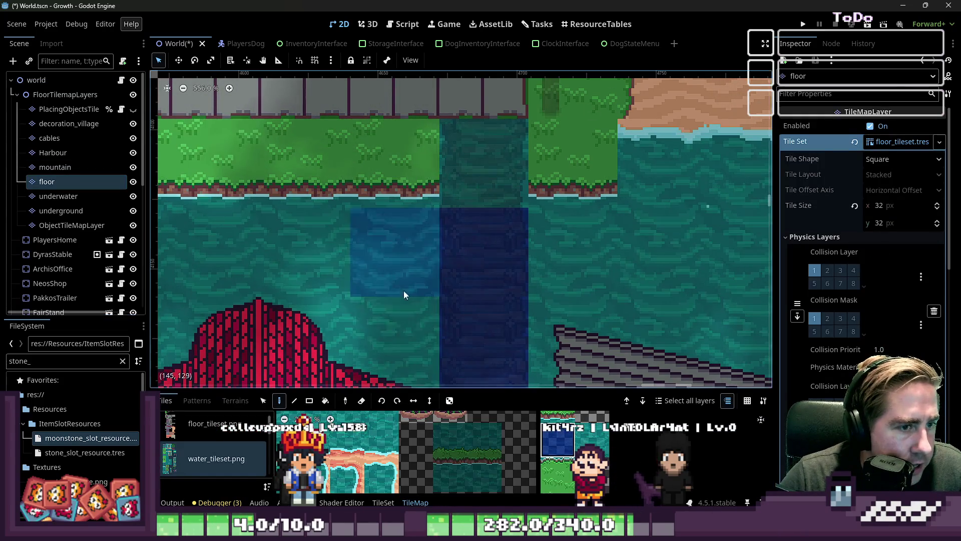
scroll(561, 468, "down", 3)
left_click(524, 430)
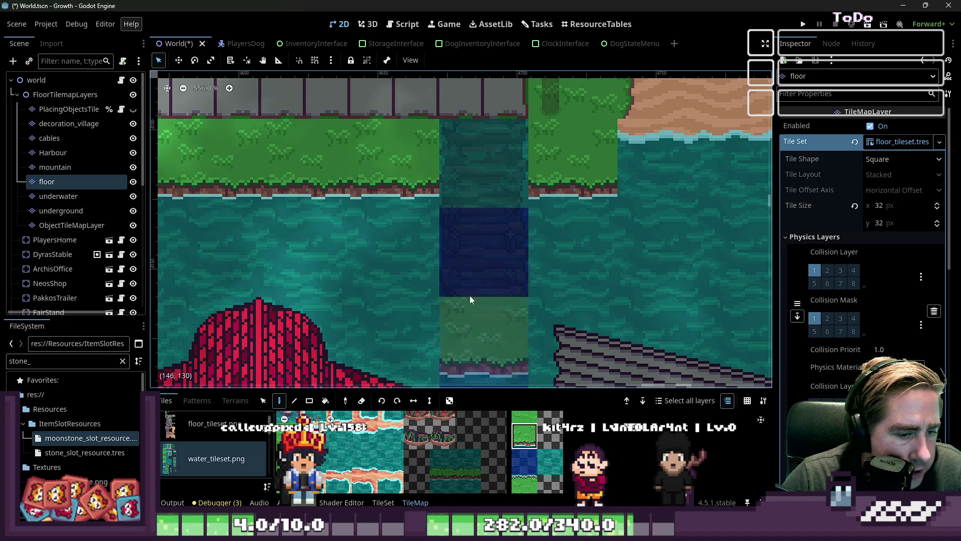
left_click(452, 167)
- Select the PlacingObjectsTile layer and then the cables layer
scroll(514, 234, "down", 3)
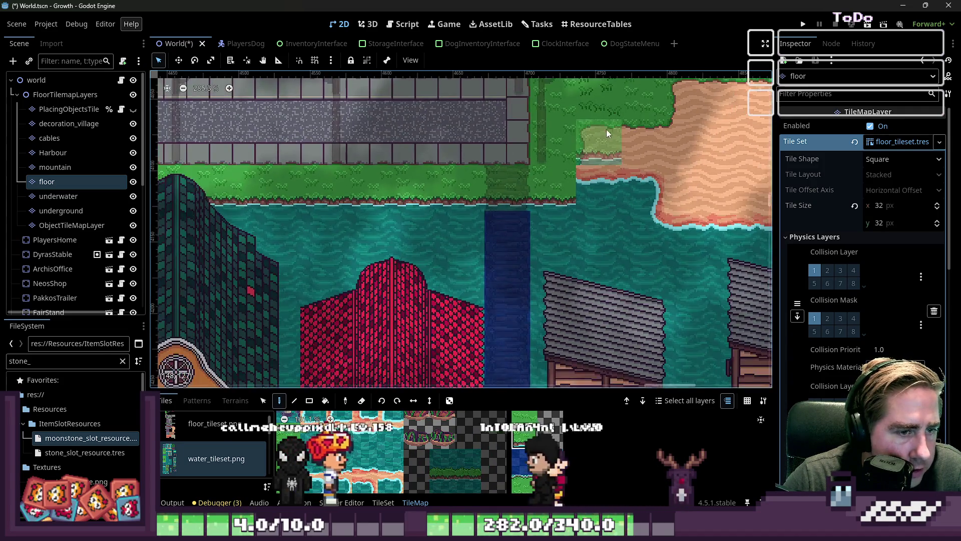
left_click(69, 109)
left_click(49, 138)
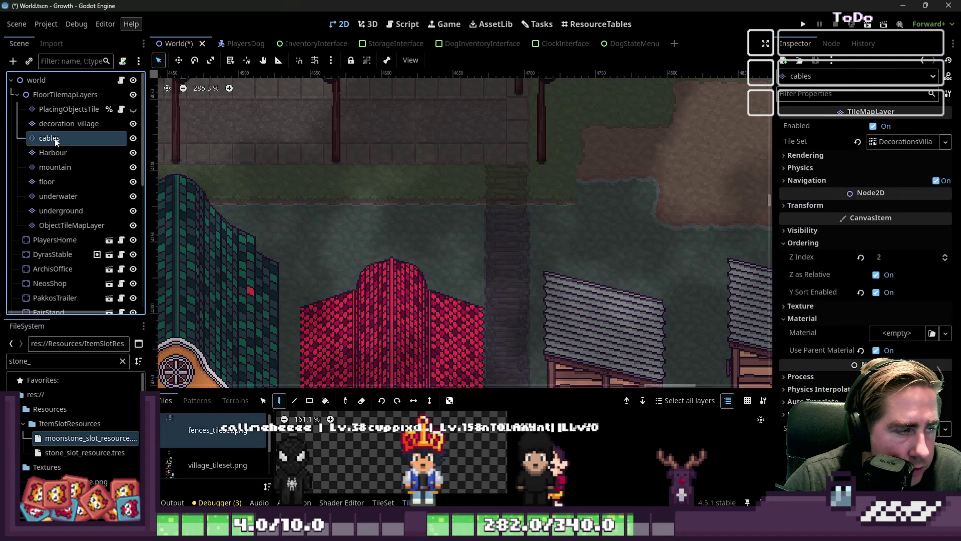
scroll(596, 220, "down", 8)
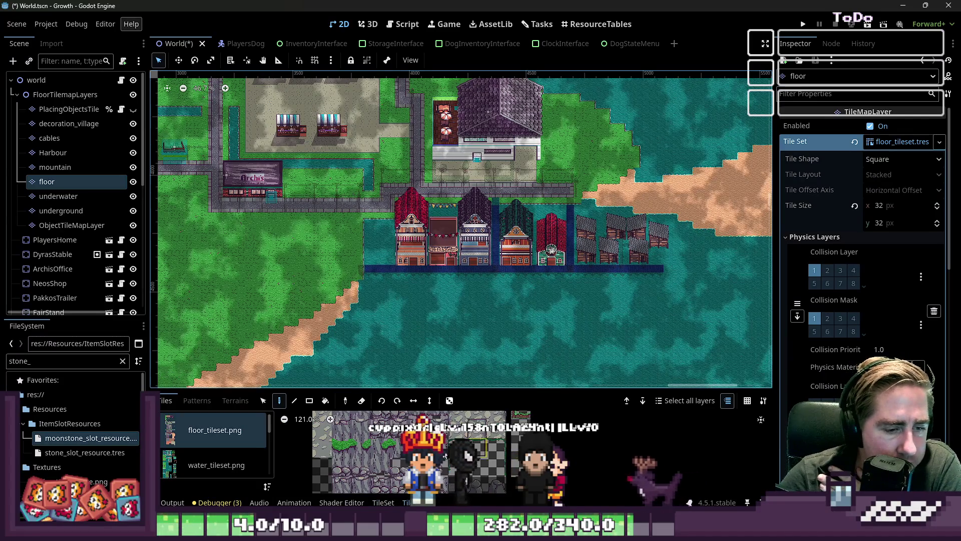
- Reset the blue water tile's modulate tint to white ffffff
left_click(217, 466)
left_click(383, 502)
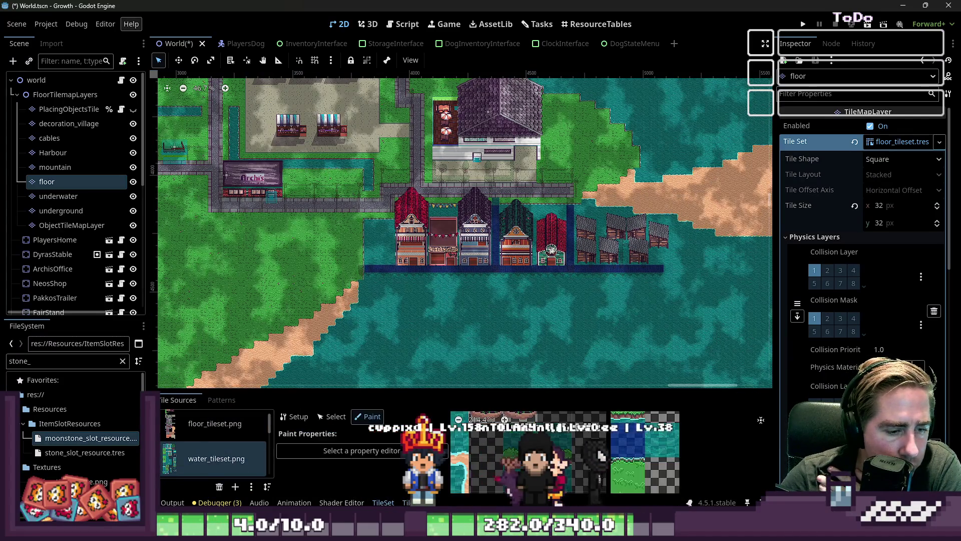
left_click(333, 416)
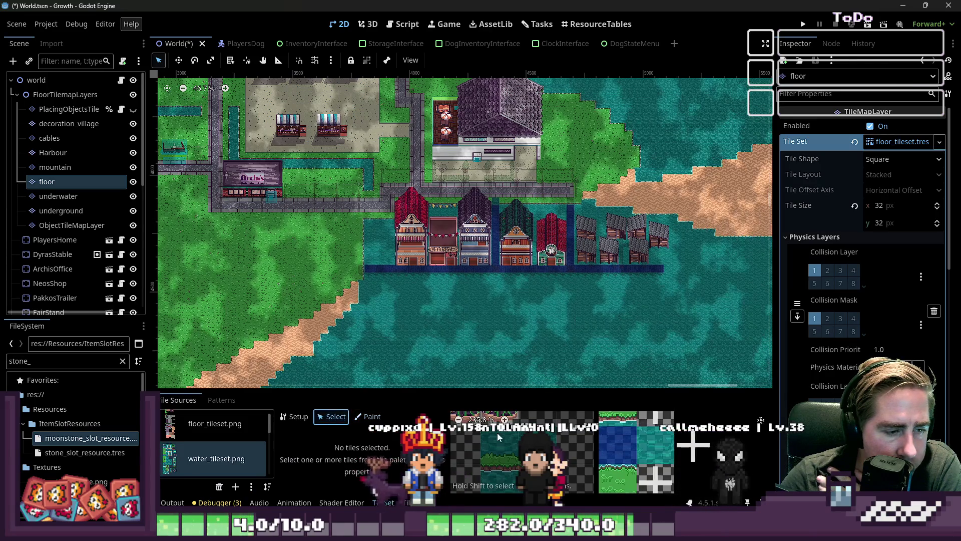
left_click(618, 452)
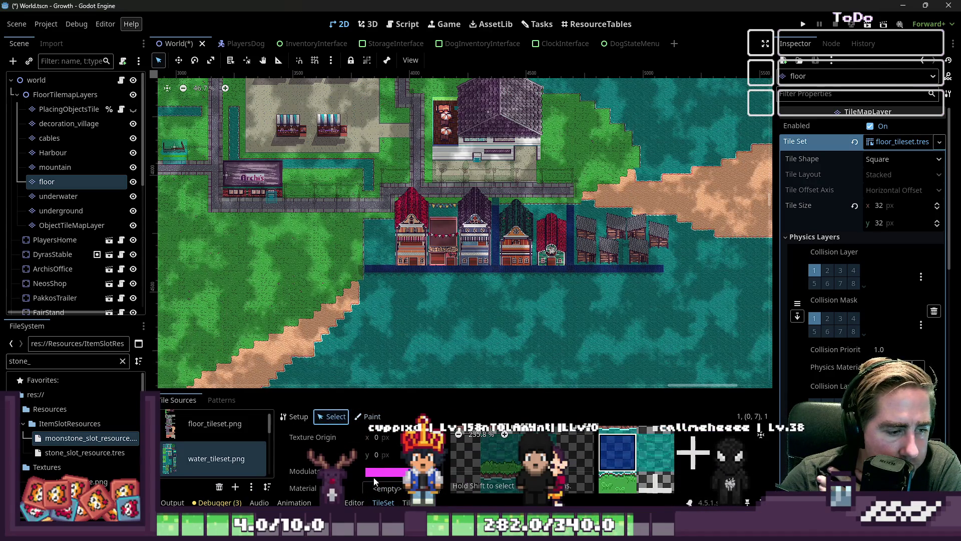
left_click(375, 475)
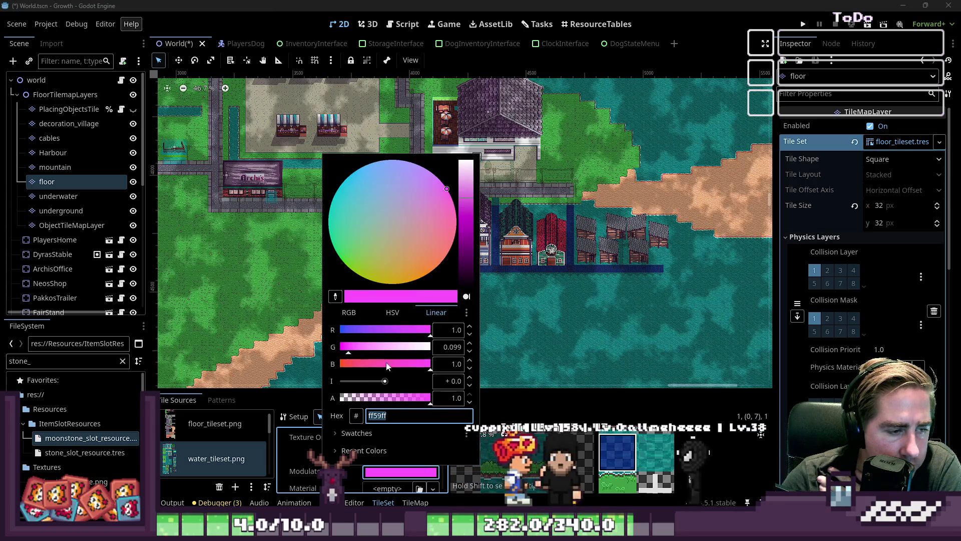
type("ffffff")
key("Return")
scroll(581, 341, "down", 6)
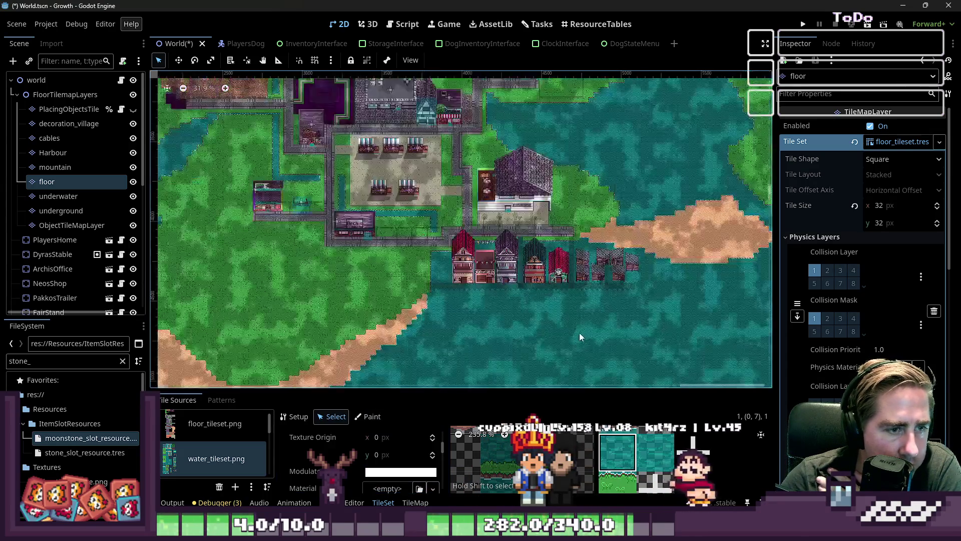
- Turn the floor_tileset.png tile's tint white by raising its green channel
left_click(221, 437)
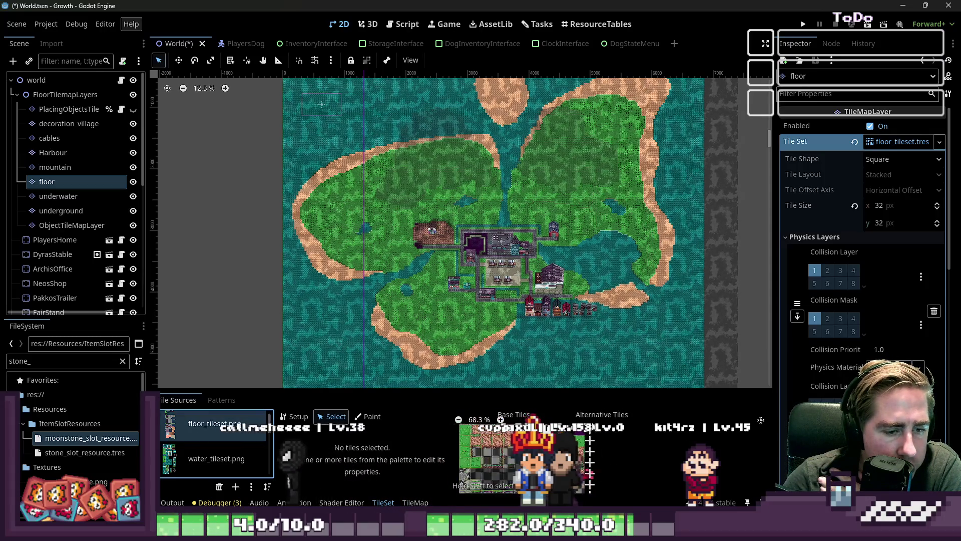
left_click(596, 426)
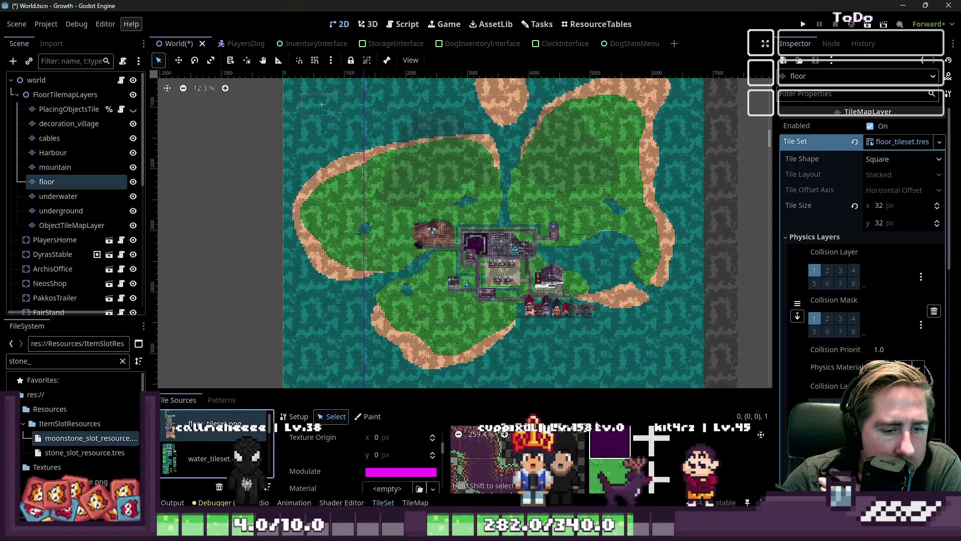
left_click(421, 473)
left_click_drag(381, 349, 440, 349)
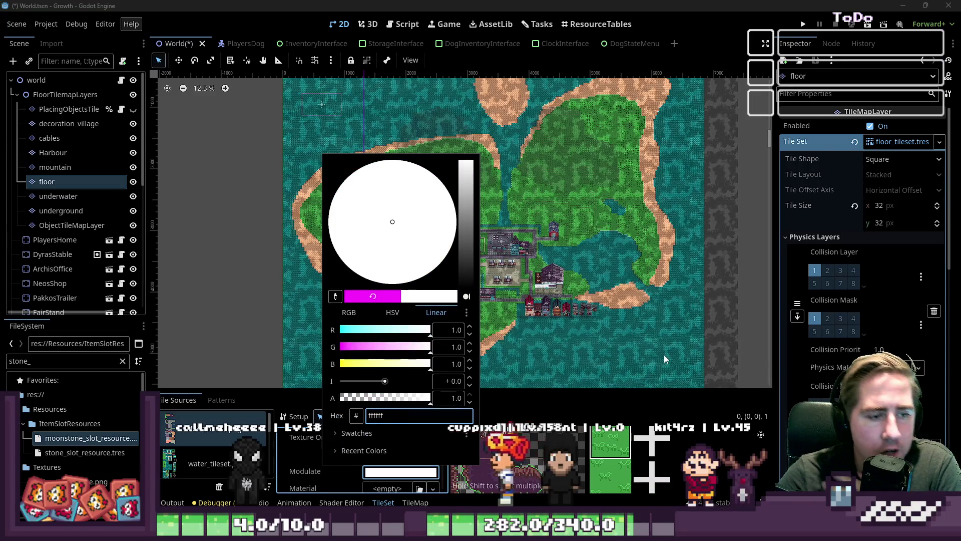
left_click(732, 328)
- Save the World scene and select its root node
key("ctrl+s")
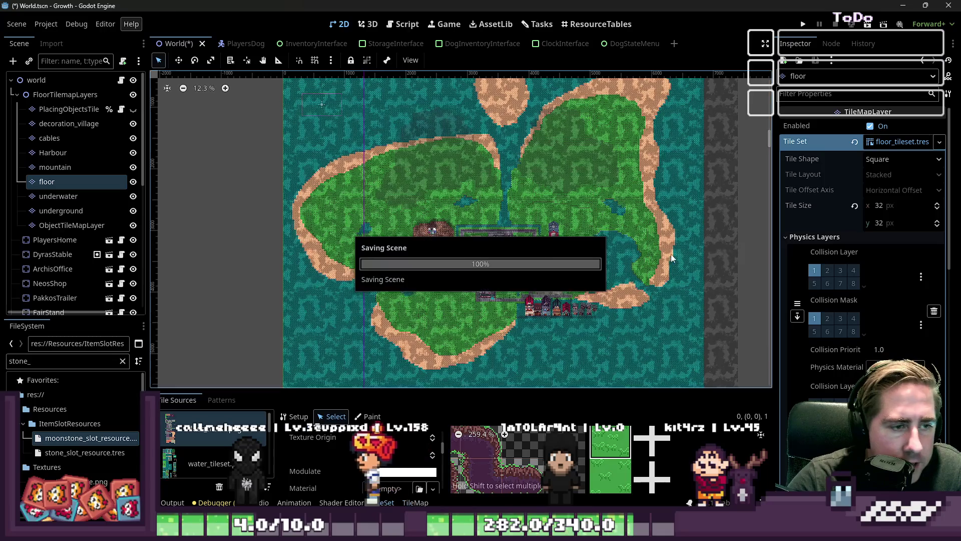
left_click(36, 81)
scroll(468, 159, "up", 5)
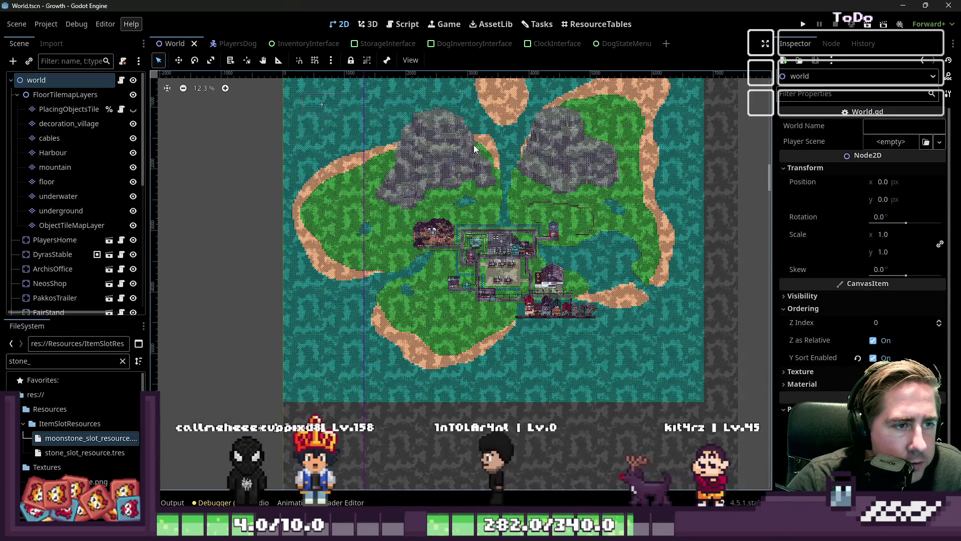
scroll(467, 158, "up", 4)
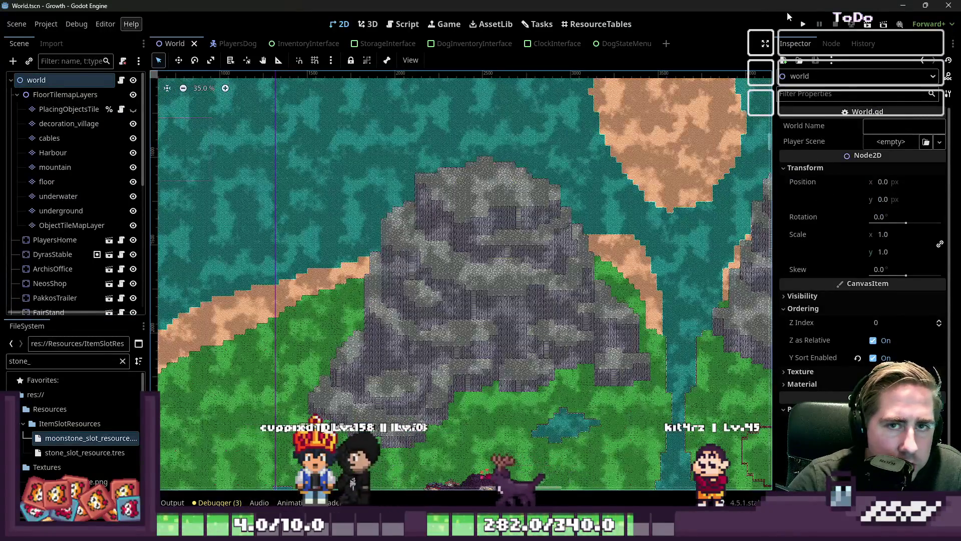
left_click(803, 24)
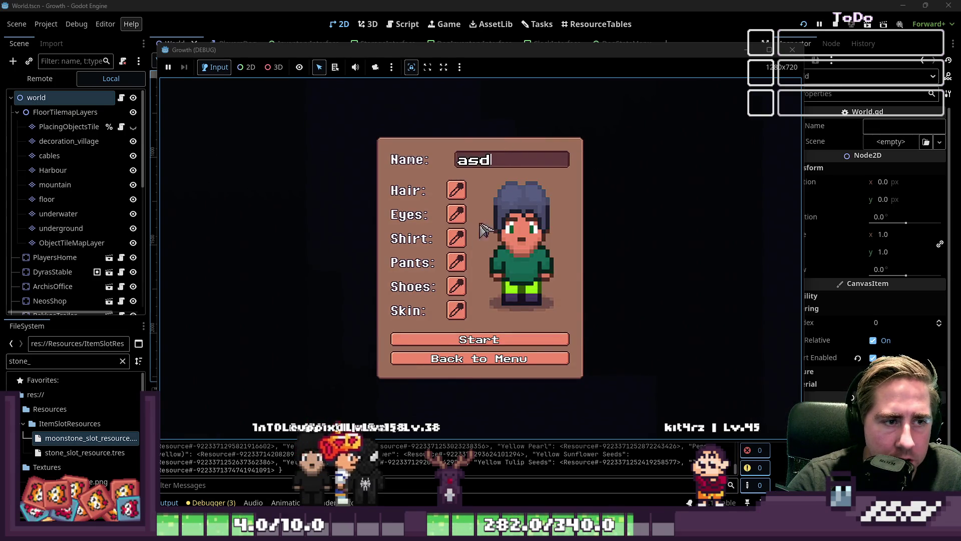
left_click(453, 340)
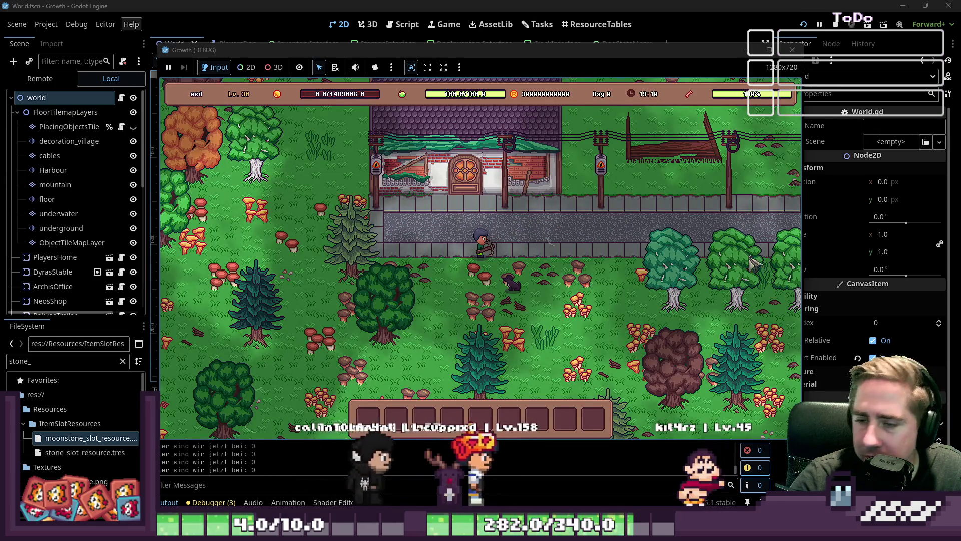
key("d")
key("w")
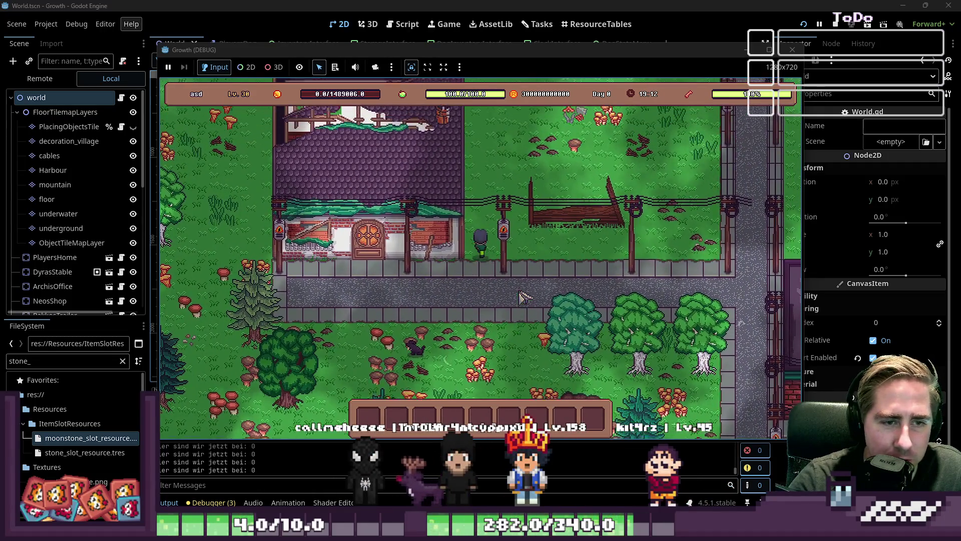
key("w")
key("d")
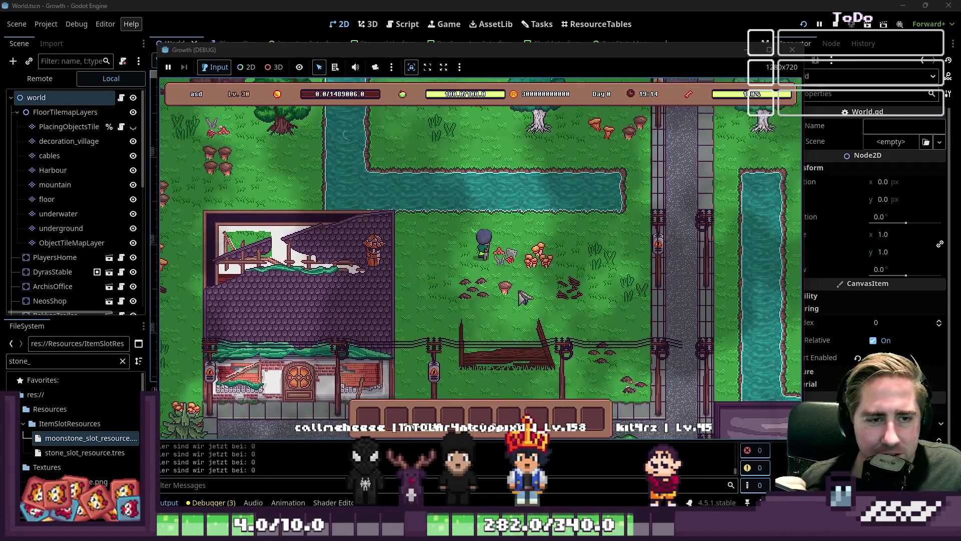
key("d")
key("w")
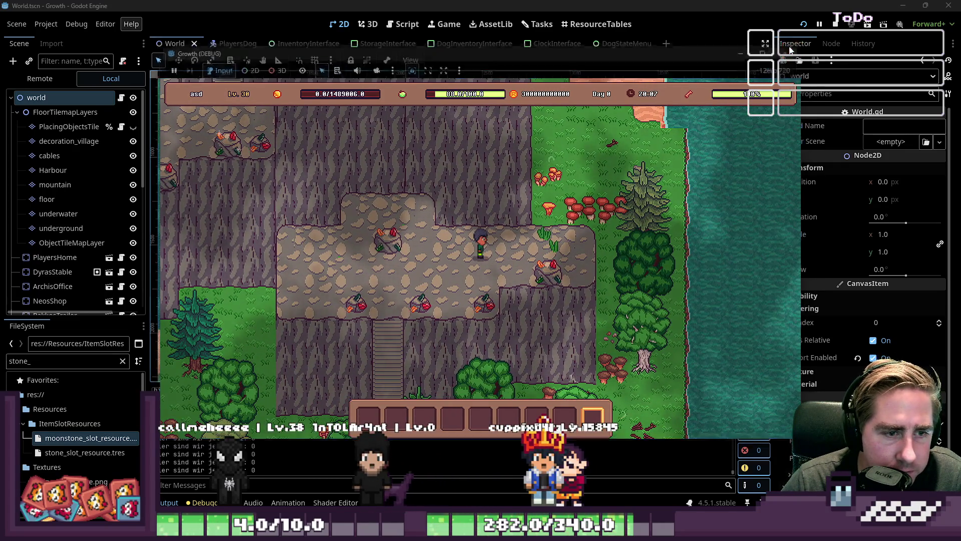
key("F8")
- Select the floor tile layer and open its TileSet editor
scroll(513, 237, "up", 11)
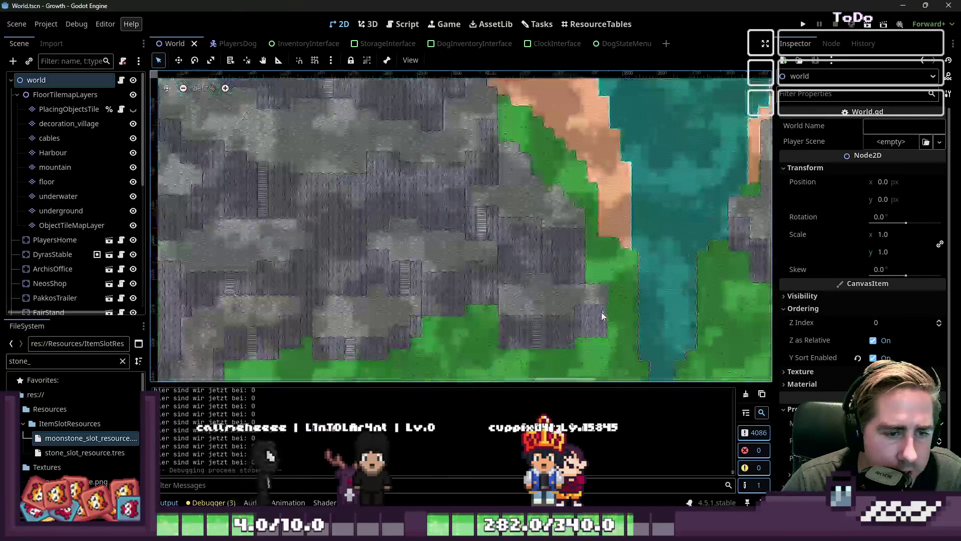
scroll(581, 271, "up", 2)
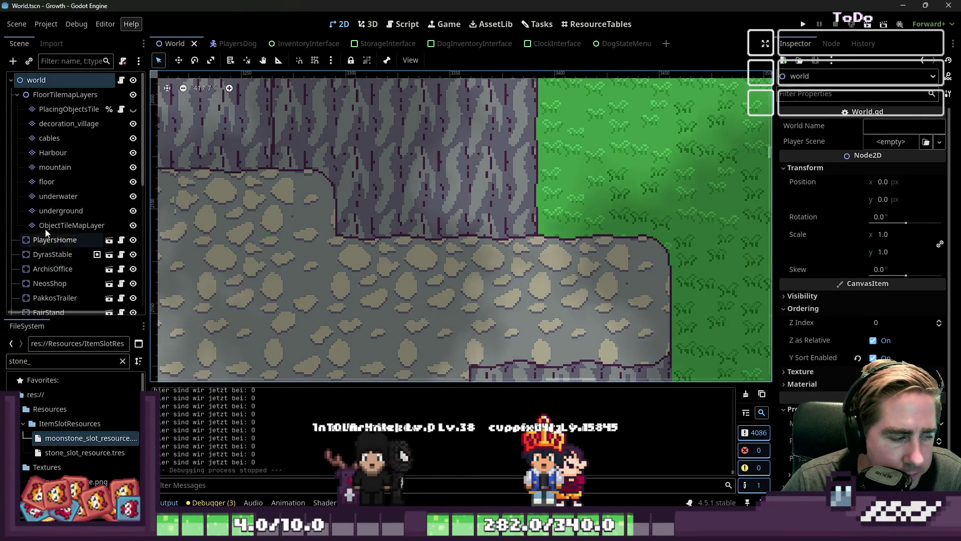
left_click(46, 182)
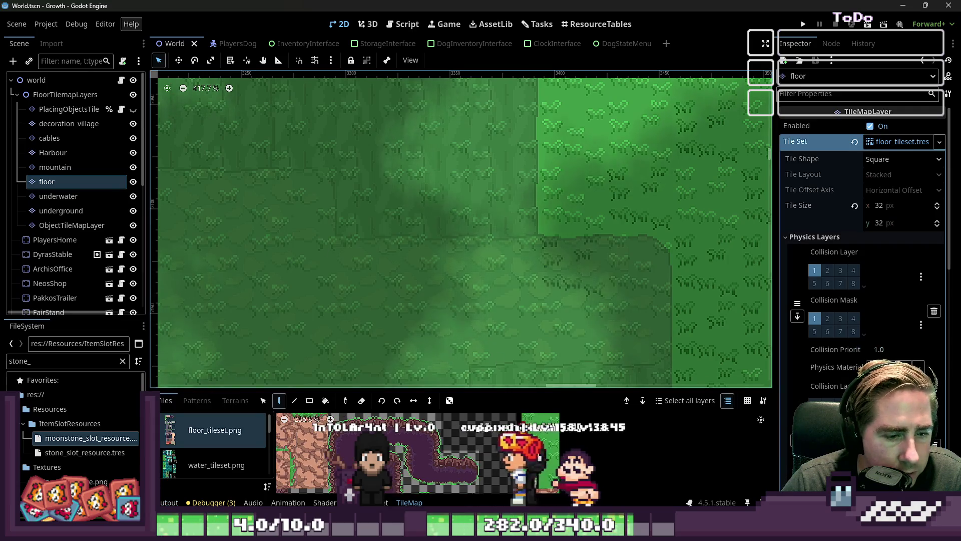
scroll(537, 441, "down", 2)
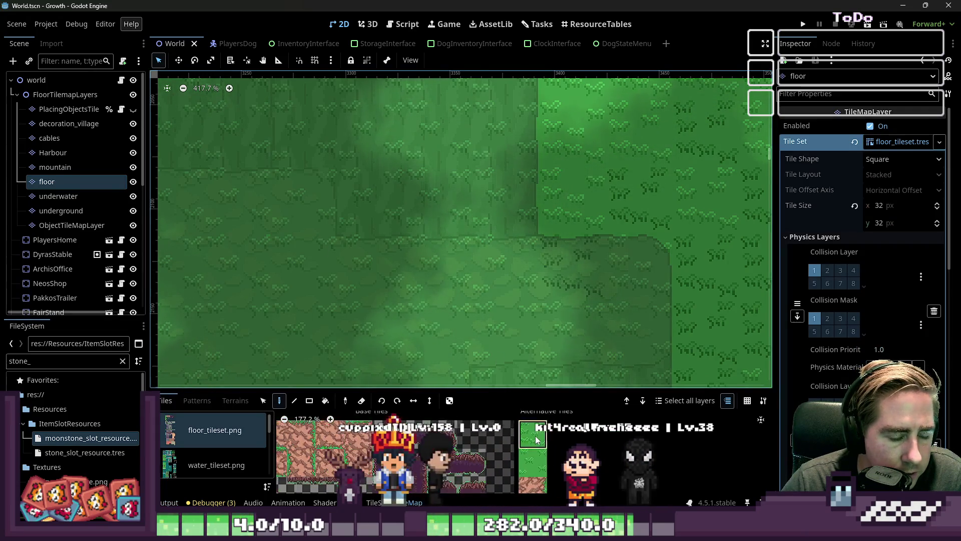
scroll(537, 440, "down", 1)
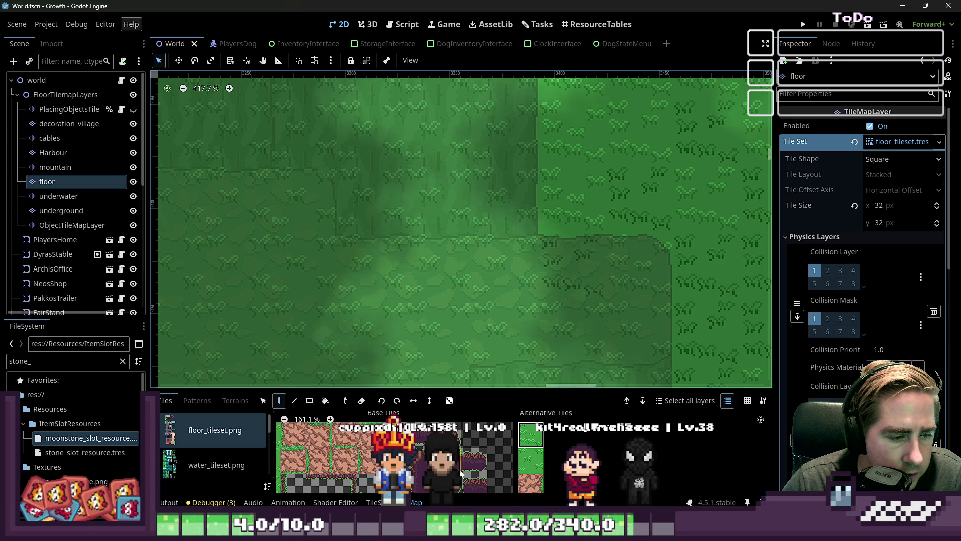
left_click(373, 502)
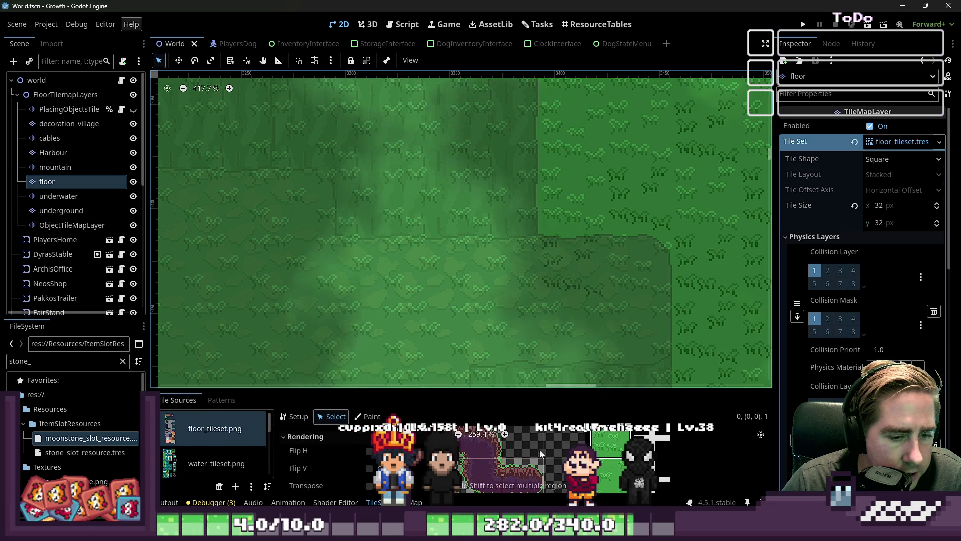
- Set the tile's Modulate to ff60ff, then correct it to ff00ff
left_click(400, 445)
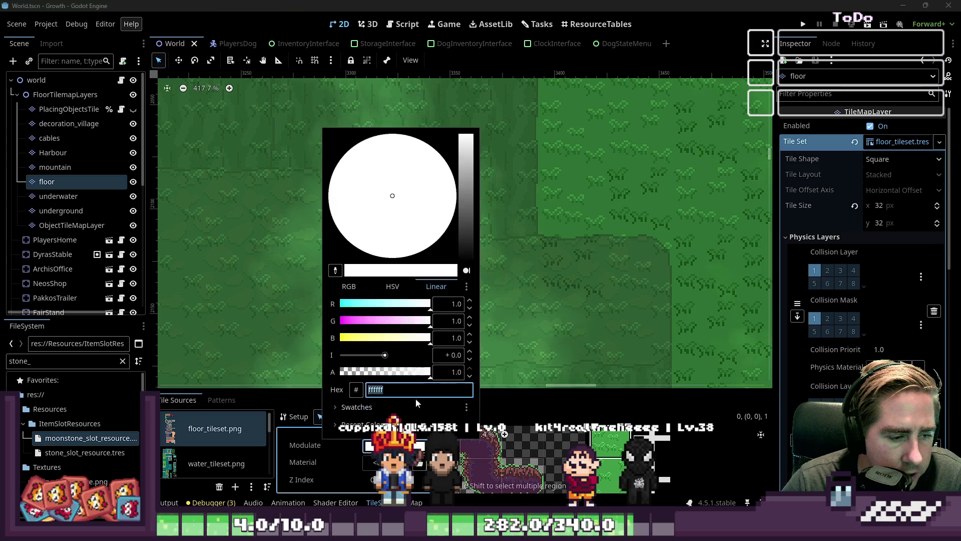
type("ff60ff")
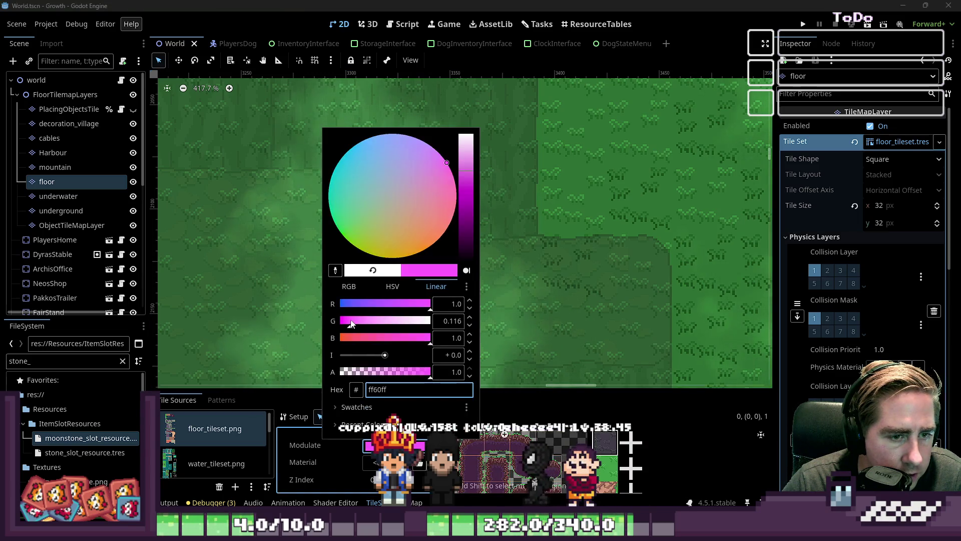
left_click(604, 472)
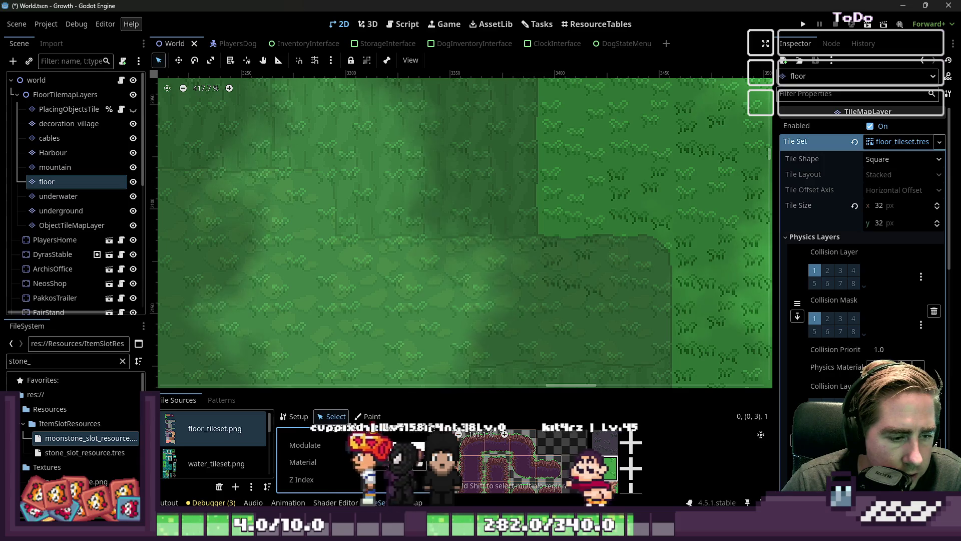
left_click(395, 446)
type("ff00ff")
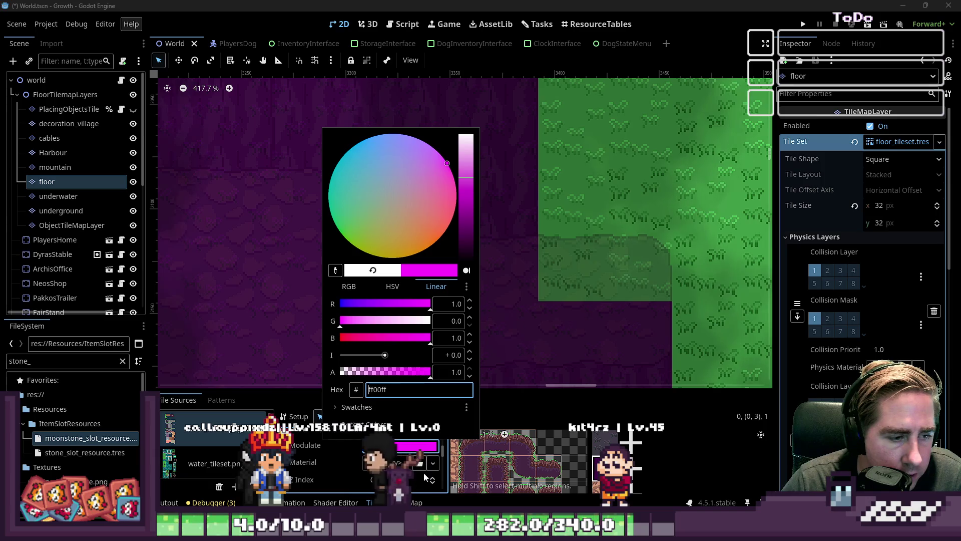
left_click(409, 502)
left_click(409, 502)
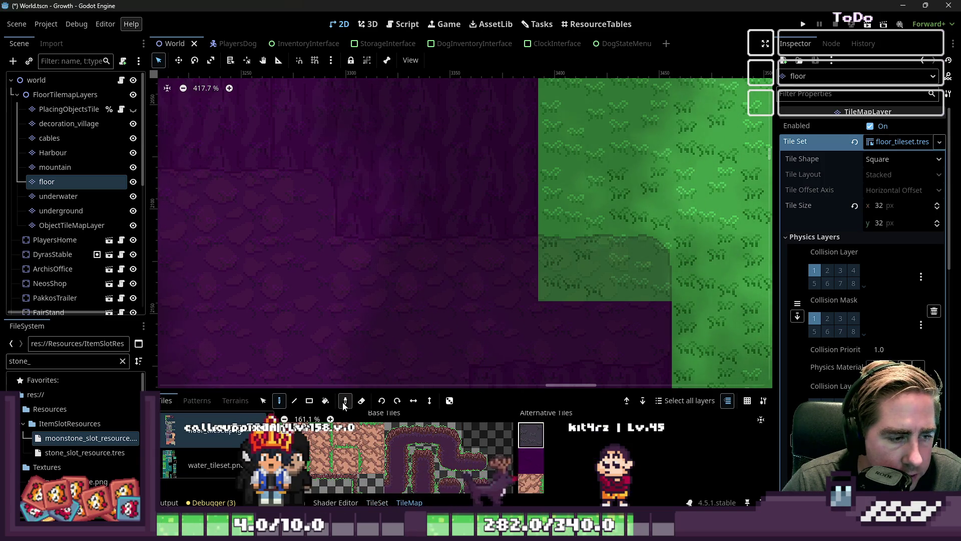
left_click(279, 400)
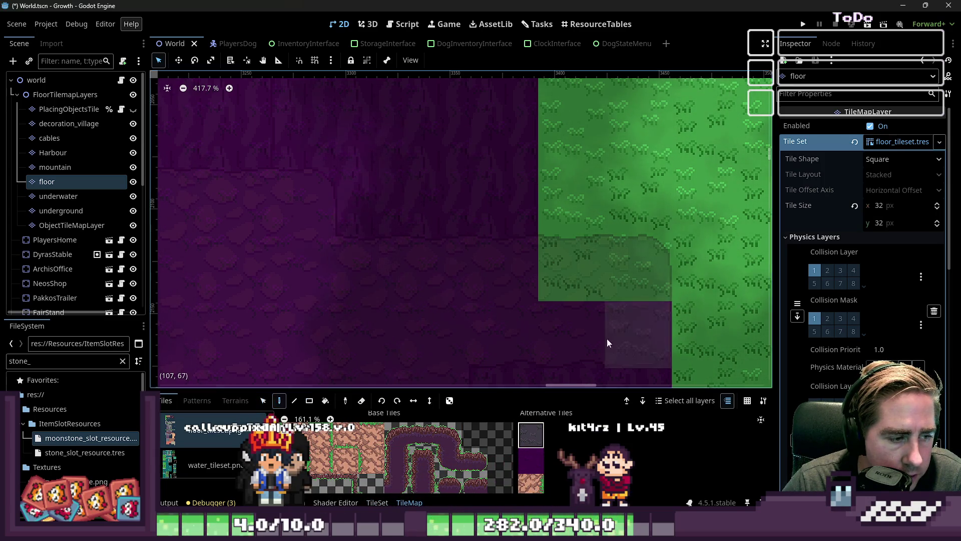
scroll(658, 266, "down", 3)
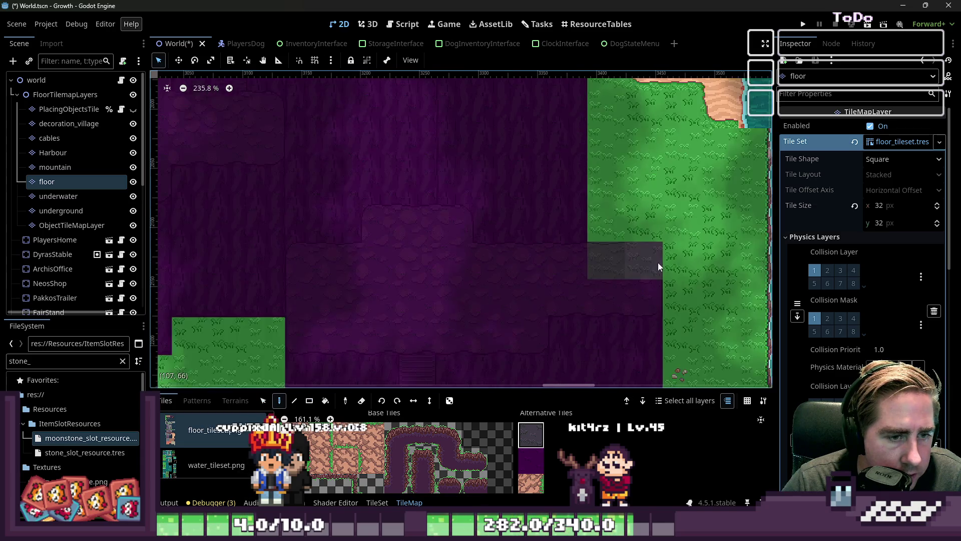
left_click(530, 460)
scroll(509, 218, "down", 3)
scroll(508, 218, "down", 3)
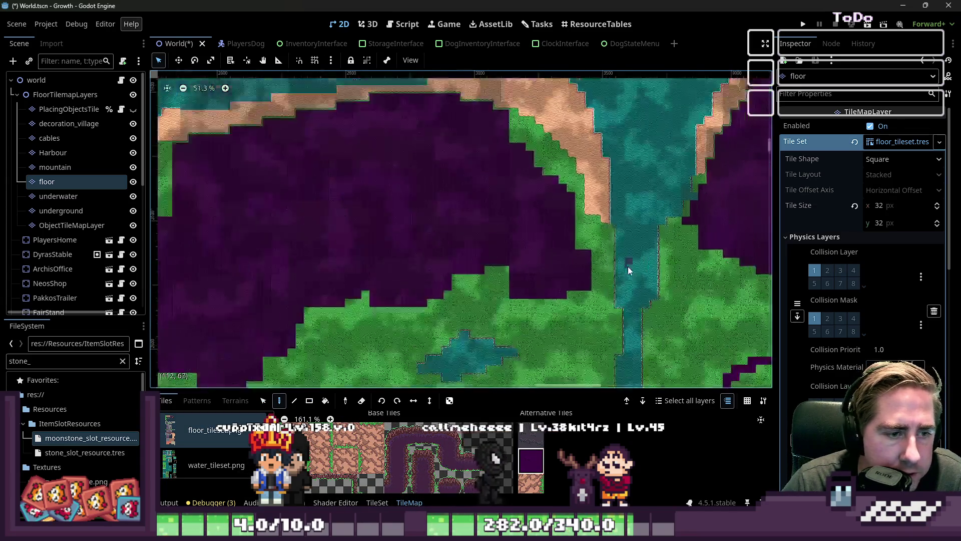
scroll(290, 255, "left", 5)
scroll(208, 280, "up", 8)
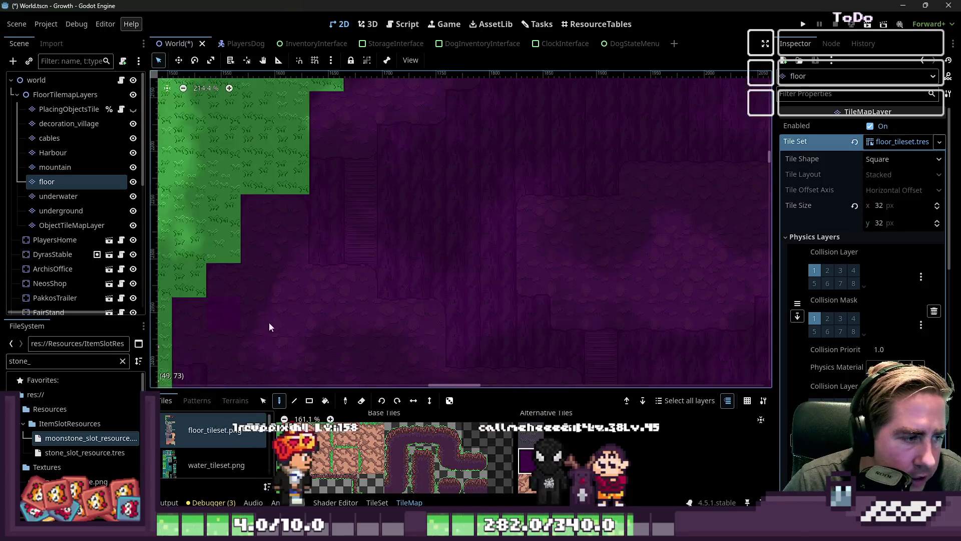
scroll(381, 297, "down", 8)
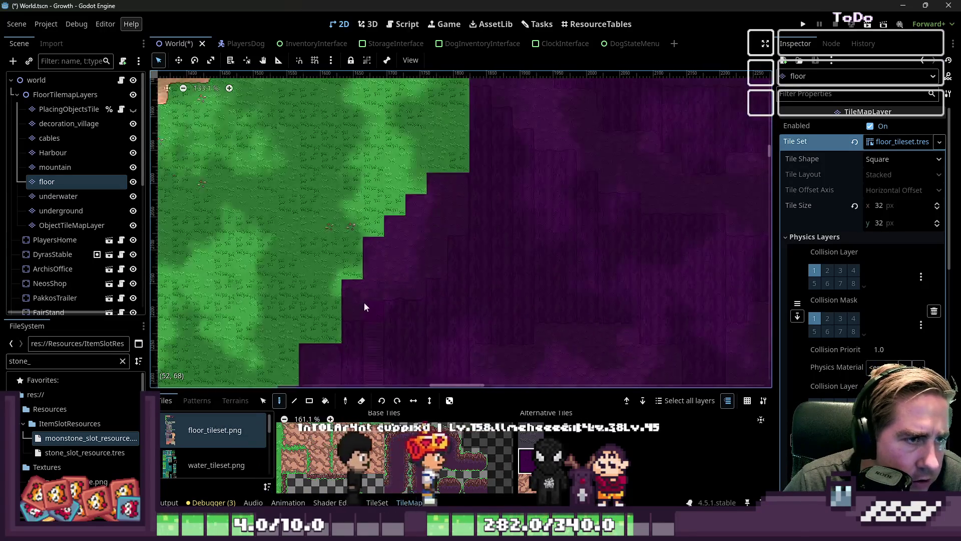
scroll(483, 271, "down", 6)
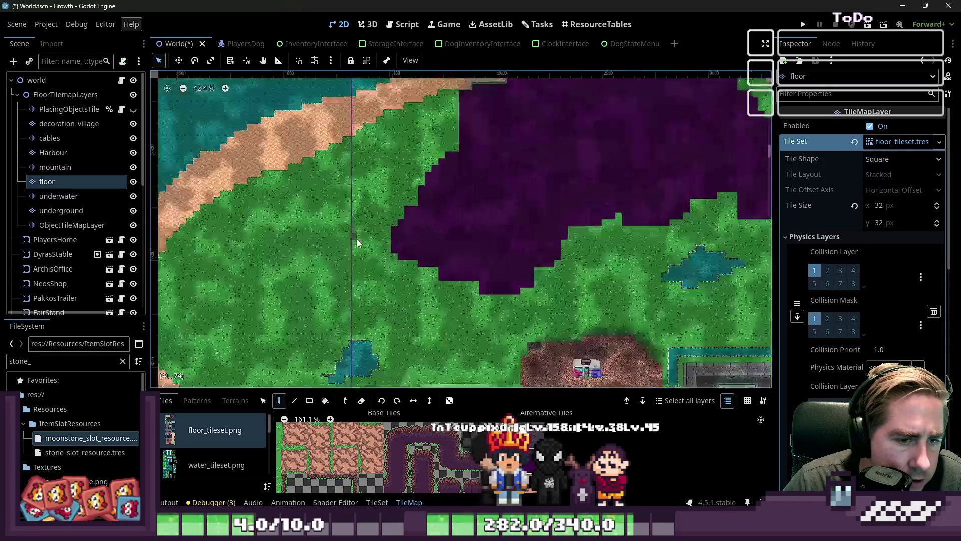
scroll(515, 149, "up", 12)
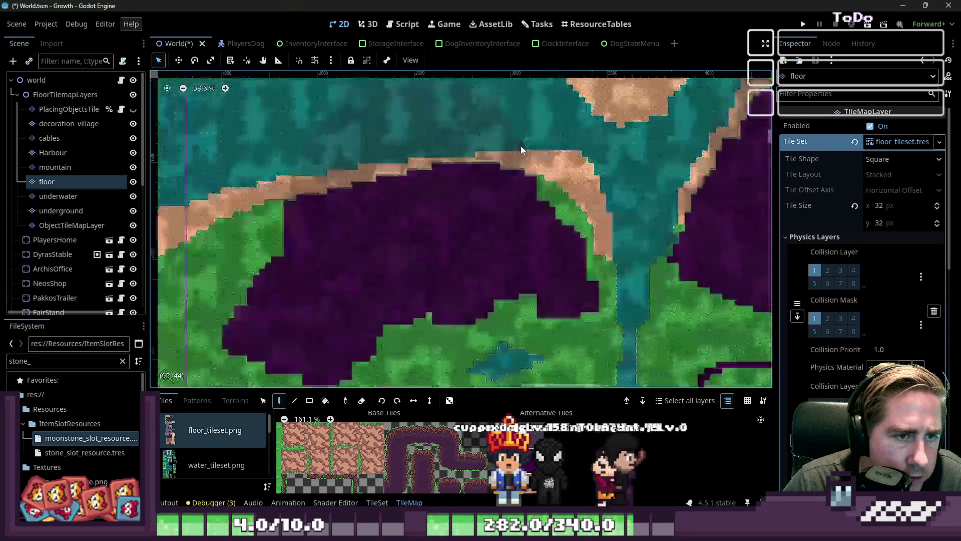
scroll(483, 176, "down", 11)
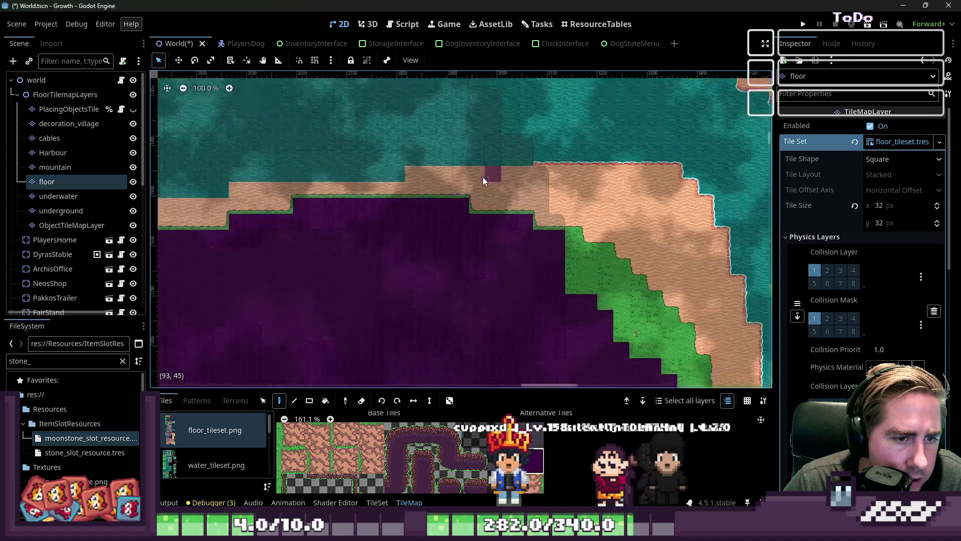
scroll(375, 278, "up", 5)
scroll(375, 278, "up", 6)
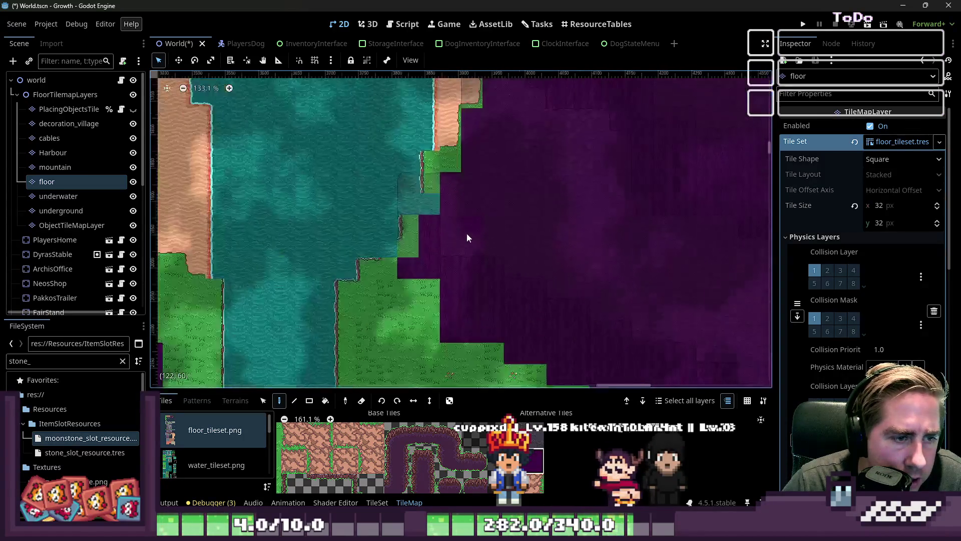
scroll(361, 191, "down", 9)
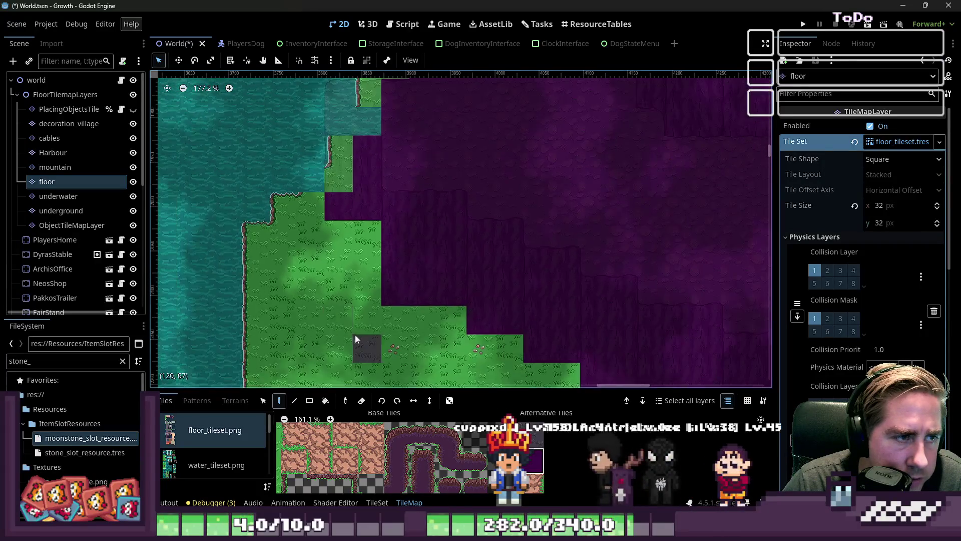
scroll(317, 109, "up", 13)
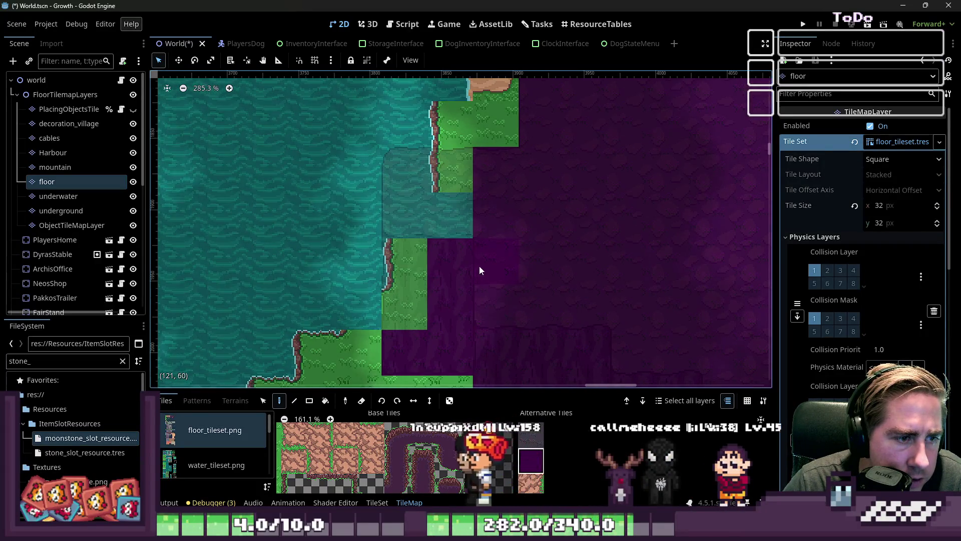
scroll(432, 256, "down", 1)
scroll(430, 263, "down", 3)
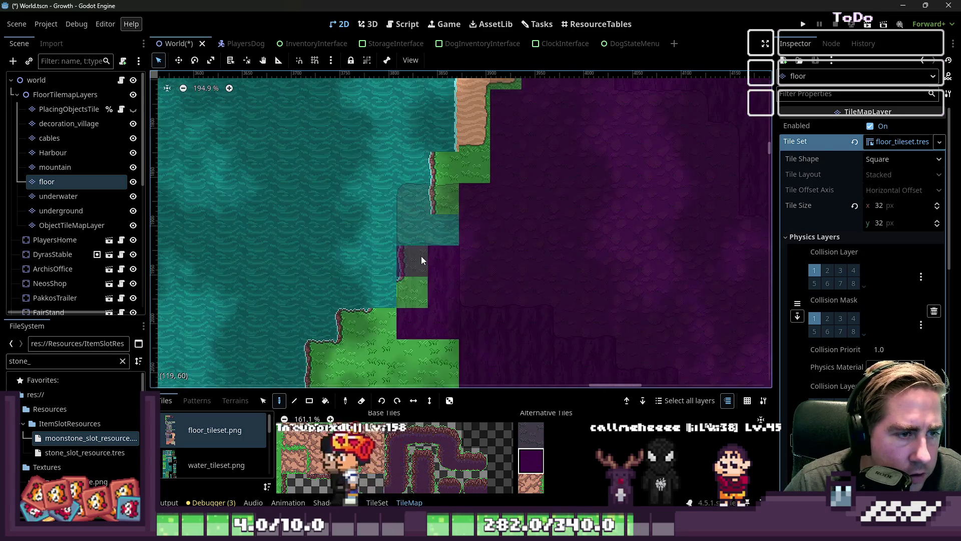
mouse_move(422, 257)
left_mouse_down()
mouse_move(420, 289)
mouse_move(416, 219)
left_mouse_up()
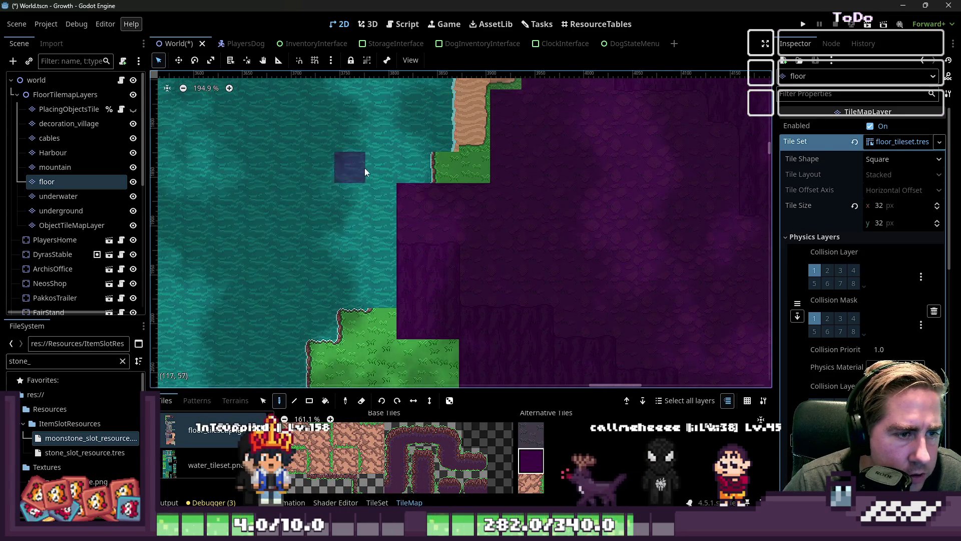
scroll(357, 164, "down", 14)
scroll(647, 281, "up", 4)
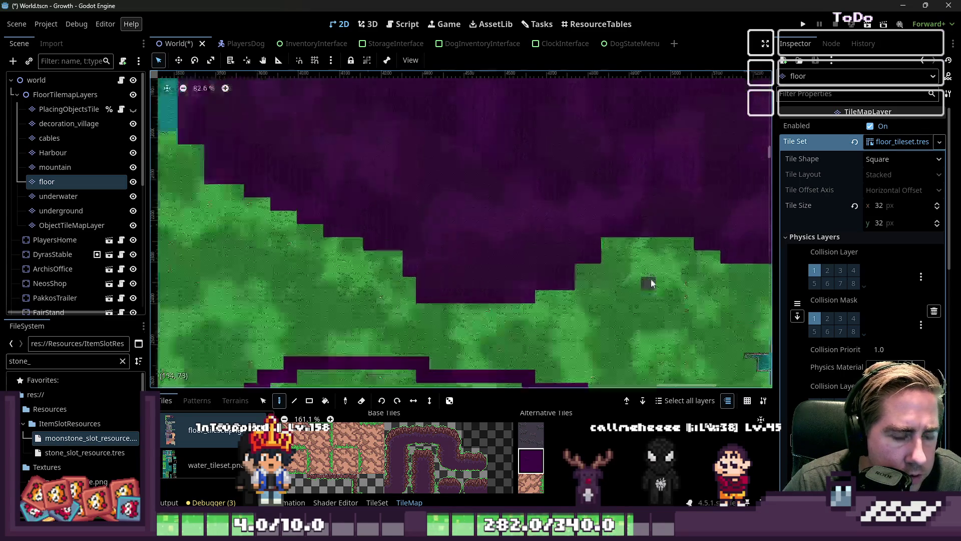
scroll(580, 260, "right", 5)
scroll(668, 234, "up", 13)
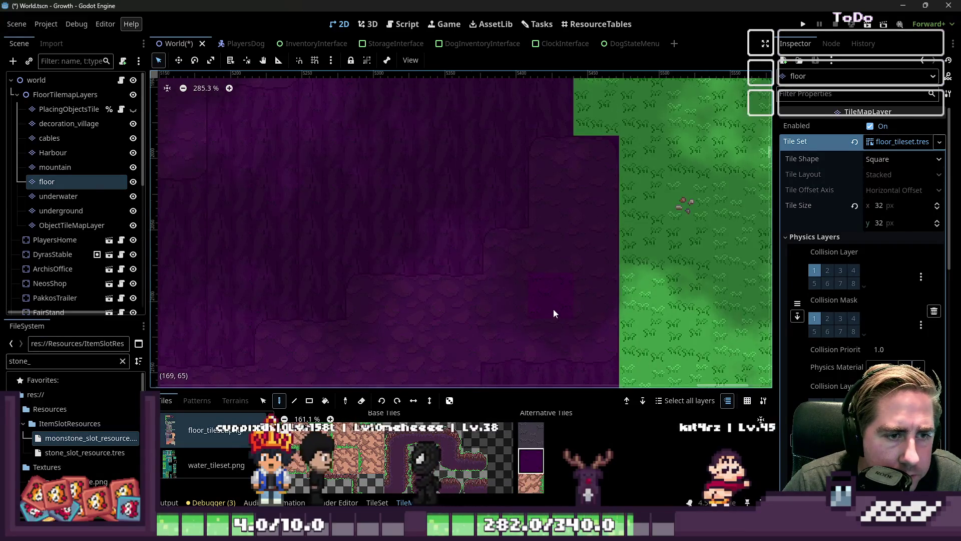
scroll(554, 306, "down", 17)
scroll(573, 227, "up", 17)
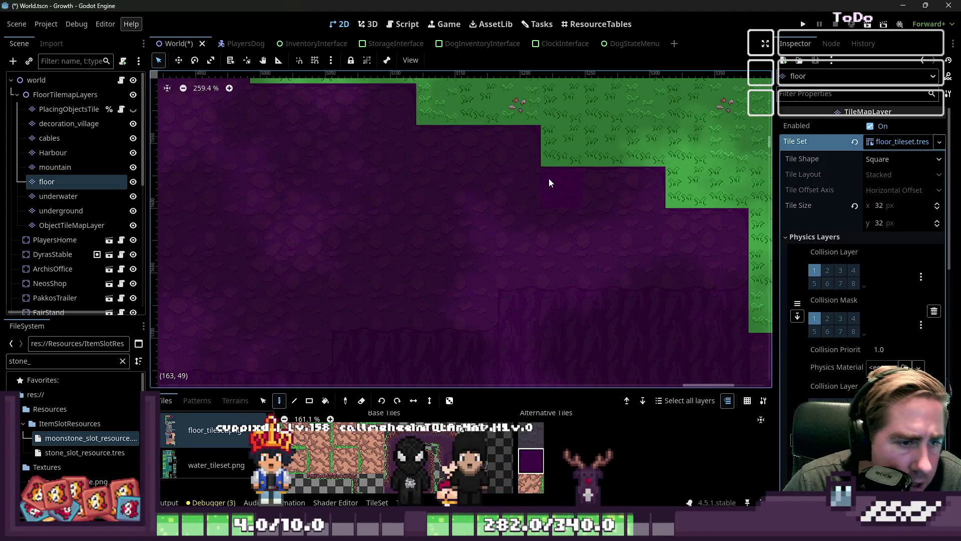
scroll(549, 178, "down", 5)
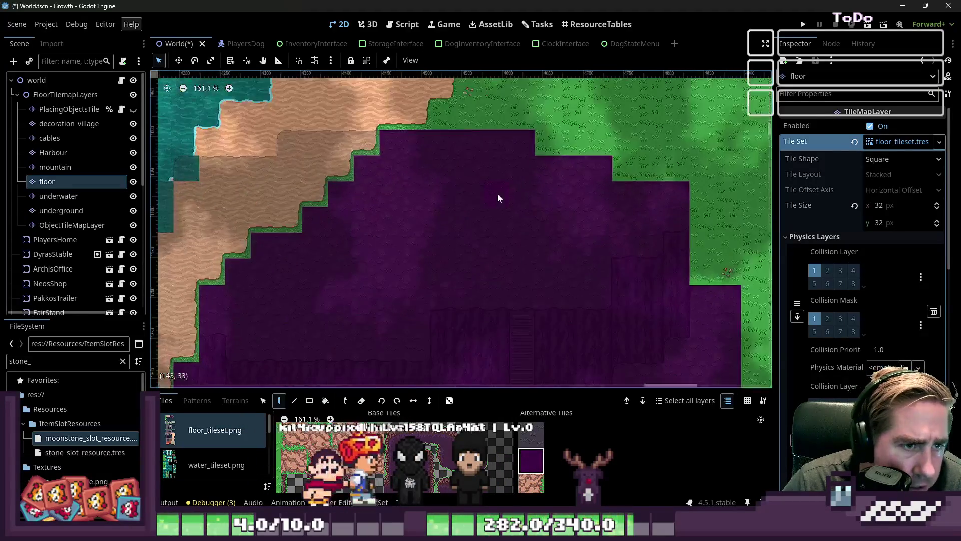
scroll(497, 198, "down", 20)
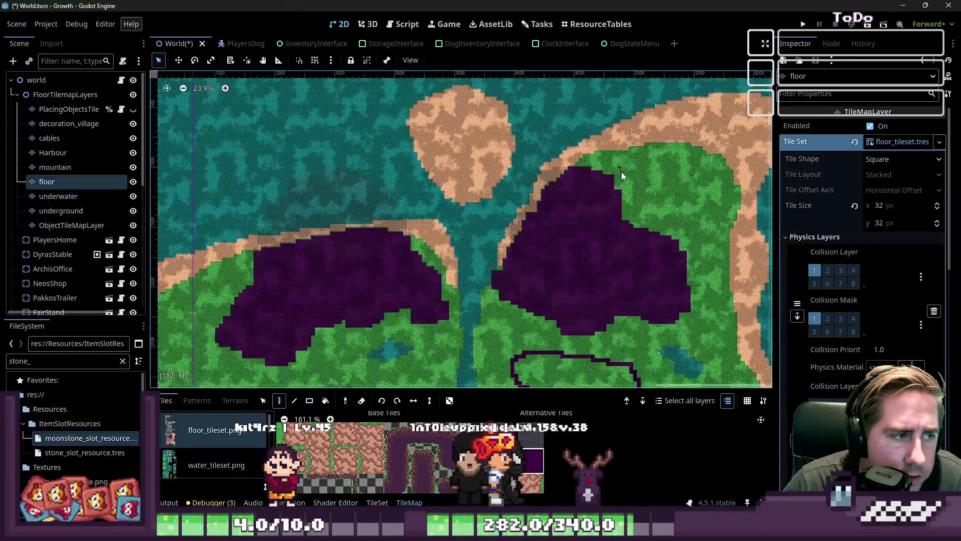
scroll(621, 175, "up", 20)
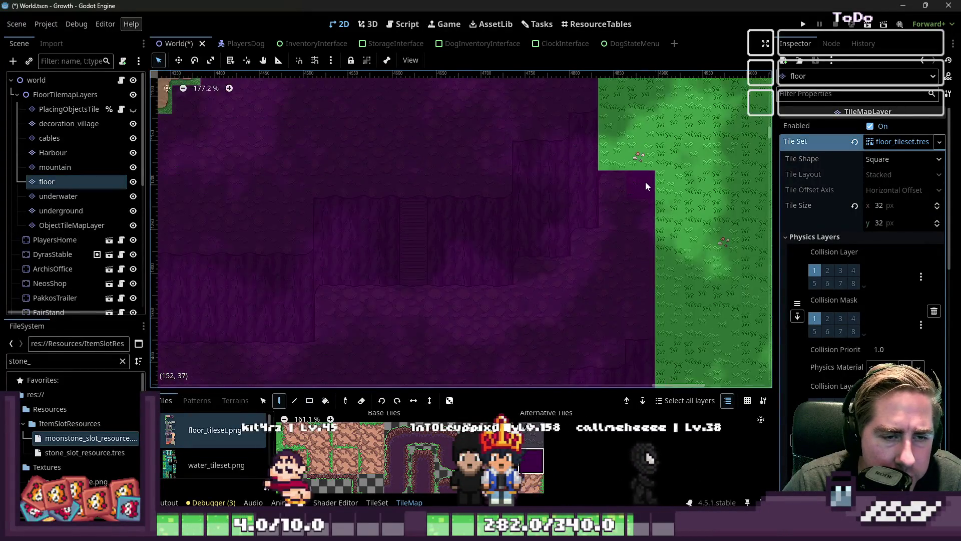
scroll(645, 181, "down", 10)
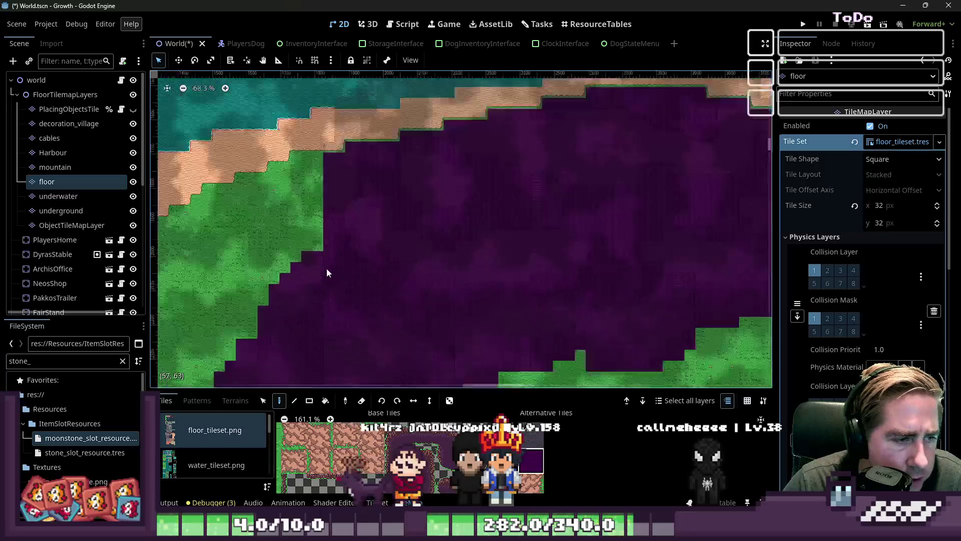
scroll(353, 169, "up", 4)
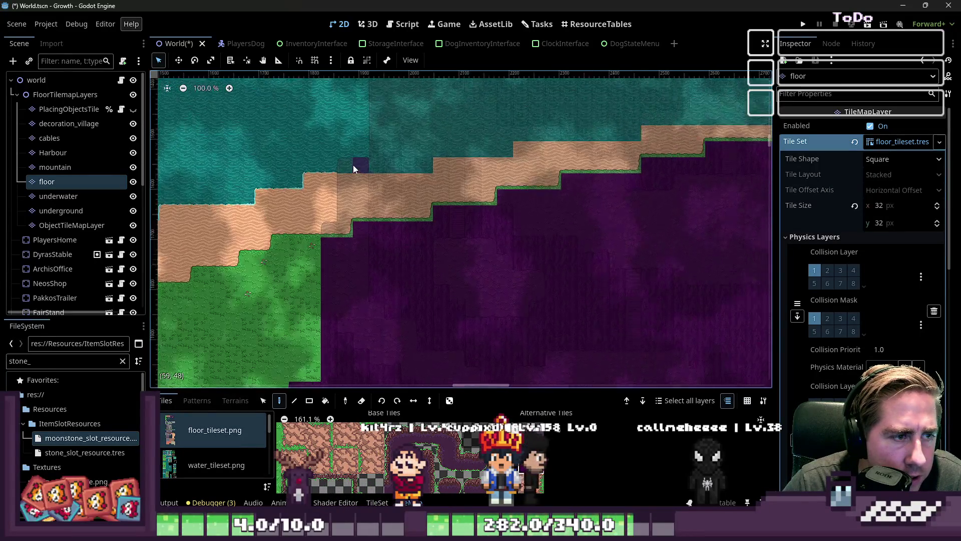
scroll(359, 236, "down", 6)
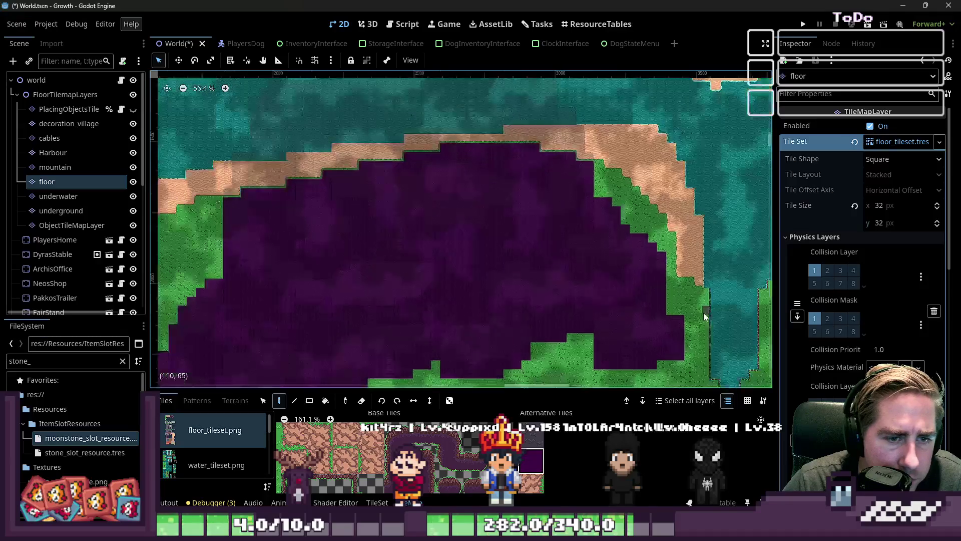
scroll(705, 317, "up", 10)
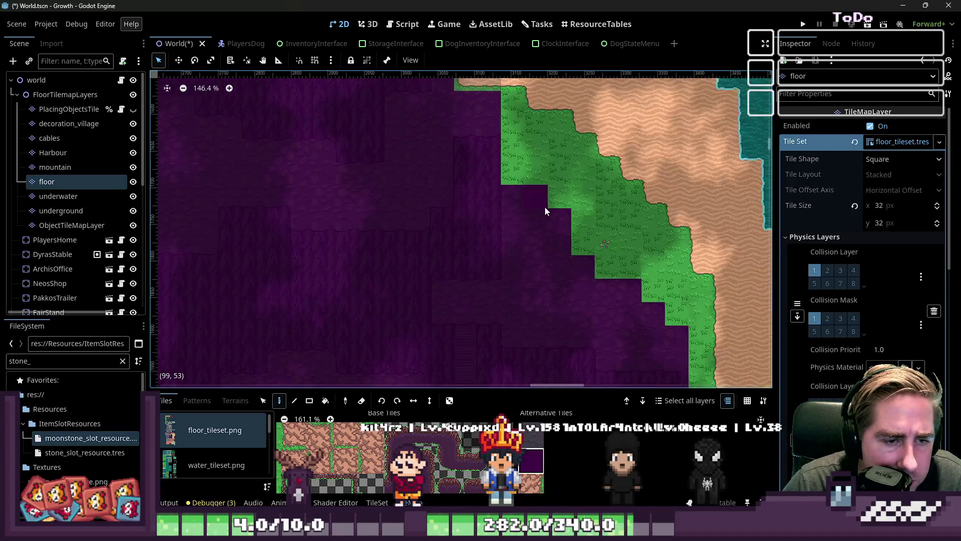
scroll(544, 206, "down", 6)
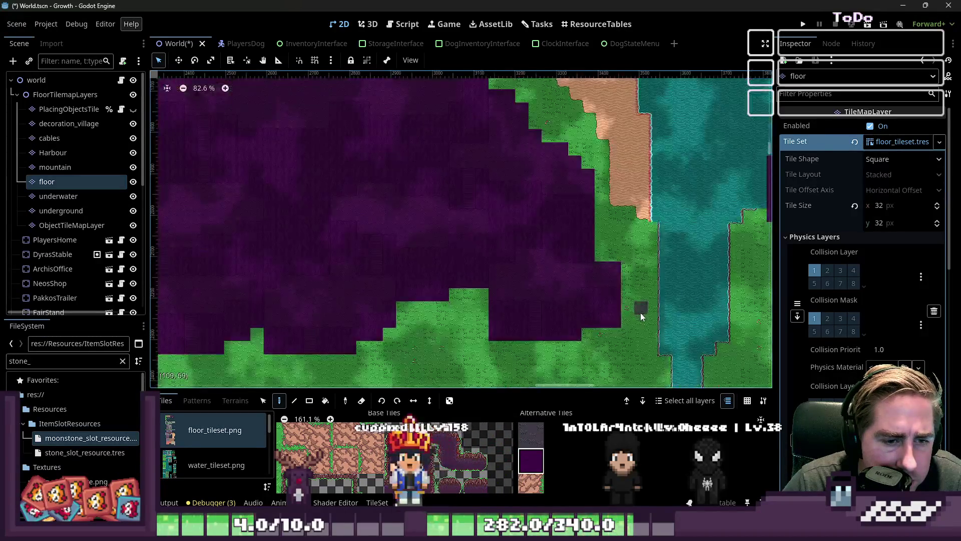
scroll(641, 313, "down", 6)
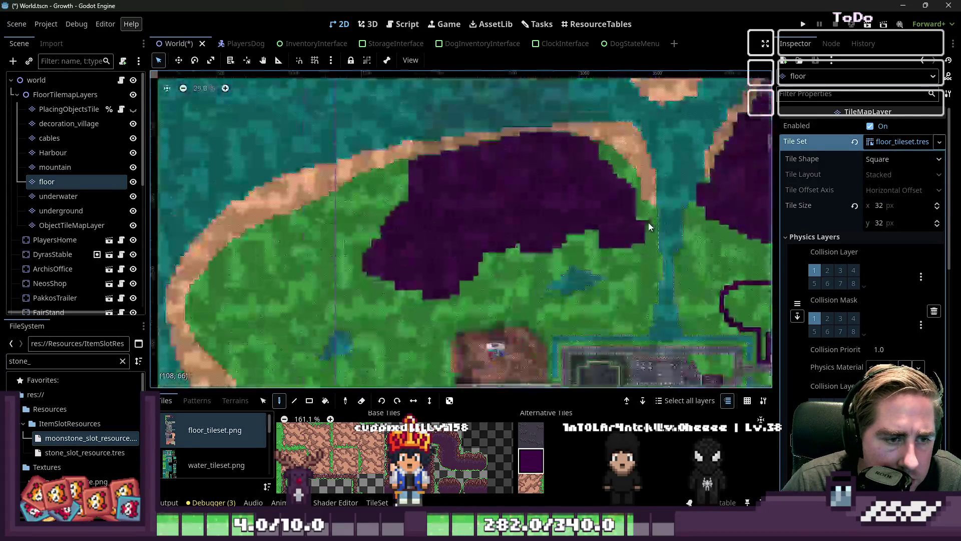
scroll(352, 271, "up", 15)
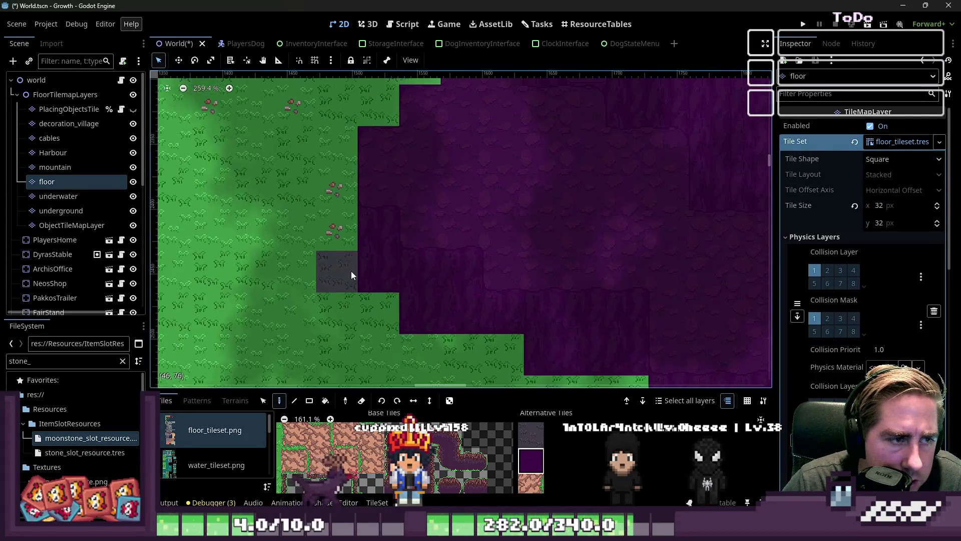
scroll(351, 271, "down", 5)
scroll(464, 299, "up", 4)
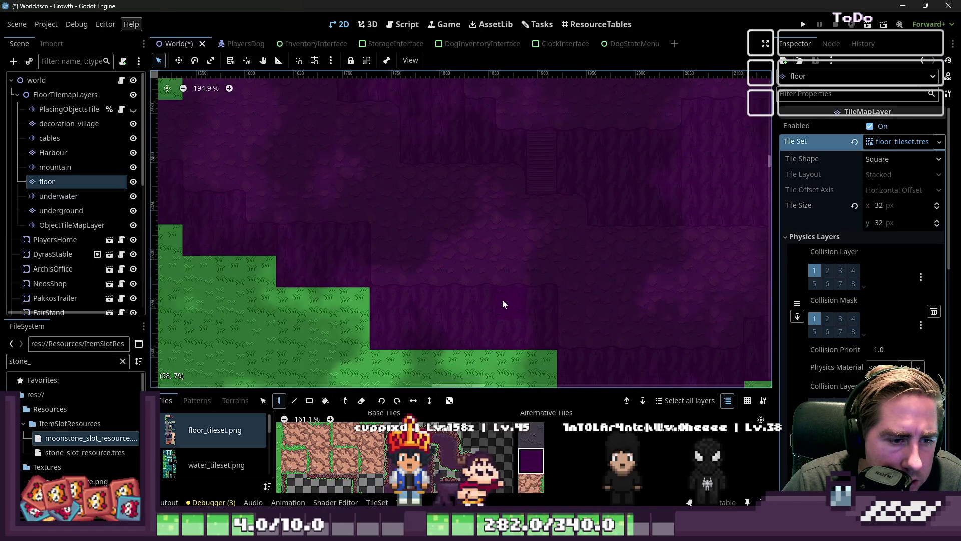
scroll(503, 300, "down", 3)
scroll(636, 310, "up", 3)
scroll(626, 295, "down", 3)
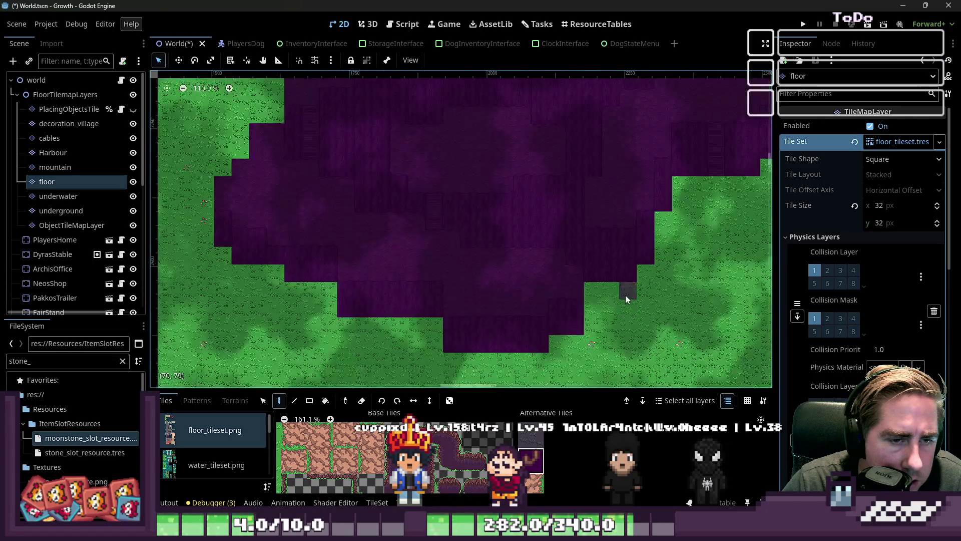
scroll(626, 295, "up", 3)
scroll(648, 234, "down", 4)
scroll(679, 179, "up", 3)
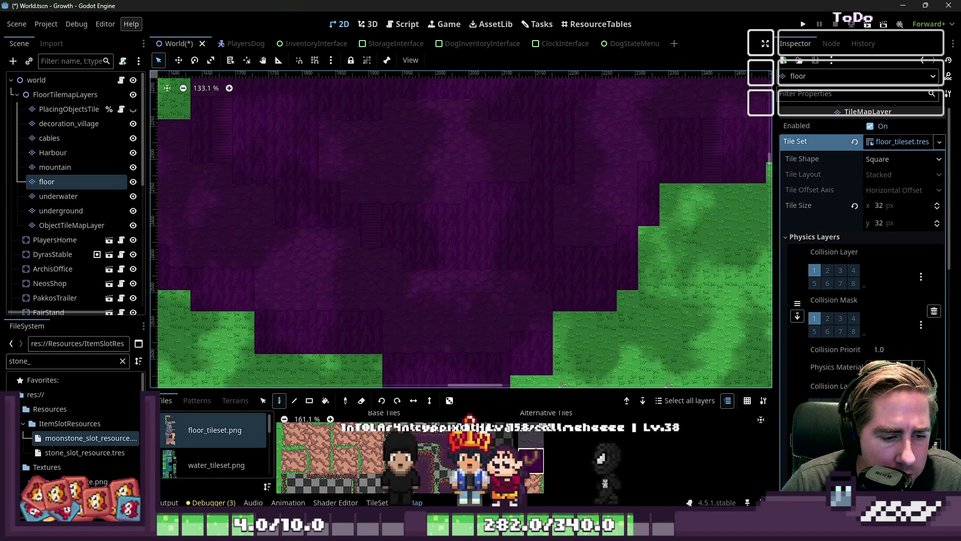
- Change both magenta Modulate colours of the floor tiles to white ffffff
left_click(377, 502)
left_click(395, 446)
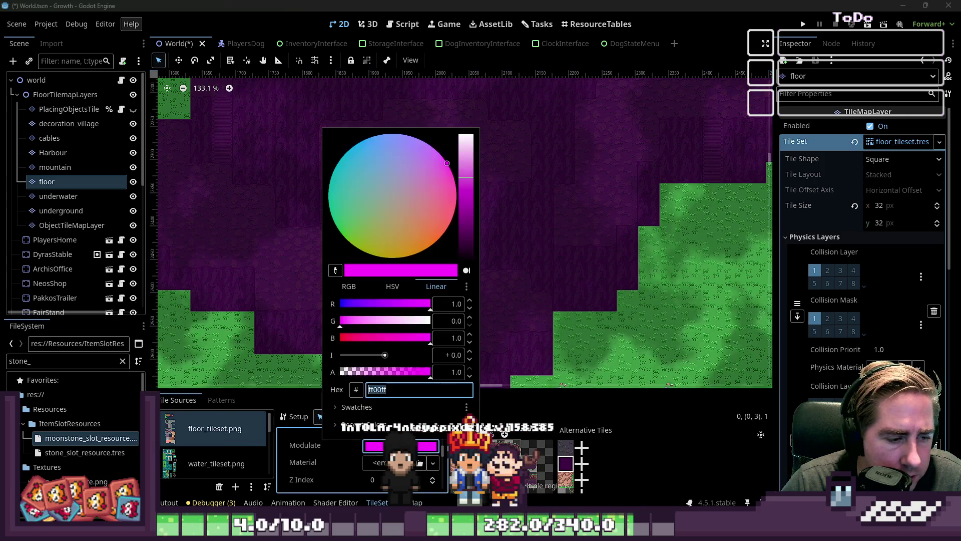
left_click_drag(385, 324, 616, 473)
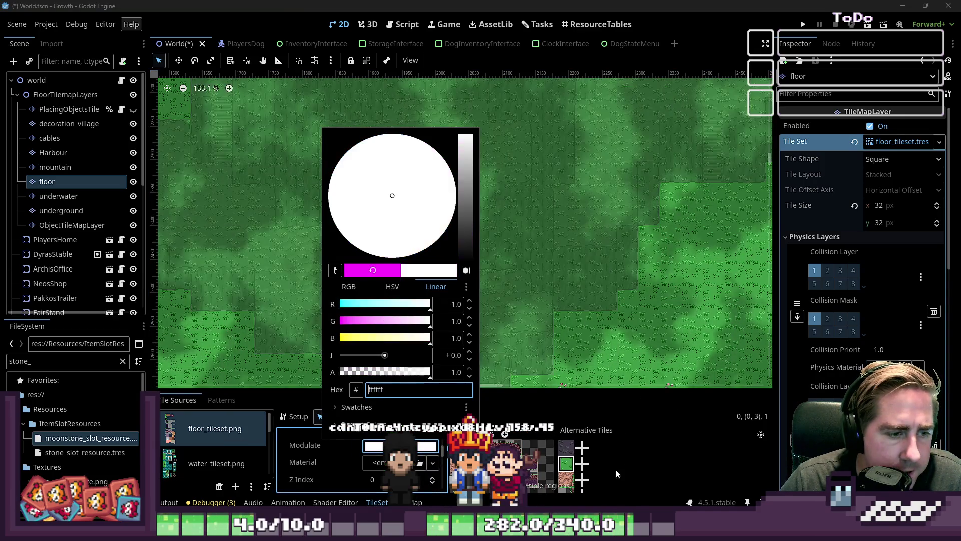
left_click(561, 447)
left_click(416, 446)
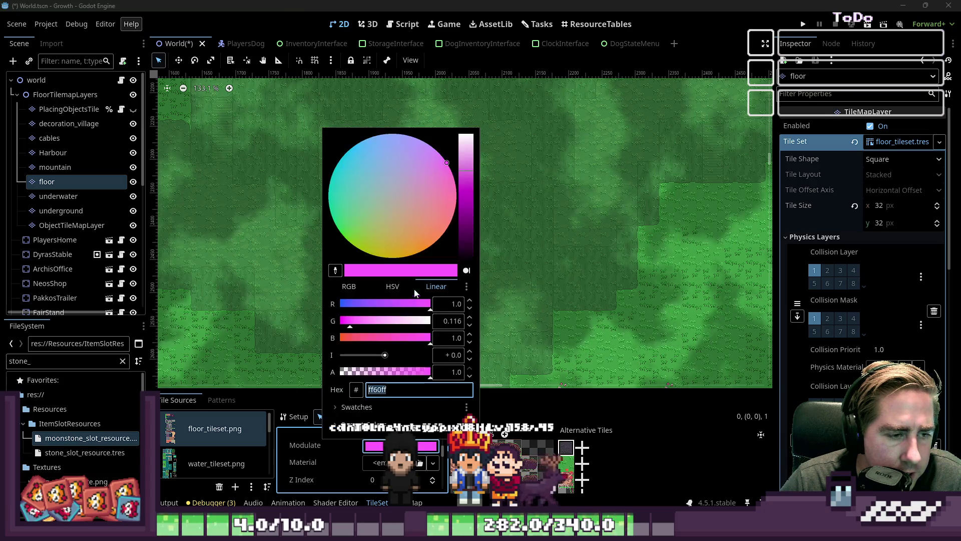
type("ffffff")
key("Return")
left_click(660, 300)
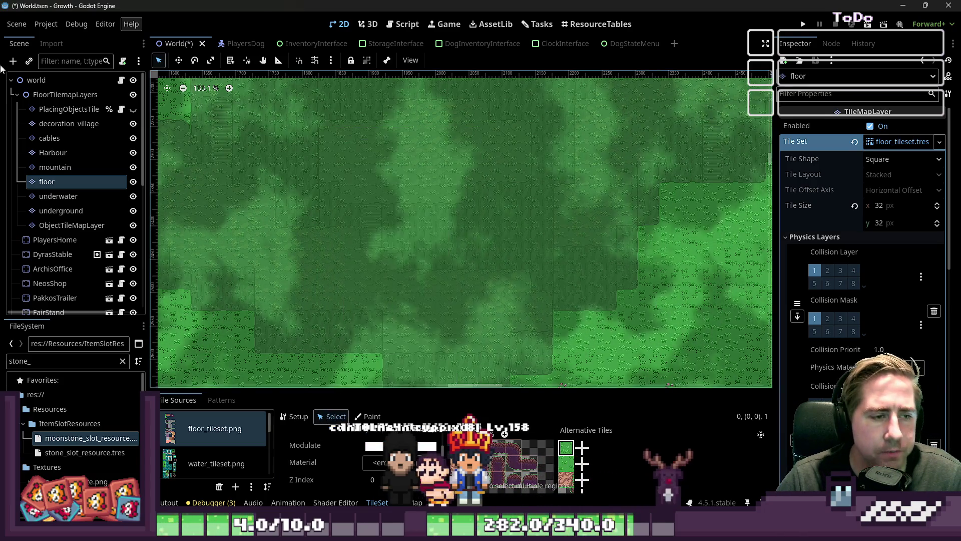
left_click(73, 84)
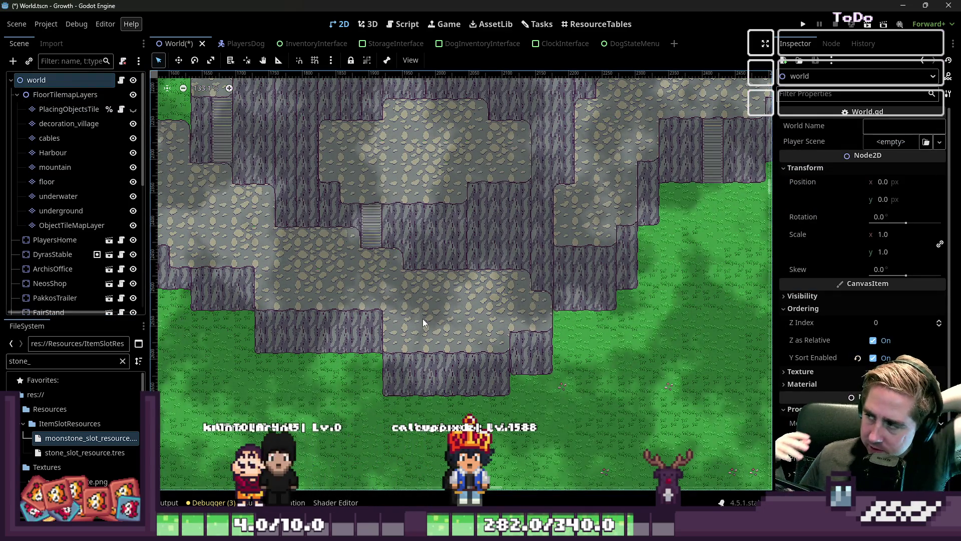
scroll(514, 313, "down", 3)
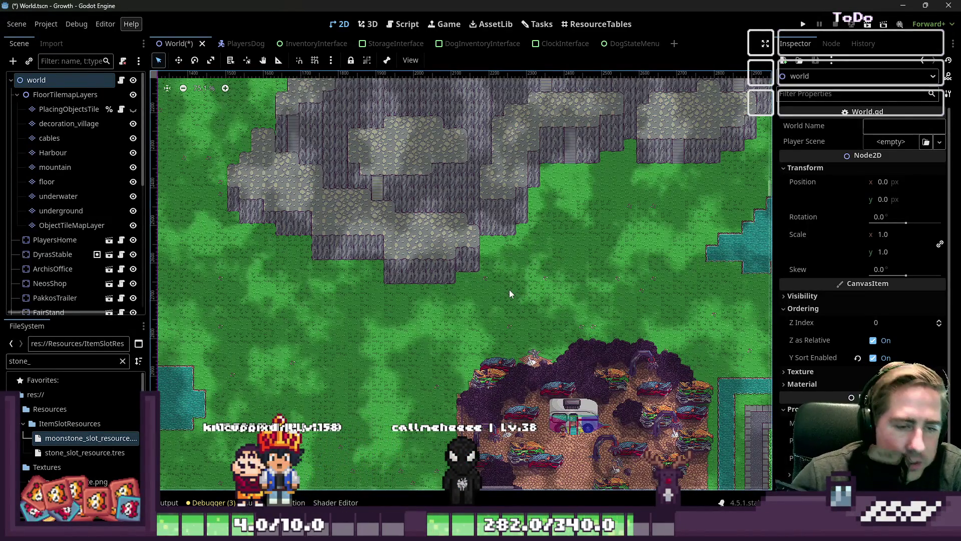
scroll(488, 296, "down", 5)
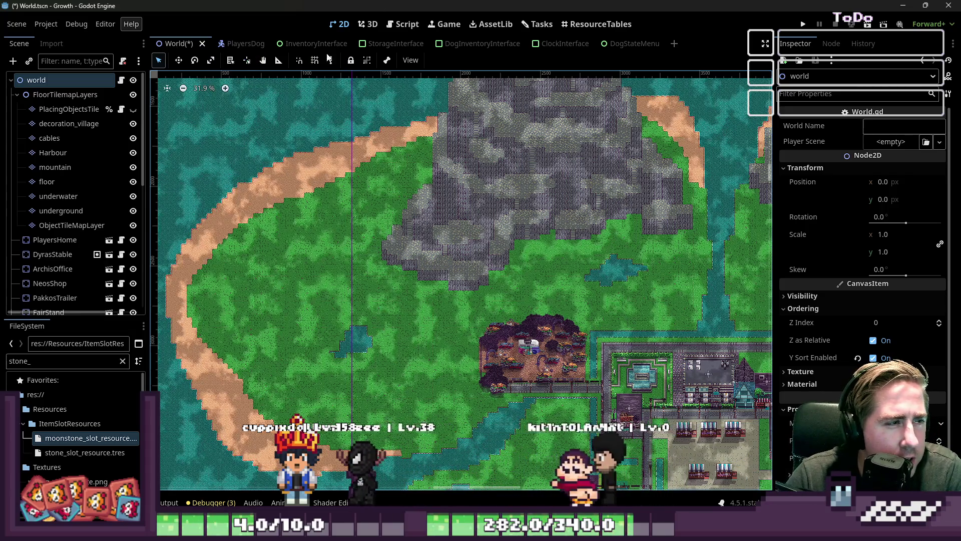
- Save the World scene from the script editor
left_click(403, 24)
left_click(405, 135)
key("ctrl+s")
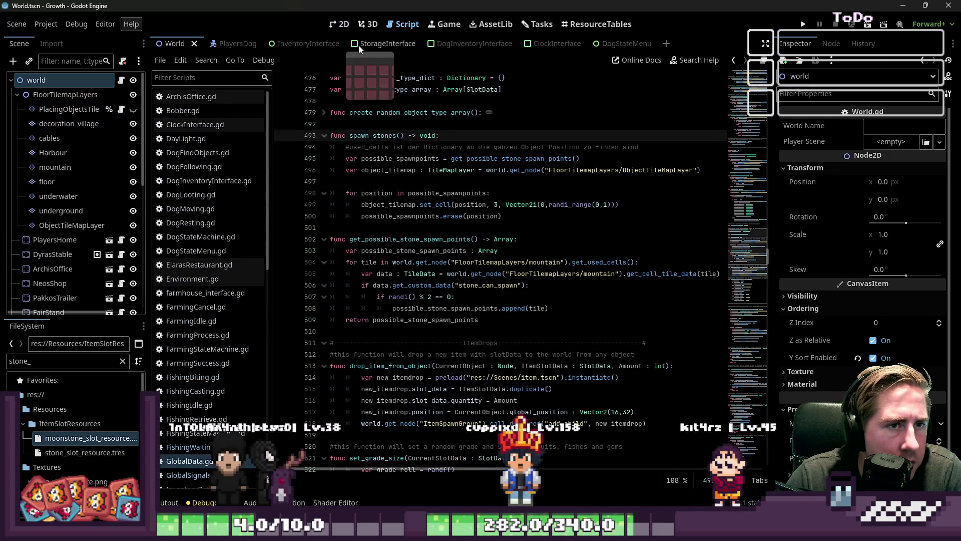
- Search 'Player', open the Player scene and select the FarmingStateMachine node
left_click(101, 362)
type("Player")
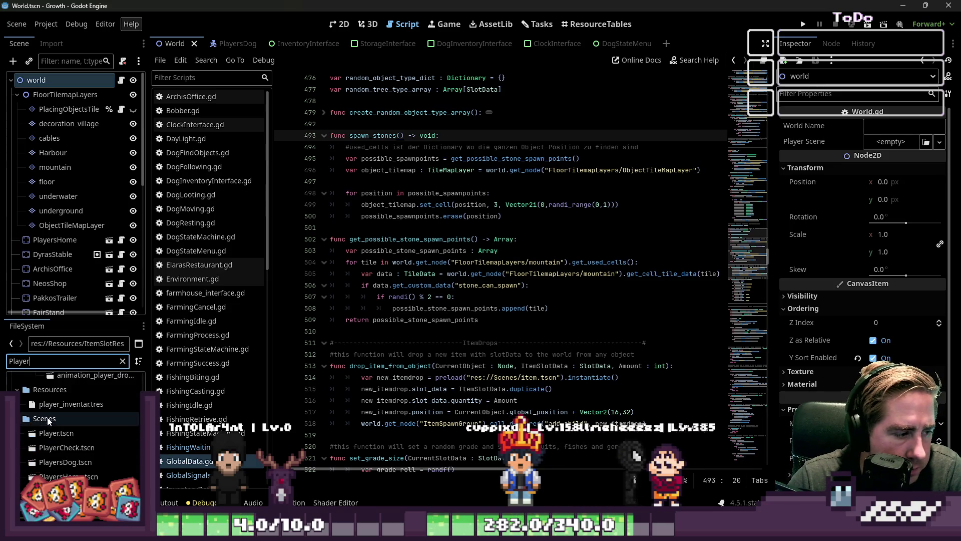
scroll(52, 423, "down", 5)
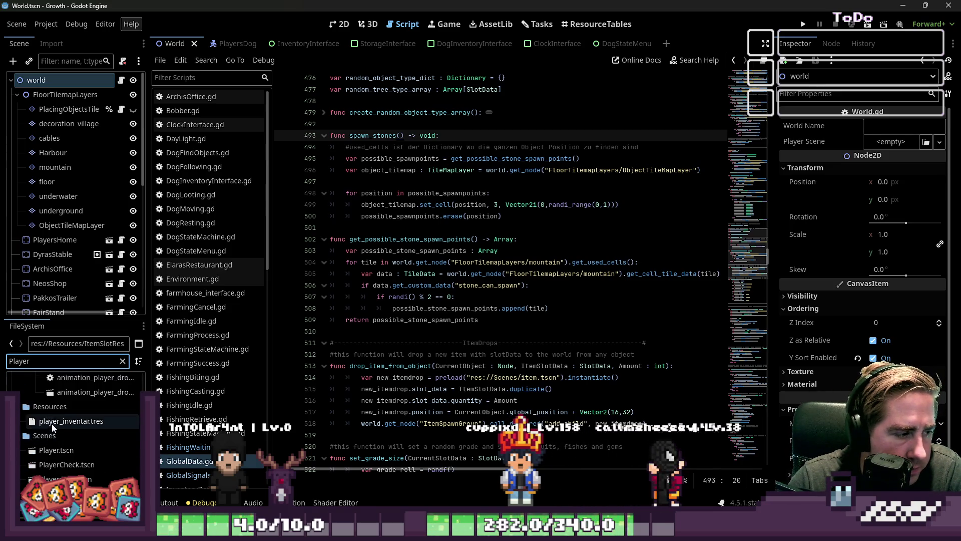
double_click(67, 459)
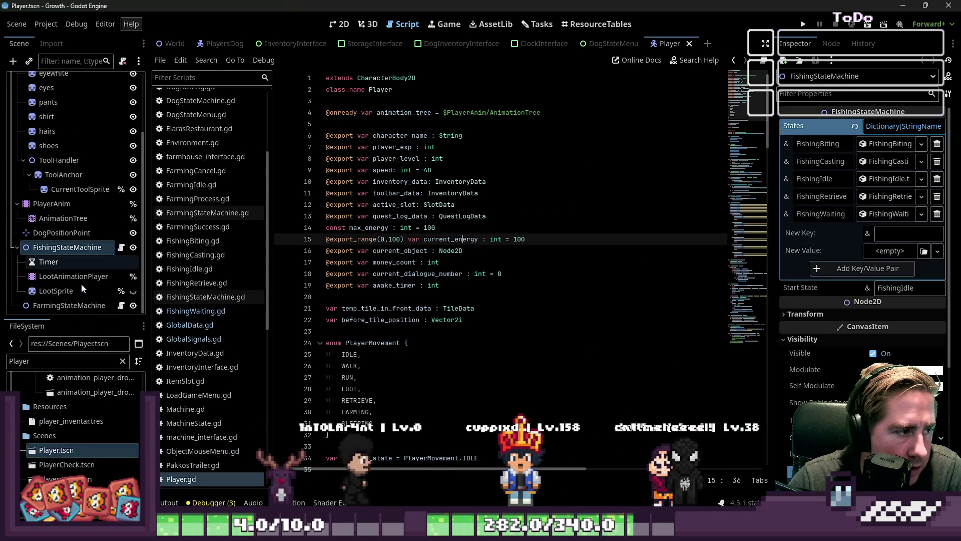
left_click(17, 278)
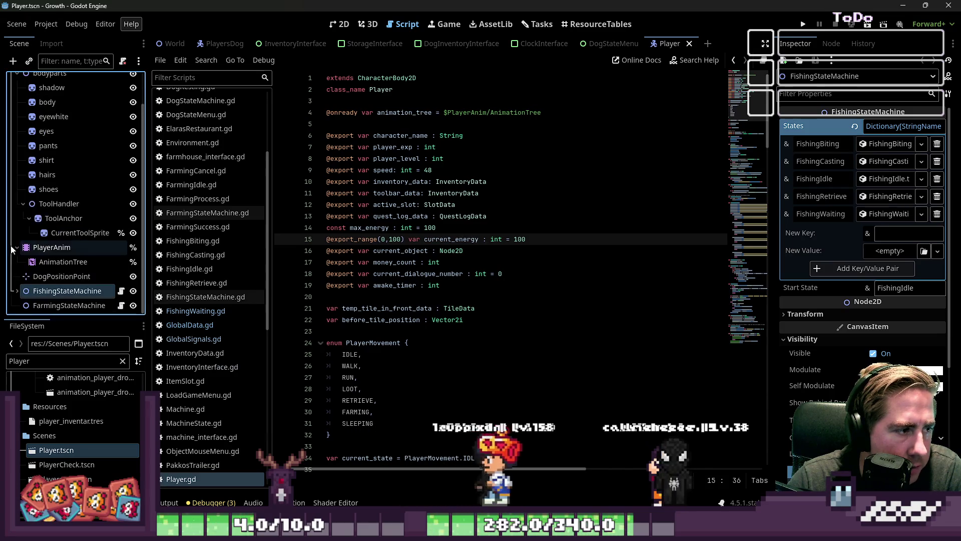
left_click(54, 305)
left_click(54, 304)
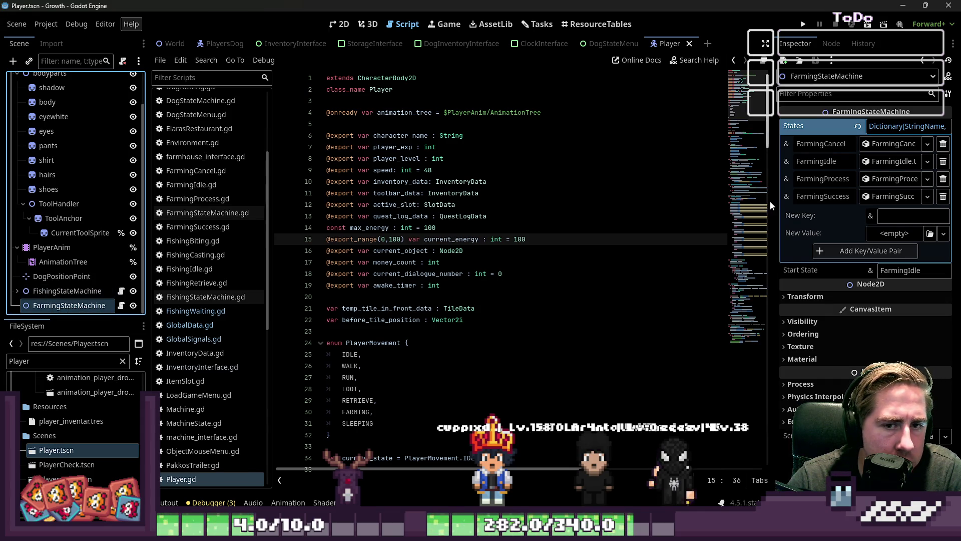
- Widen the properties panel and open the FarmingSuccess.gd script
left_click_drag(770, 201, 742, 203)
left_click(120, 306)
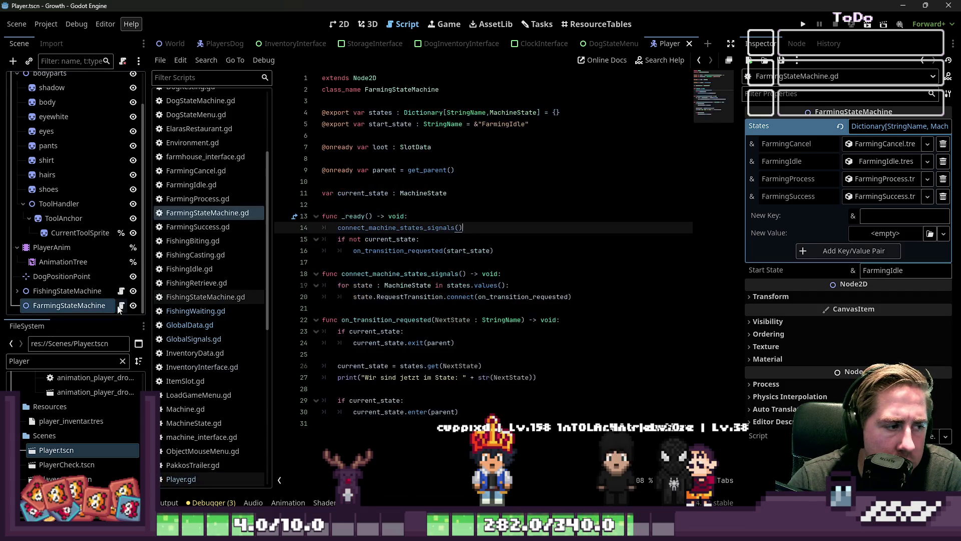
left_click(198, 226)
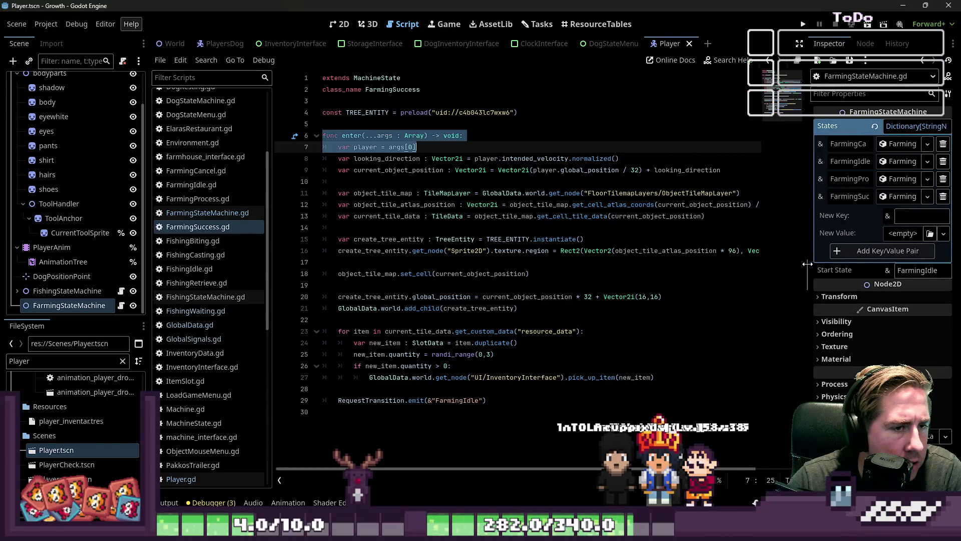
left_click(607, 325)
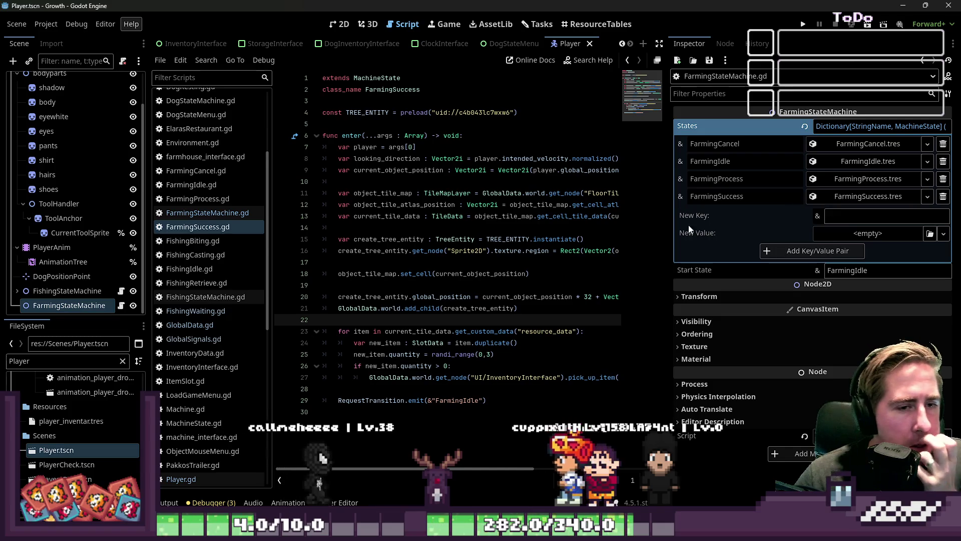
- Widen the code editor, review the FarmingIdle.tres state, and open FishingIdle.gd
left_click_drag(692, 234, 727, 235)
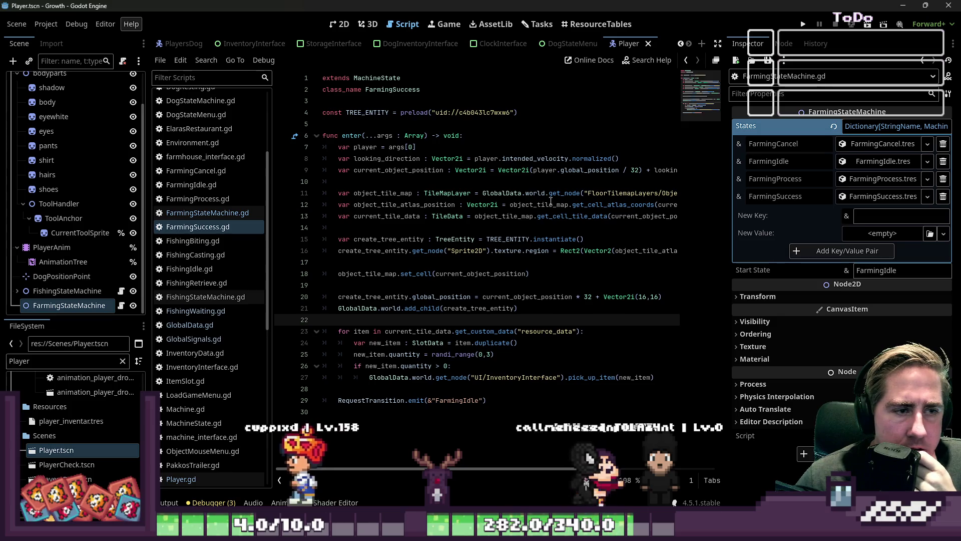
left_click(71, 291)
left_click(71, 305)
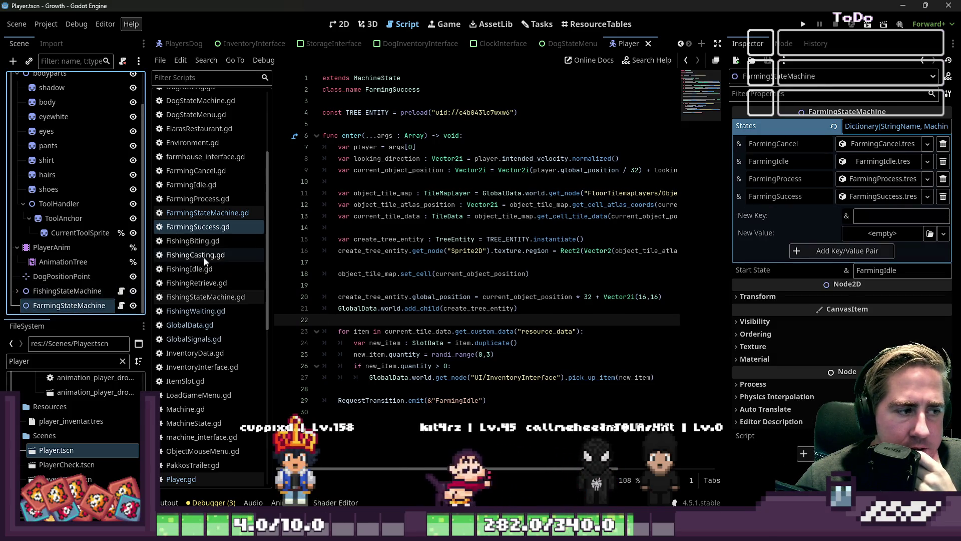
left_click(892, 161)
left_click(891, 161)
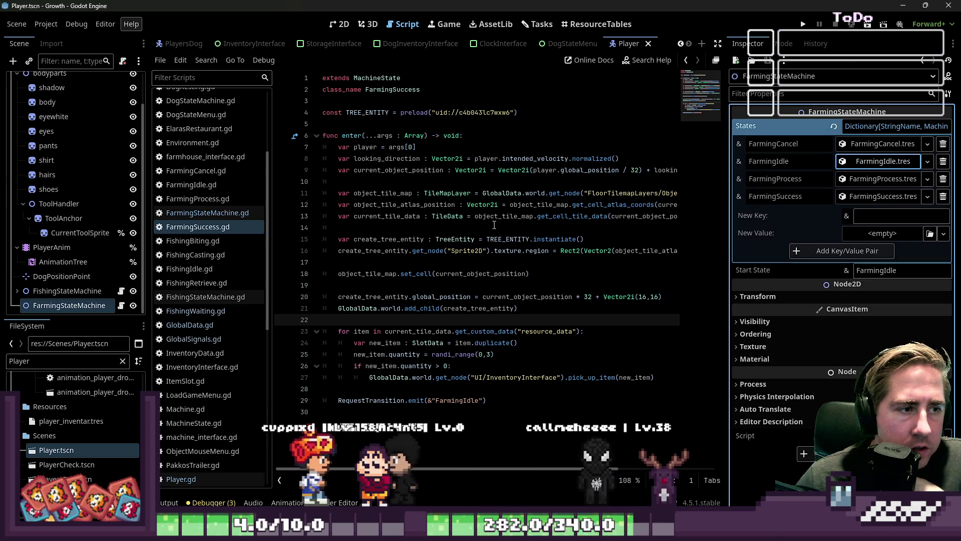
left_click(220, 273)
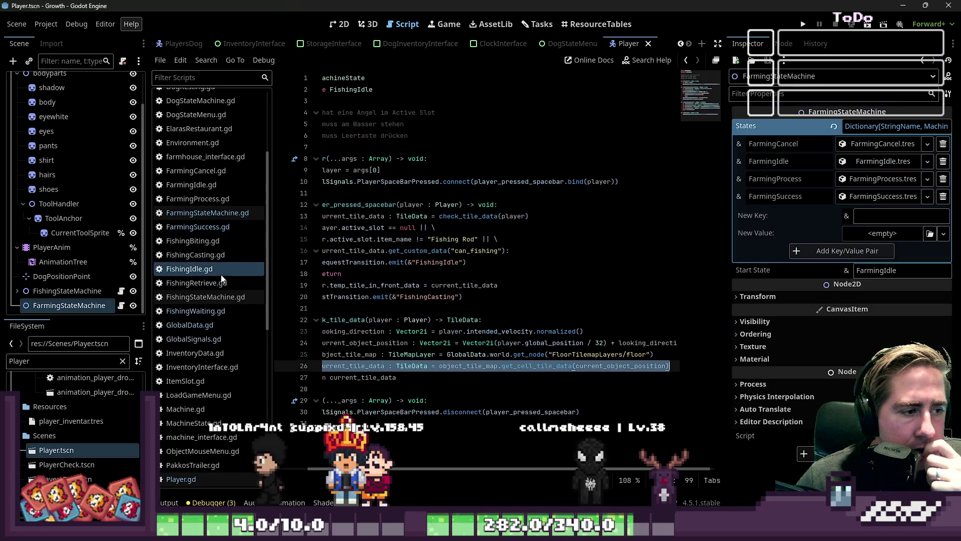
- Review FishingIdle.gd's Fishing Rod item check and its fallback return lines for comparison
left_click(412, 304)
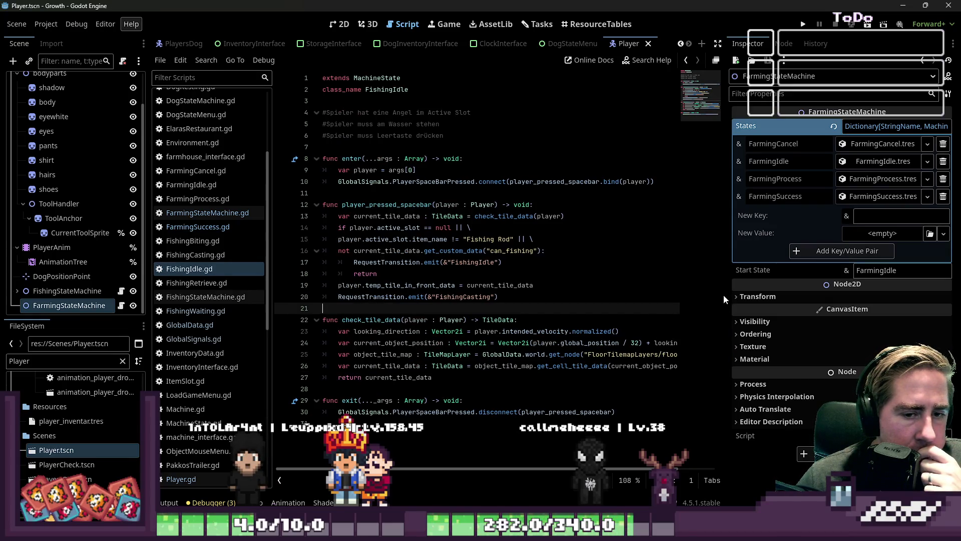
left_click_drag(725, 296, 801, 298)
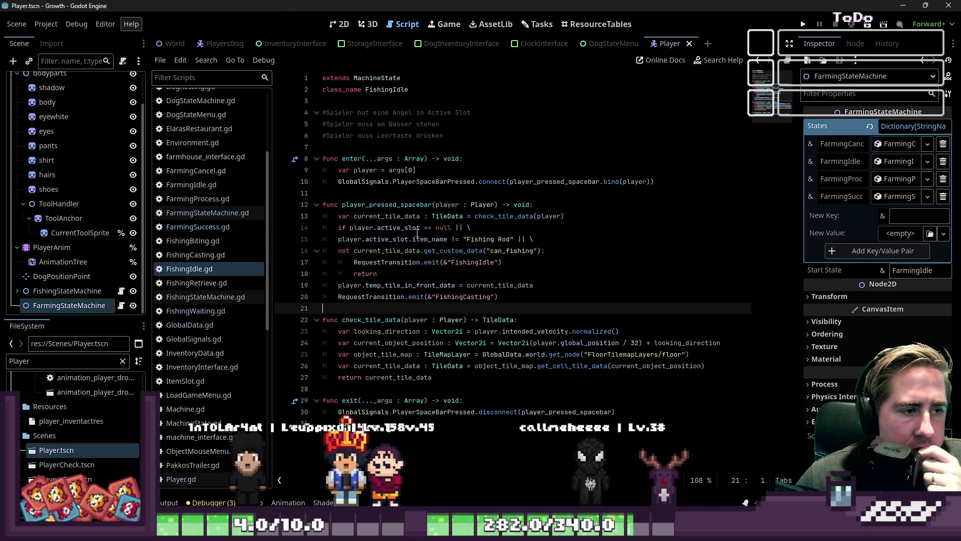
left_click(381, 204)
left_click(378, 250)
left_click(376, 239)
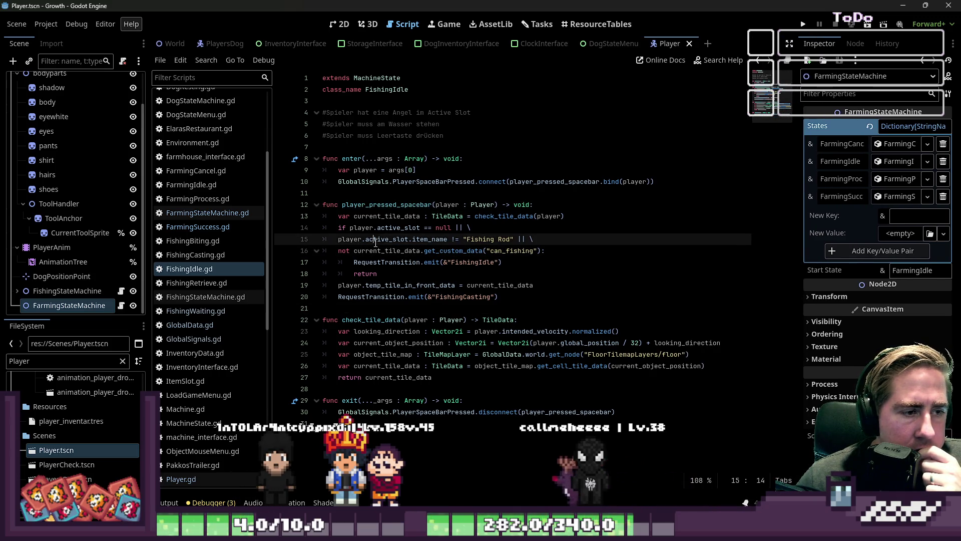
left_click(498, 240)
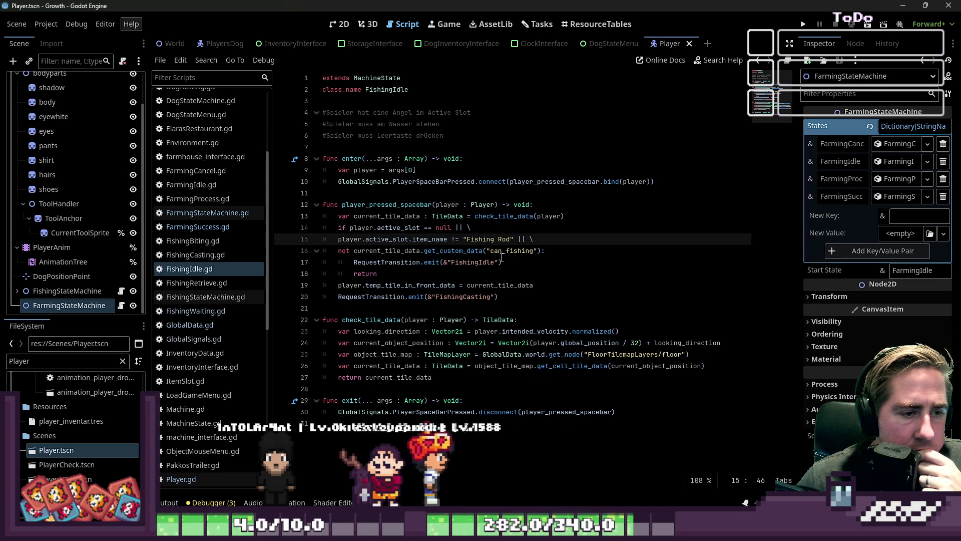
mouse_move(503, 262)
left_mouse_down()
mouse_move(474, 271)
mouse_move(409, 264)
left_mouse_up()
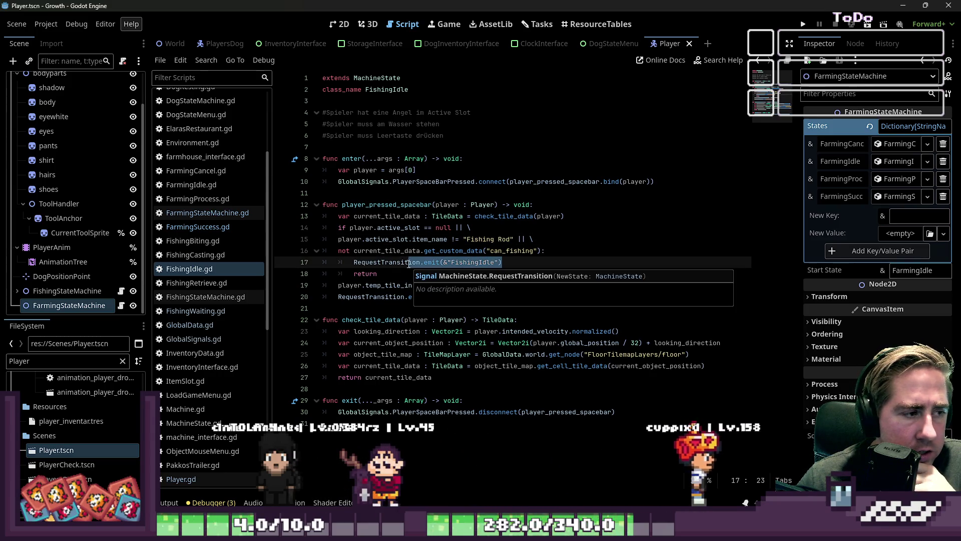
- Look through FarmingStateMachine.gd and FarmingSuccess.gd, then bring up FarmingIdle.gd
left_click(222, 217)
left_click(215, 228)
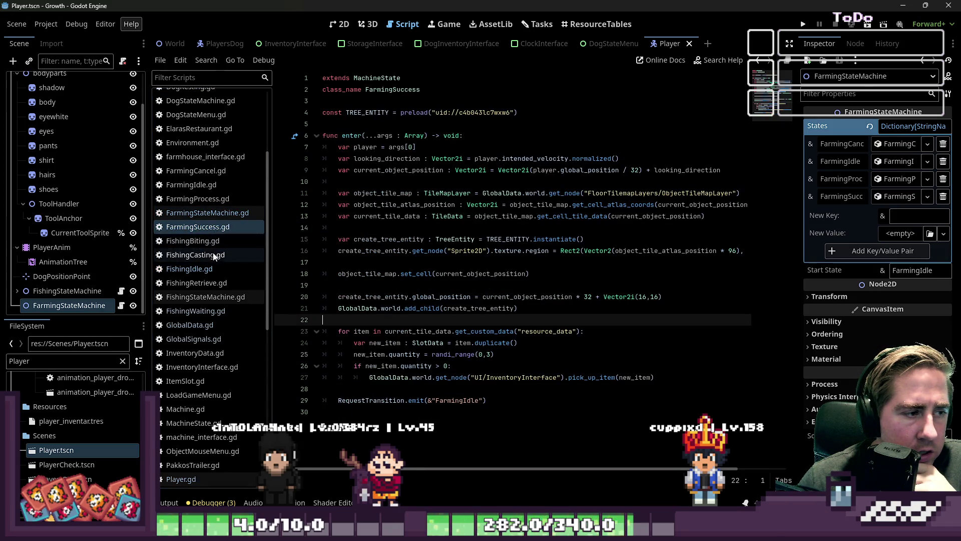
left_click(209, 186)
left_click(462, 236)
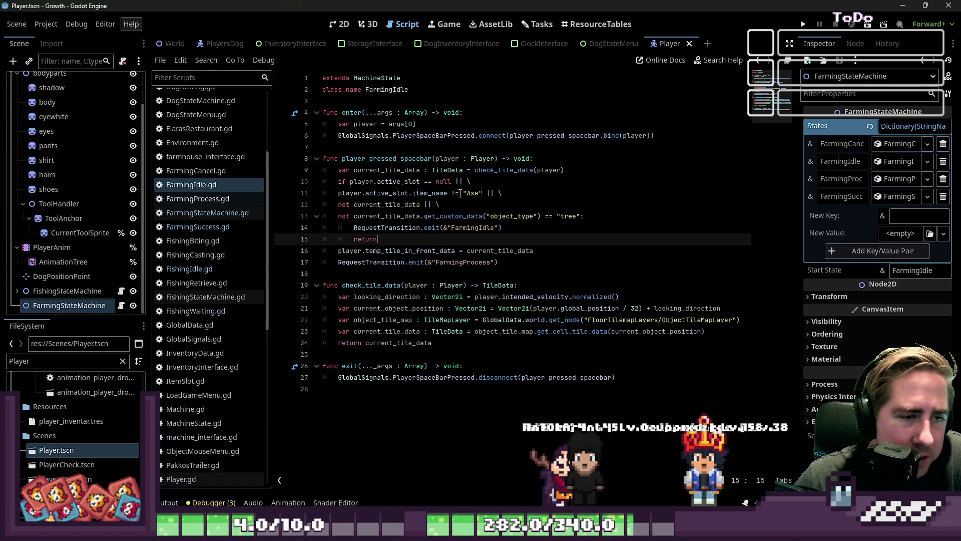
- Inspect FarmingIdle.gd's Axe check and transition lines, leaving the caret after the Axe check
left_click_drag(463, 193, 481, 193)
left_click(451, 209)
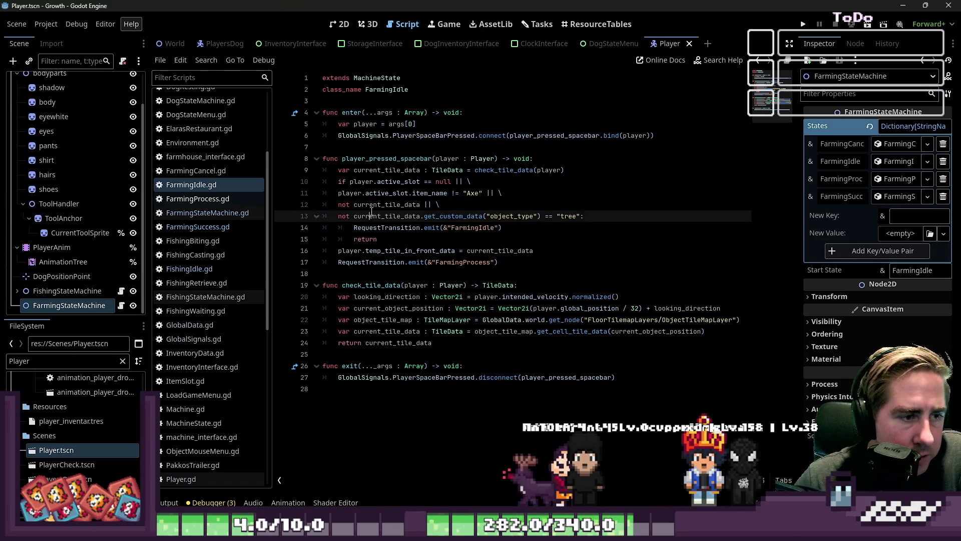
left_click(424, 228)
left_click_drag(501, 227, 455, 226)
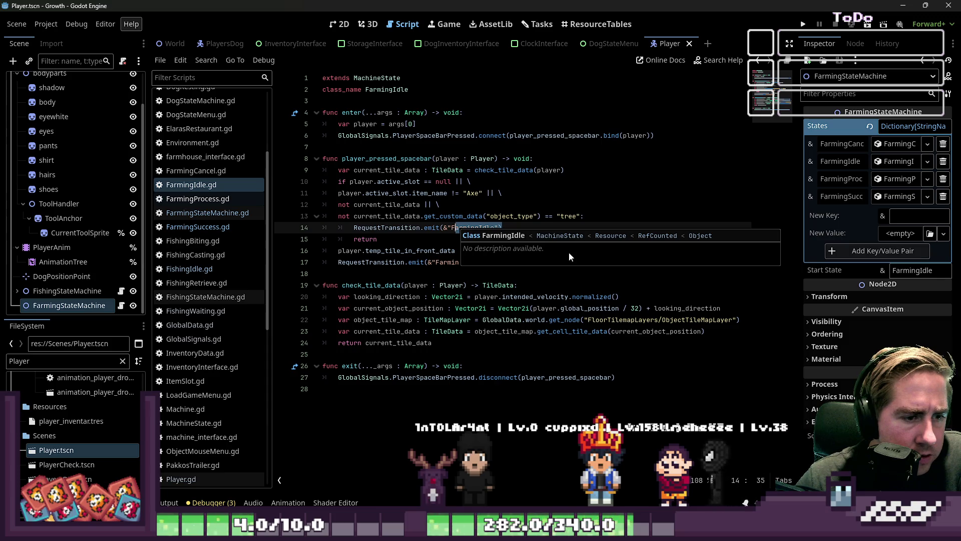
left_click(545, 296)
left_click(537, 273)
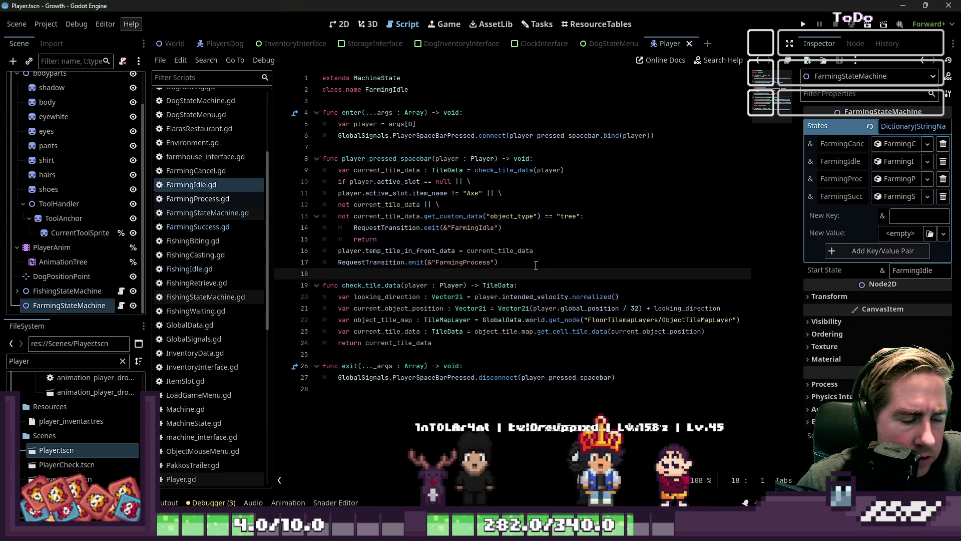
left_click(536, 266)
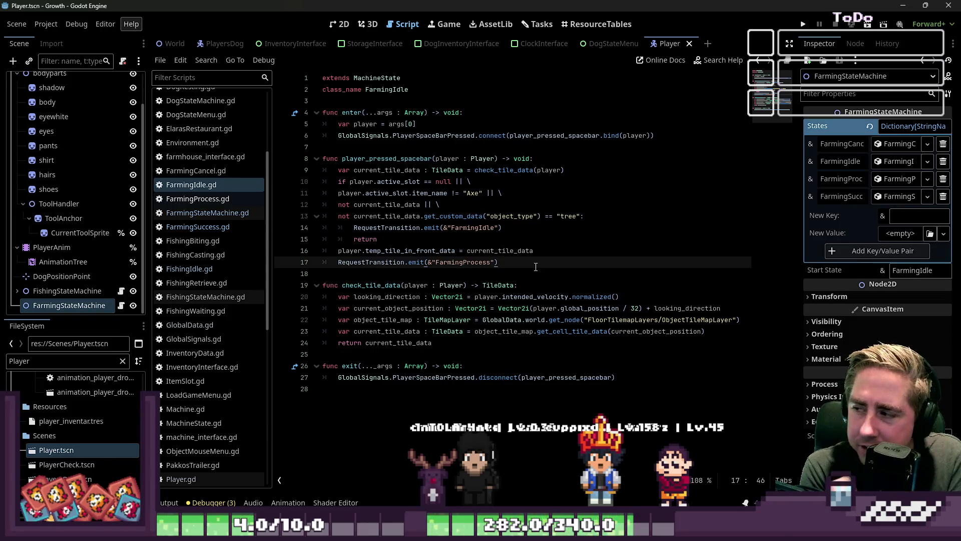
left_click(466, 203)
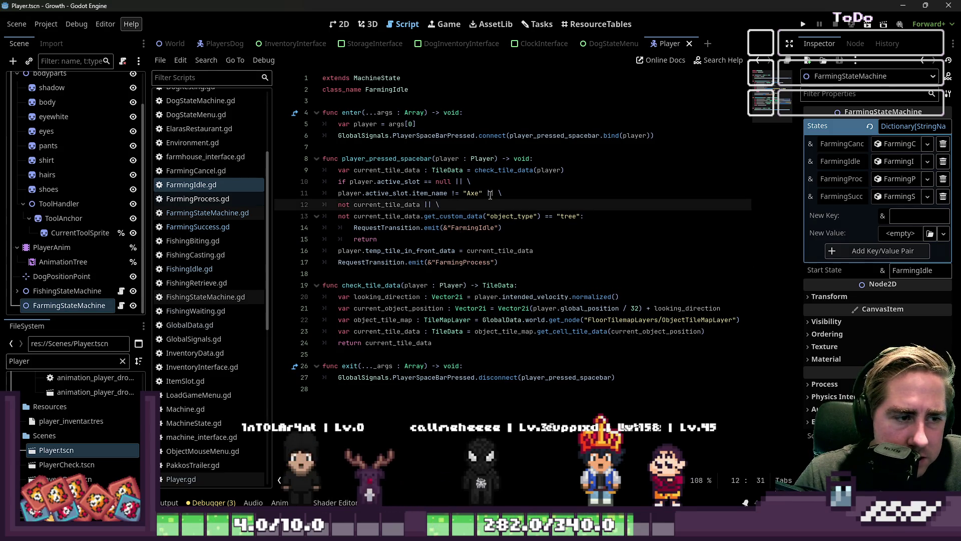
left_click(481, 194)
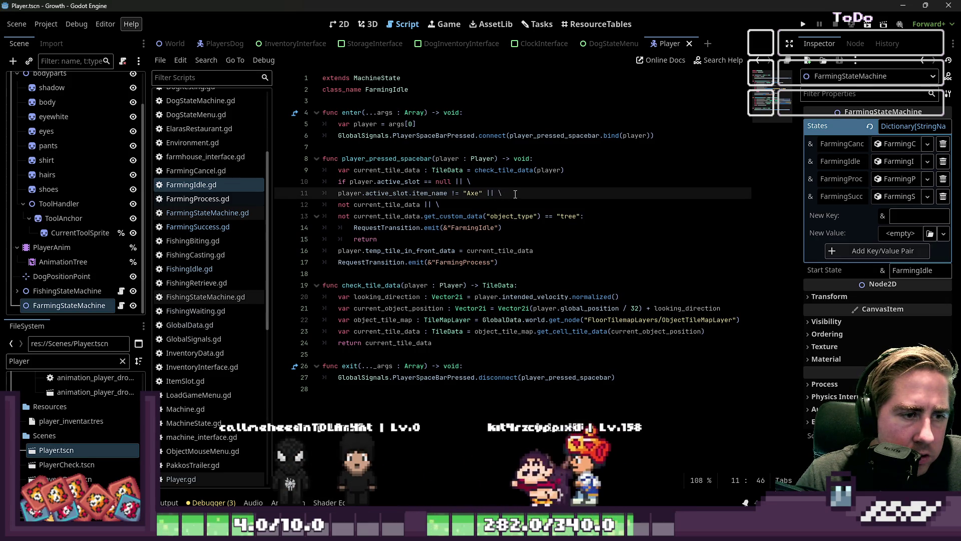
- Add a 'Pickaxe' item-name condition beneath the Axe check and save FarmingIdle.gd
key("Return")
key("ctrl+v")
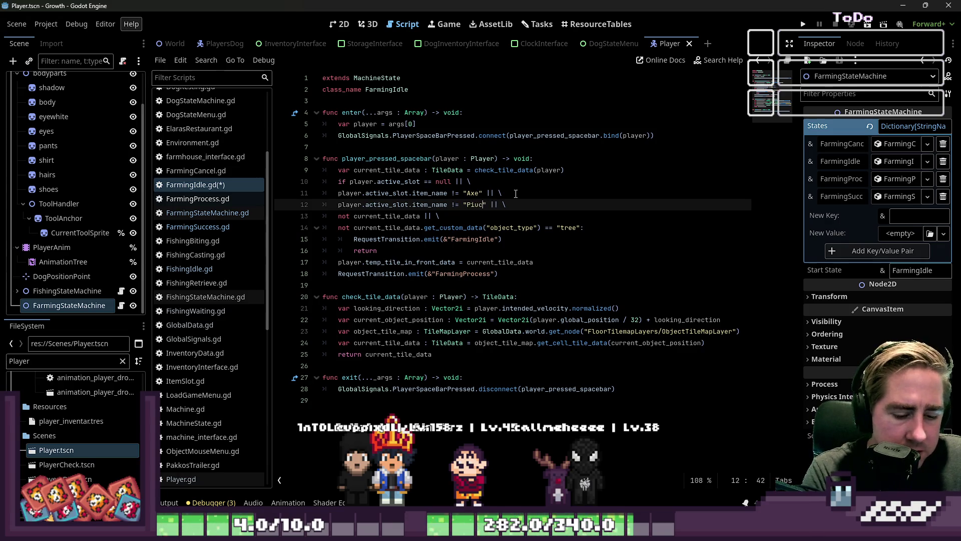
type("kay")
type("e")
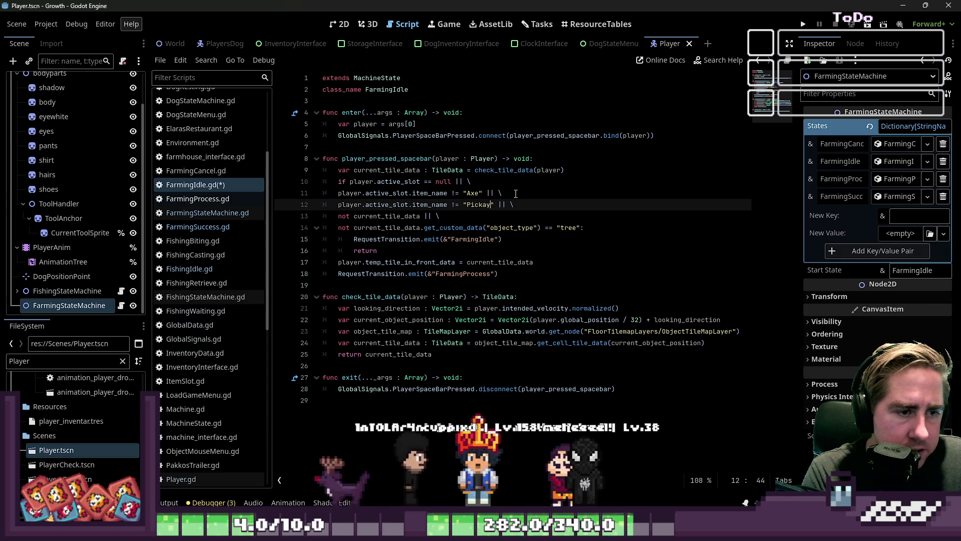
key("ctrl+s")
- Move the caret to the end of the temp tile assignment on line 17
left_click(433, 253)
left_click(519, 278)
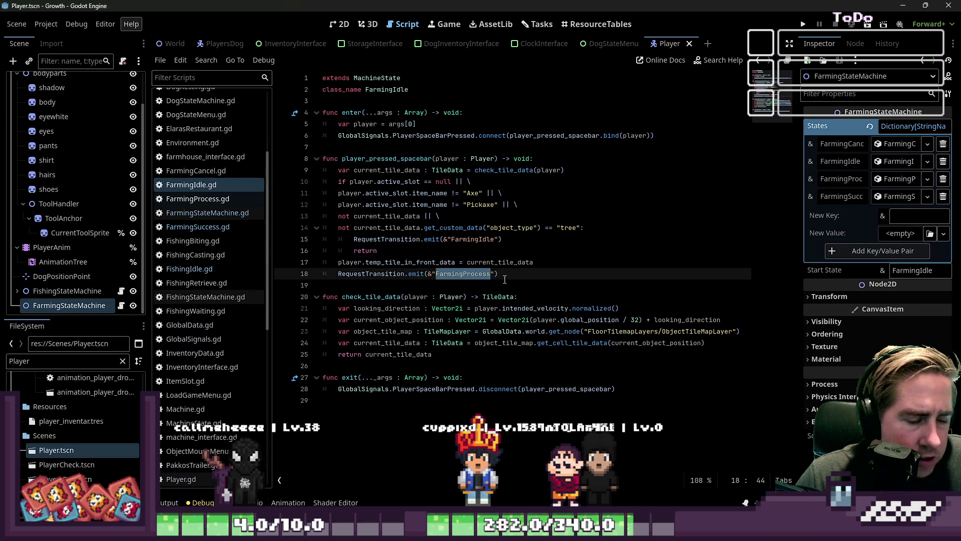
key("Up")
key("End")
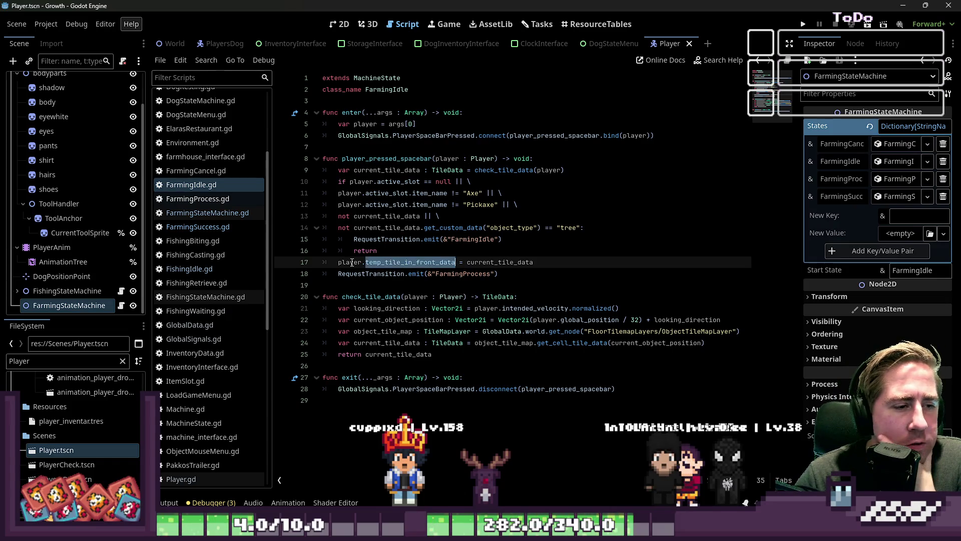
- Check current_tile_data's uses, then remove an unfinished match line near the null check
mouse_move(452, 267)
left_mouse_down()
mouse_move(551, 275)
mouse_move(569, 264)
left_mouse_up()
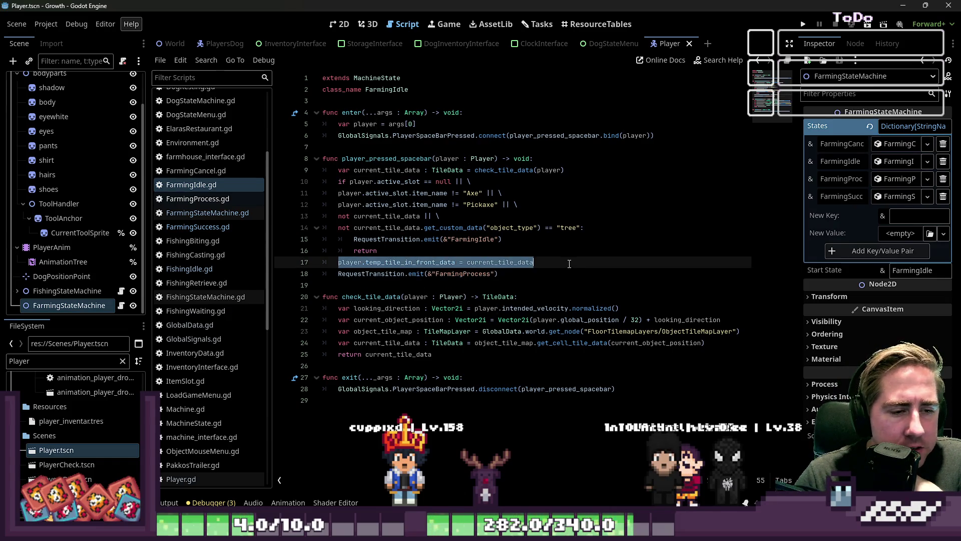
double_click(496, 266)
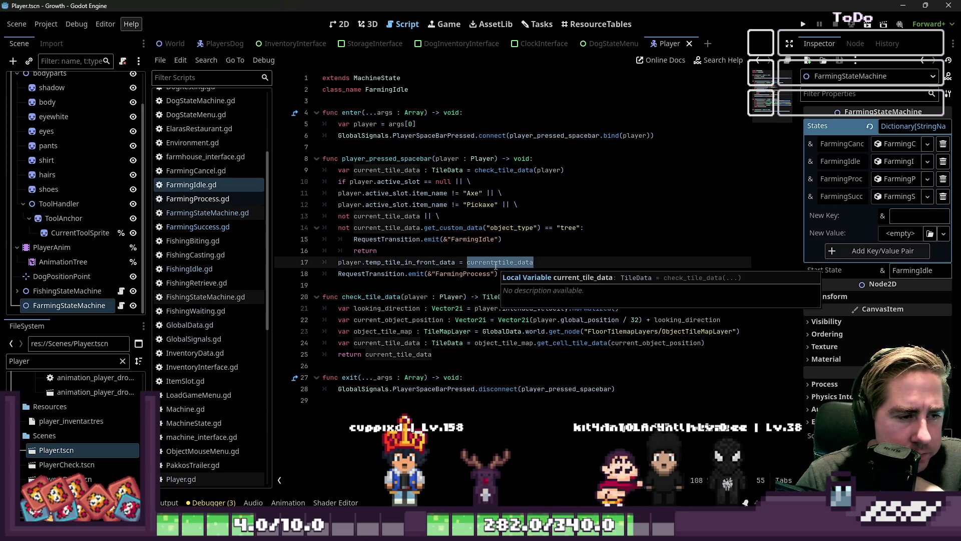
left_click(400, 249)
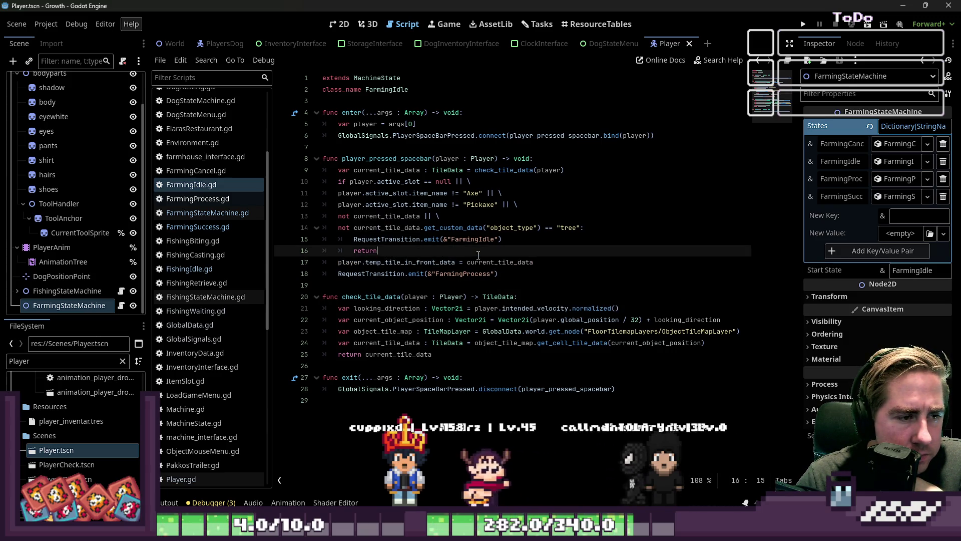
left_click(399, 227)
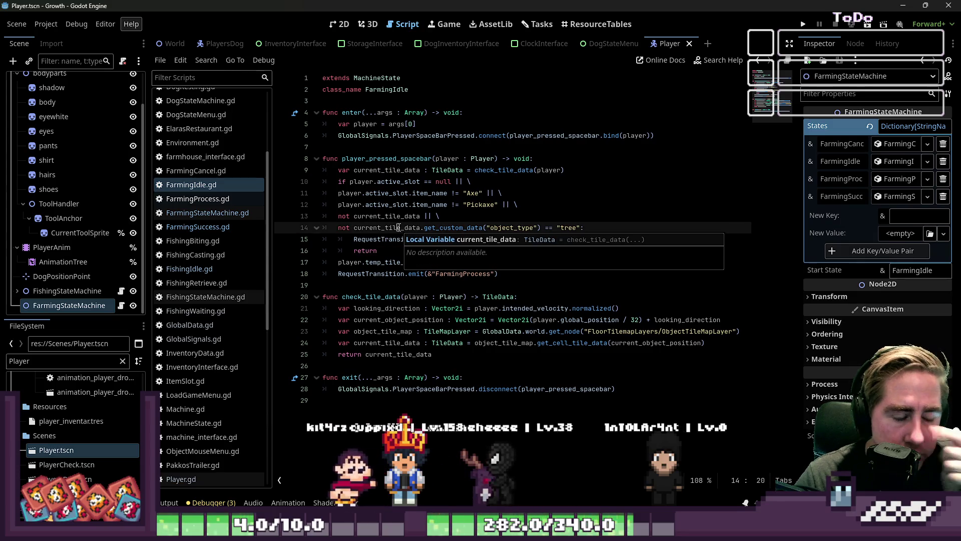
left_click(441, 181)
mouse_move(578, 201)
left_mouse_down()
mouse_move(351, 171)
mouse_move(330, 193)
left_mouse_up()
left_click(355, 183)
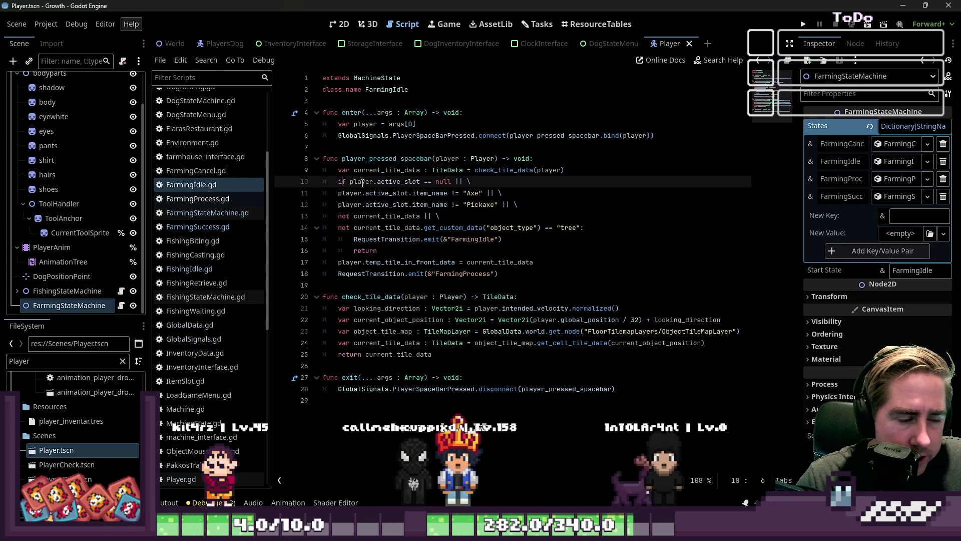
left_click(586, 169)
key("Return")
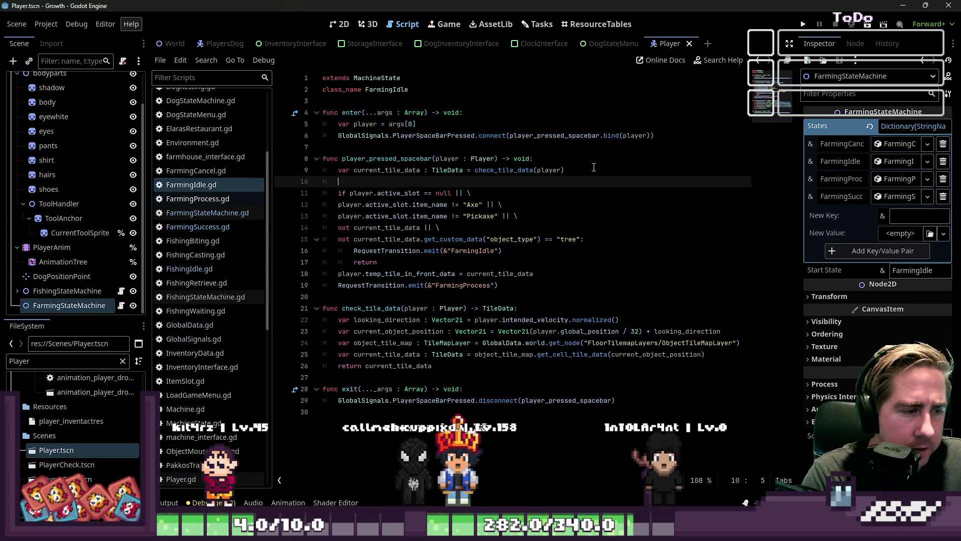
type("match")
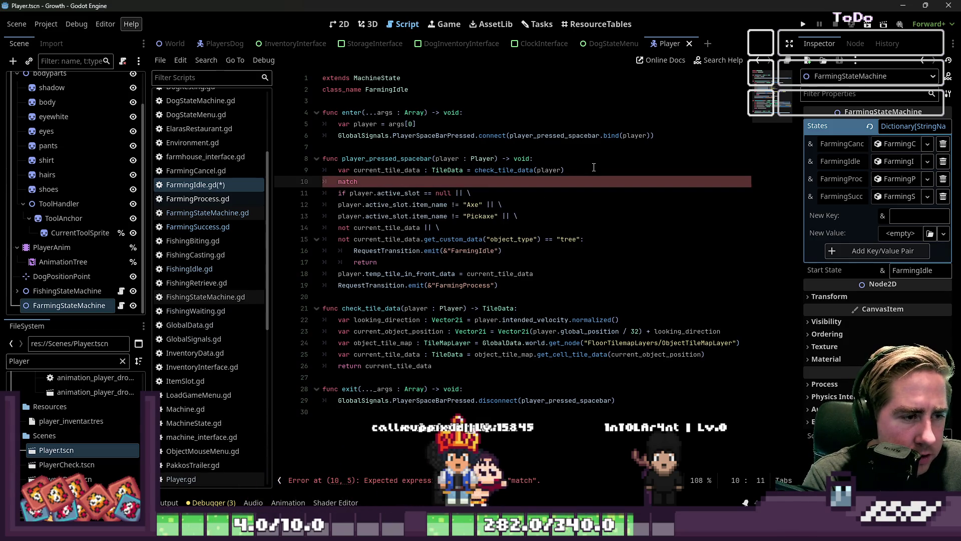
key("ctrl+shift+k")
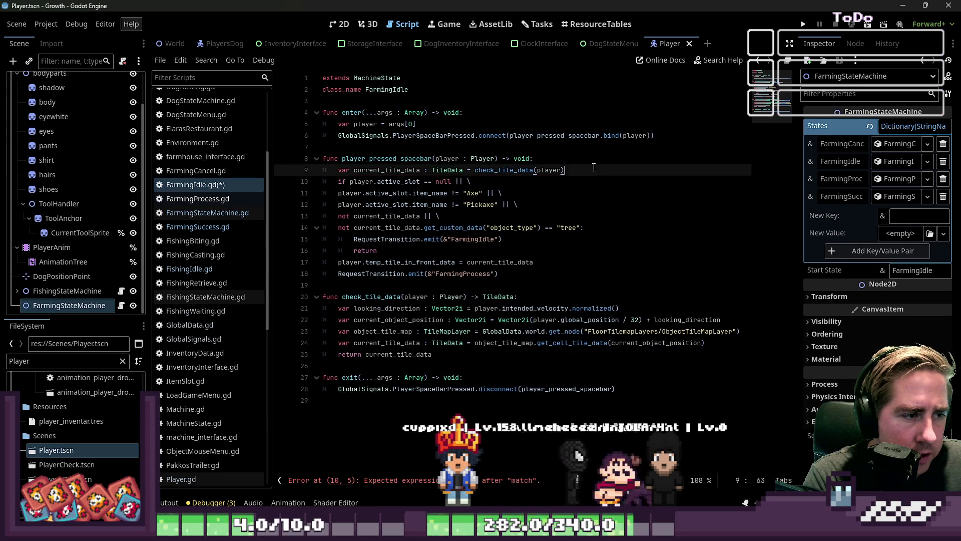
key("End")
- Copy the FarmingIdle RequestTransition call onto a new line under the active-slot null check
key("Return")
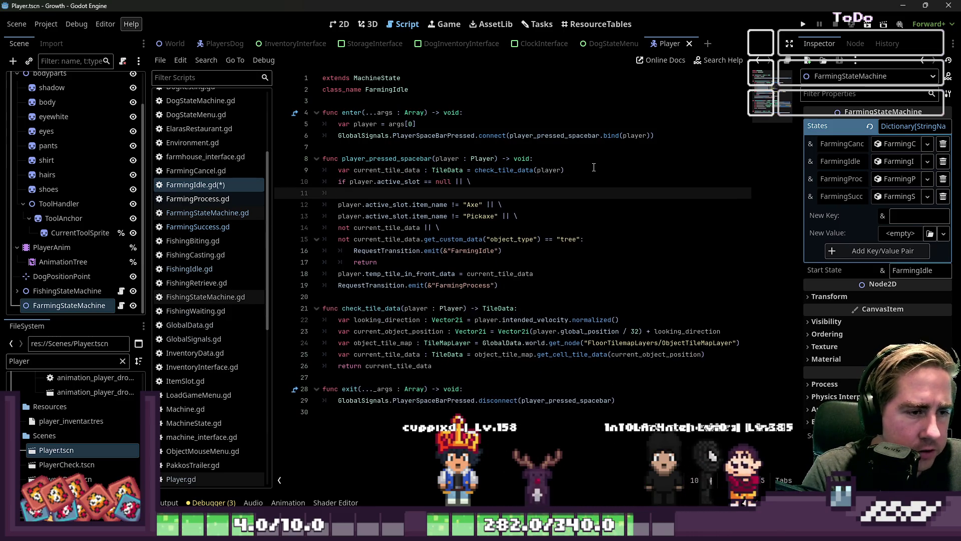
key("Down")
key("Down")
key("Down")
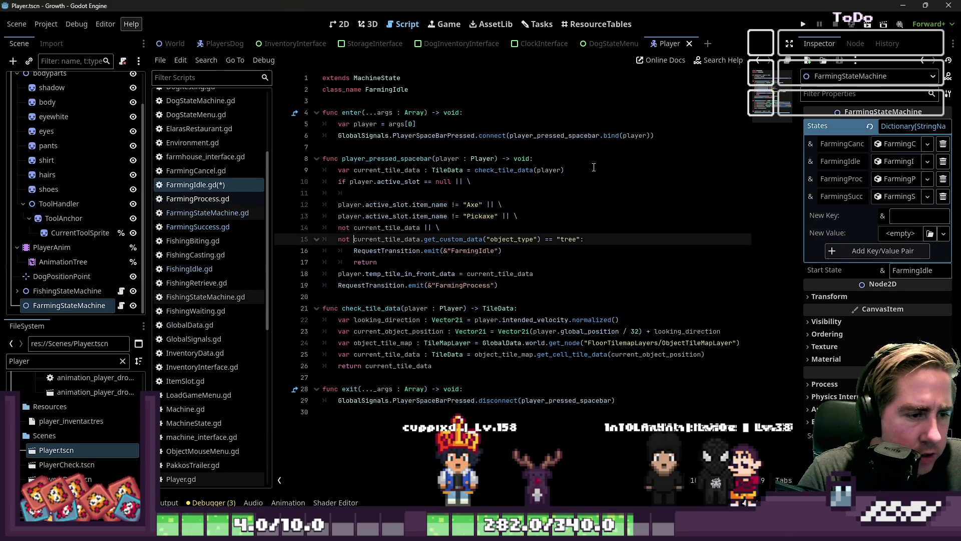
key("Home")
key("shift+End")
key("ctrl+c")
key("Up")
key("Up")
key("Up")
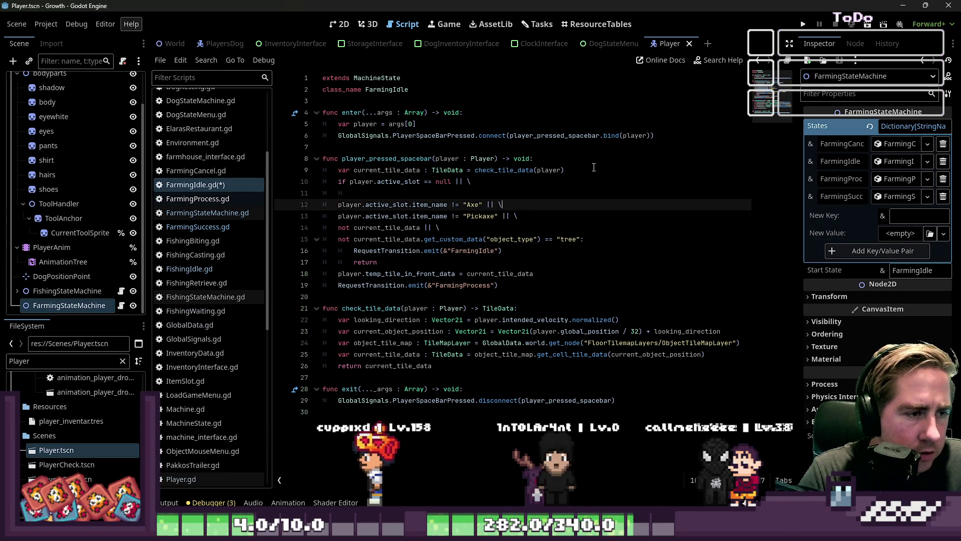
key("ctrl+v")
key("Return")
key("BackSpace")
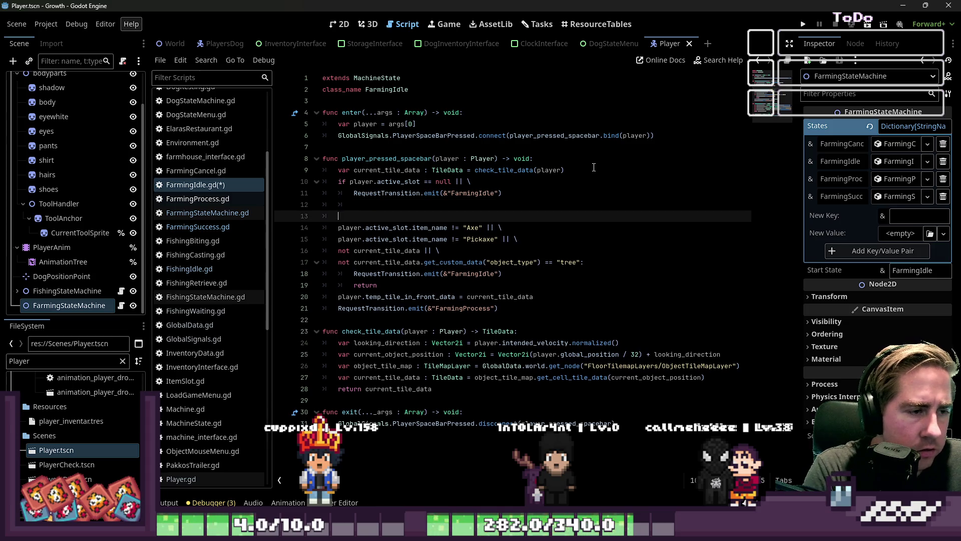
key("Return")
- Make the null check a standalone if block and start typing 'match' below it
key("Down")
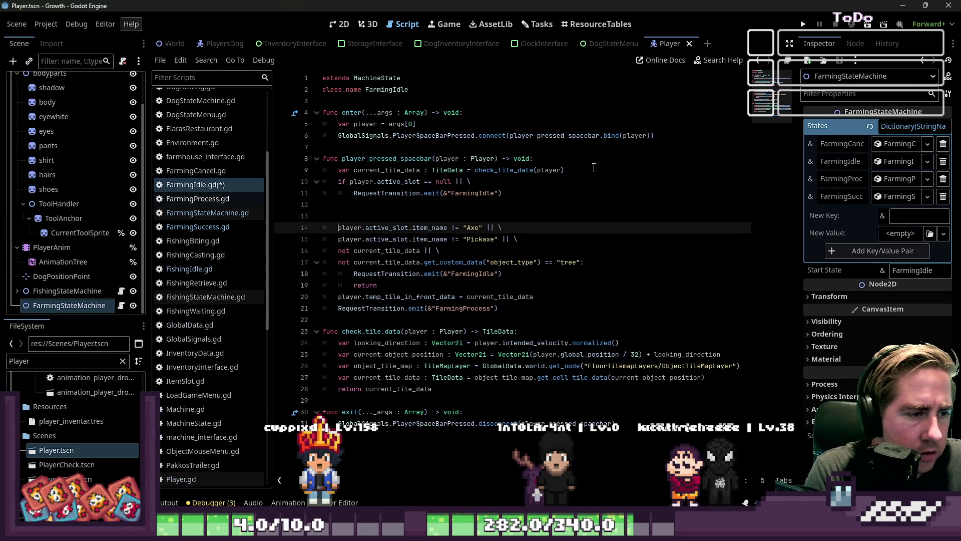
key("Up")
key("Up")
key("Up")
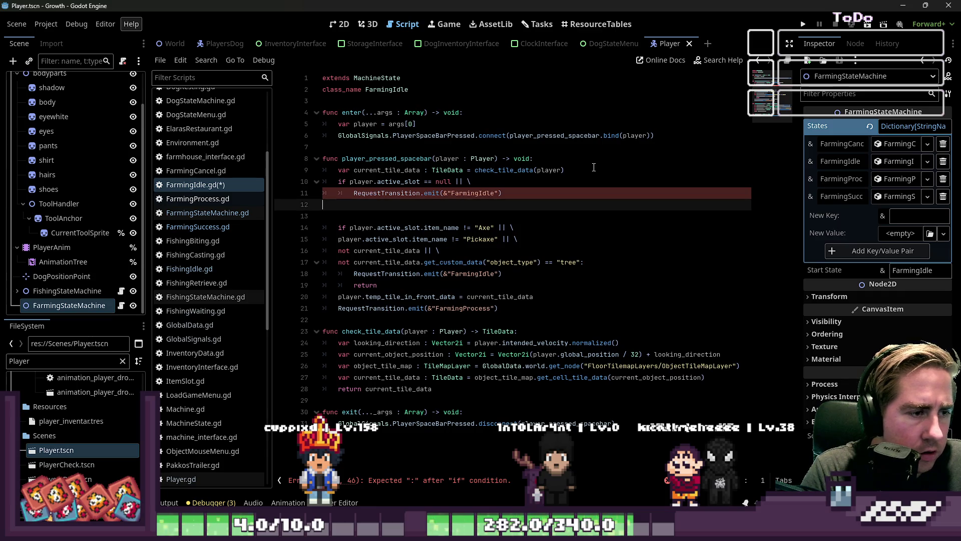
key("Up")
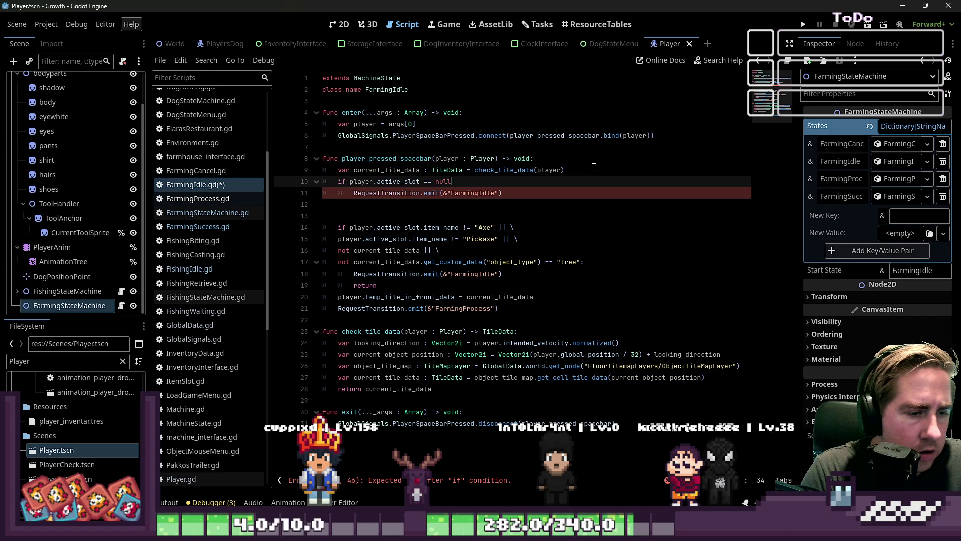
key("Down")
key("Down")
key("Return")
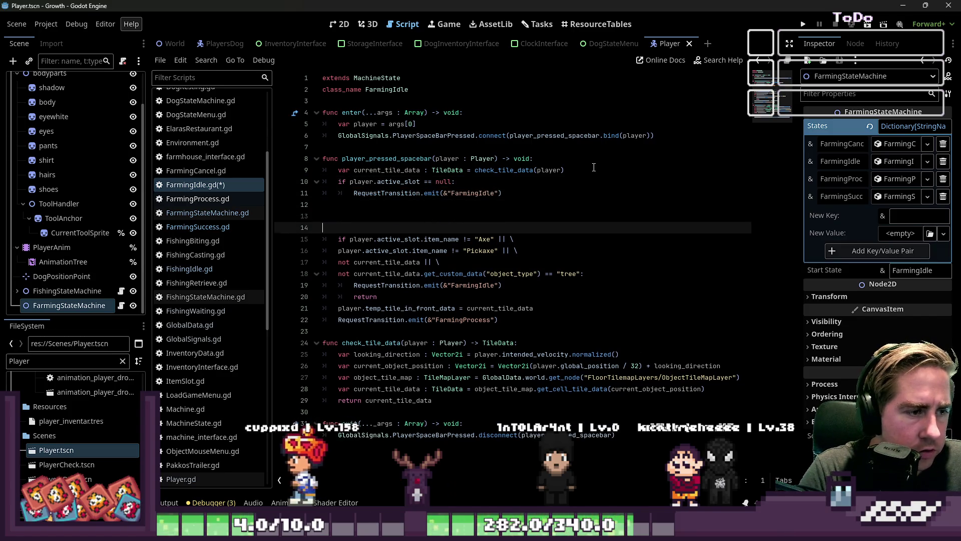
type("match player.active_sl")
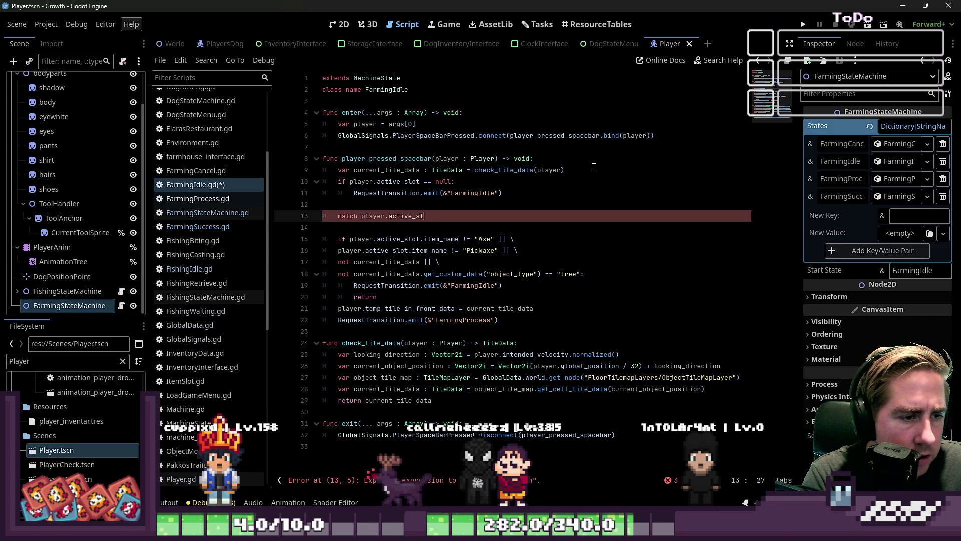
- Make the match subject a list of item_name and the tile's object_type lookup
type("ot.item_namem")
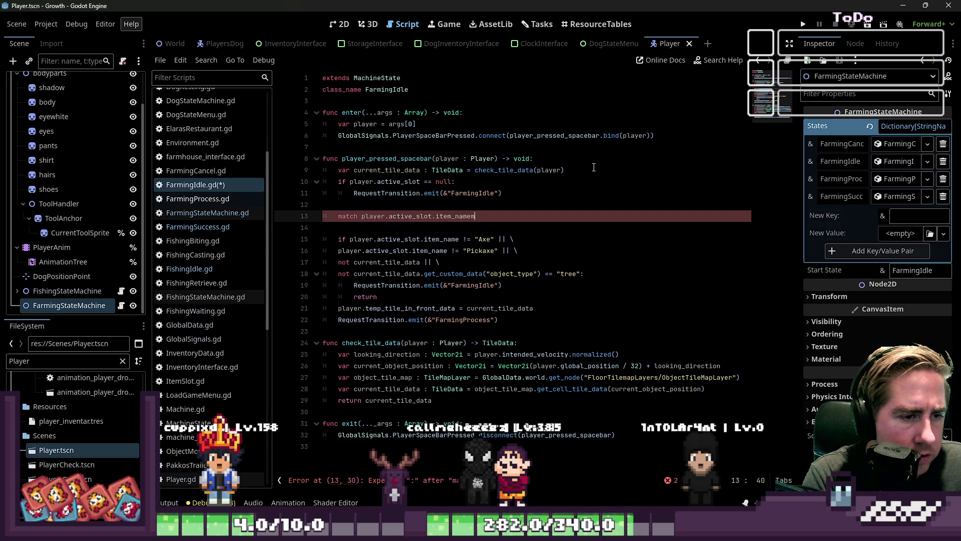
key("BackSpace")
type(",")
key("ctrl+Left")
key("ctrl+Left")
key("ctrl+Left")
key("ctrl+shift+Right")
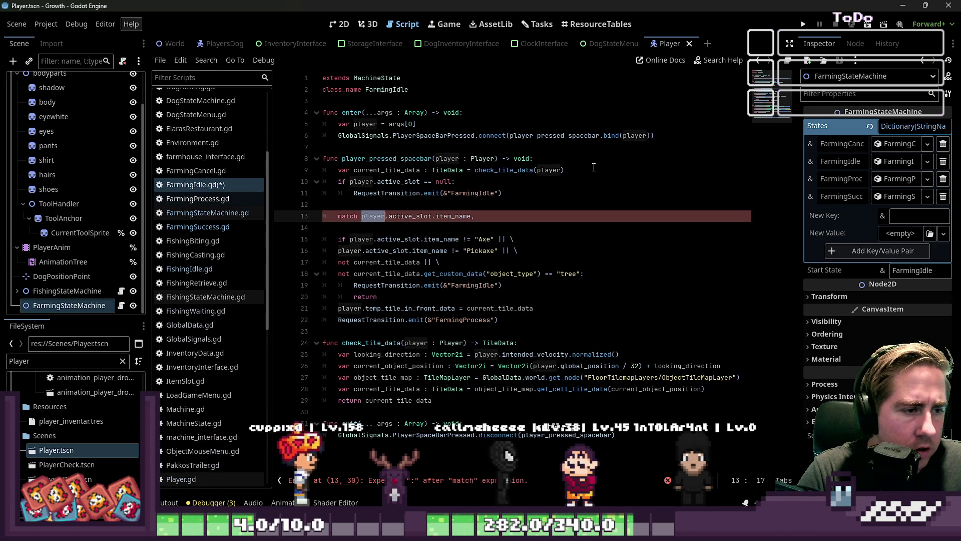
key("shift+End")
type("[")
key("Right")
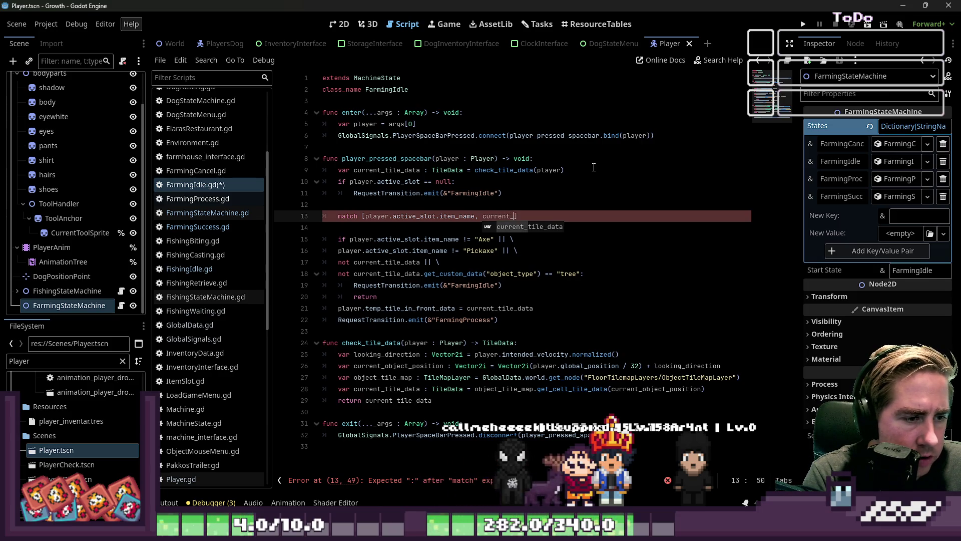
type("data.g")
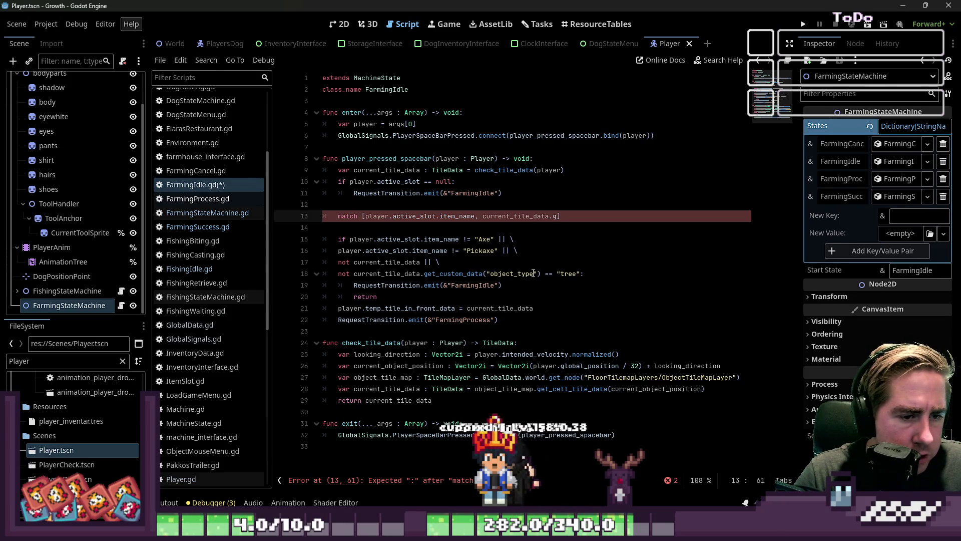
left_click_drag(541, 275, 355, 277)
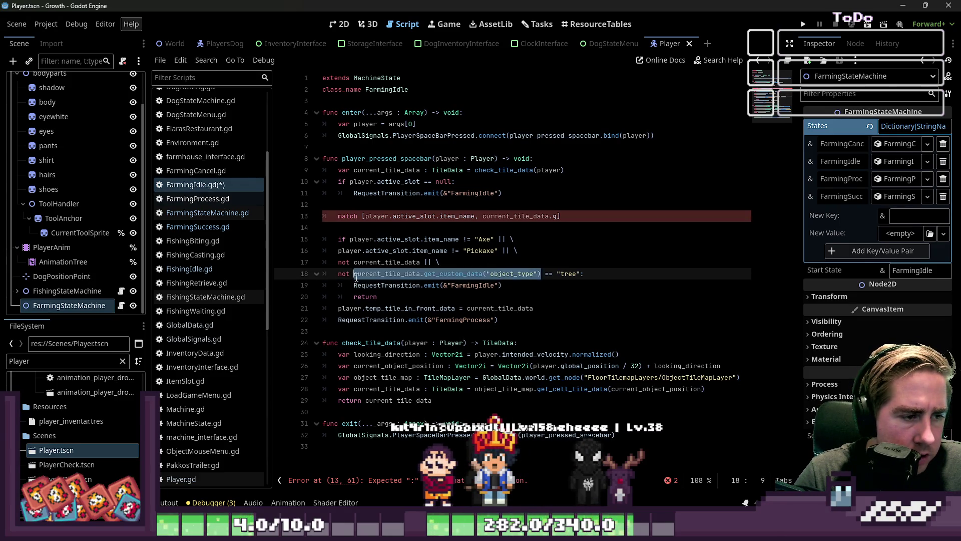
left_click(481, 217)
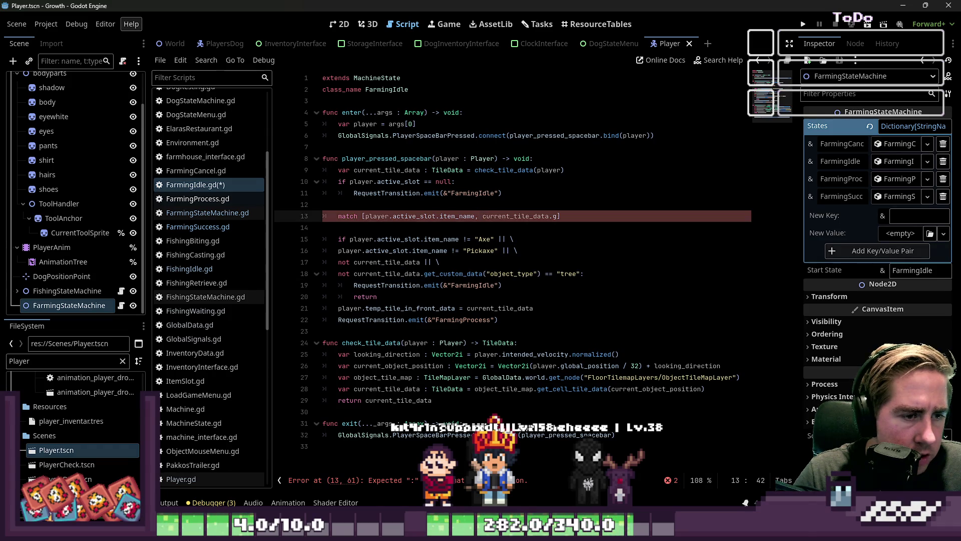
key("Up")
key("Up")
- Extend the null check onto a continuation line covering missing current_tile_data
key("Down")
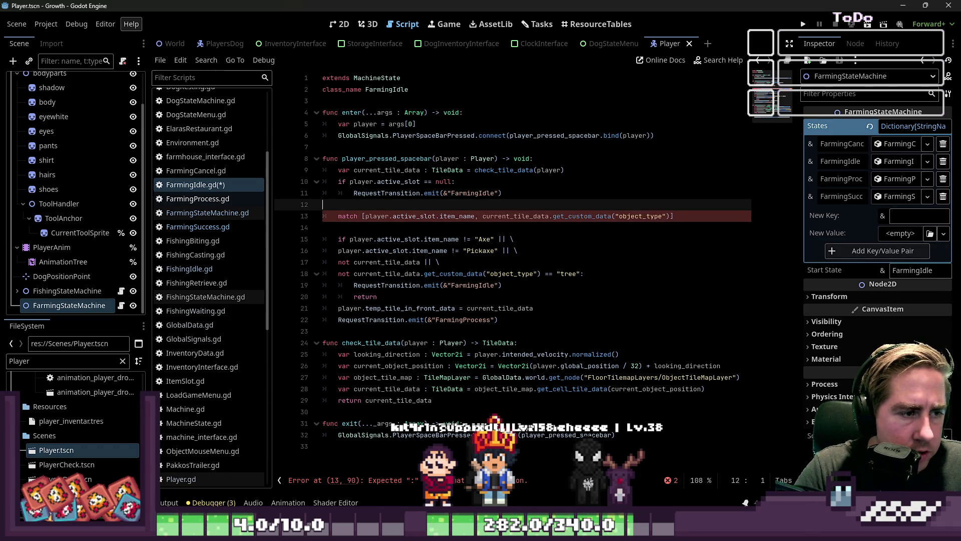
key("Return")
key("Up")
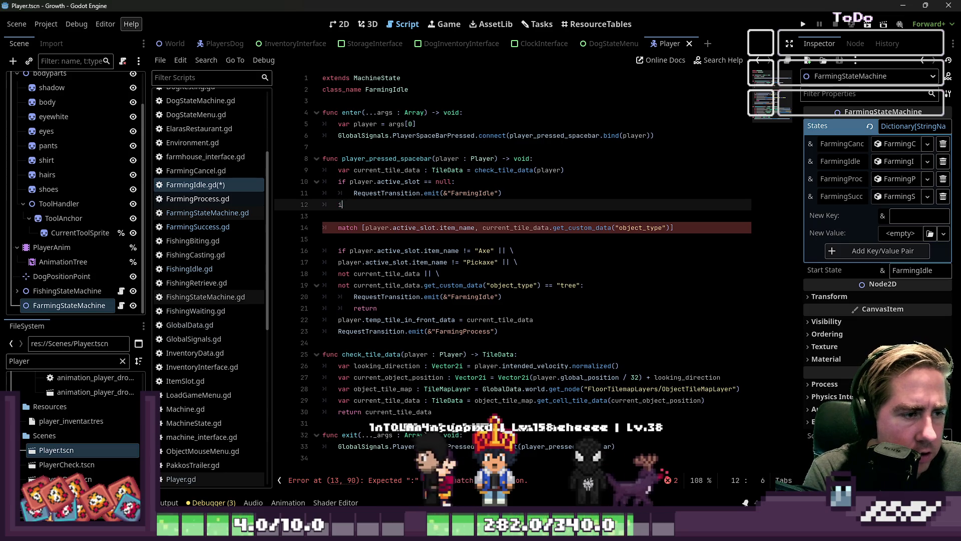
key("ctrl+z")
key("ctrl+z")
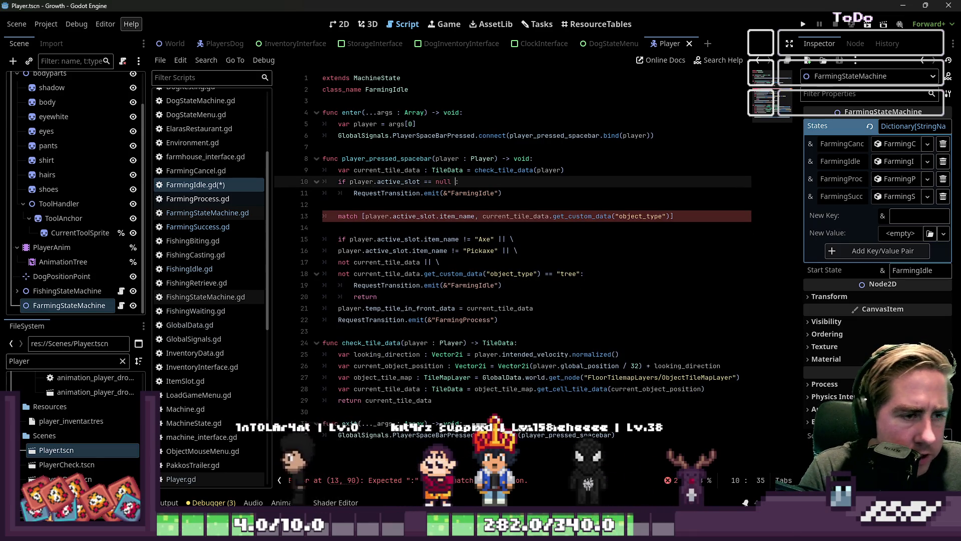
type("\\")
key("Return")
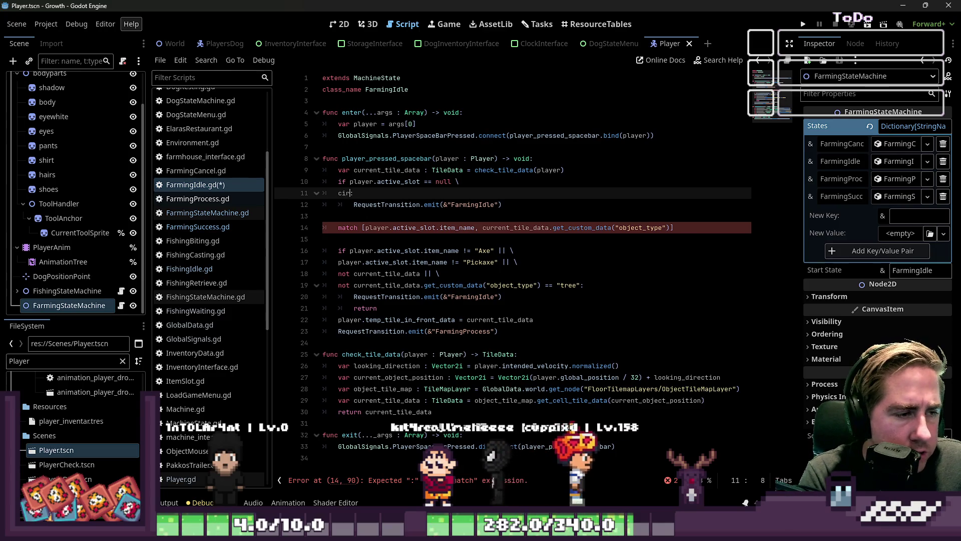
type("ci")
key("BackSpace")
type("urrent_tile_data")
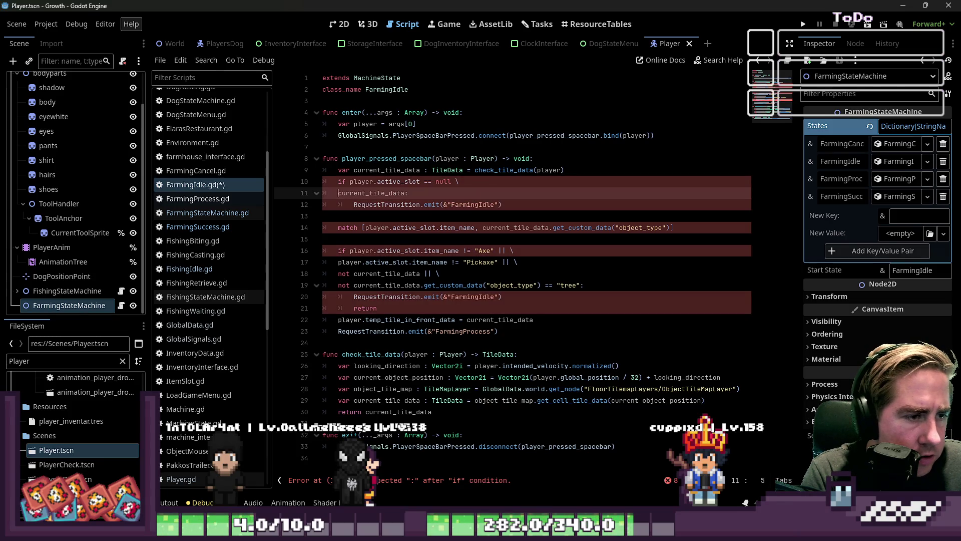
key("Down")
key("Up")
key("Up")
key("End")
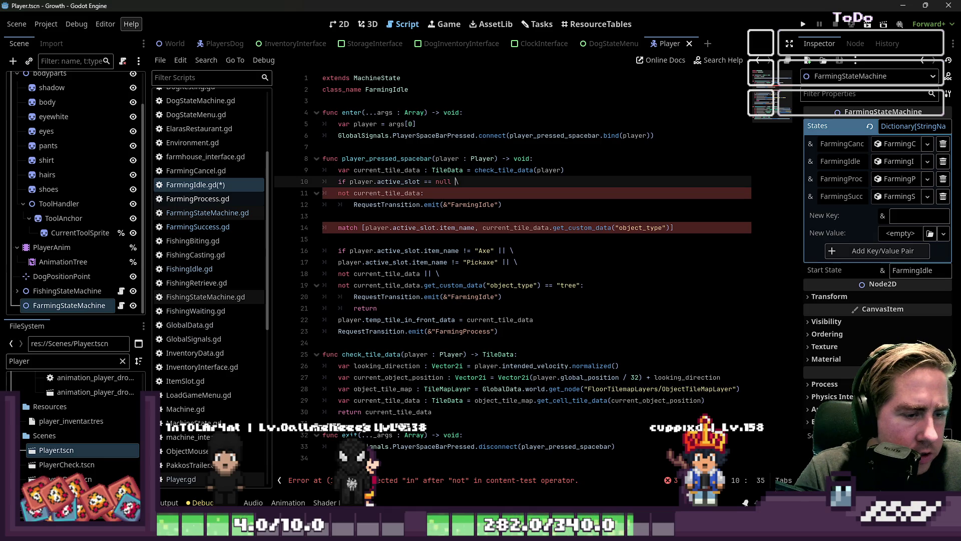
key("Down")
key("Up")
key("Down")
key("Down")
key("Down")
key("Down")
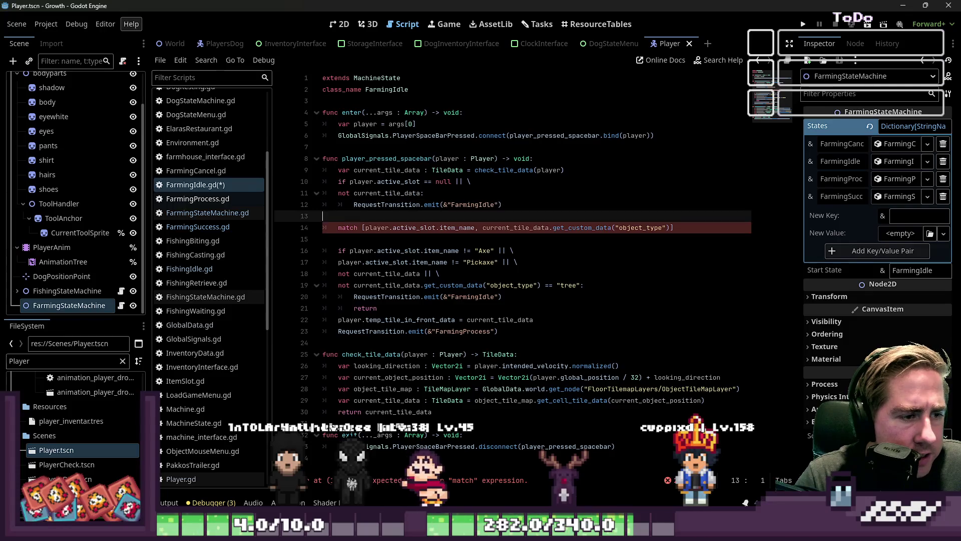
- End the match line with a colon and begin the first case with a string
key("Up")
key("End")
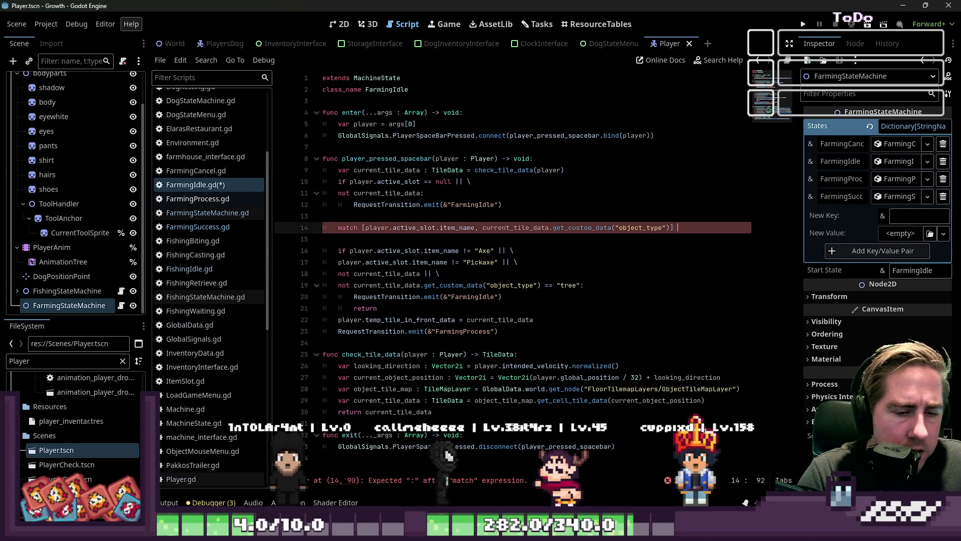
type(":")
key("Return")
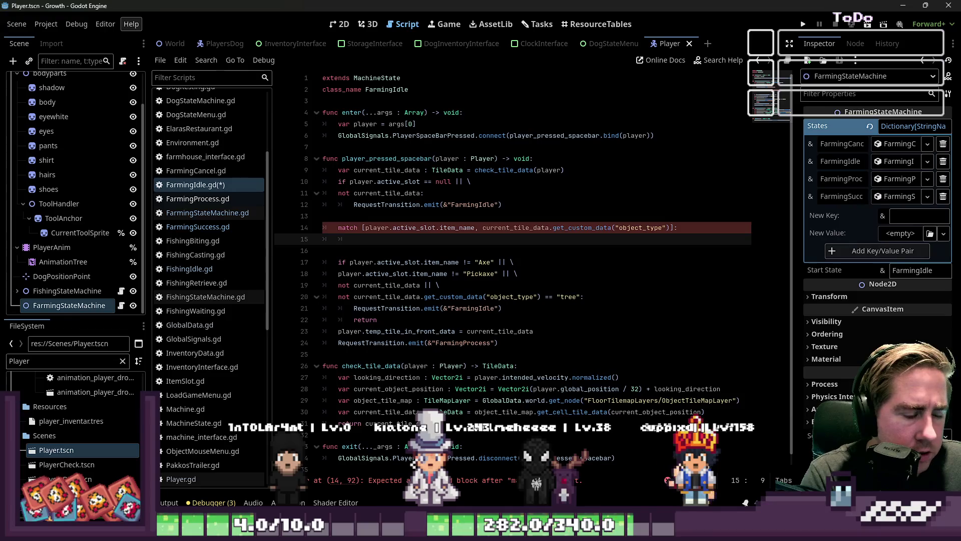
type("\"")
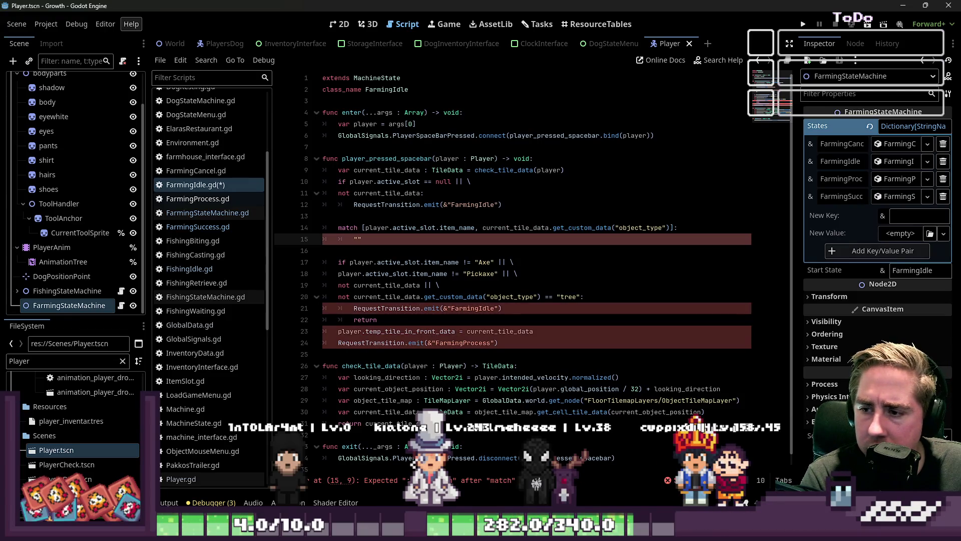
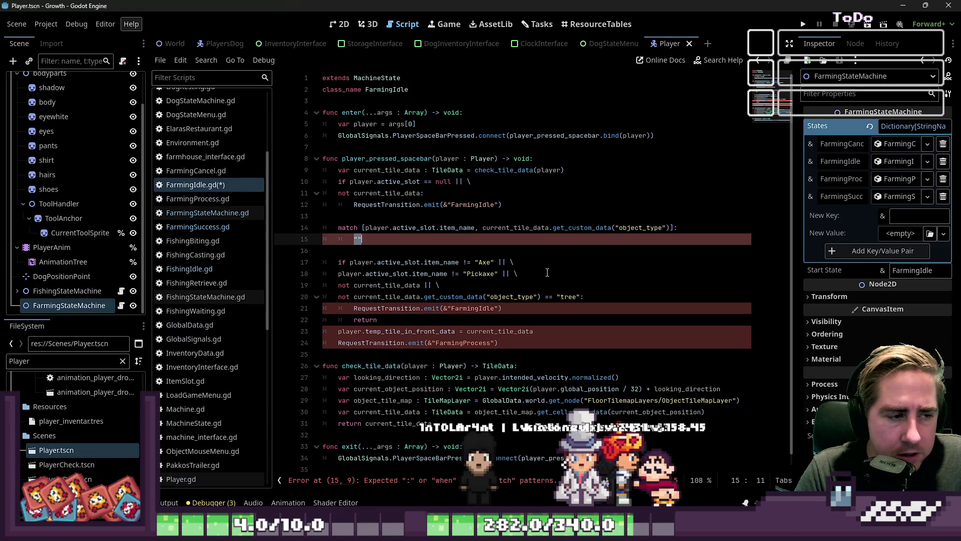
- Write the ["Axe", "tree"]: match pattern in FarmingIdle.gd
key("Delete")
key("Delete")
type("{")
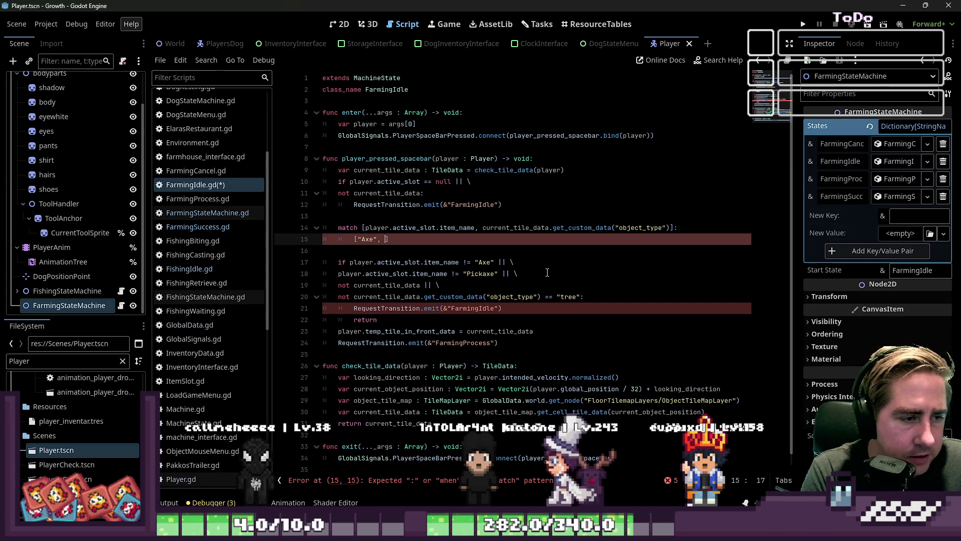
type("\"tree")
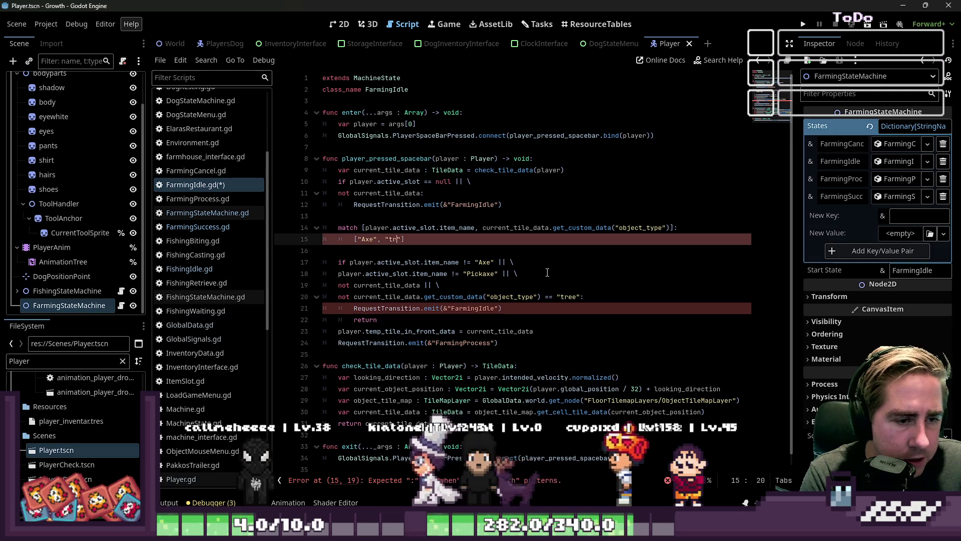
key("End")
type(":")
key("Return")
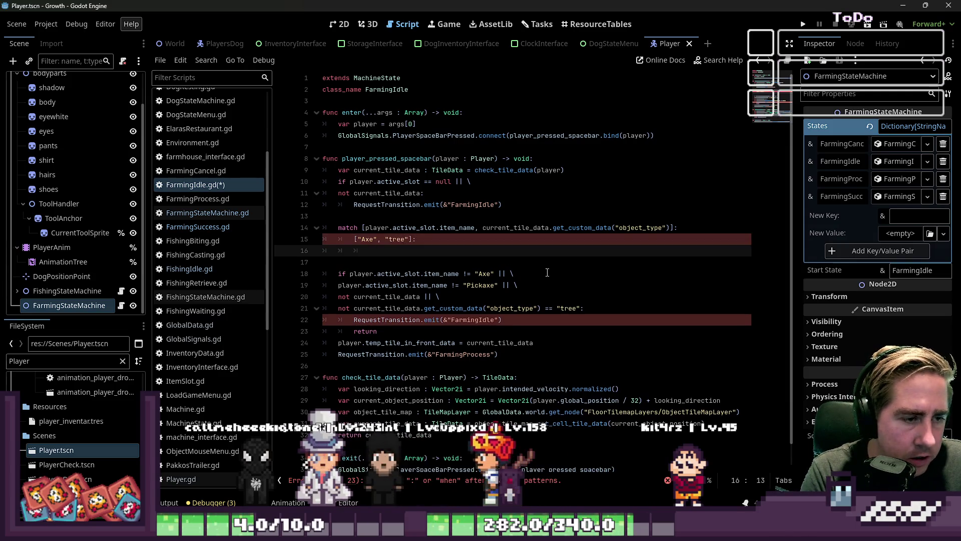
- Move the tile-storing and transition lines under the Axe tree pattern, indented as its body
key("Down")
key("Down")
key("Down")
key("Down")
key("Home")
key("Up")
key("shift+Down")
key("shift+Down")
key("ctrl+x")
key("Up")
key("Up")
key("Up")
key("BackSpace")
key("ctrl+v")
key("Up")
key("Up")
key("Up")
key("Down")
key("Down")
key("Home")
key("shift+Down")
key("shift+End")
key("Tab")
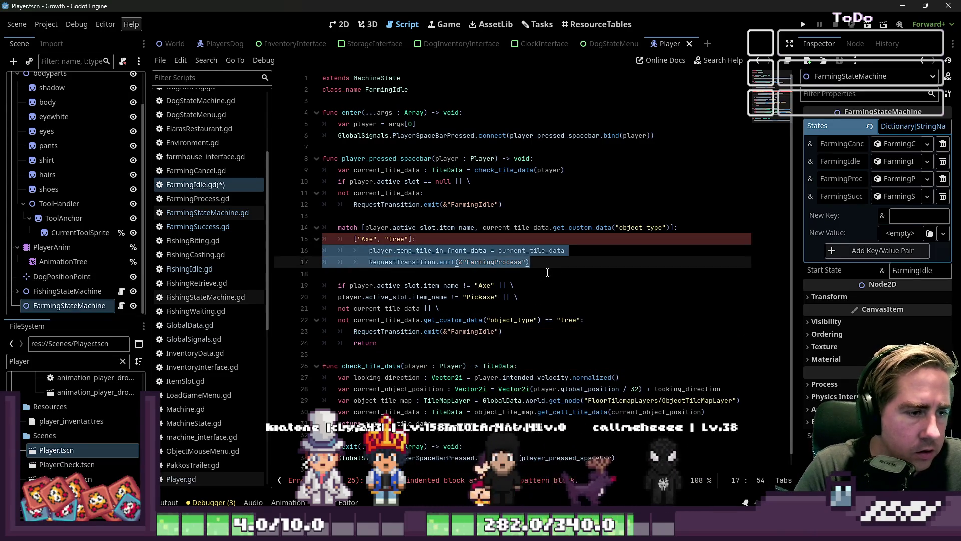
- Add the ["Pickaxe", "stone"]: branch with a copy of the same two body lines
key("Down")
key("Return")
key("Return")
key("Up")
key("Up")
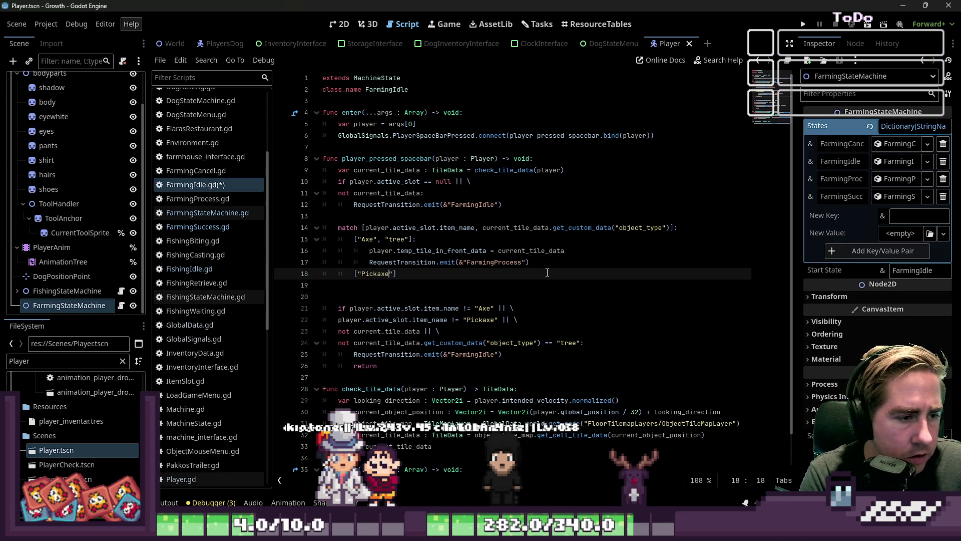
key("BackSpace")
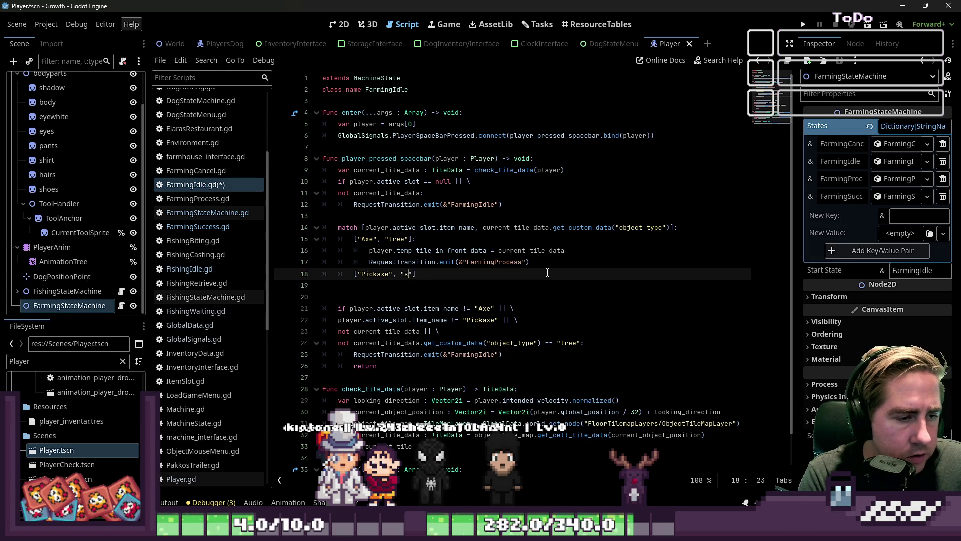
type(":")
key("Return")
key("Up")
key("Up")
key("Up")
key("shift+Down")
key("shift+Down")
key("shift+Left")
key("shift+Left")
key("shift+Left")
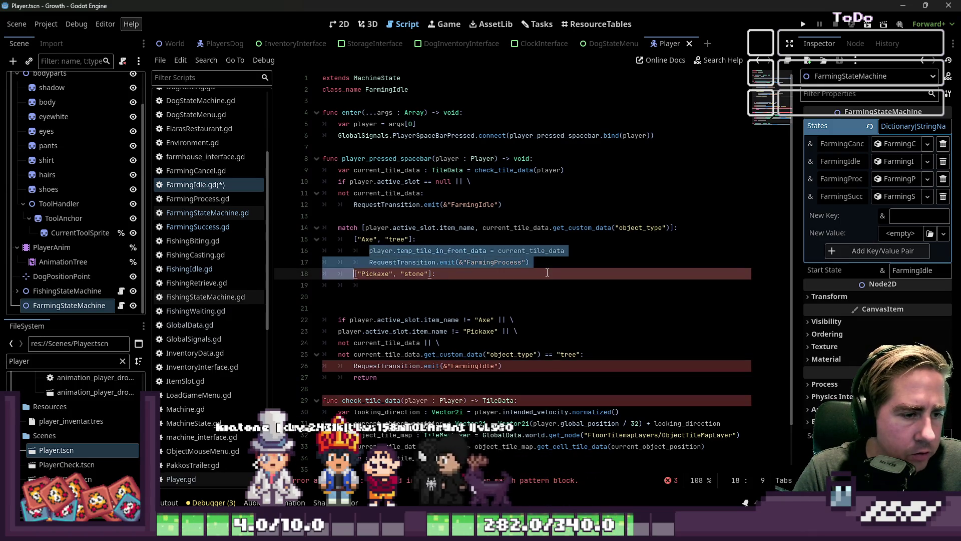
key("ctrl+c")
key("Down")
key("Down")
key("ctrl+v")
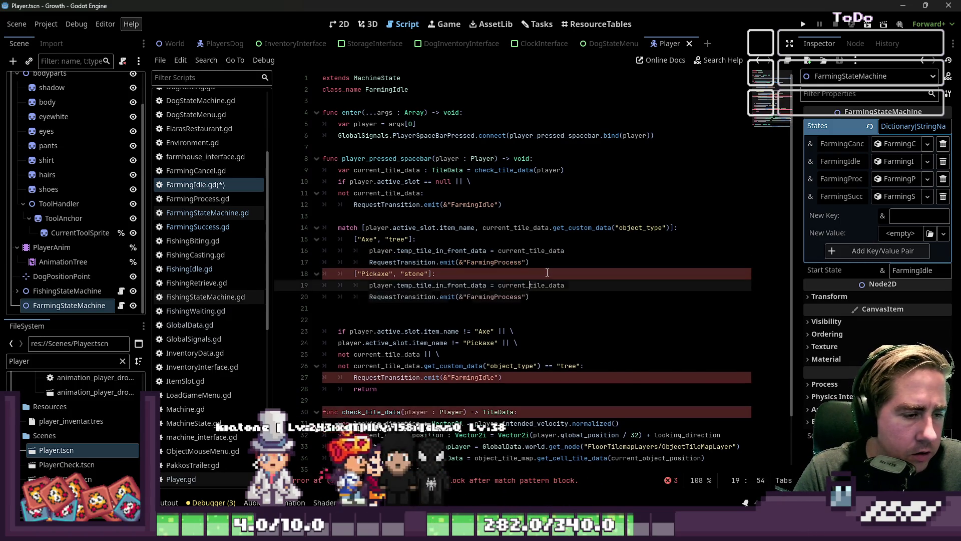
- Delete the old Axe/Pickaxe if-block below the match statement
key("Down")
key("Down")
key("shift+Down")
key("shift+Down")
key("shift+Down")
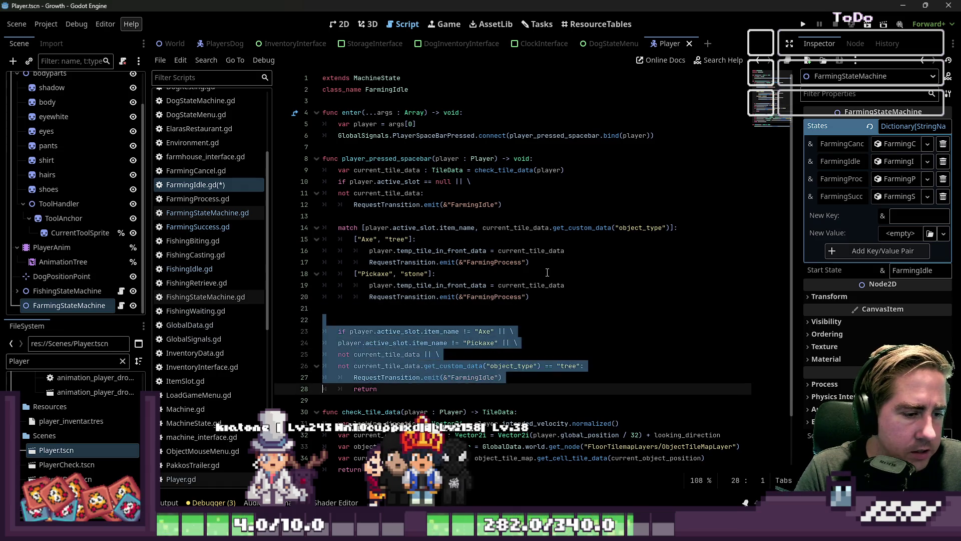
key("BackSpace")
key("BackSpace")
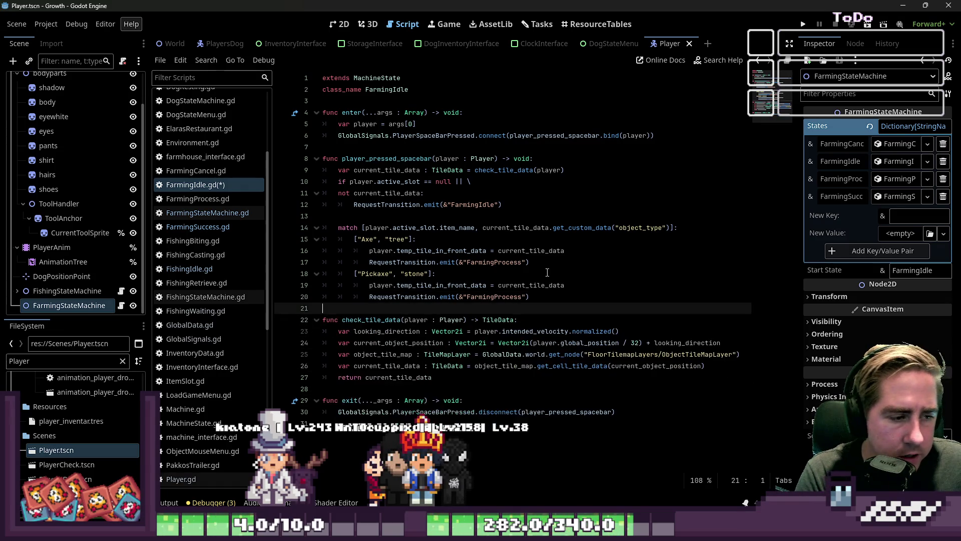
key("ctrl+z")
key("ctrl+z")
key("ctrl+z")
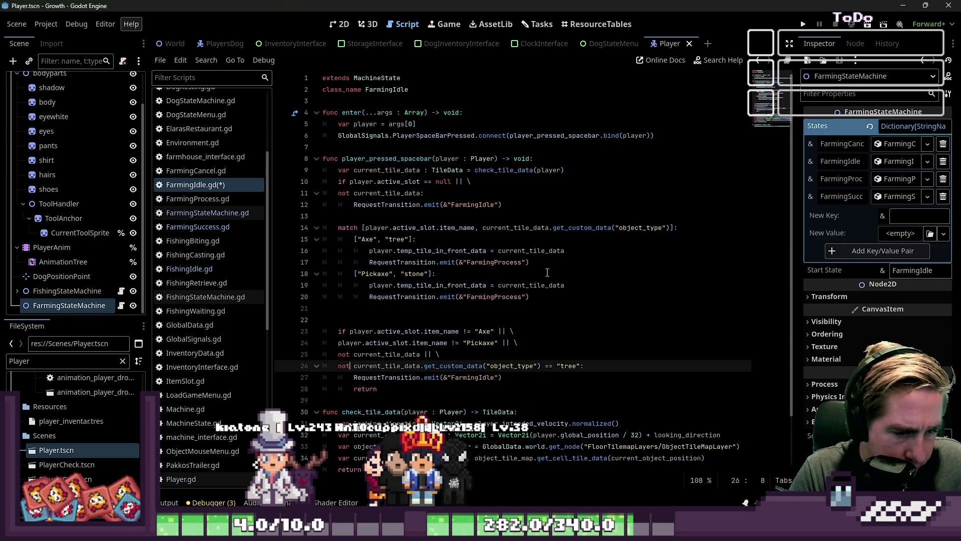
key("Up")
key("Up")
key("Up")
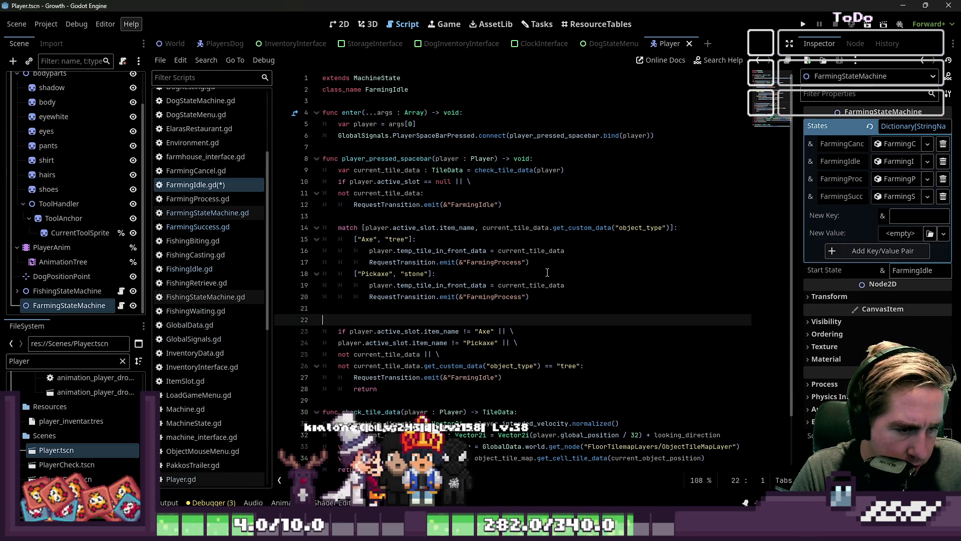
key("shift+Down")
key("shift+Down")
key("shift+Down")
key("shift+Down")
key("BackSpace")
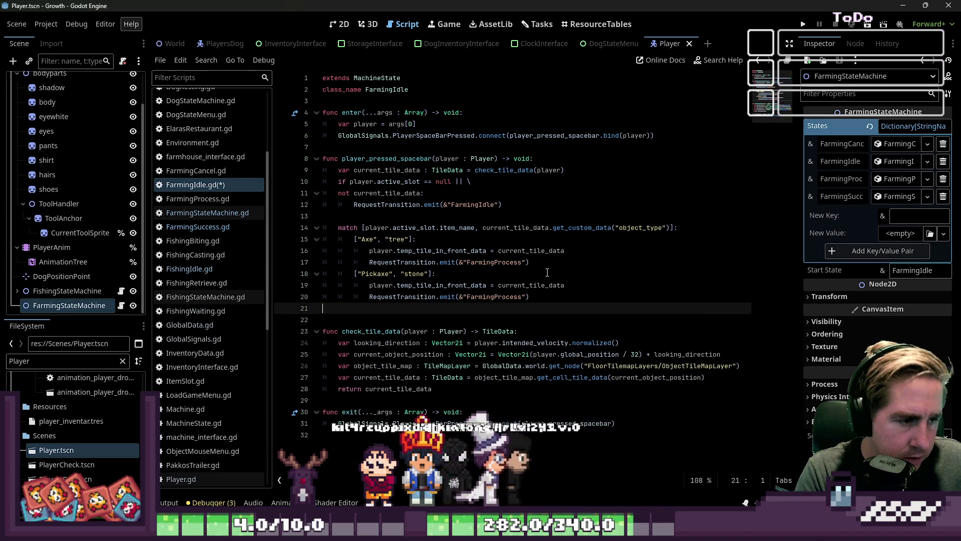
key("Down")
key("Down")
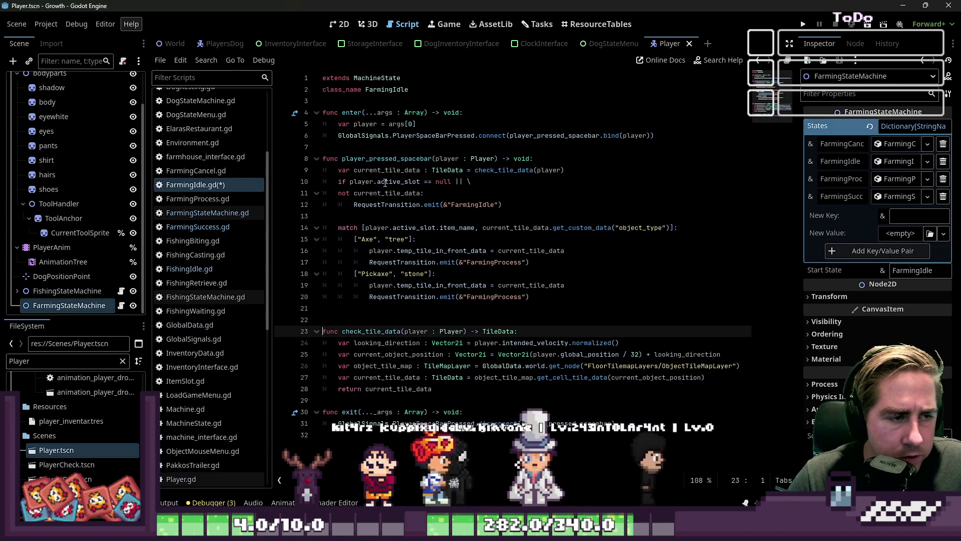
- Review the empty-slot check, current_tile_data uses and both match branches
left_click(375, 181)
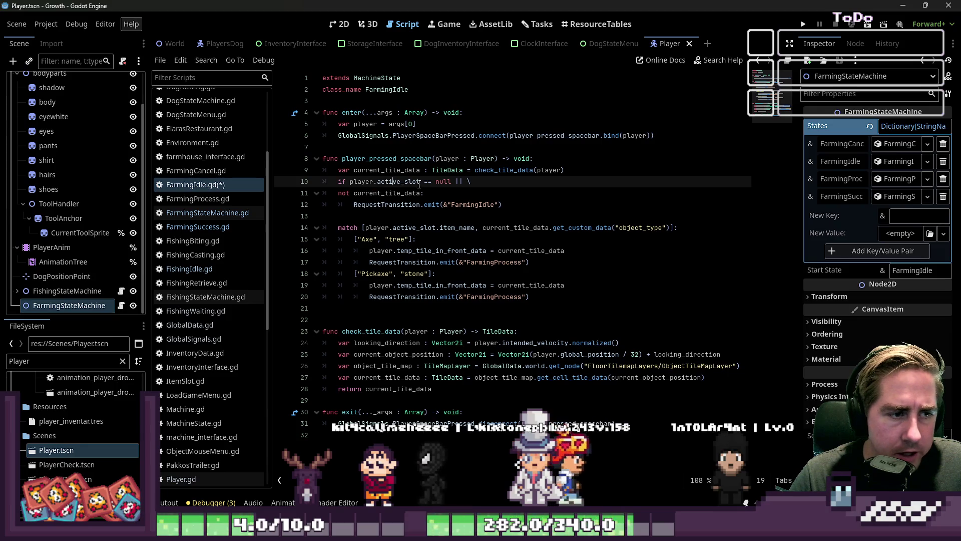
double_click(390, 193)
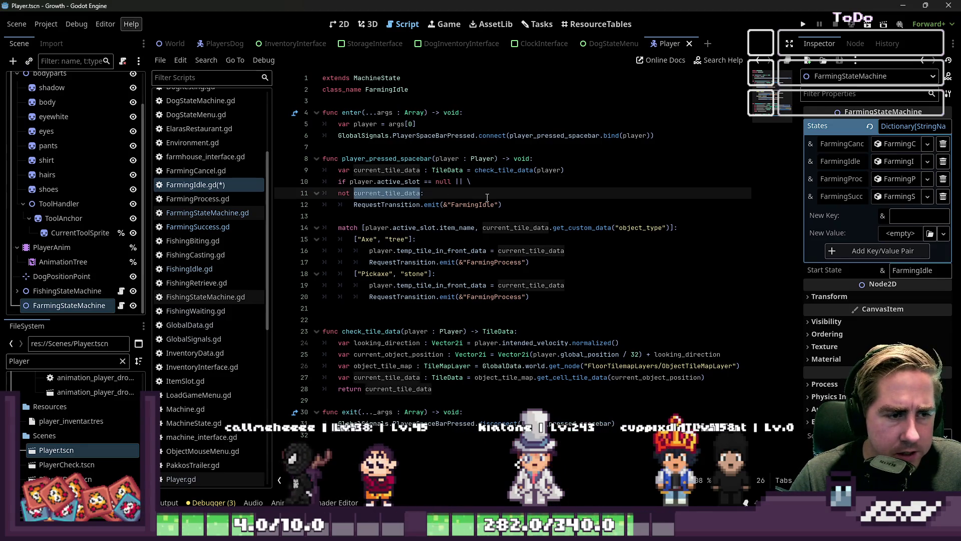
key("End")
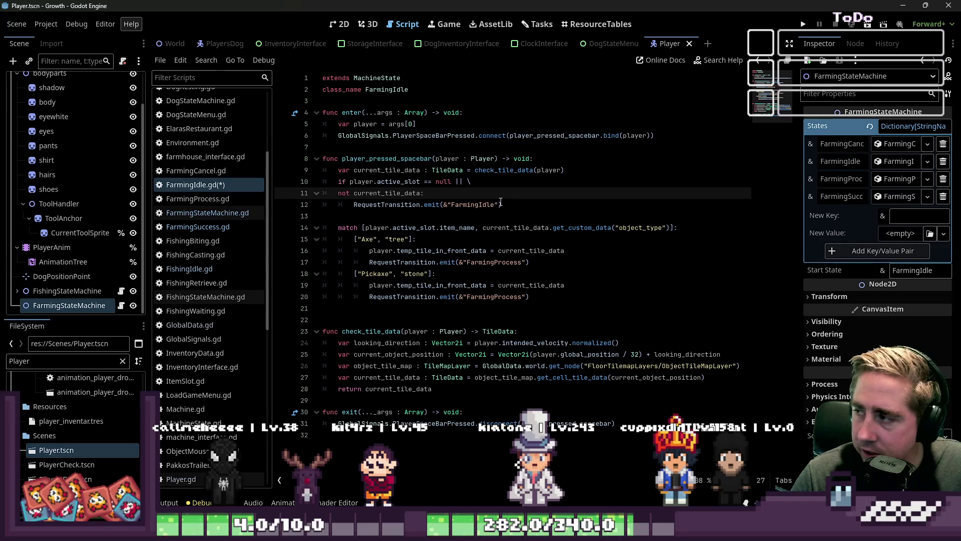
left_click(436, 228)
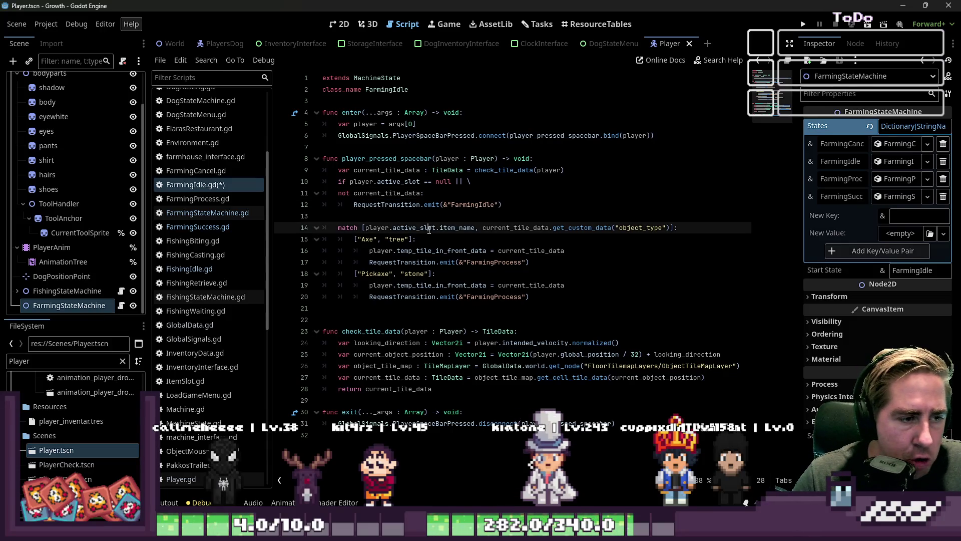
left_click(463, 239)
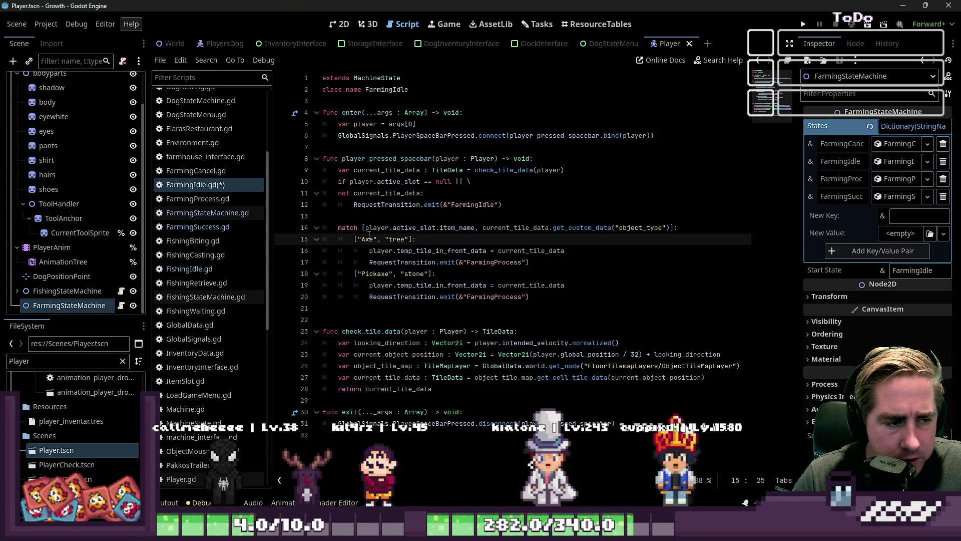
left_click(561, 306)
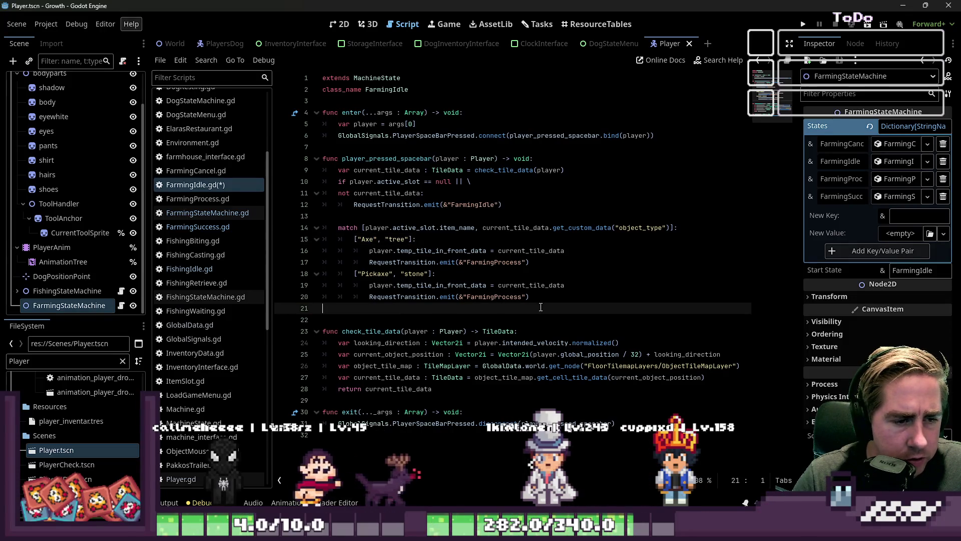
- Add an indented [_,_]: wildcard pattern line after the Pickaxe branch
key("Return")
key("Up")
key("Tab")
key("Tab")
type("[\"")
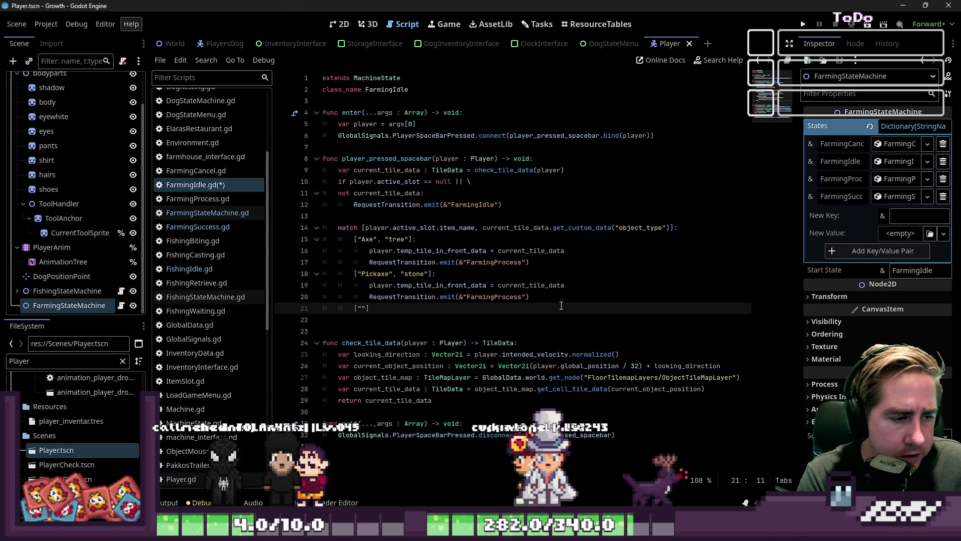
type("\"")
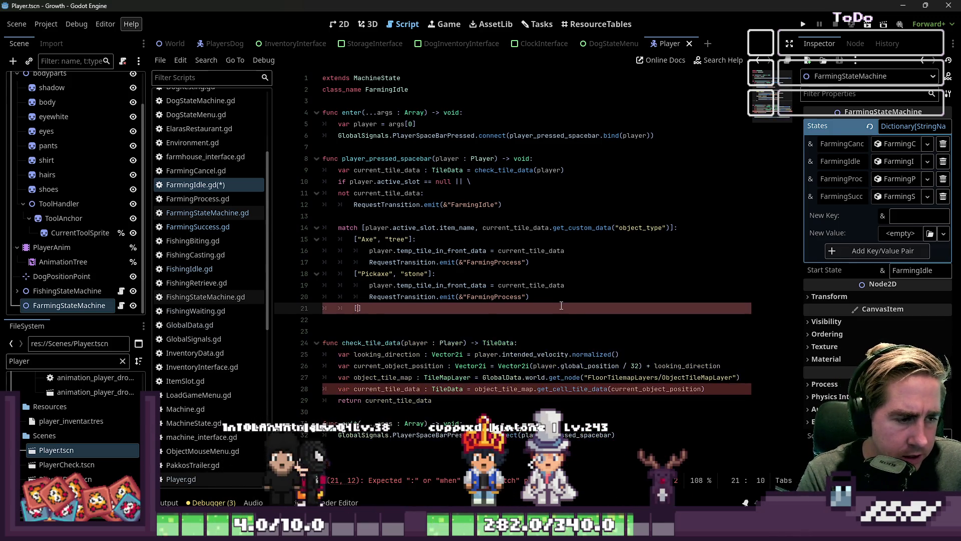
key("BackSpace")
type("_,_")
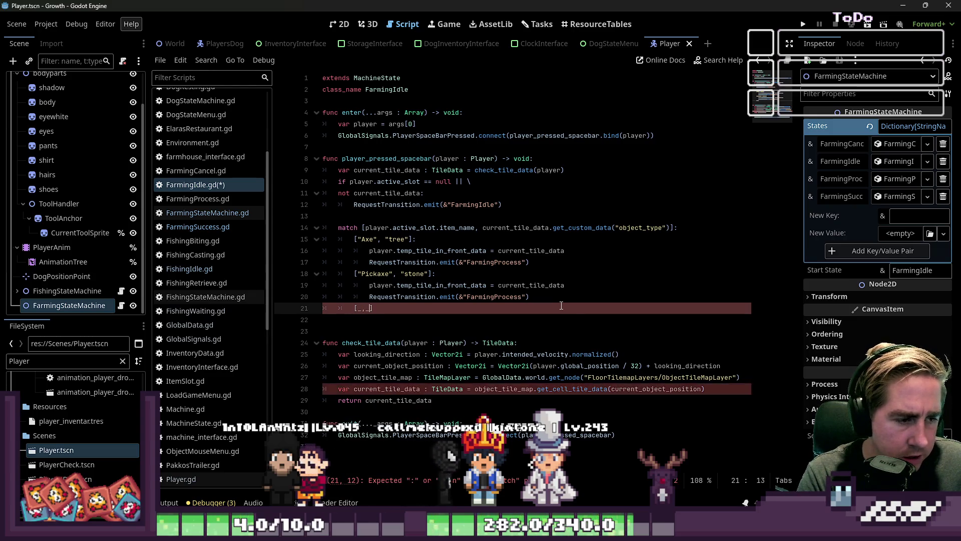
type(":")
key("Return")
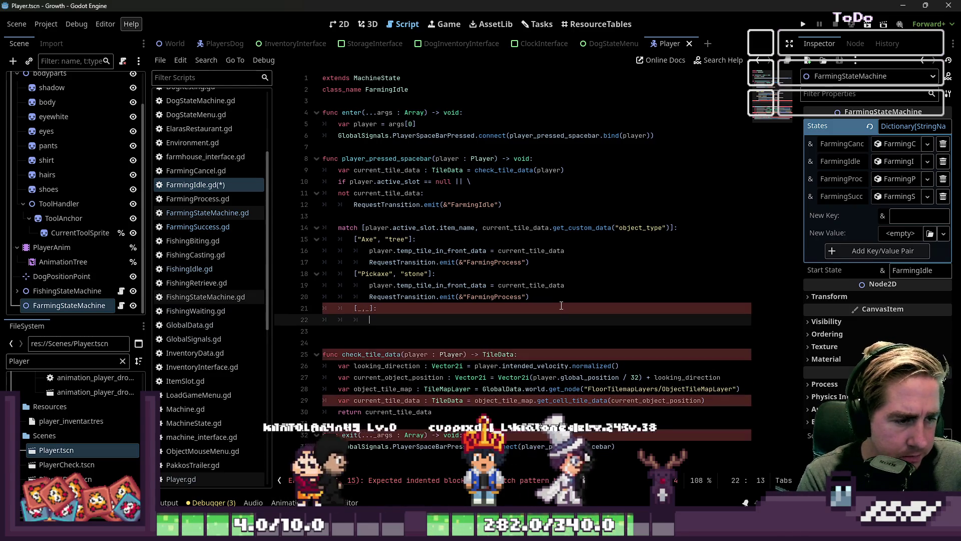
- Copy the FarmingIdle RequestTransition call into the wildcard branch's body
key("Up")
key("Up")
key("Up")
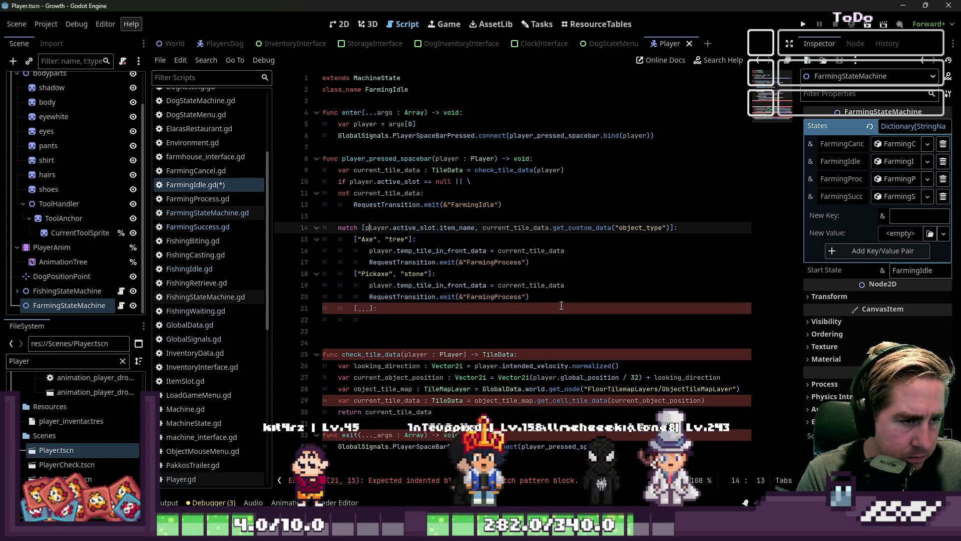
key("ctrl+d")
key("shift+End")
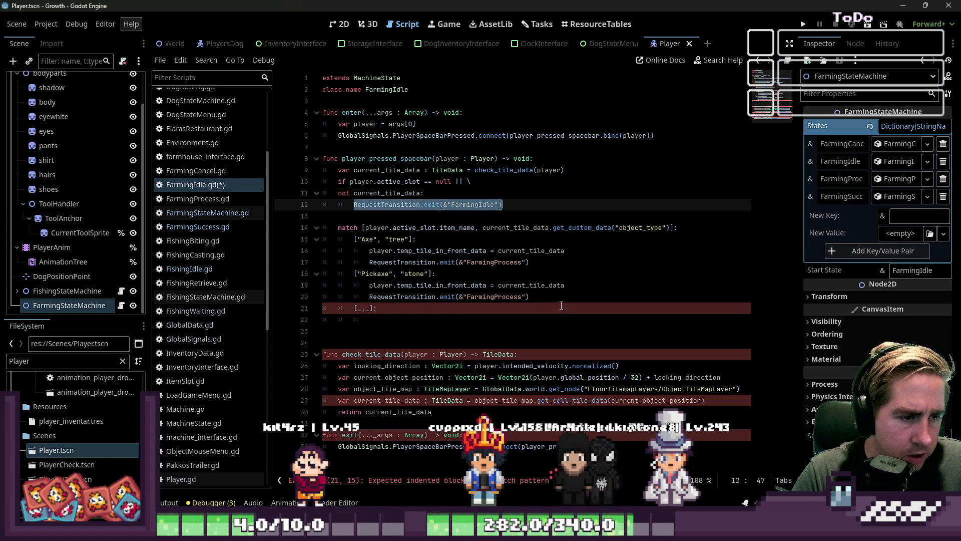
key("ctrl+c")
key("Down")
key("Down")
key("Down")
key("Up")
key("Up")
key("Up")
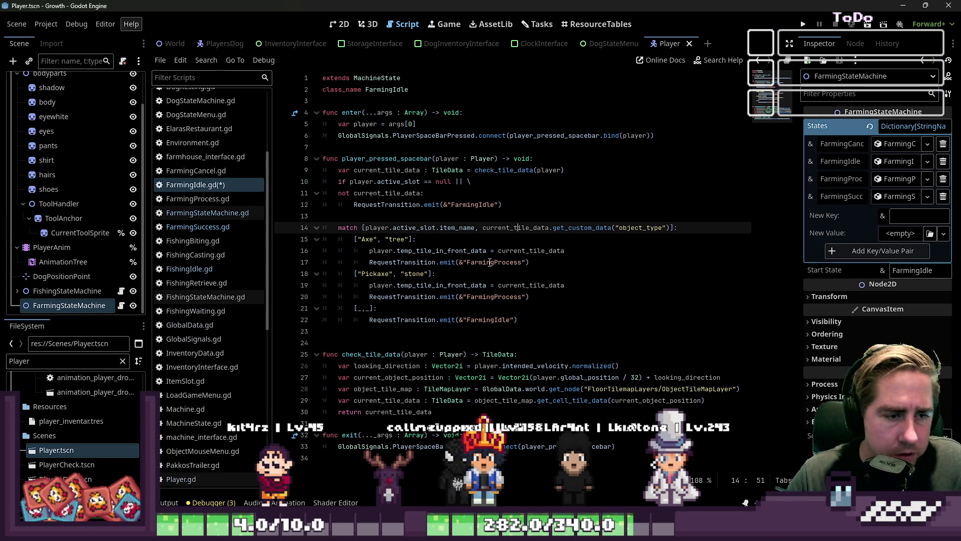
double_click(494, 296)
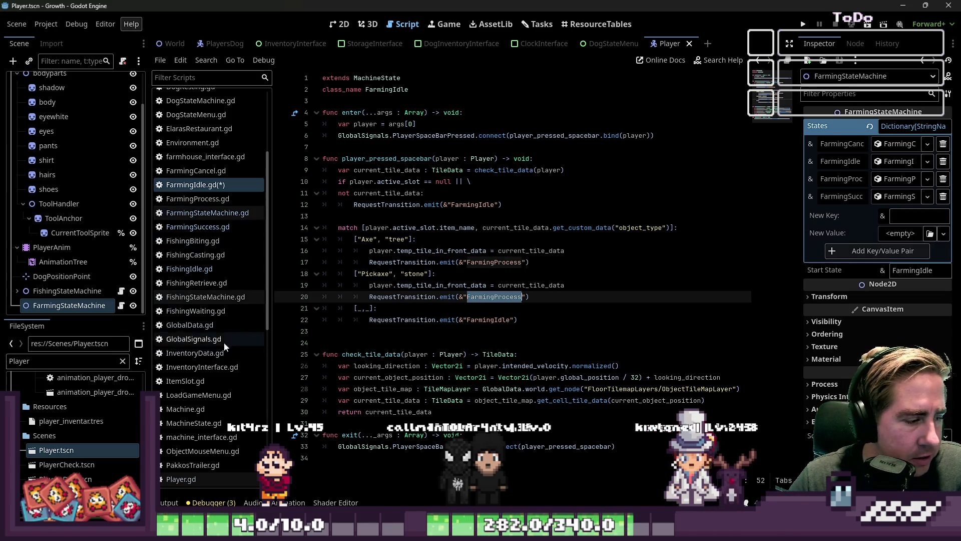
left_click(841, 179)
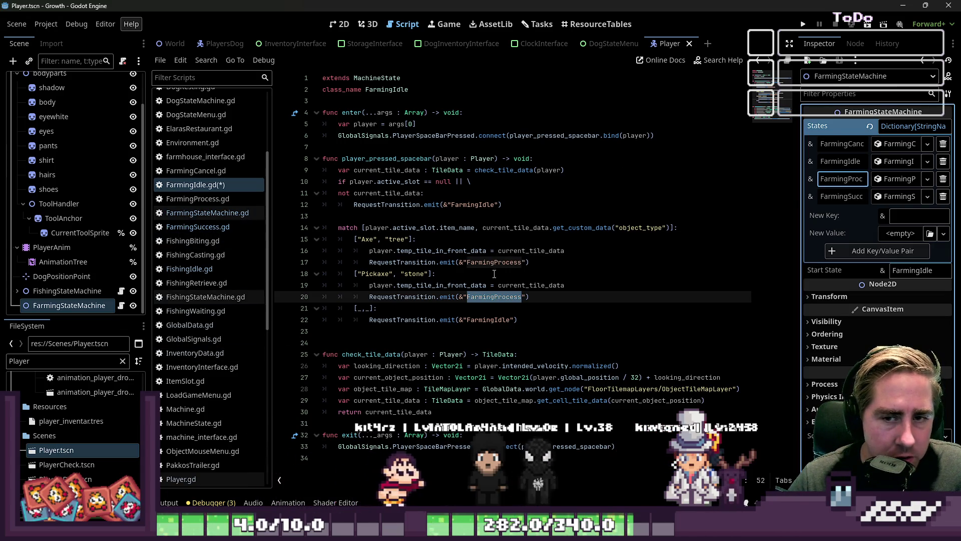
- Rename FarmingProcess.tres to FarmingChoppingProcess.tres in the FileSystem
type("Fa")
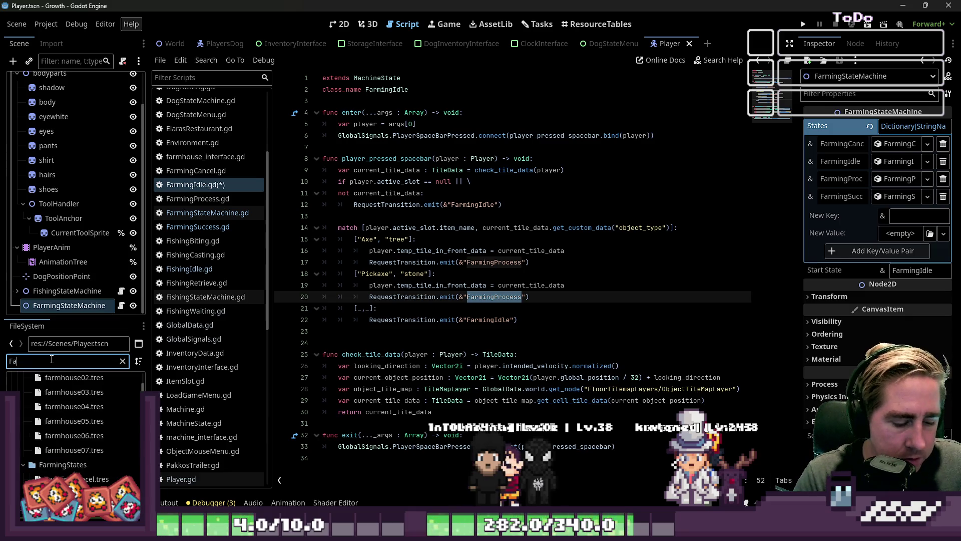
type("rming")
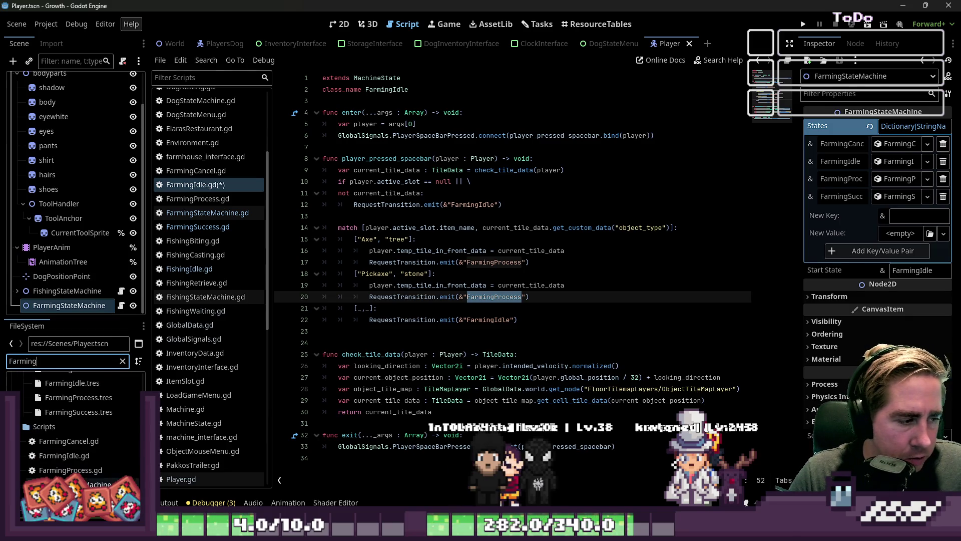
scroll(75, 426, "up", 2)
left_click(79, 431)
key("F2")
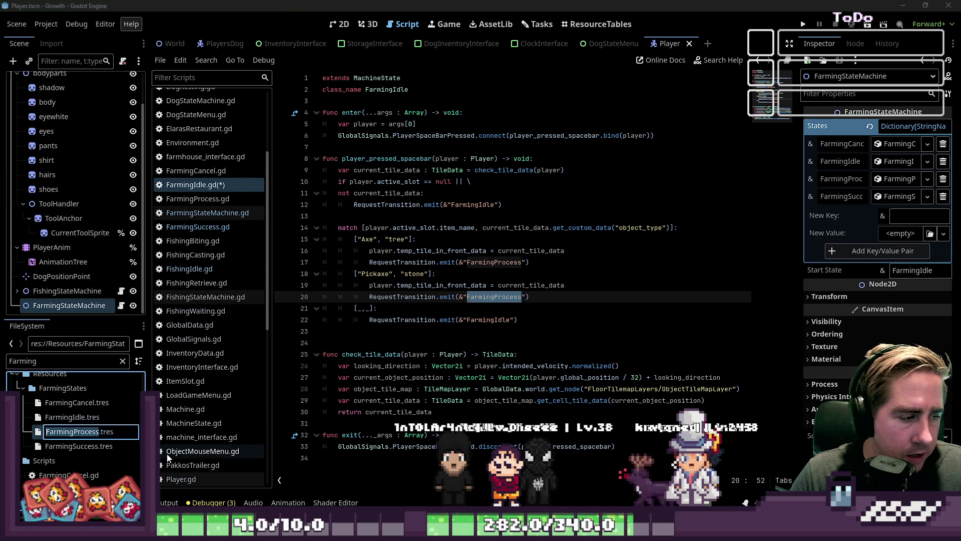
key("Right")
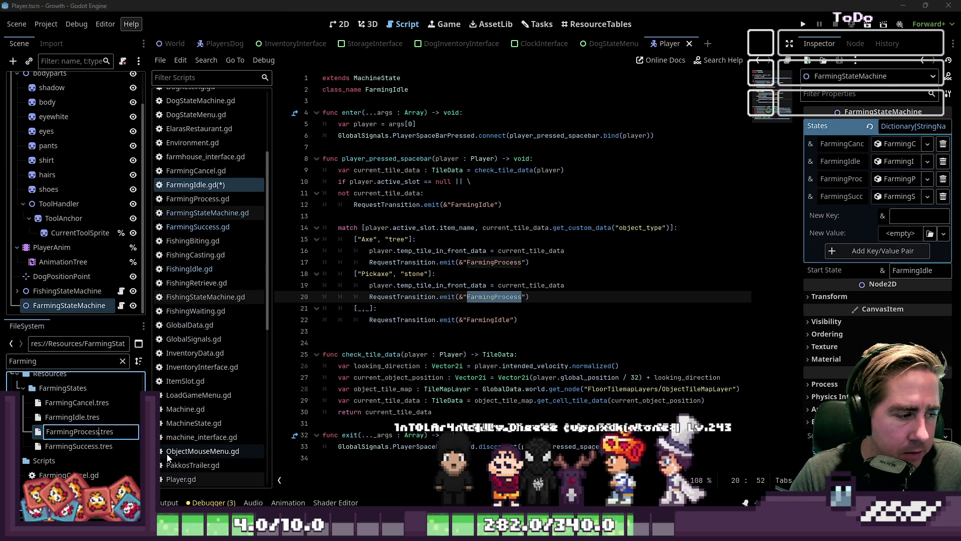
key("Left")
key("Left")
key("Left")
type("Choppi")
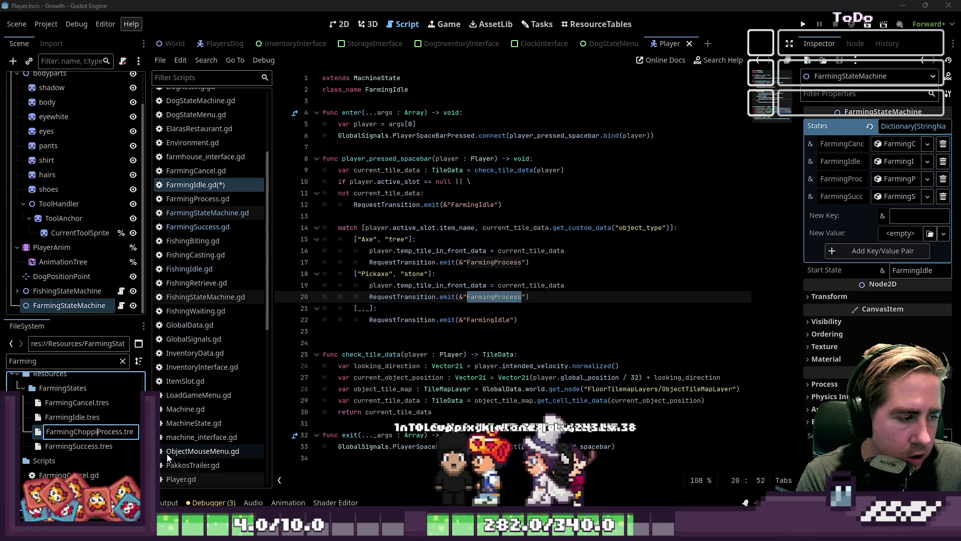
type("ng")
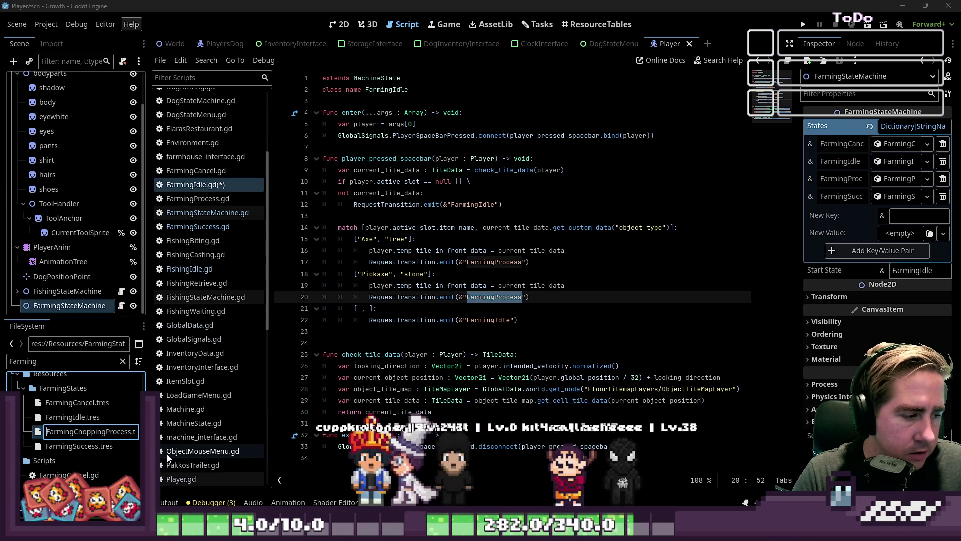
key("Return")
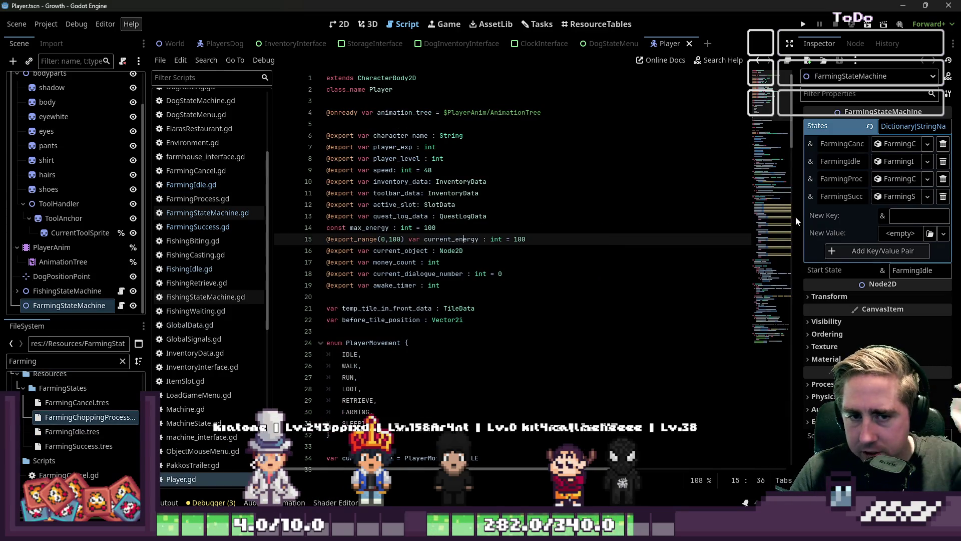
- Map a FarmingChoppingProcess key to FarmingChoppingProcess.tres in States, removing the FarmingProcess entry
left_click_drag(796, 216, 683, 216)
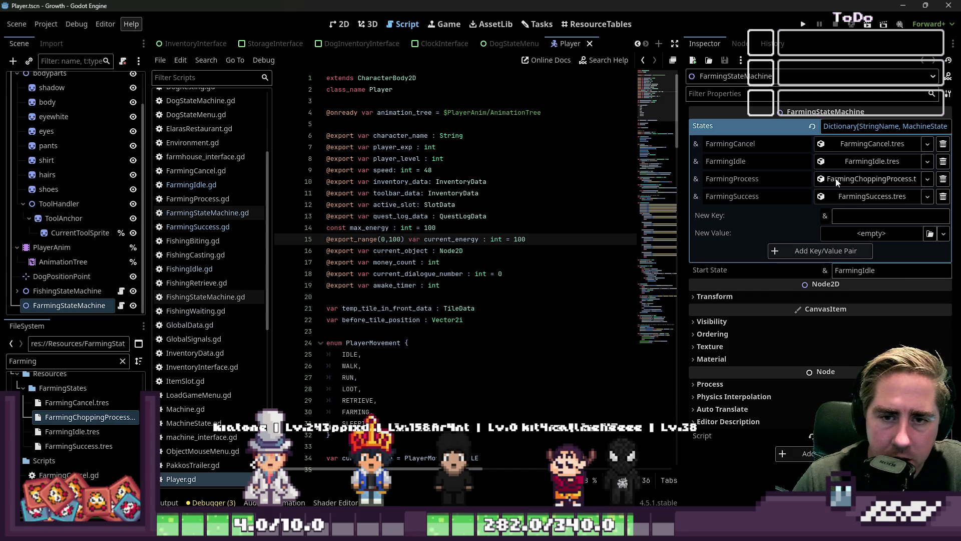
left_click(846, 215)
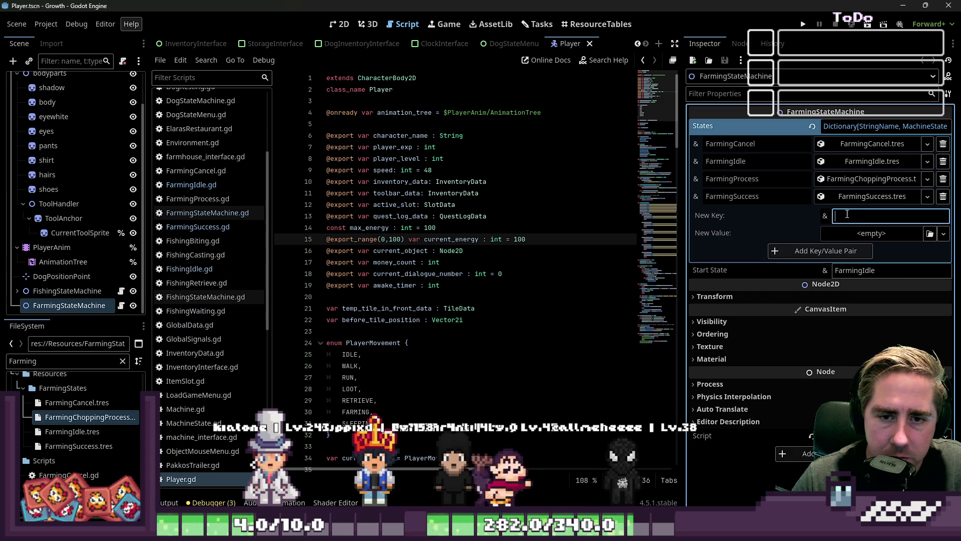
key("ctrl+v")
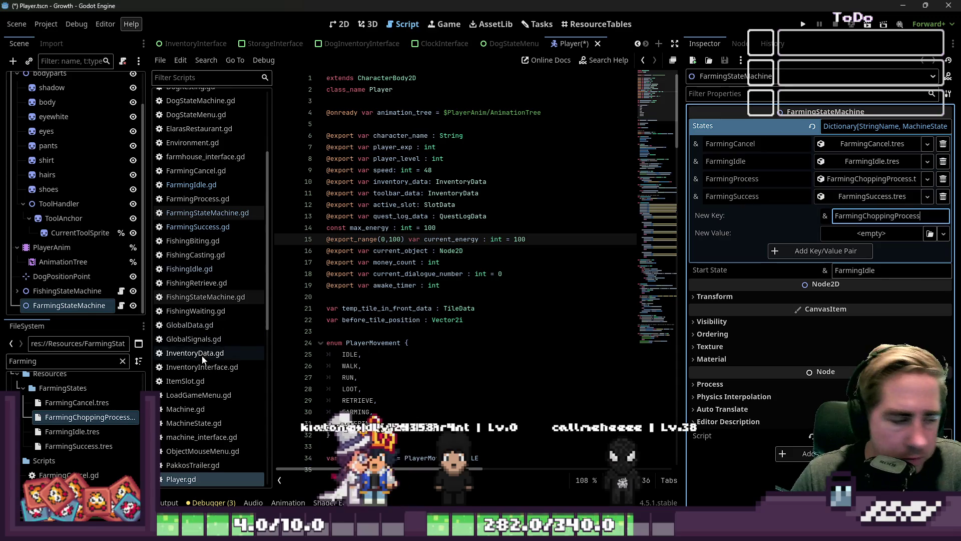
left_click_drag(91, 418, 873, 233)
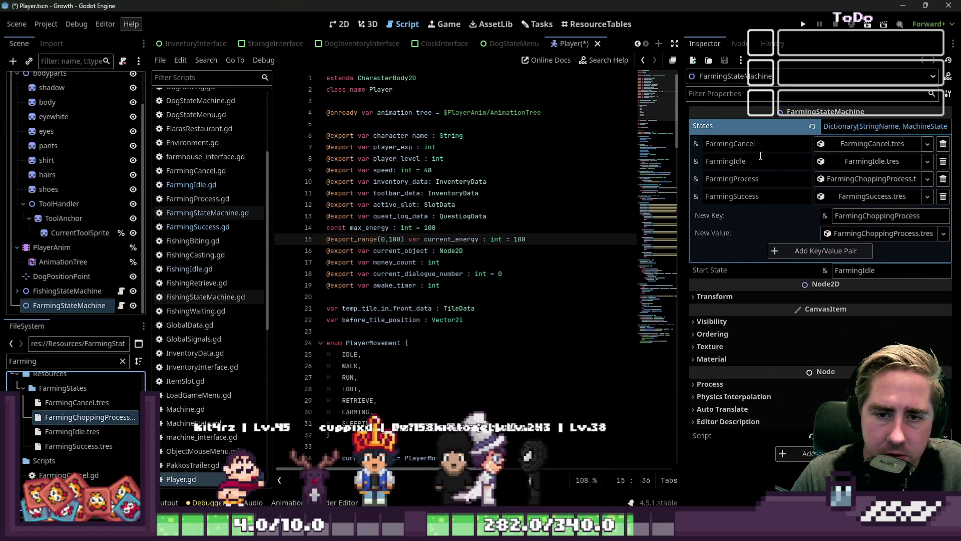
left_click(944, 180)
left_click(836, 239)
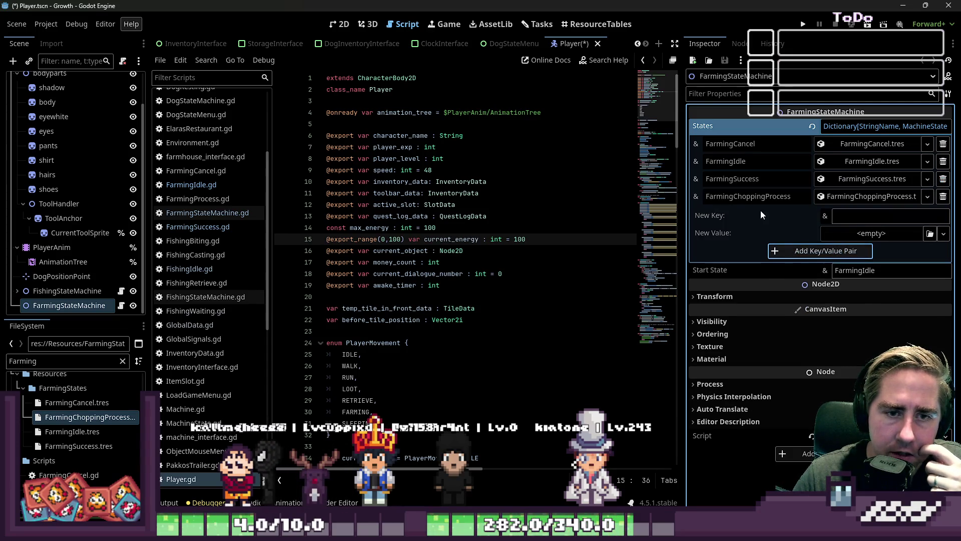
left_click(757, 197)
left_click(636, 254)
left_click(690, 239)
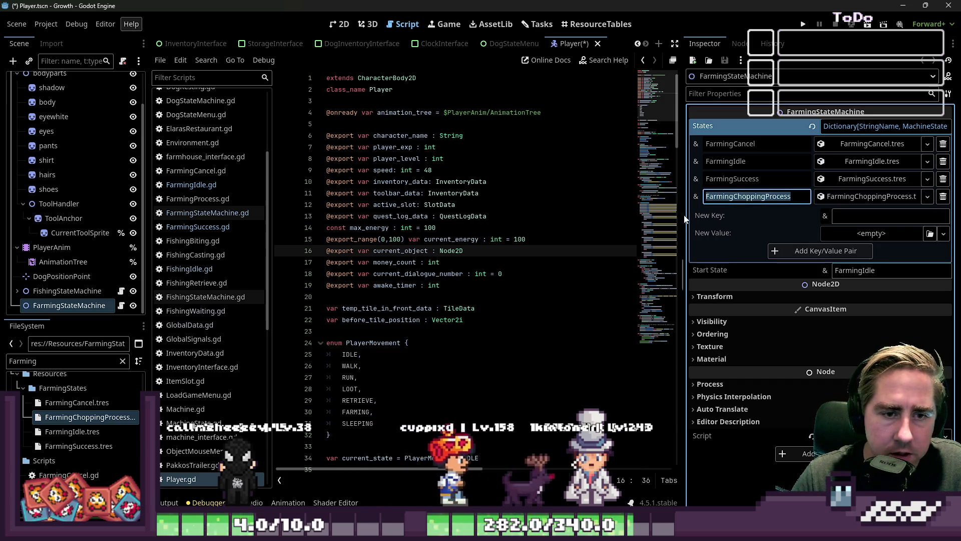
left_click_drag(682, 215, 836, 215)
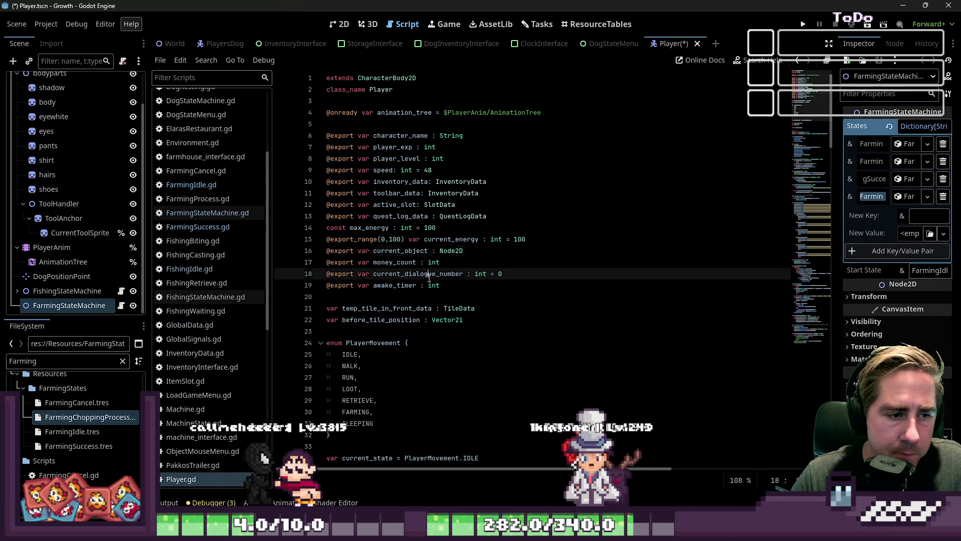
left_click(207, 212)
key("Down")
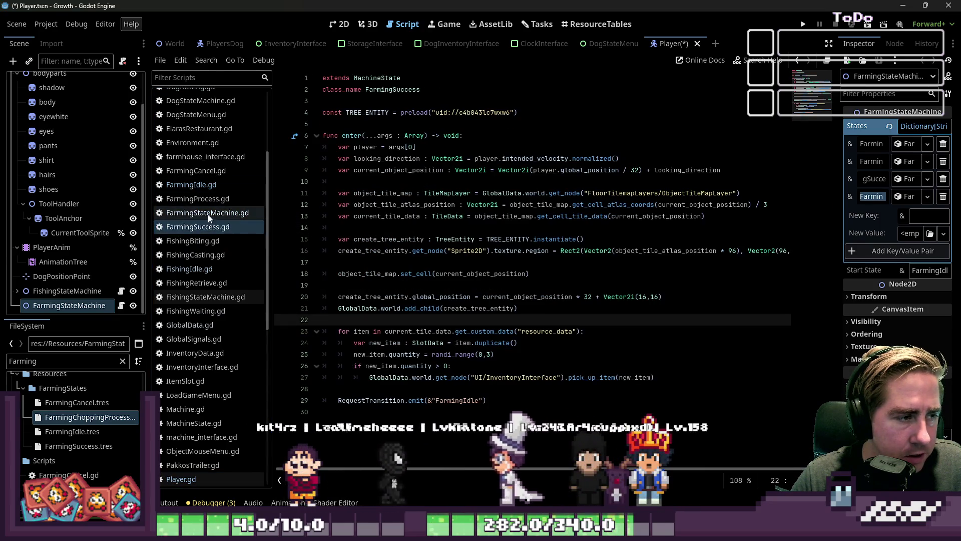
- Check the FarmingProcess transitions on lines 17 and 20 of FarmingIdle.gd
scroll(185, 265, "up", 3)
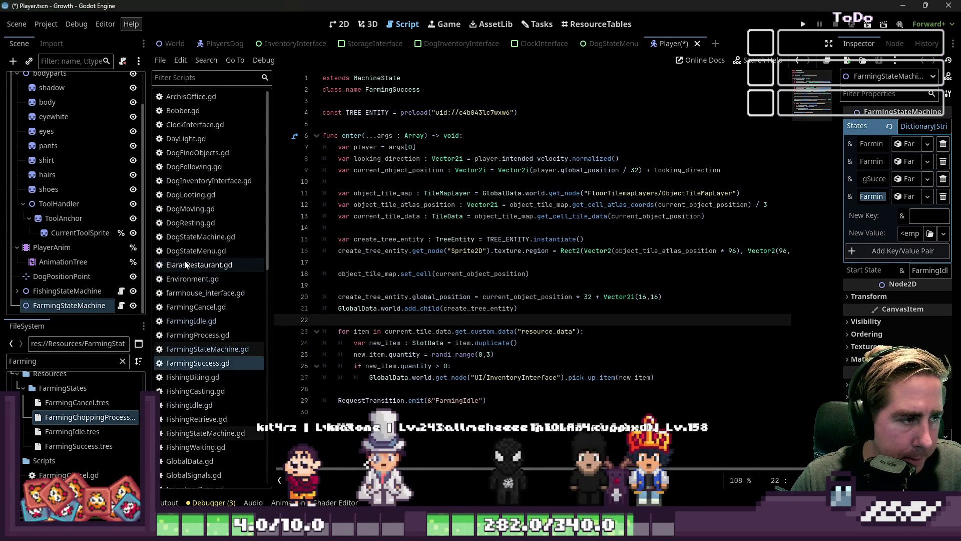
left_click(239, 319)
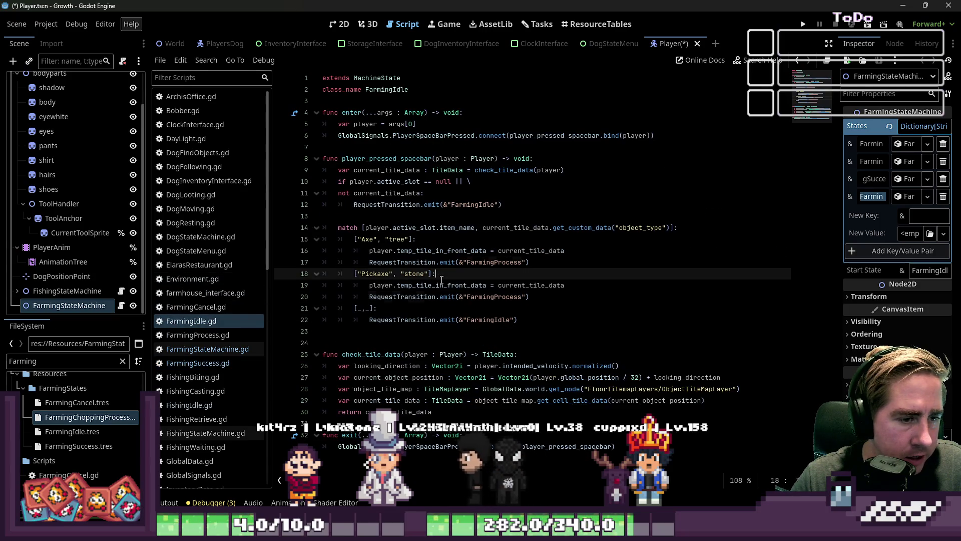
double_click(495, 262)
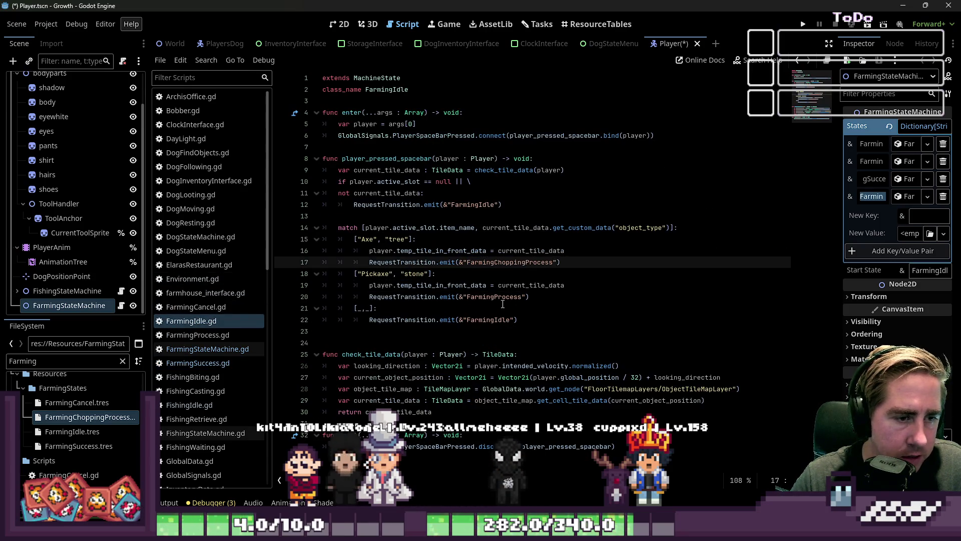
double_click(503, 300)
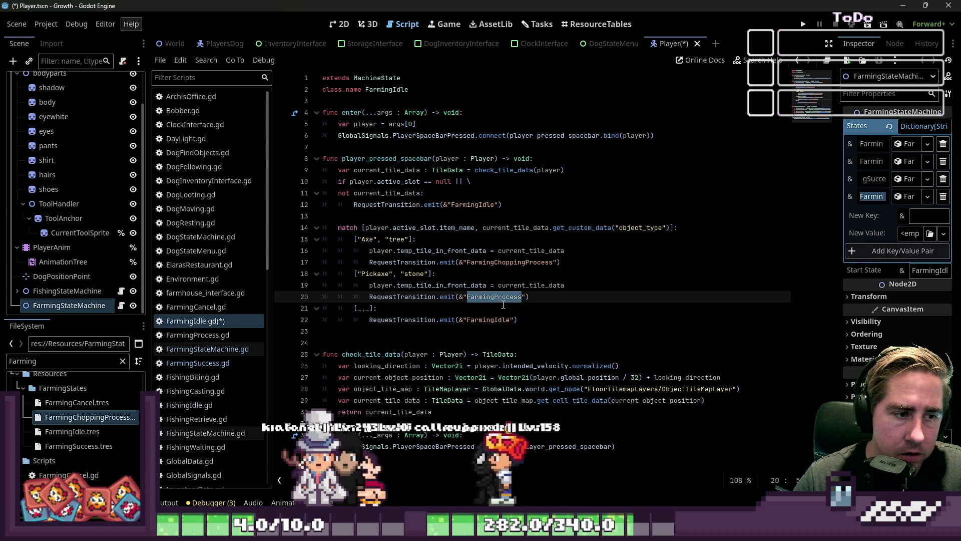
left_click(221, 364)
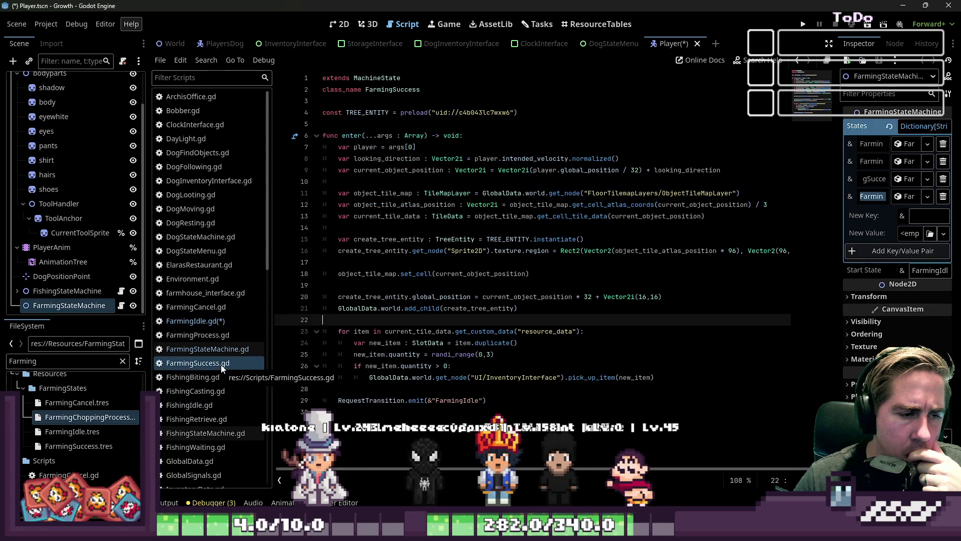
left_click(221, 327)
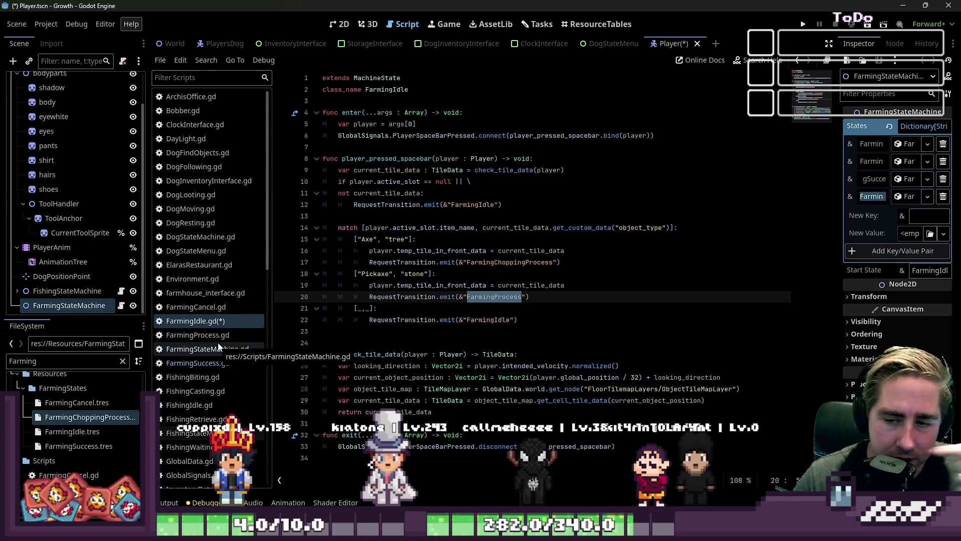
left_click(488, 304)
- Rename the chopping resource file back to FarmingProcess.tres
left_click(90, 417)
key("F2")
key("Home")
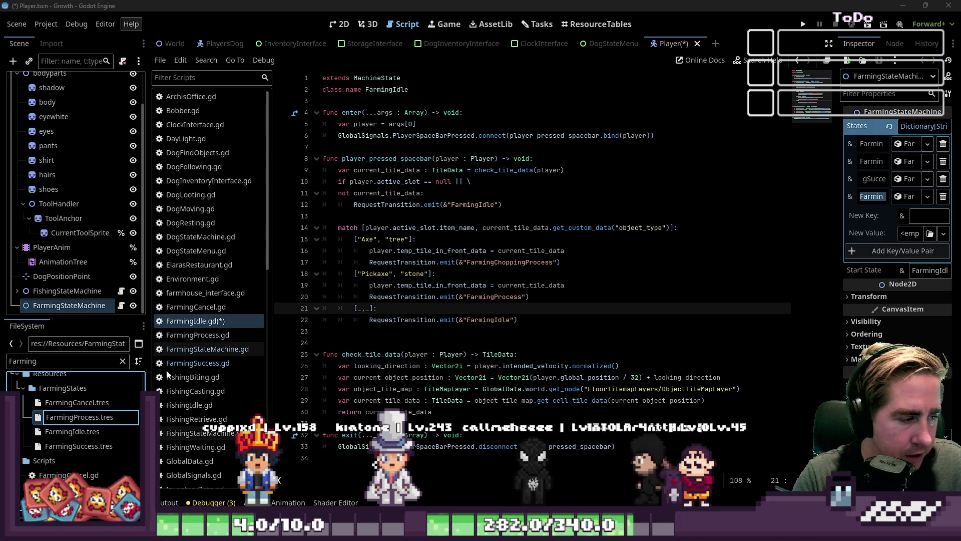
key("Return")
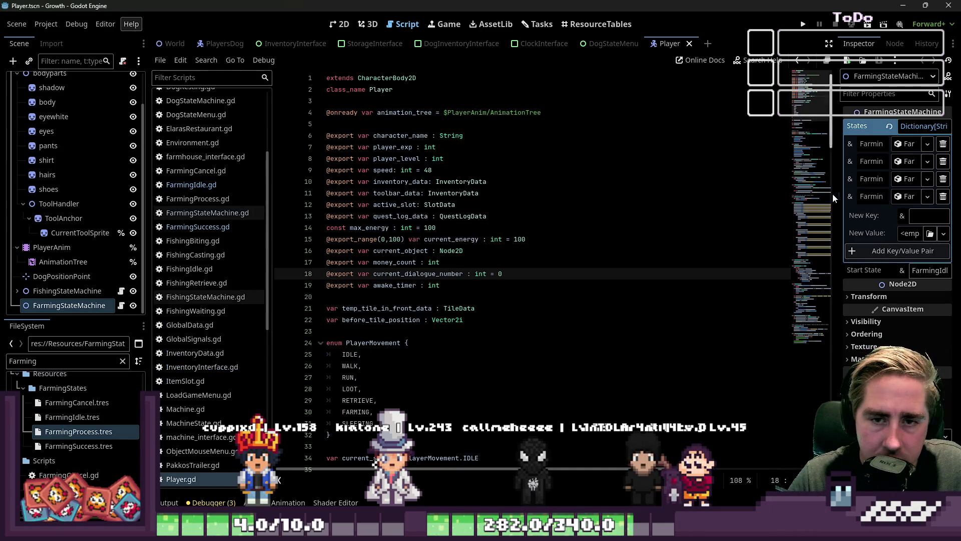
- Add a FarmingProcess key mapped to FarmingProcess.tres and delete the FarmingChoppingProcess entry
left_click_drag(836, 196, 633, 196)
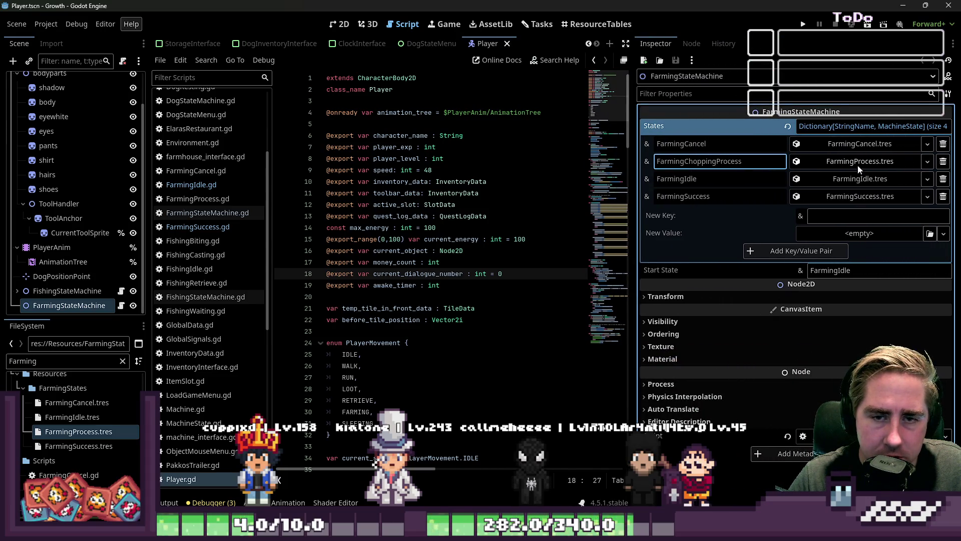
left_click(814, 214)
type("FarmingProcess.tres")
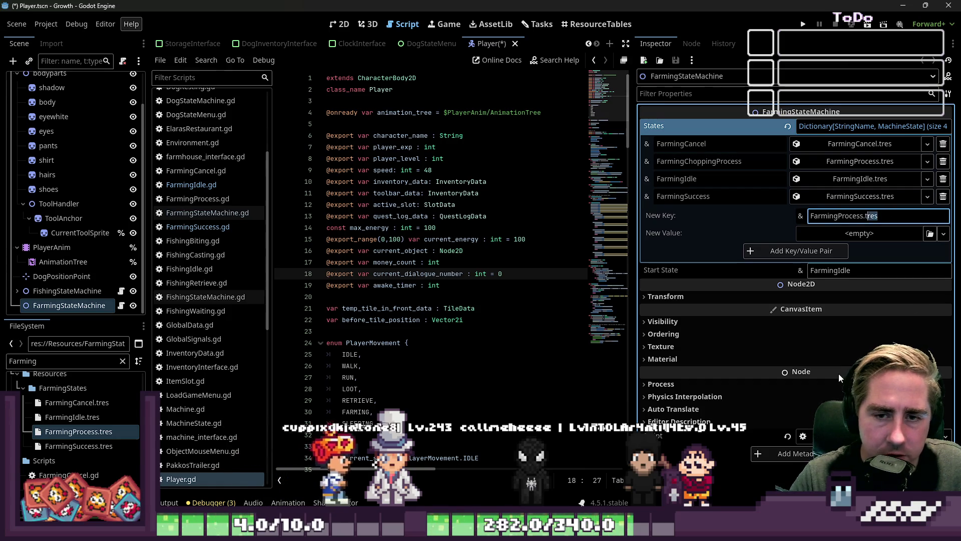
key("BackSpace")
left_click(79, 431)
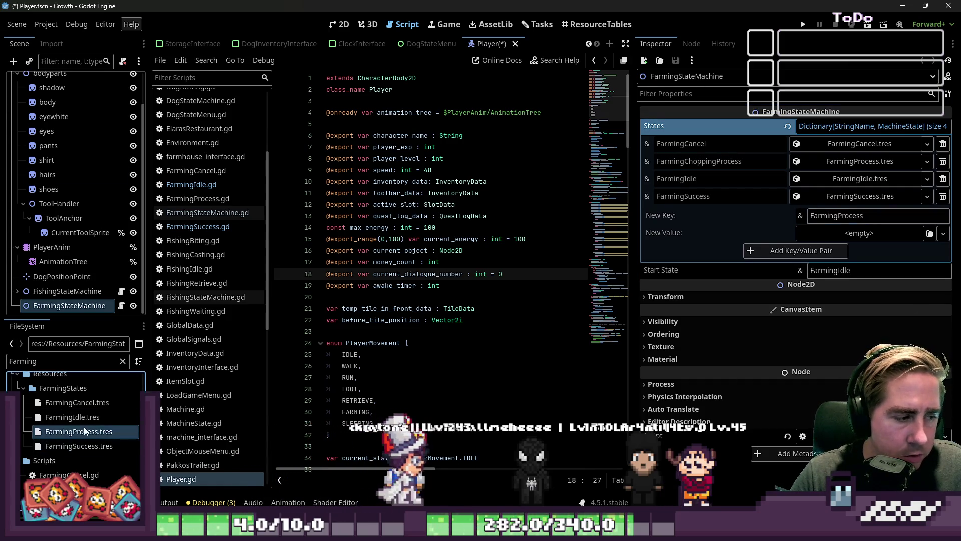
left_click_drag(79, 431, 860, 234)
left_click(801, 251)
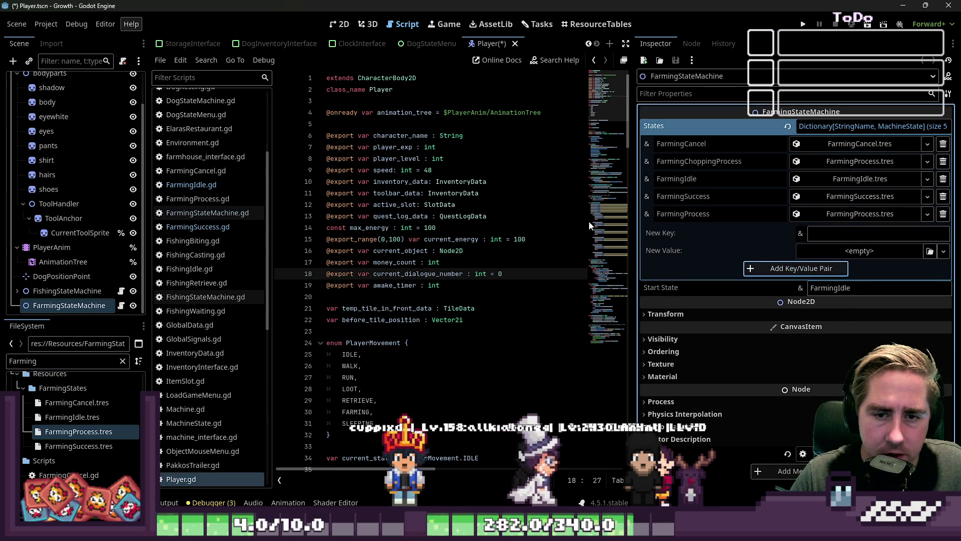
left_click(943, 162)
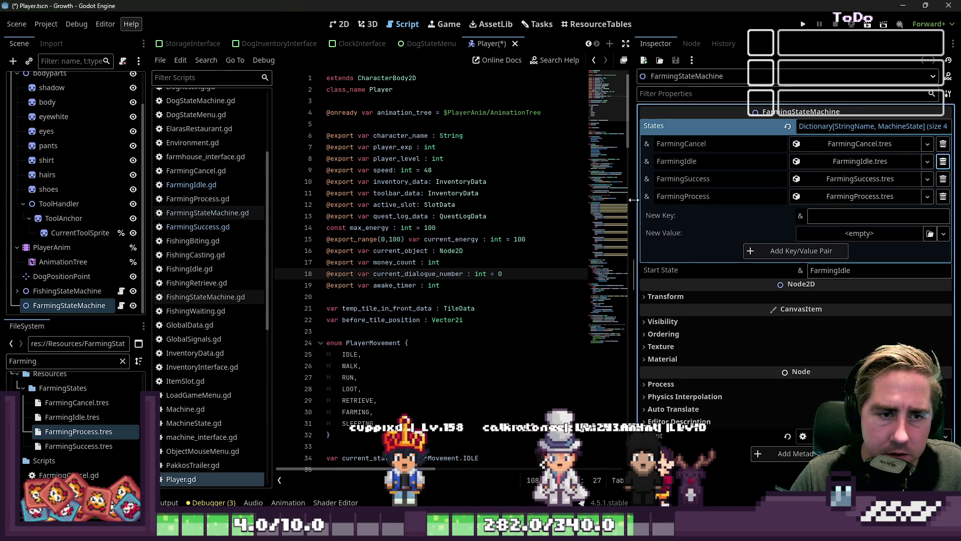
left_click(457, 251)
left_click(192, 185)
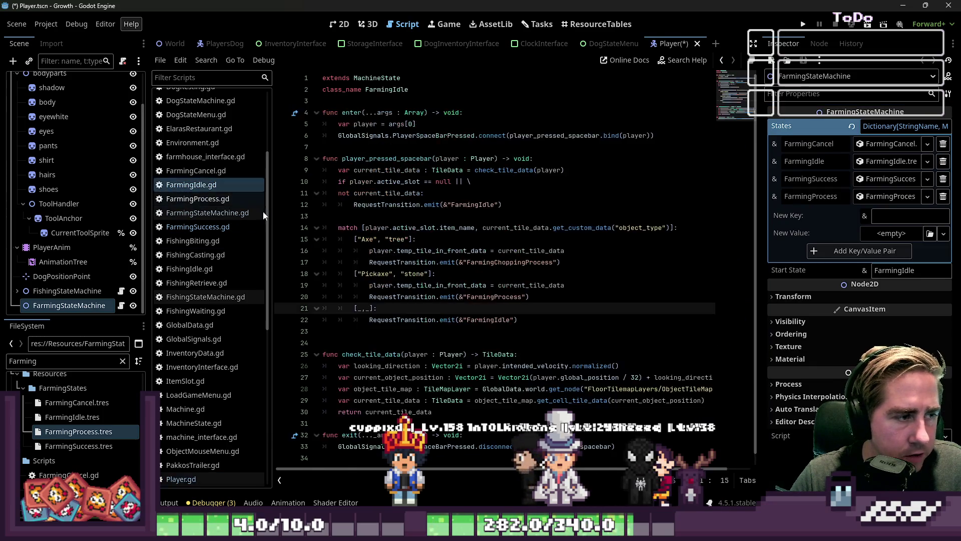
- Change line 17's transition target back to FarmingProcess and save FarmingIdle.gd
left_click(501, 262)
key("Down")
double_click(501, 262)
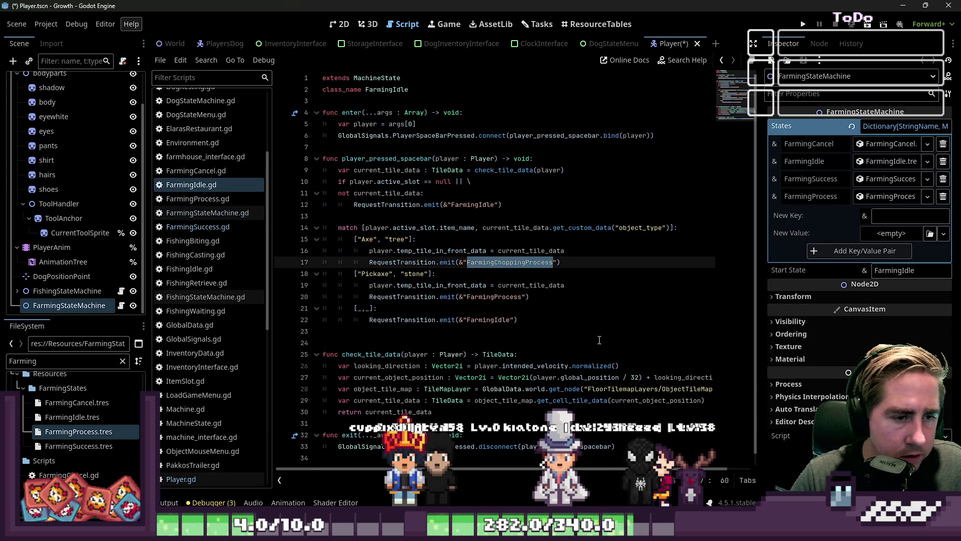
key("Down")
key("Down")
key("Down")
key("Up")
key("ctrl+c")
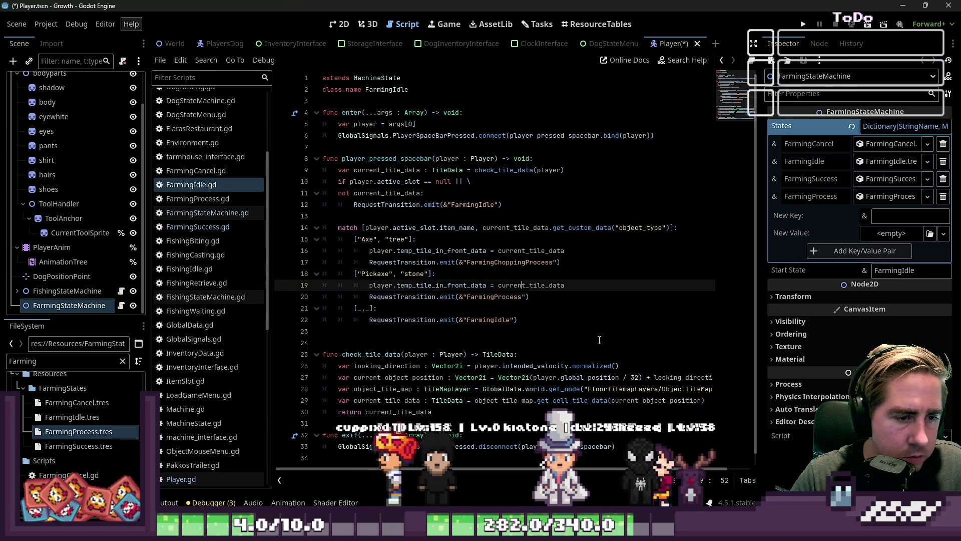
key("Up")
key("Up")
key("Up")
key("ctrl+Left")
key("ctrl+shift+Right")
key("ctrl+v")
key("Down")
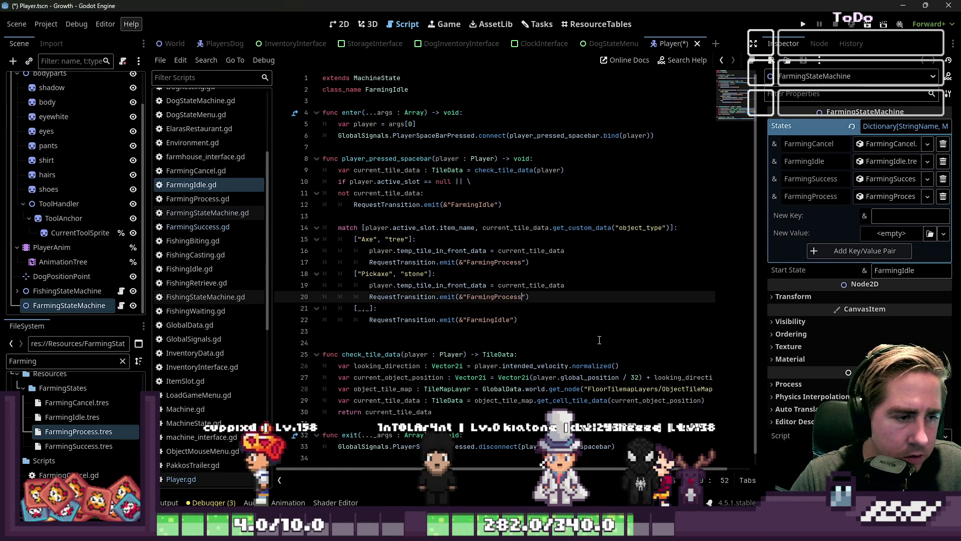
key("ctrl+s")
- Review FarmingProcess.gd's farming_finished check, IDLE reset and FarmingSuccess transition
left_click(631, 326)
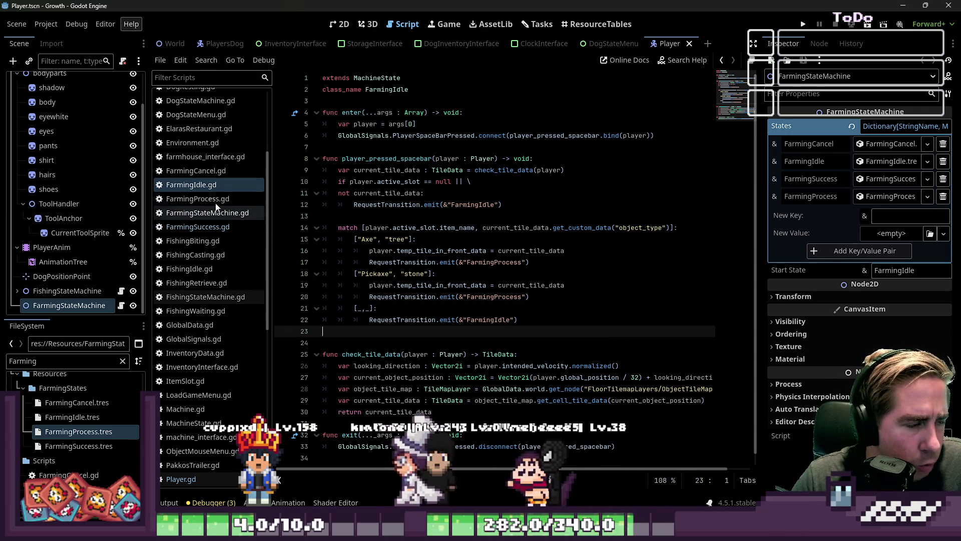
scroll(207, 184, "up", 1)
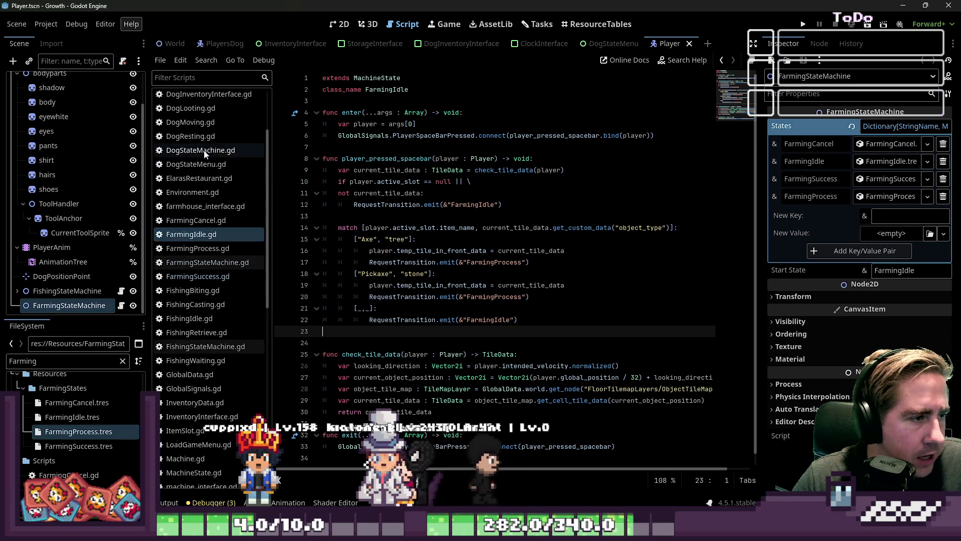
left_click(198, 249)
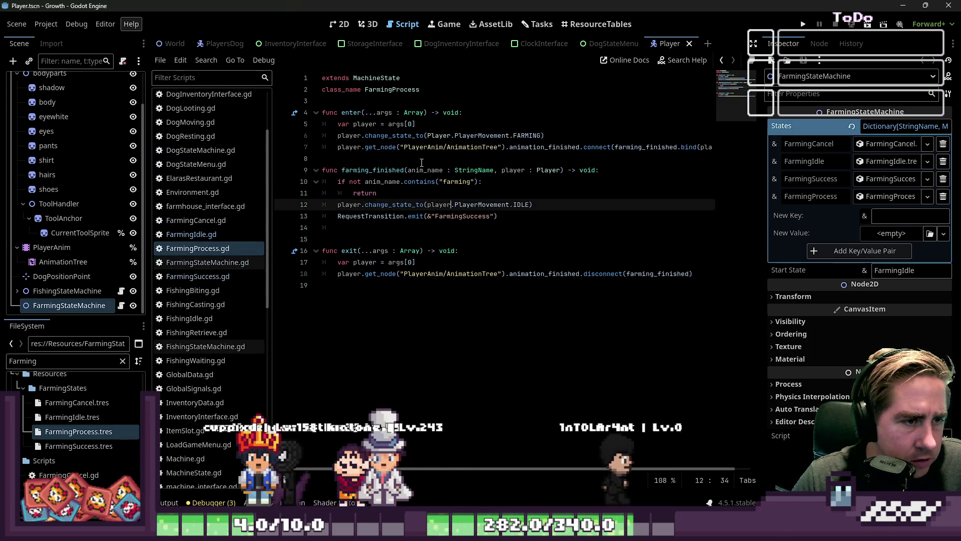
left_click(378, 170)
double_click(379, 170)
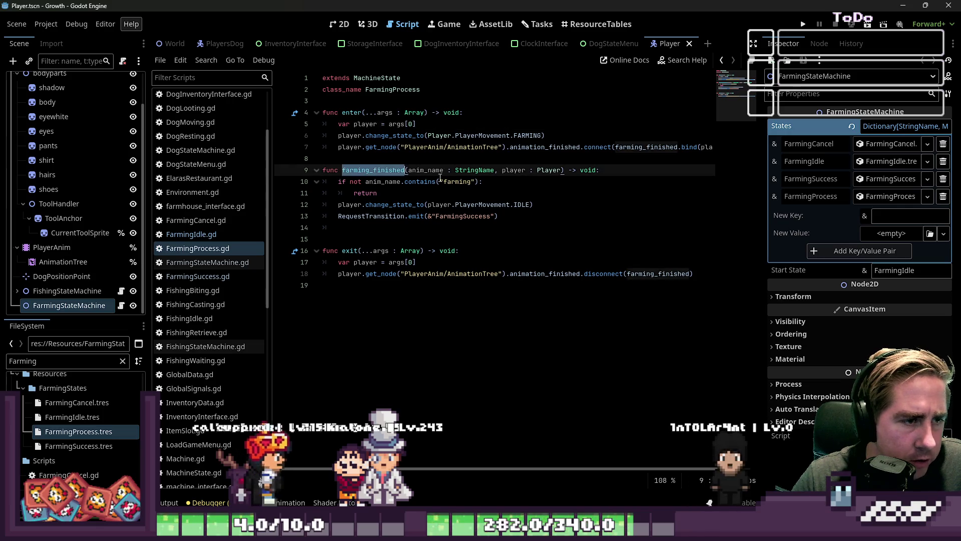
left_click(568, 182)
left_click(653, 146)
left_click(502, 193)
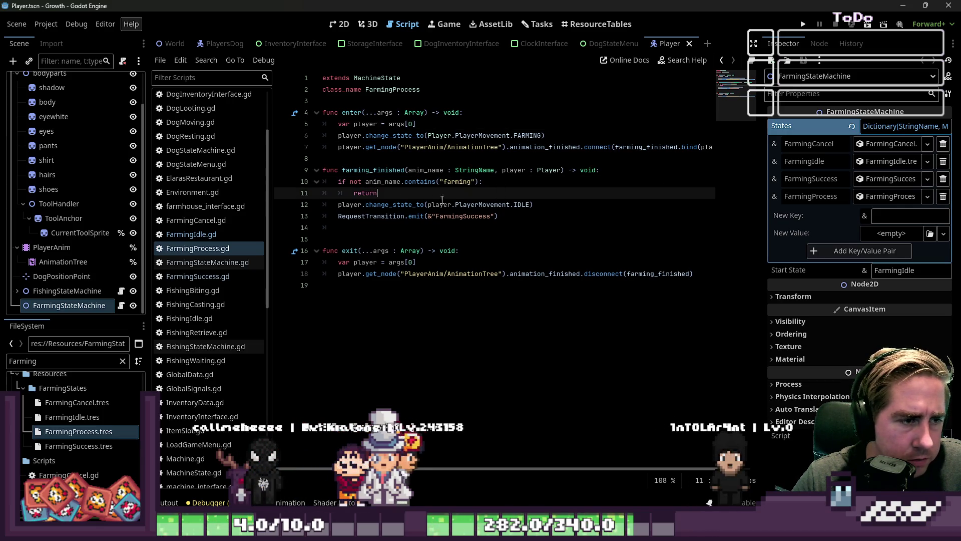
left_click(405, 205)
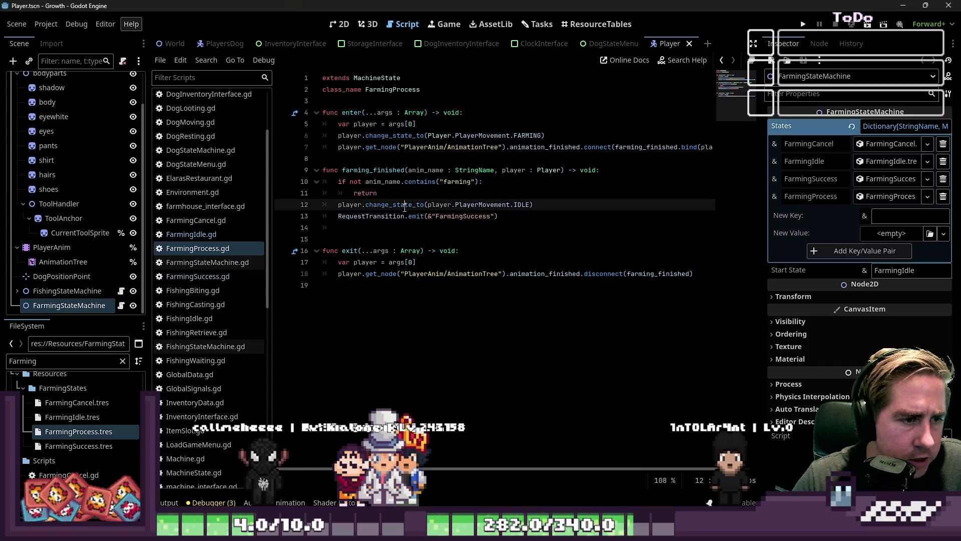
double_click(480, 204)
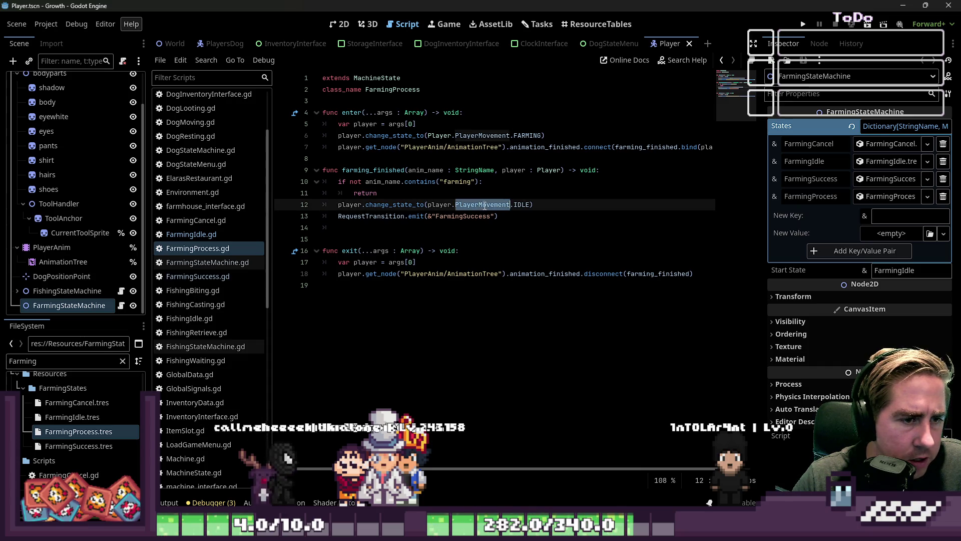
left_click(406, 216)
double_click(447, 217)
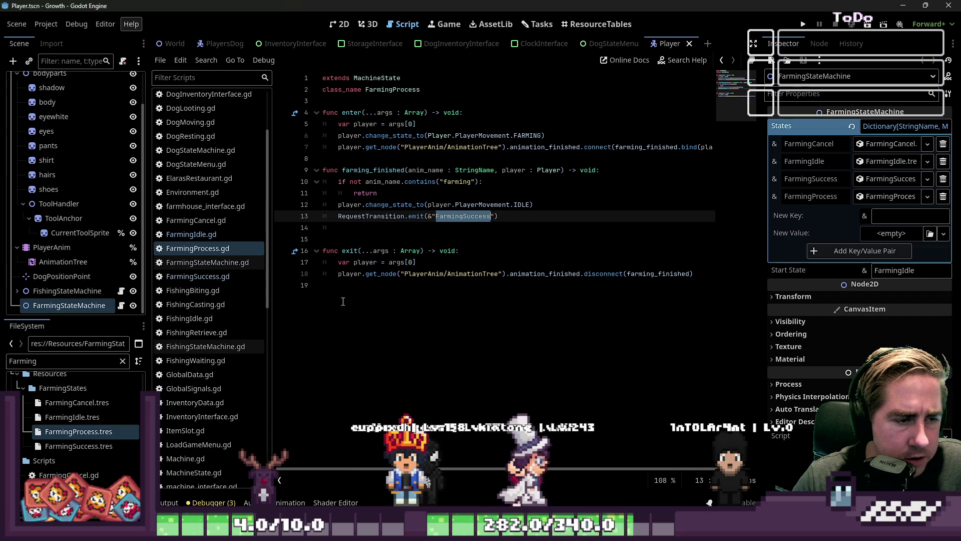
- Review FarmingSuccess.gd's tile lookup and create_tree_entity, then run the game from FarmingStateMachine.gd
left_click(235, 277)
left_click_drag(341, 182, 420, 204)
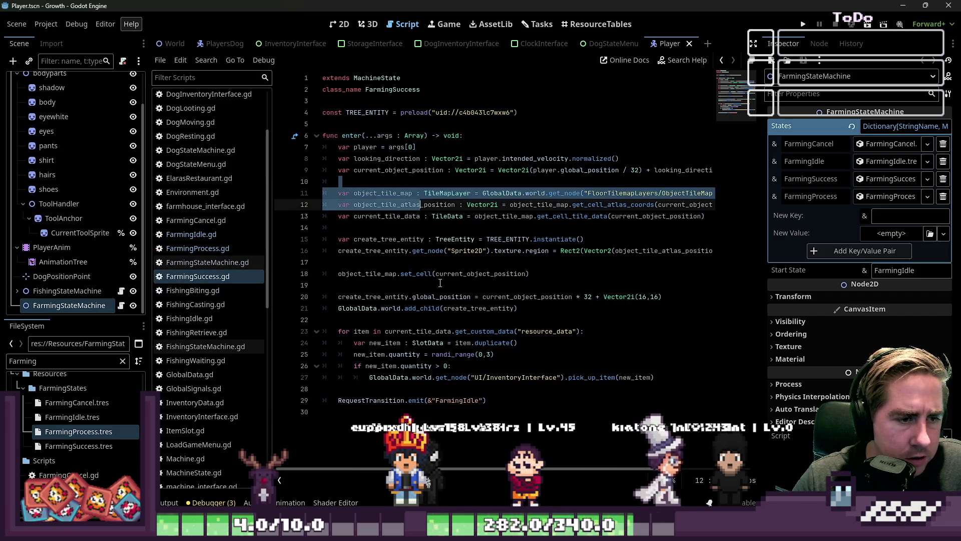
left_click(474, 287)
left_click(486, 272)
double_click(373, 251)
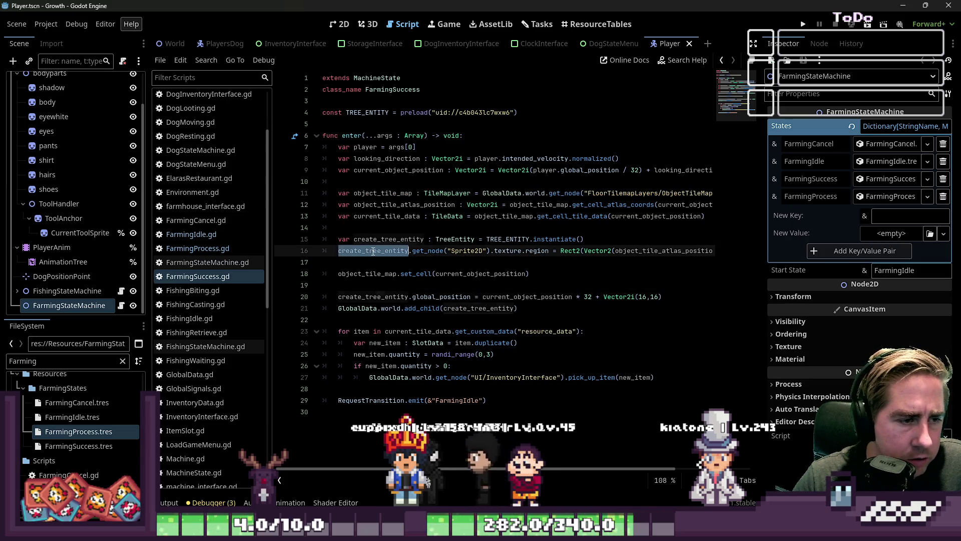
mouse_move(373, 252)
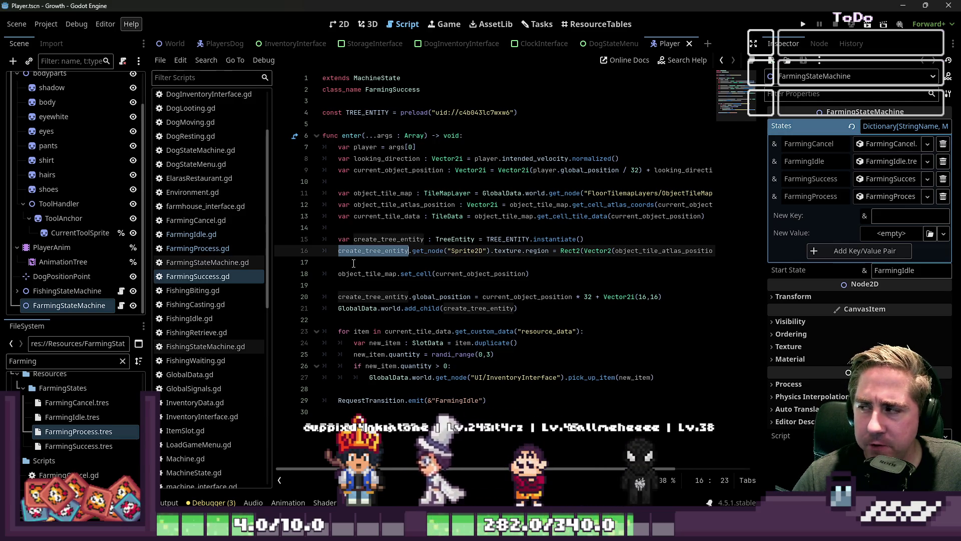
left_click(353, 264)
left_click(207, 262)
left_click(196, 277)
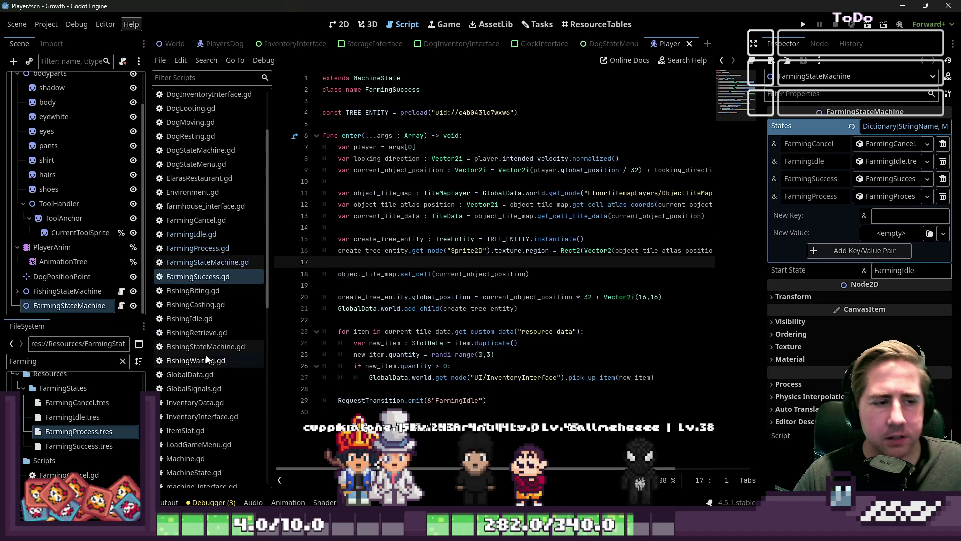
left_click(203, 263)
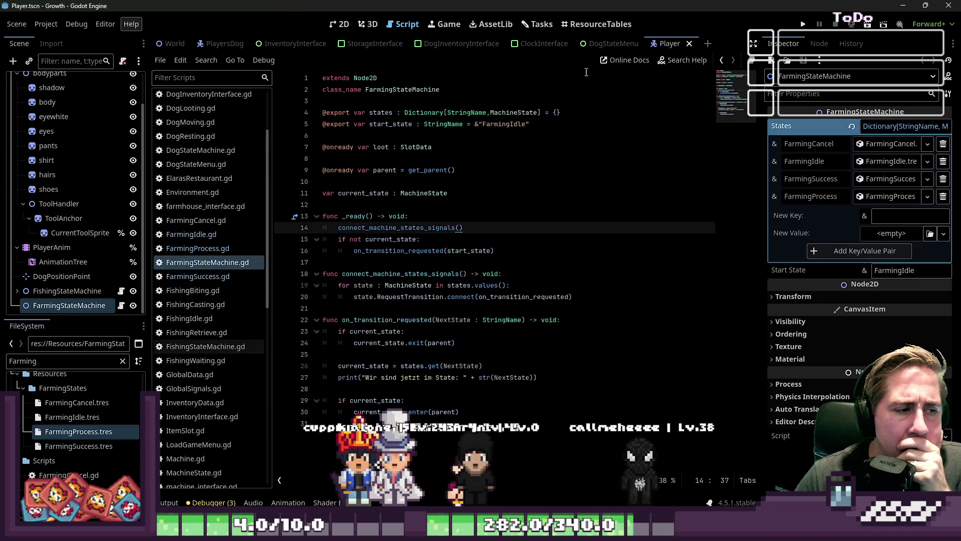
left_click(803, 25)
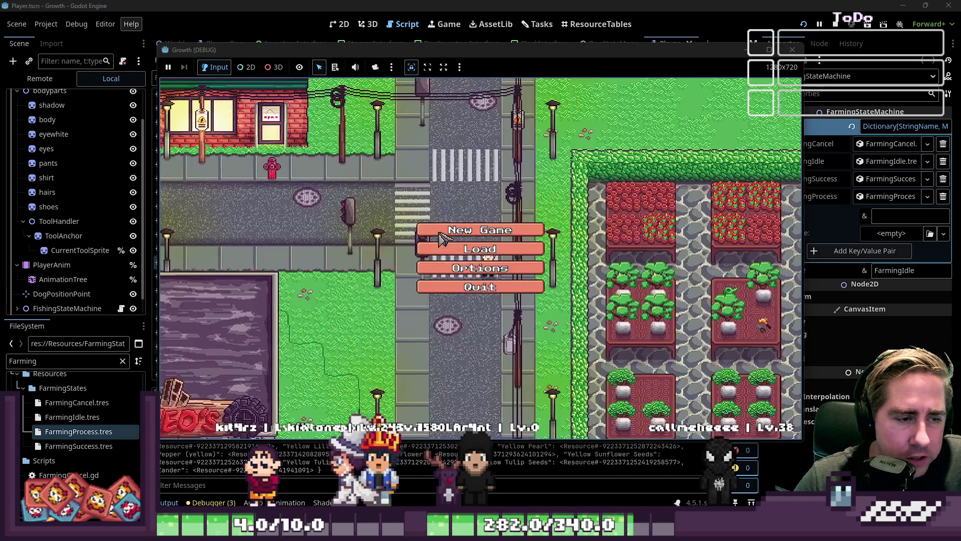
- Start a new game with a new character named 'we'
left_click(451, 248)
type("we")
left_click(465, 341)
- Browse the inventory grid for the Orange item's details, then drop the held tool into hotbar slot 2
key("i")
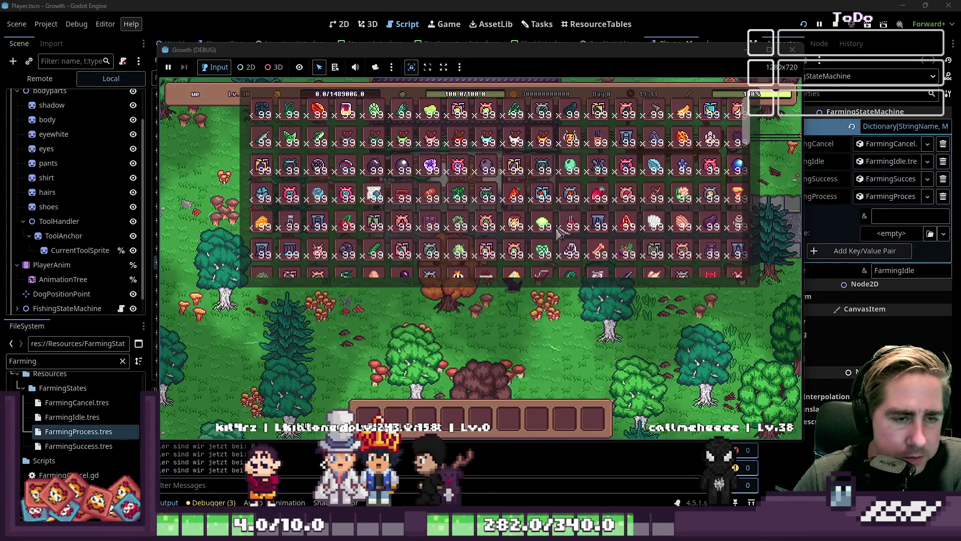
scroll(612, 227, "up", 2)
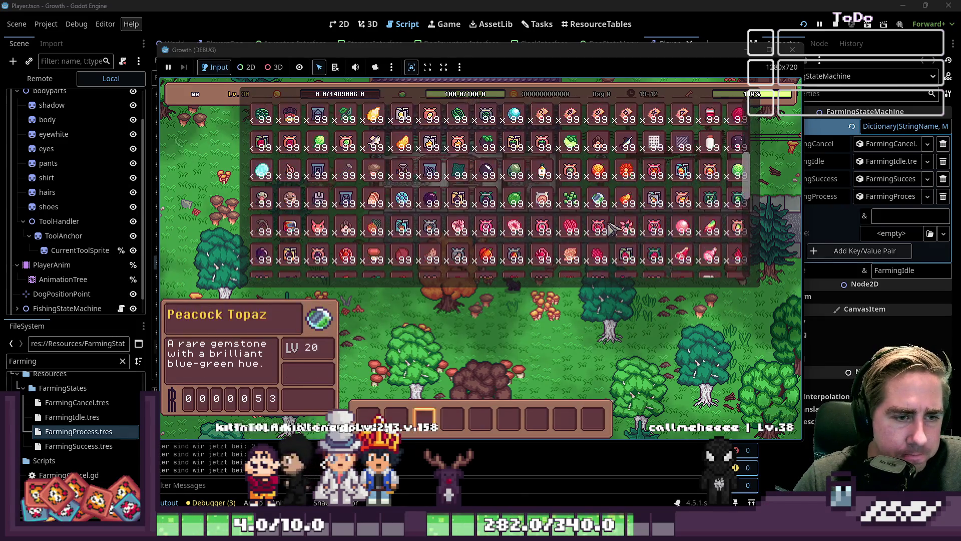
scroll(606, 232, "up", 3)
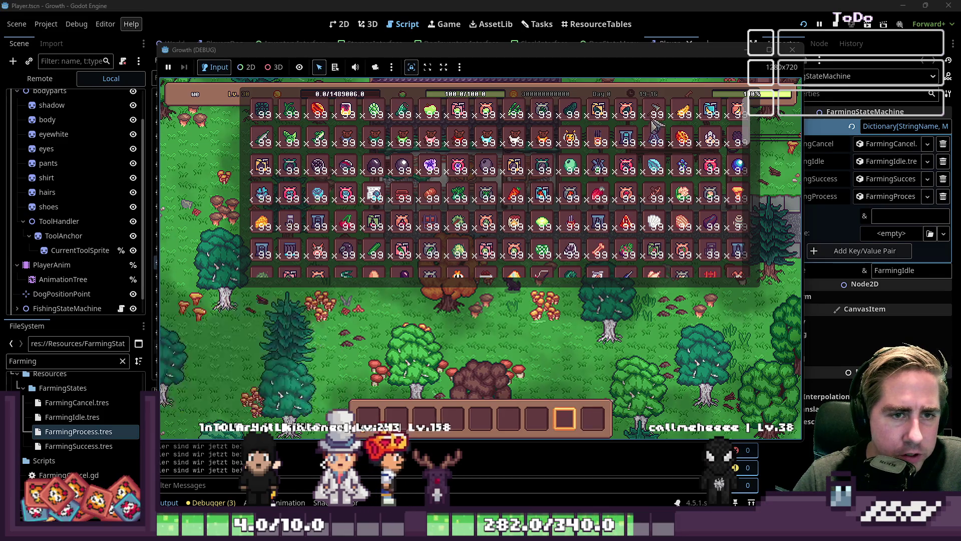
scroll(604, 225, "down", 5)
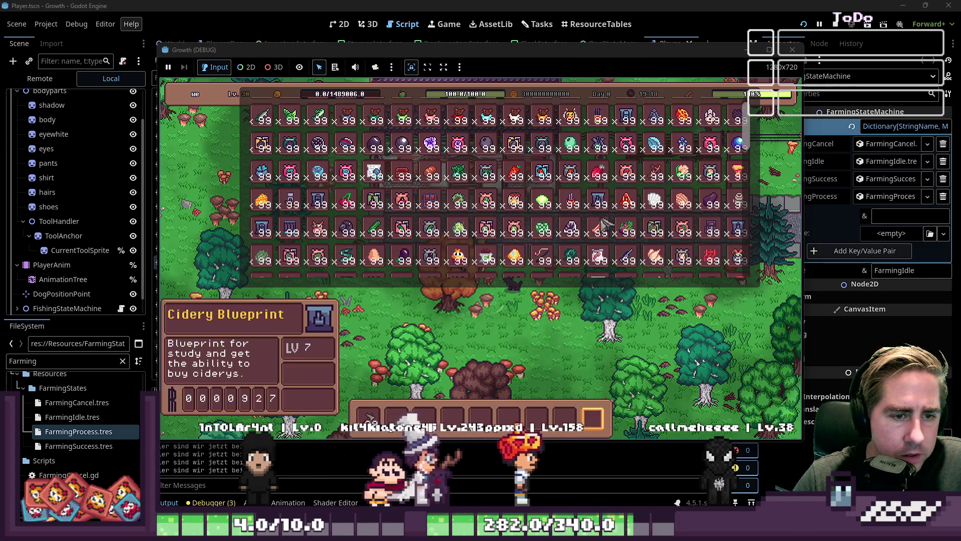
scroll(603, 224, "down", 8)
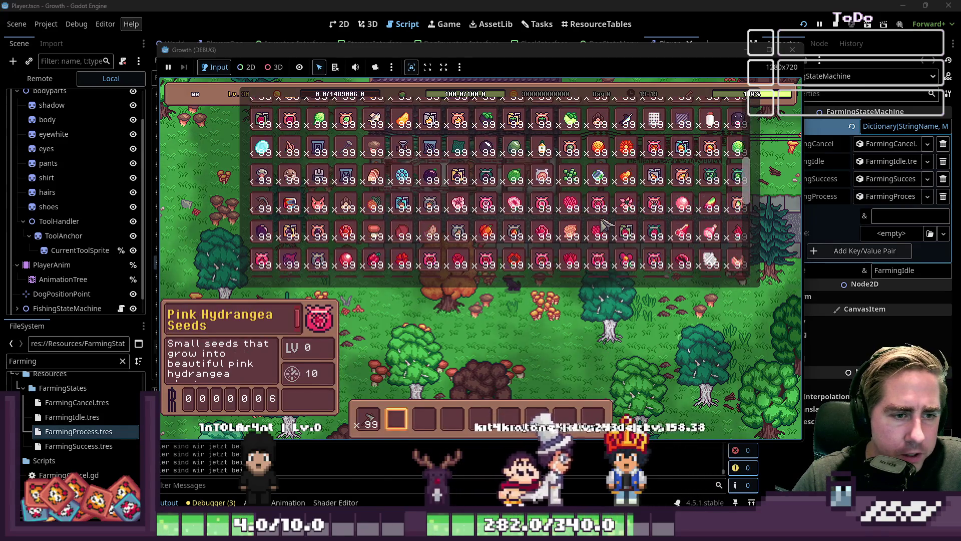
scroll(603, 225, "up", 3)
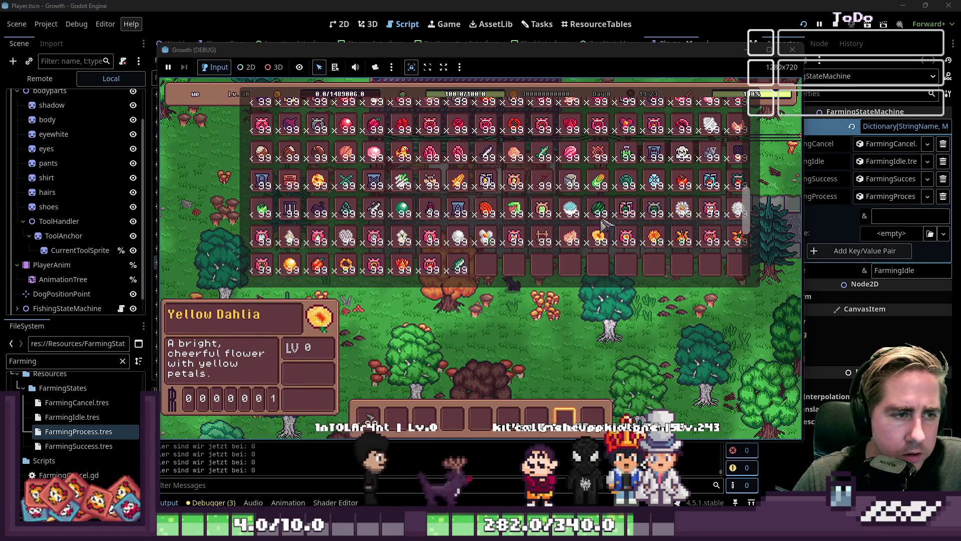
scroll(603, 225, "up", 1)
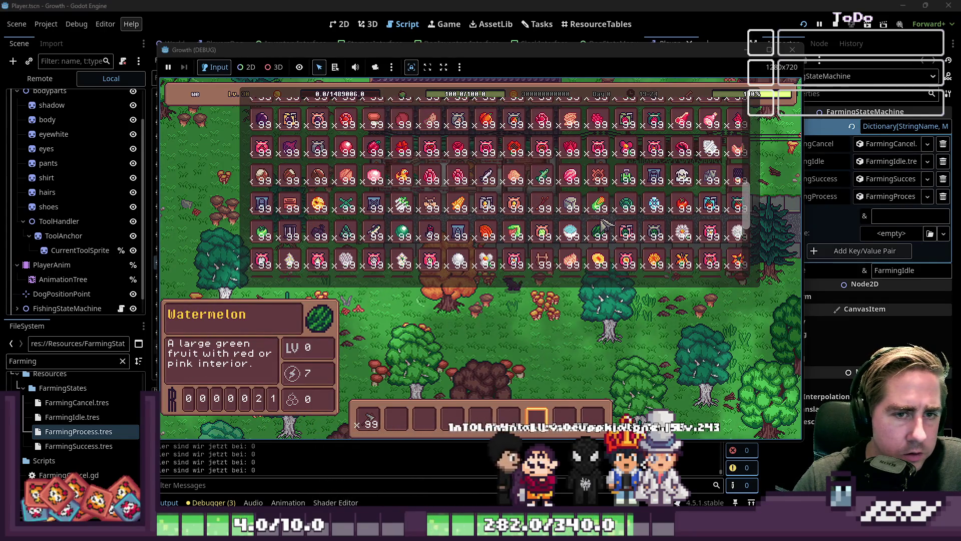
scroll(603, 225, "down", 1)
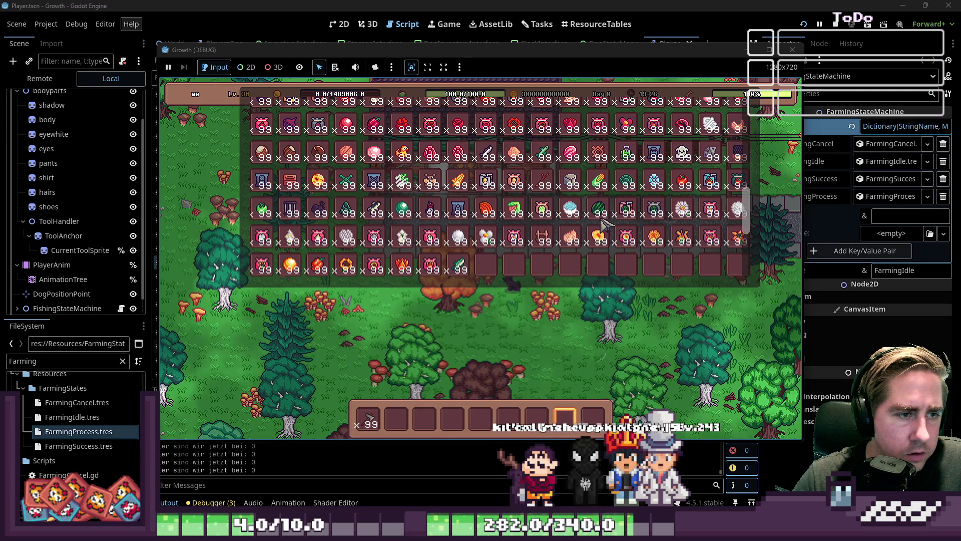
scroll(604, 225, "up", 1)
scroll(604, 224, "up", 1)
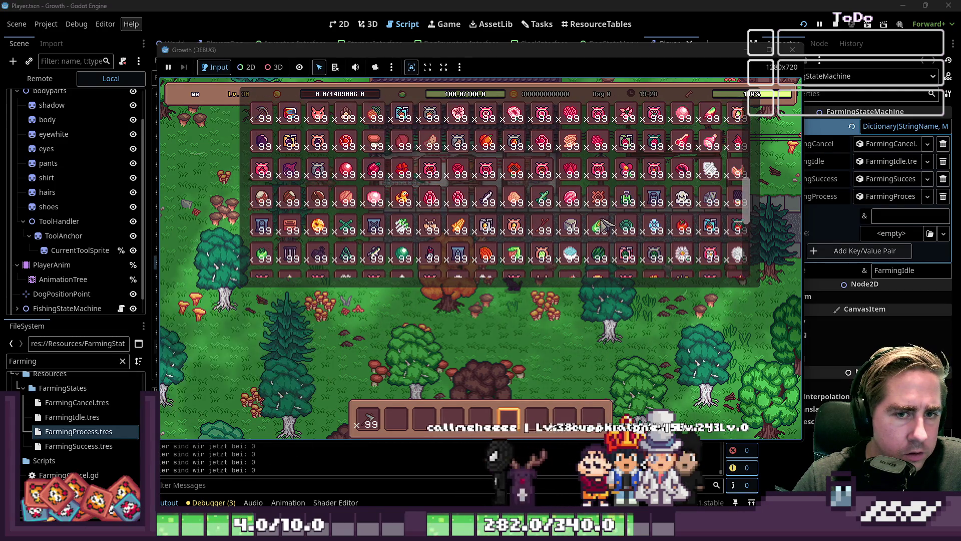
scroll(605, 225, "up", 2)
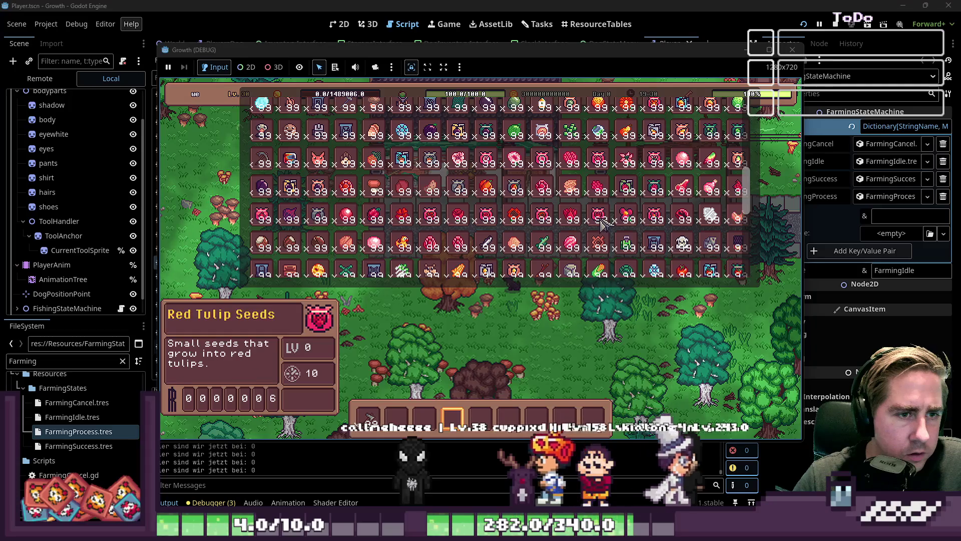
scroll(604, 225, "up", 3)
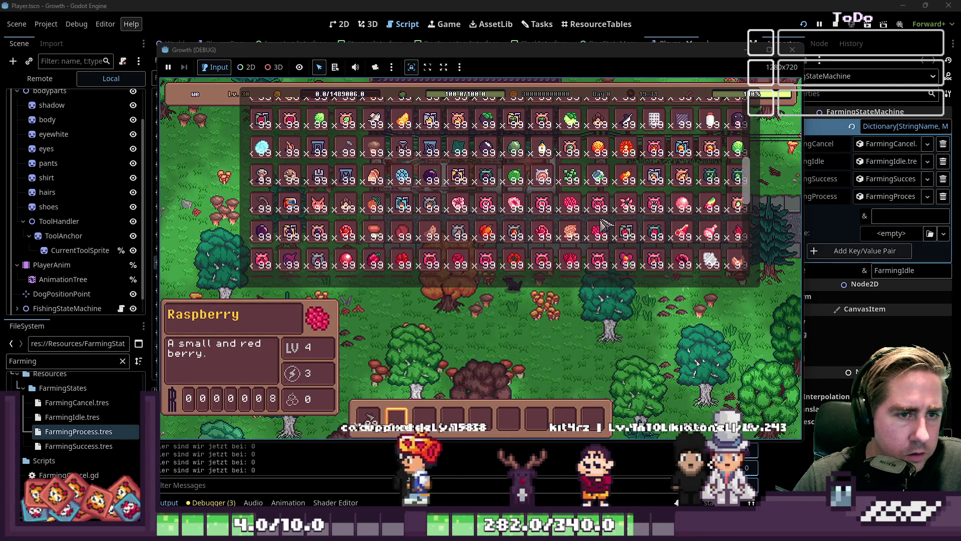
scroll(604, 225, "up", 3)
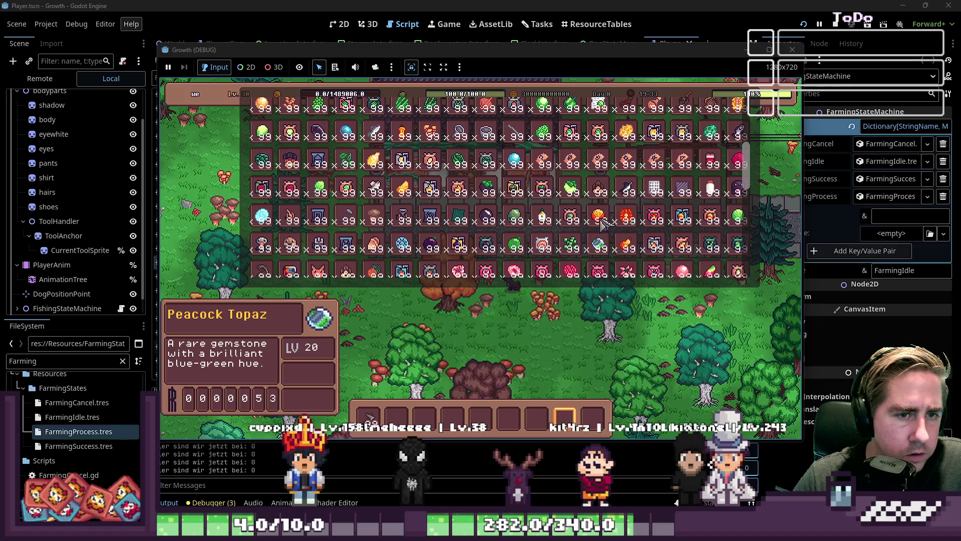
scroll(604, 225, "up", 4)
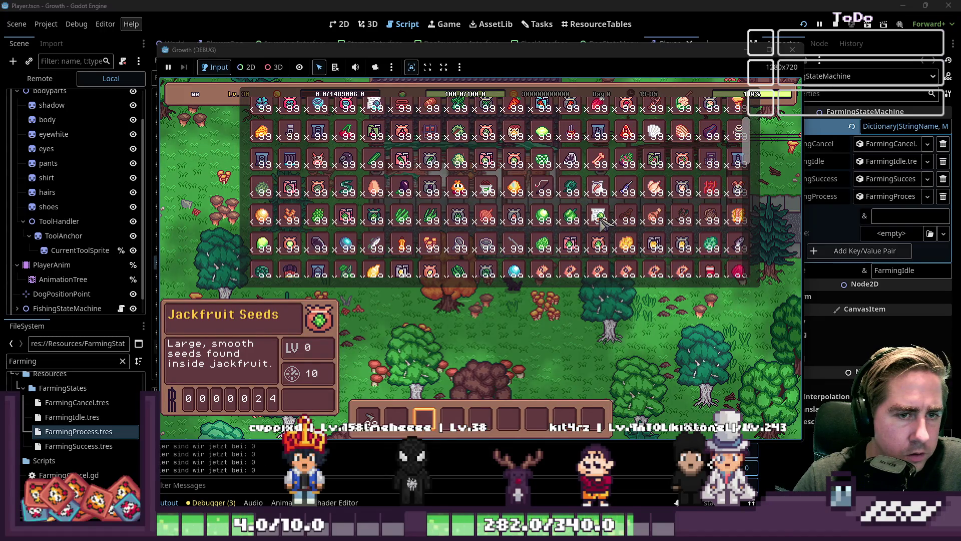
scroll(605, 224, "up", 4)
scroll(604, 225, "down", 8)
scroll(605, 224, "down", 3)
scroll(605, 224, "up", 1)
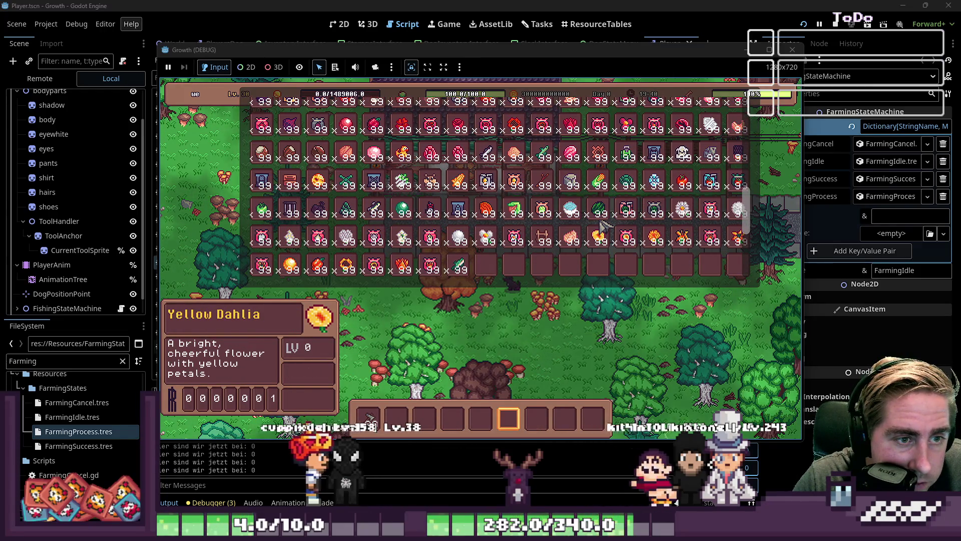
scroll(605, 225, "up", 2)
scroll(605, 226, "up", 5)
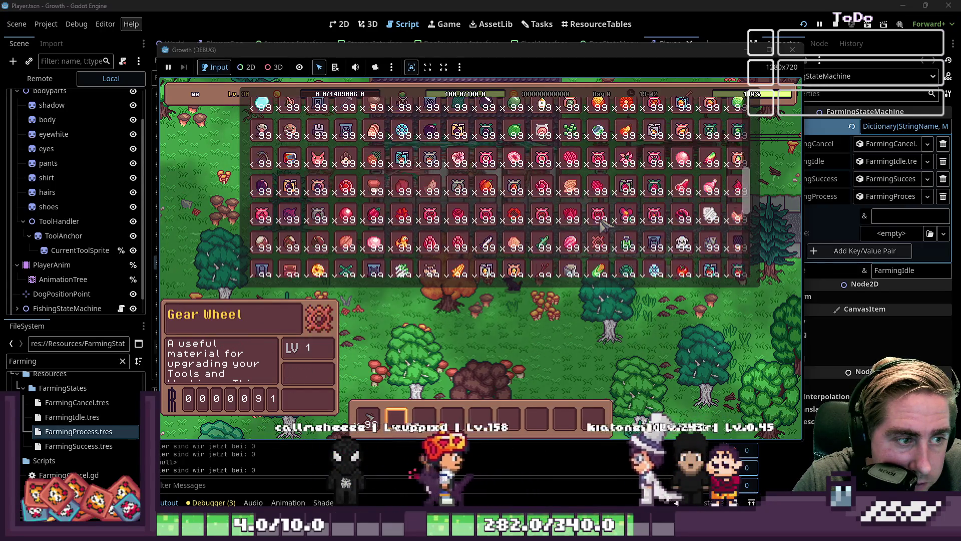
scroll(604, 226, "up", 3)
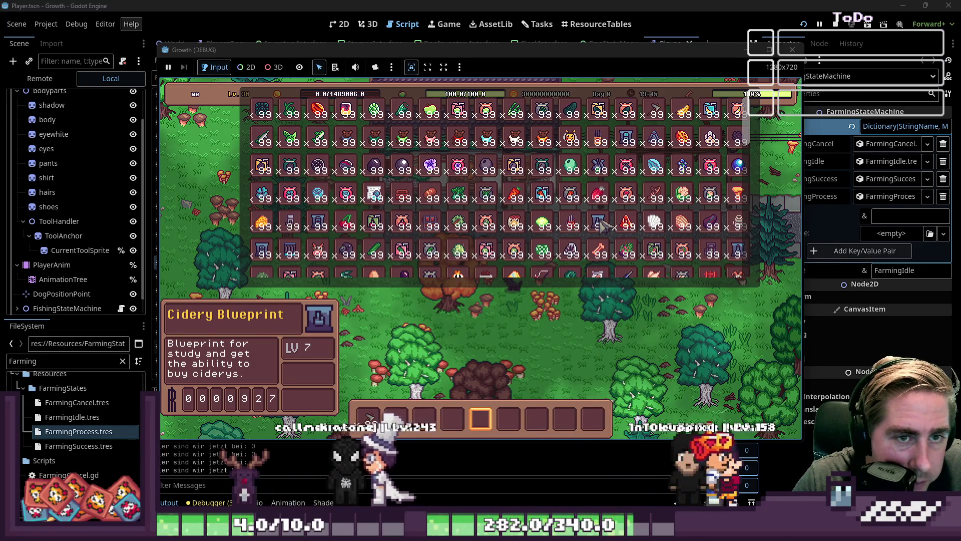
scroll(604, 226, "down", 1)
scroll(604, 226, "down", 3)
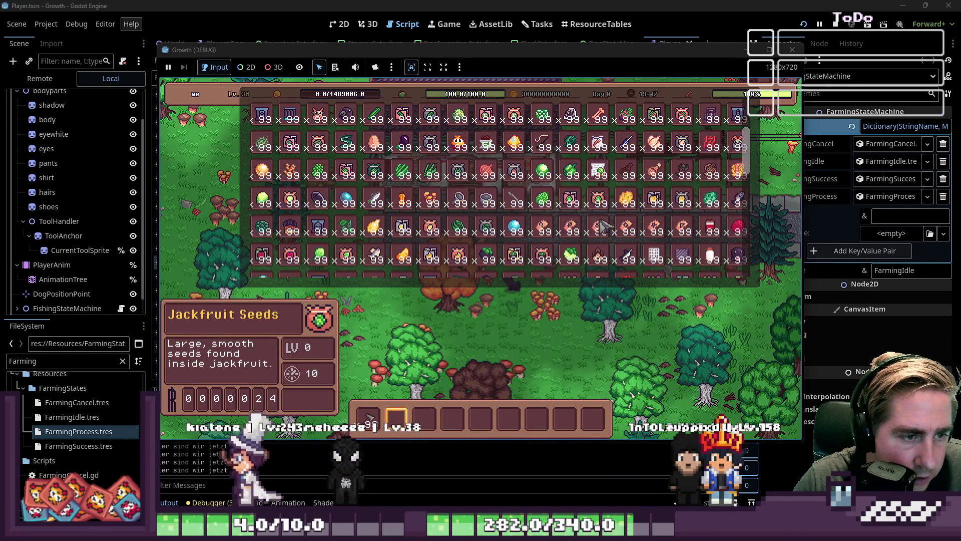
scroll(604, 226, "down", 1)
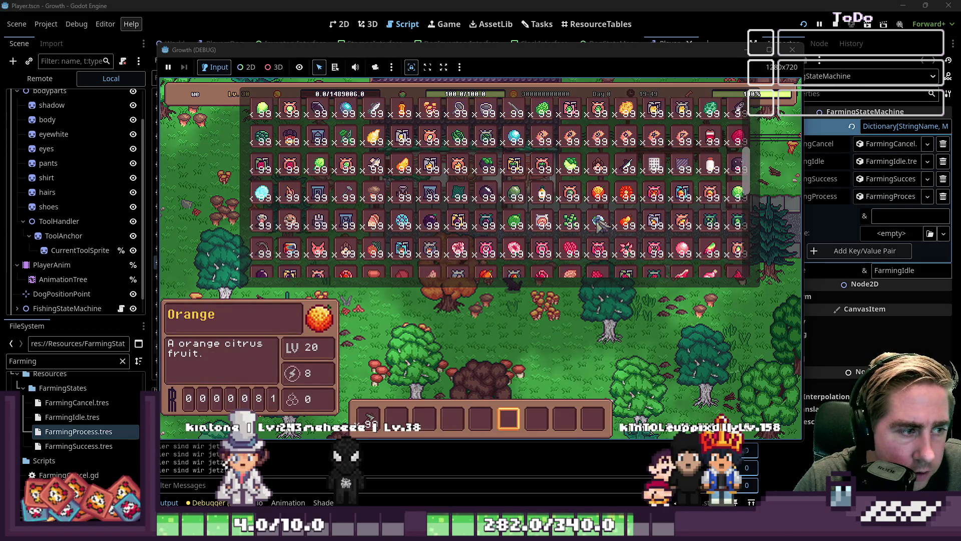
left_click_drag(457, 428, 399, 425)
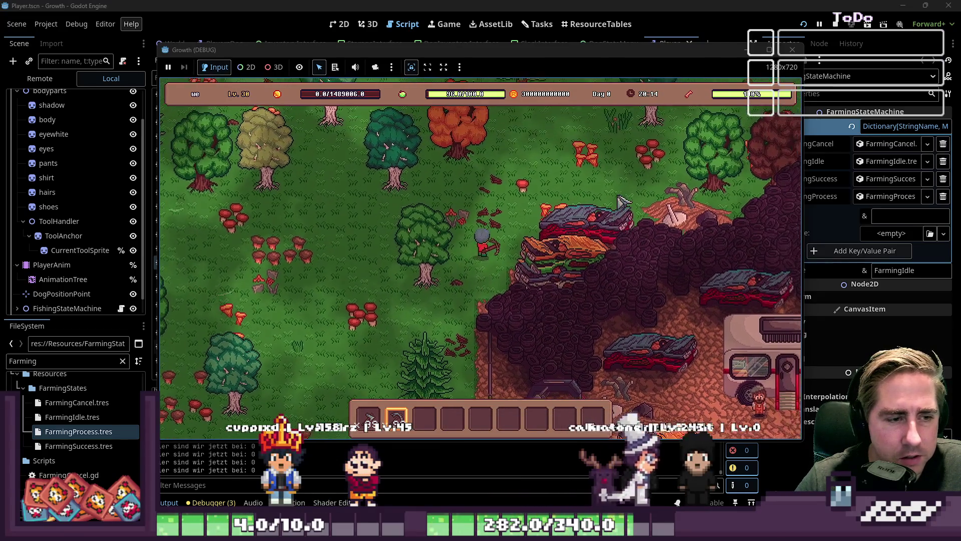
- Walk the character north into the forest clearing, then close the game window
key("w")
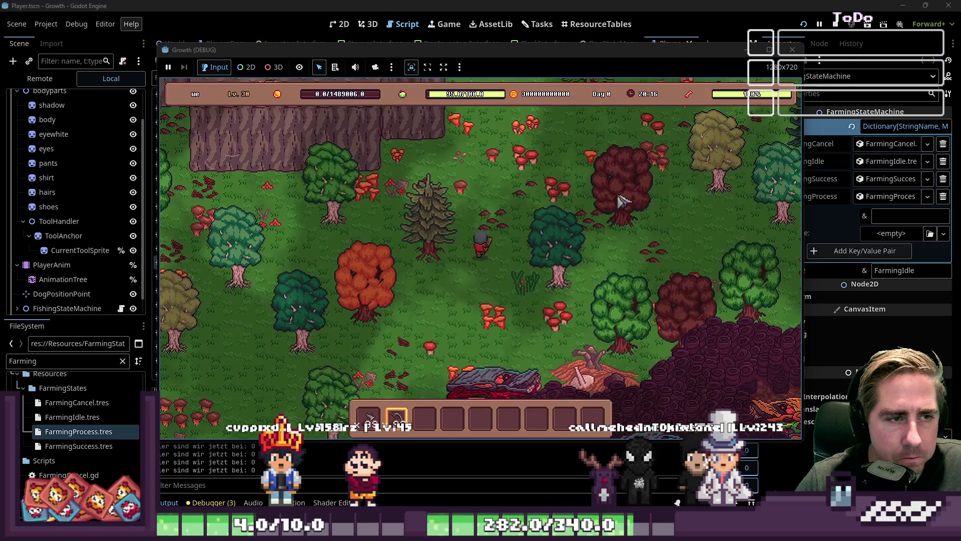
key("w")
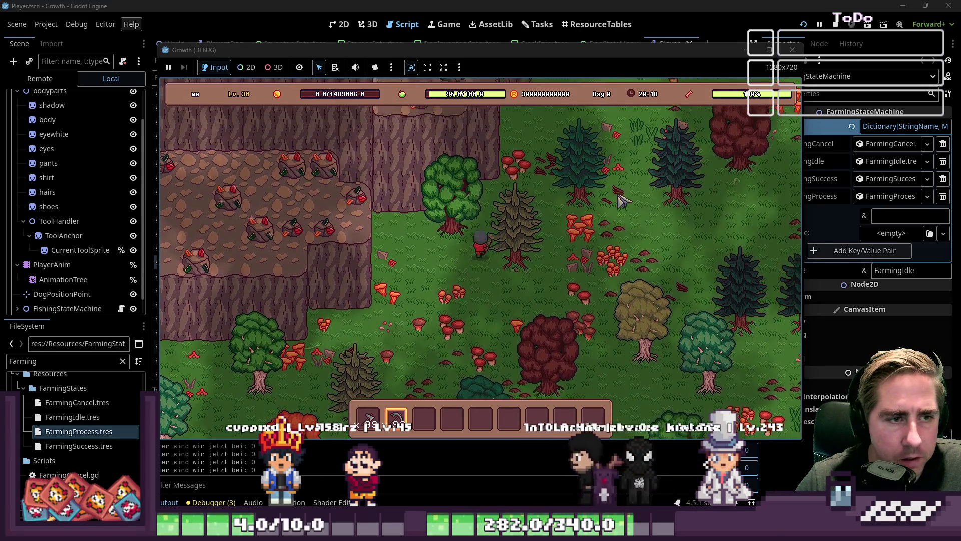
left_click(793, 50)
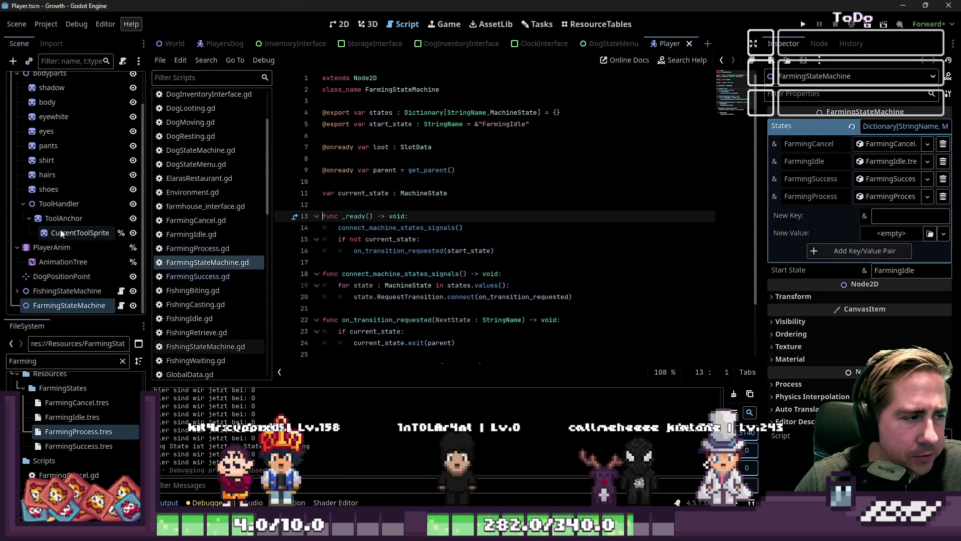
- In the World scene, open ObjectTileMapLayer in an enlarged tile map editor showing the tree tiles
scroll(63, 216, "up", 2)
left_click_drag(216, 45, 180, 44)
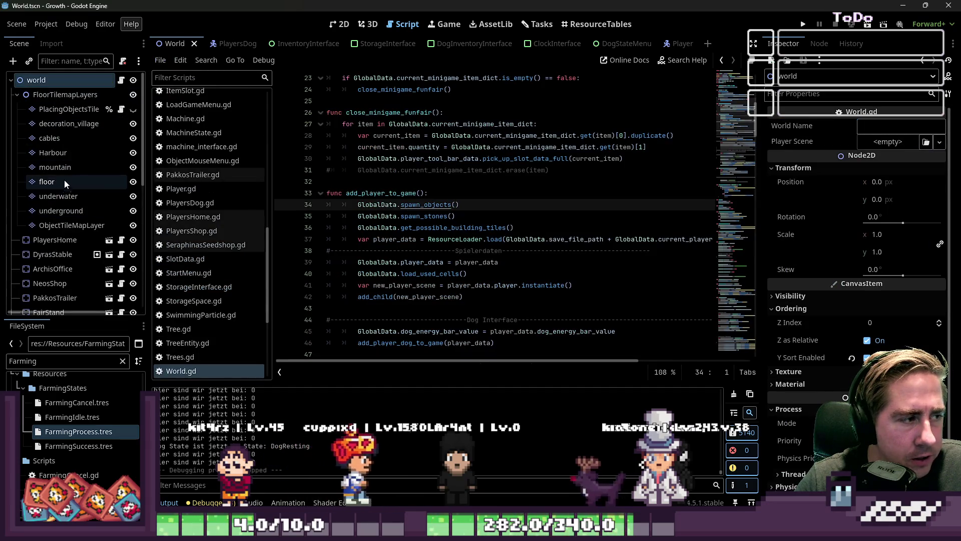
left_click(73, 213)
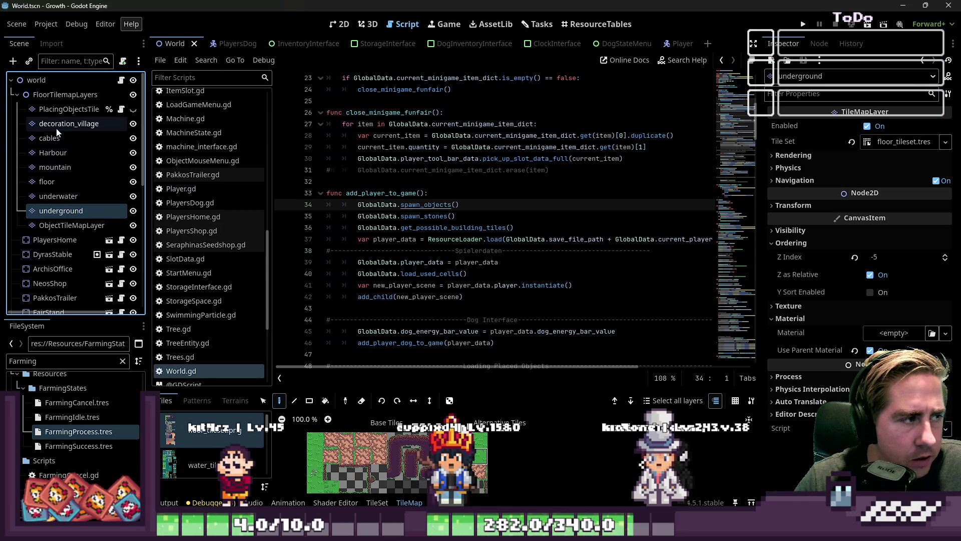
left_click(52, 227)
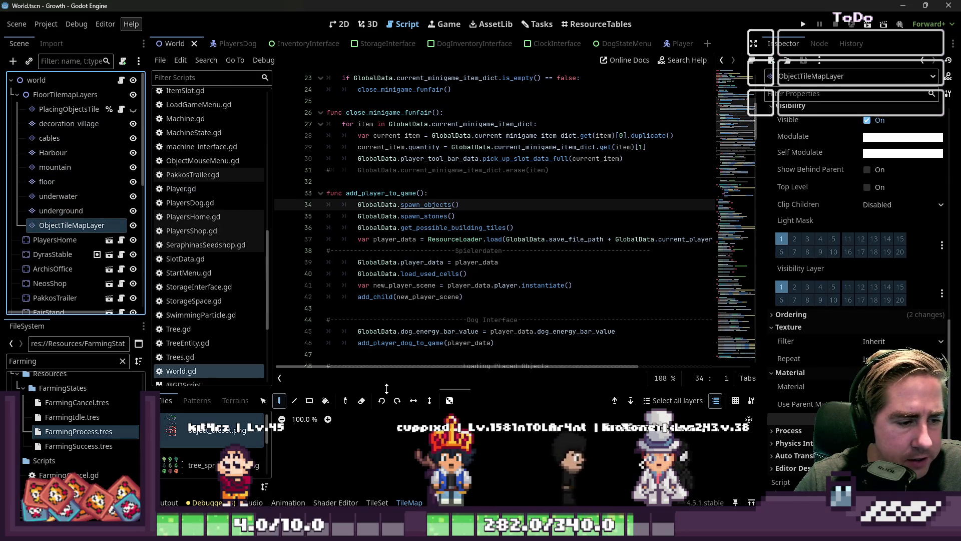
left_click_drag(434, 389, 434, 132)
left_click(221, 208)
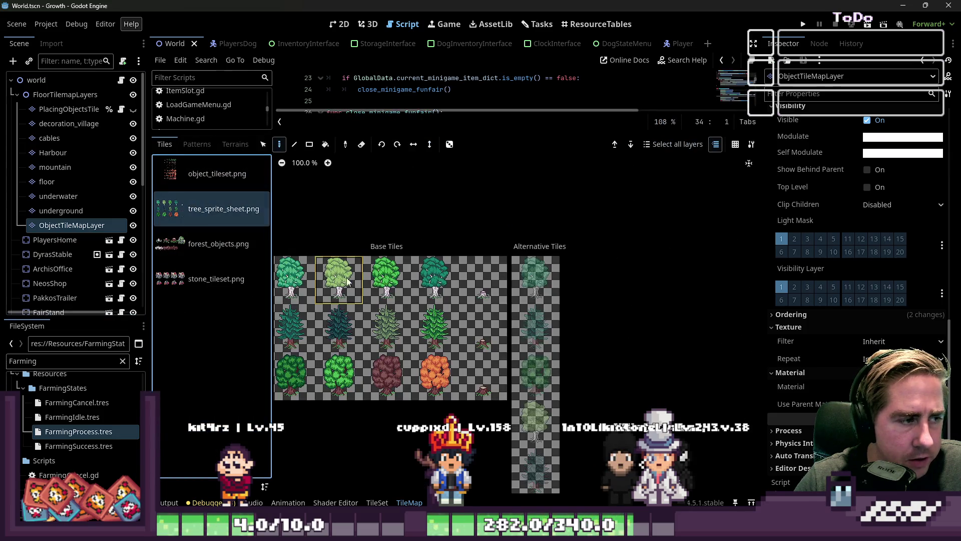
left_click(431, 347)
- Inspect a tree tile's custom data in the TileSet editor
left_click(377, 502)
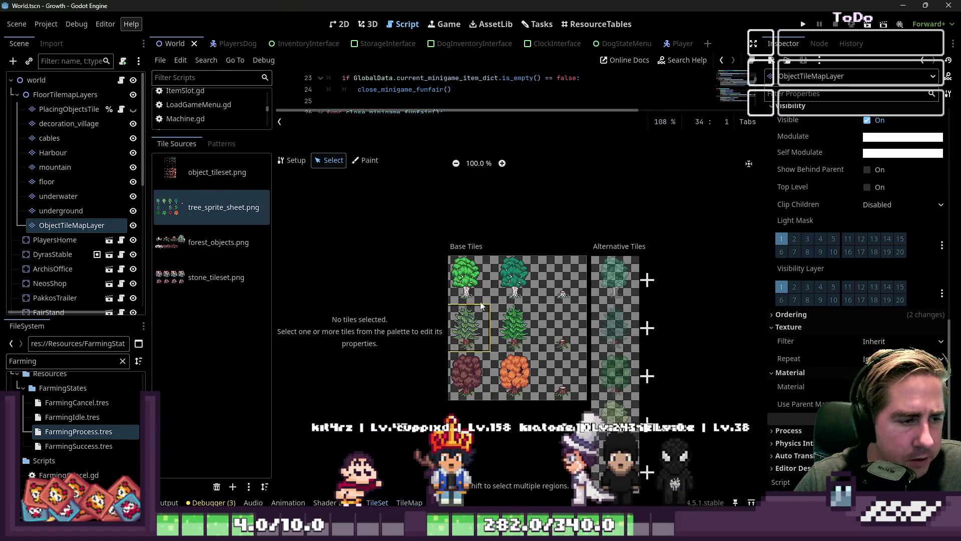
left_click(473, 283)
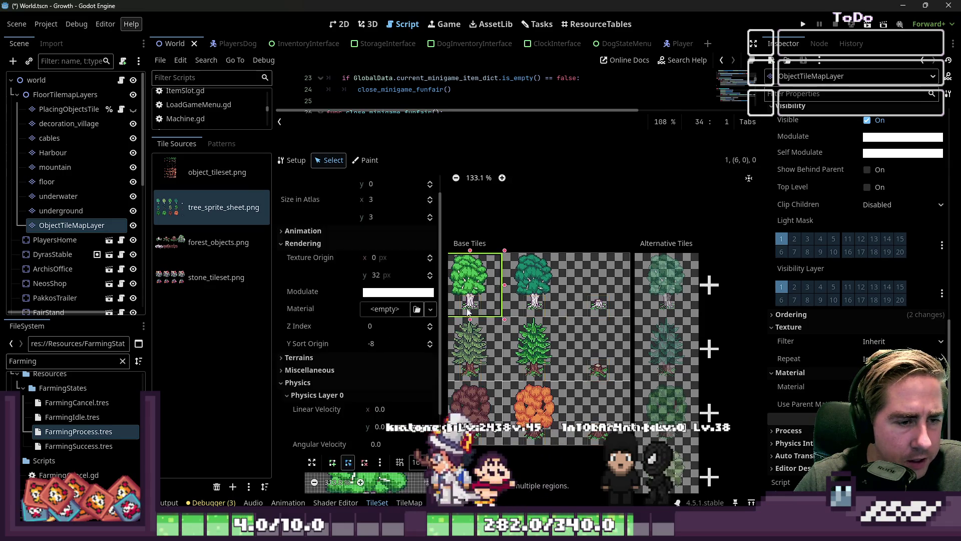
left_click(307, 484)
scroll(353, 339, "down", 4)
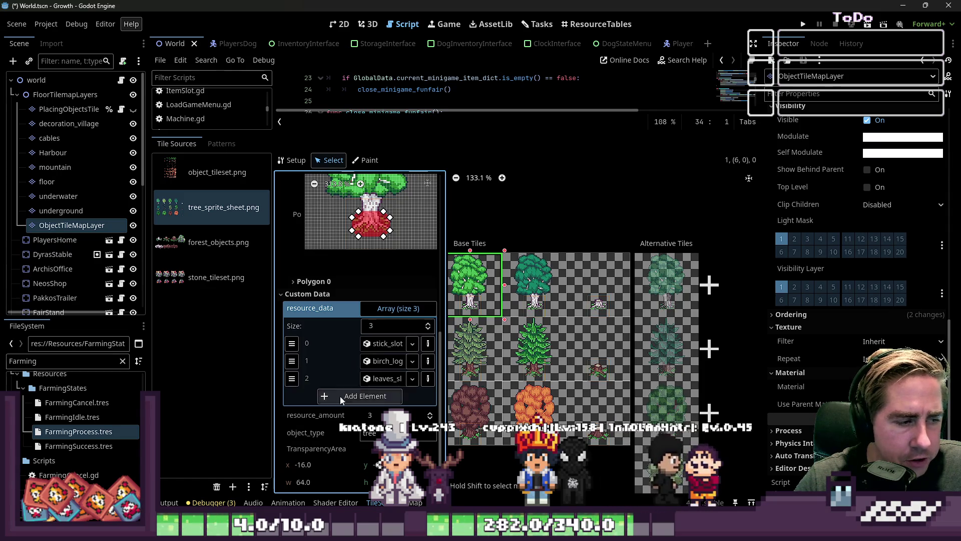
- Switch the TileSet editor to the stone_tileset.png source in tile-select mode
left_click(208, 276)
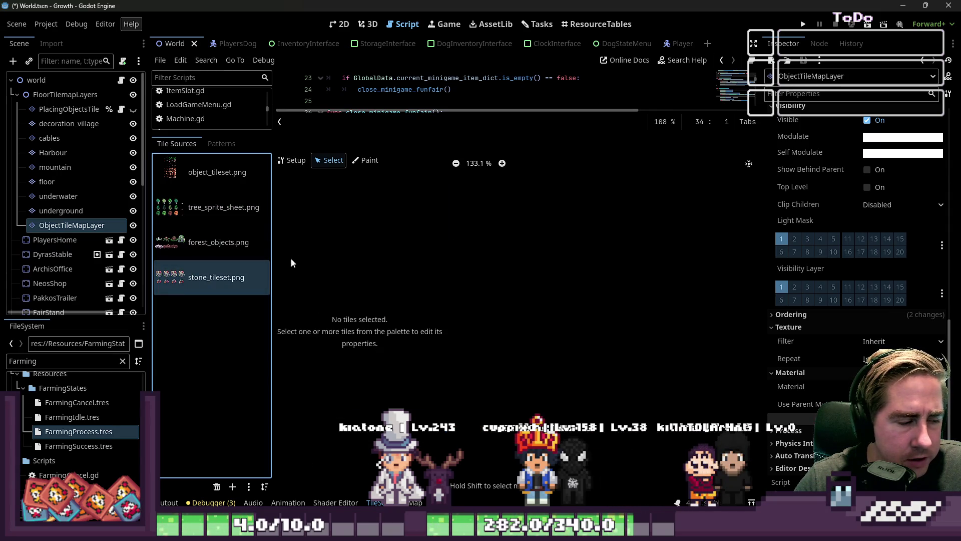
left_click(373, 160)
left_click(329, 161)
left_click(165, 281)
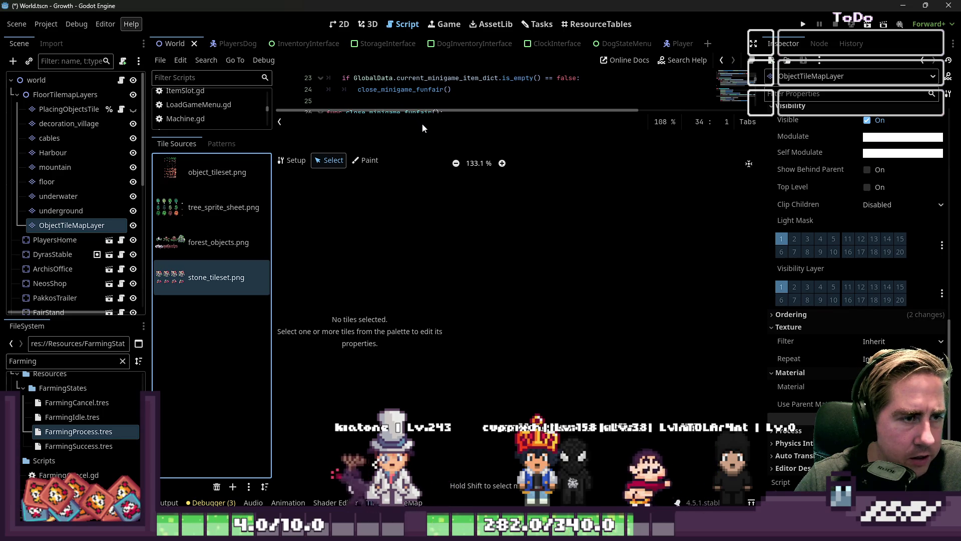
scroll(573, 306, "down", 4)
scroll(573, 304, "up", 9)
- Set the object_type custom data of the stone tiles to 'stone'
left_click(575, 307)
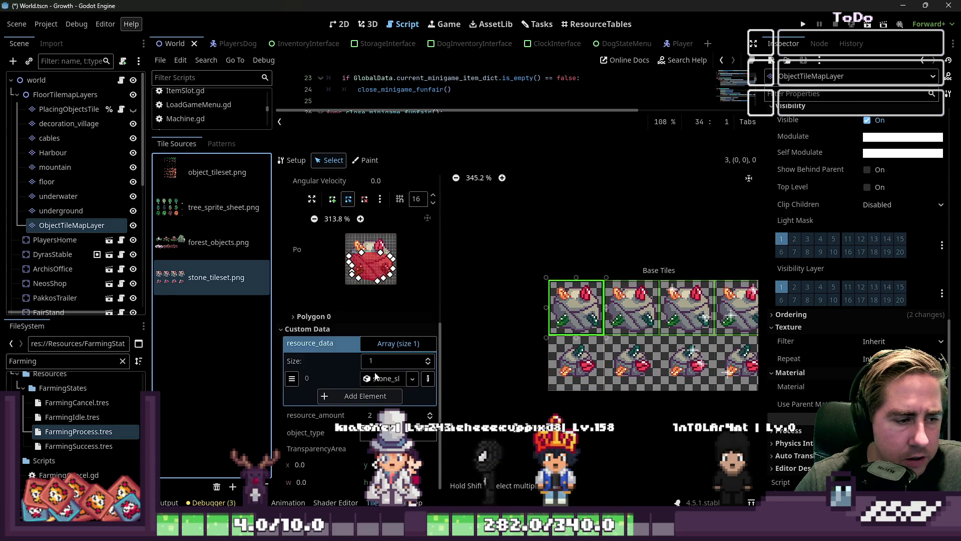
left_click(396, 434)
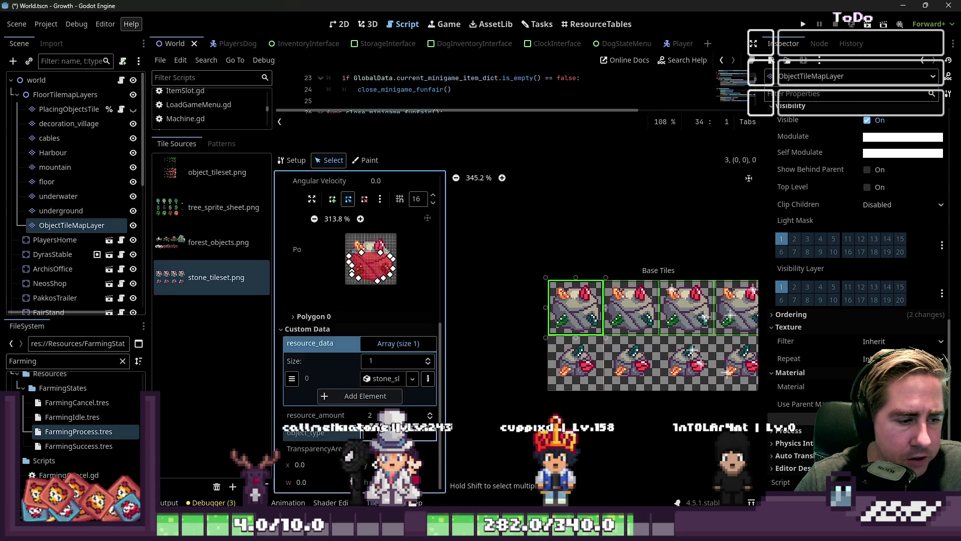
type("stone")
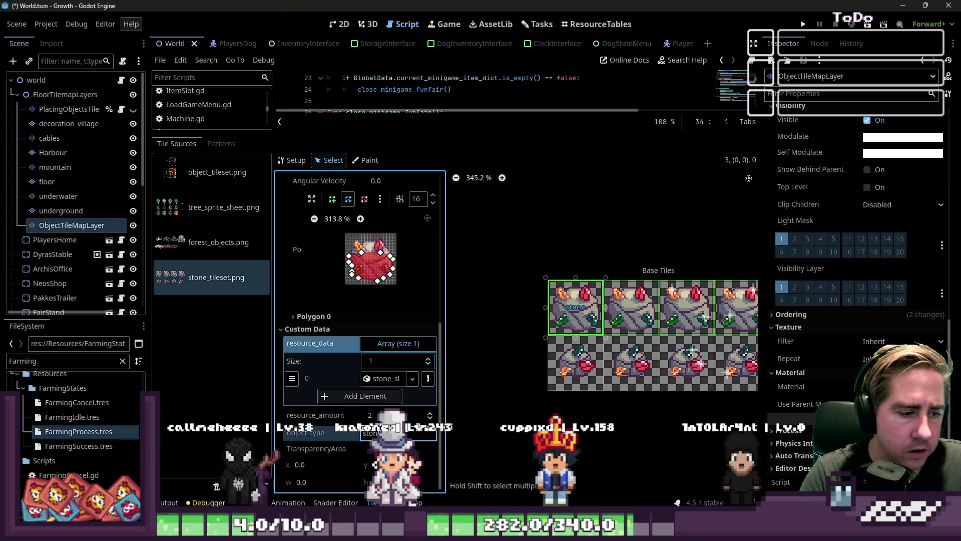
left_click(564, 368)
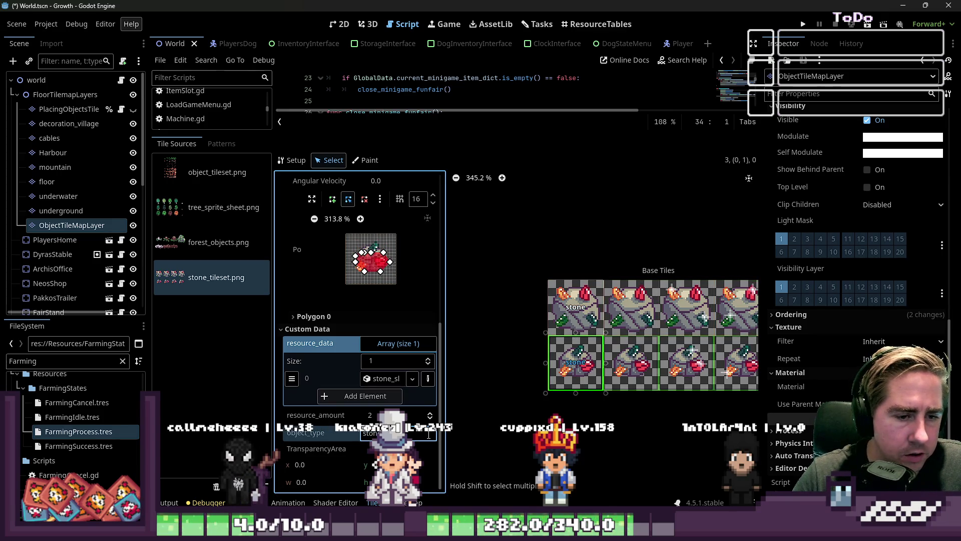
scroll(505, 326, "down", 2)
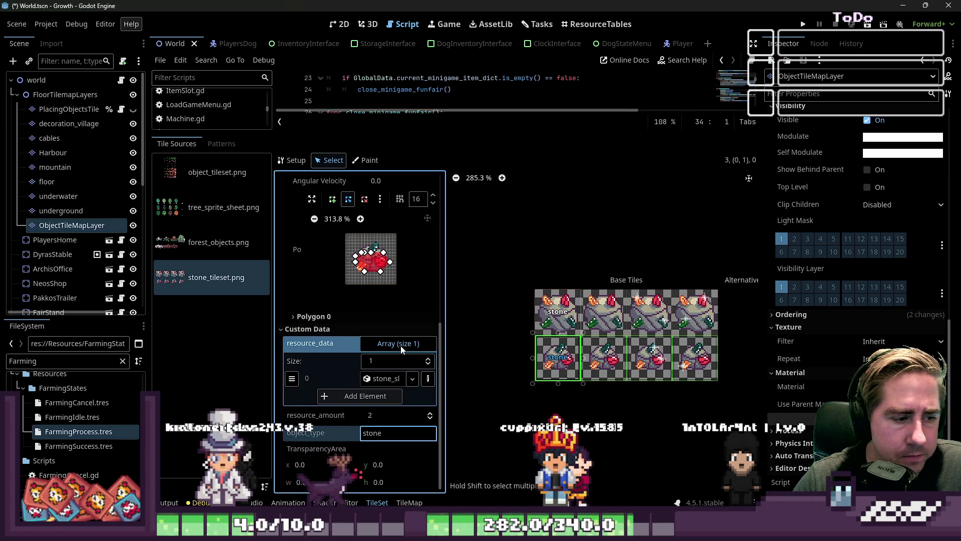
left_click(384, 412)
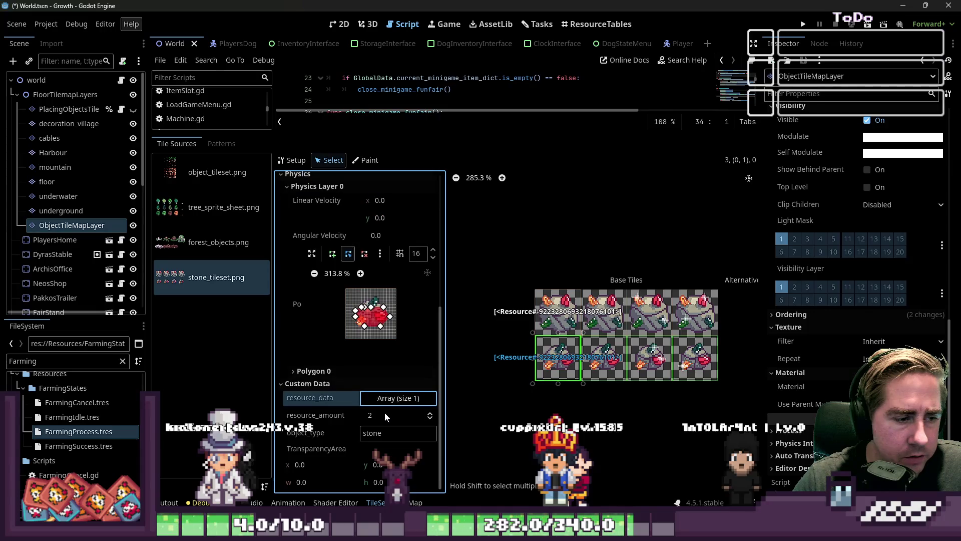
left_click(553, 313)
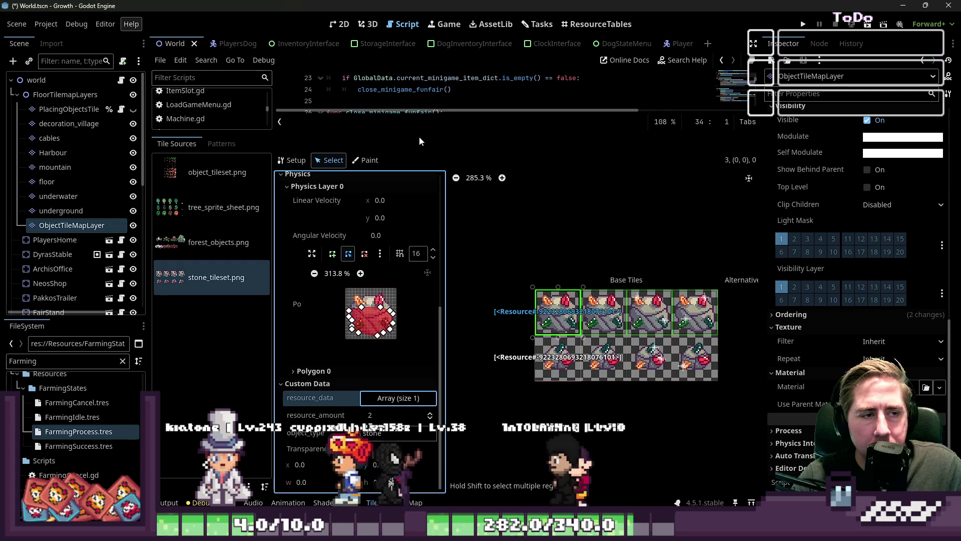
left_click_drag(452, 133, 441, 390)
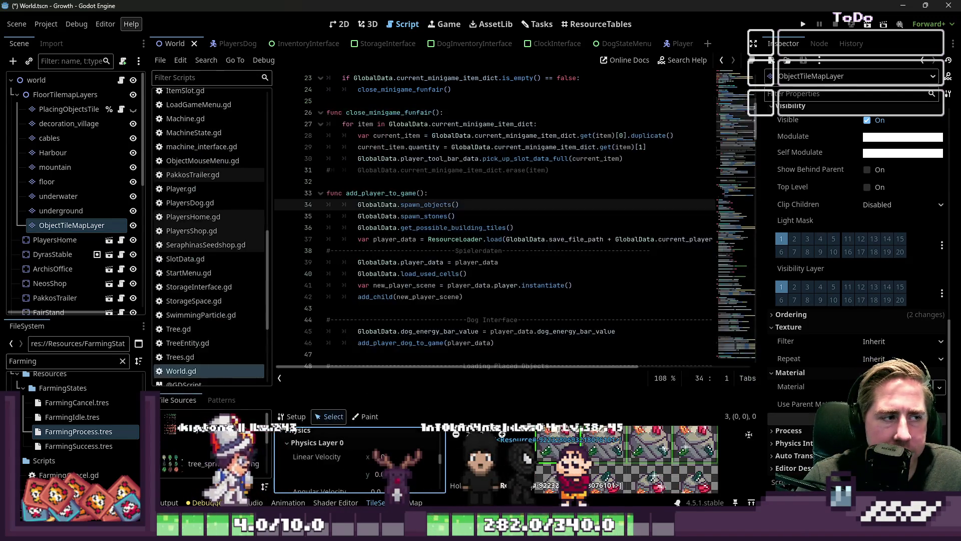
- Open PlayersDog.gd and scroll through its code
left_click(239, 200)
scroll(219, 260, "down", 3)
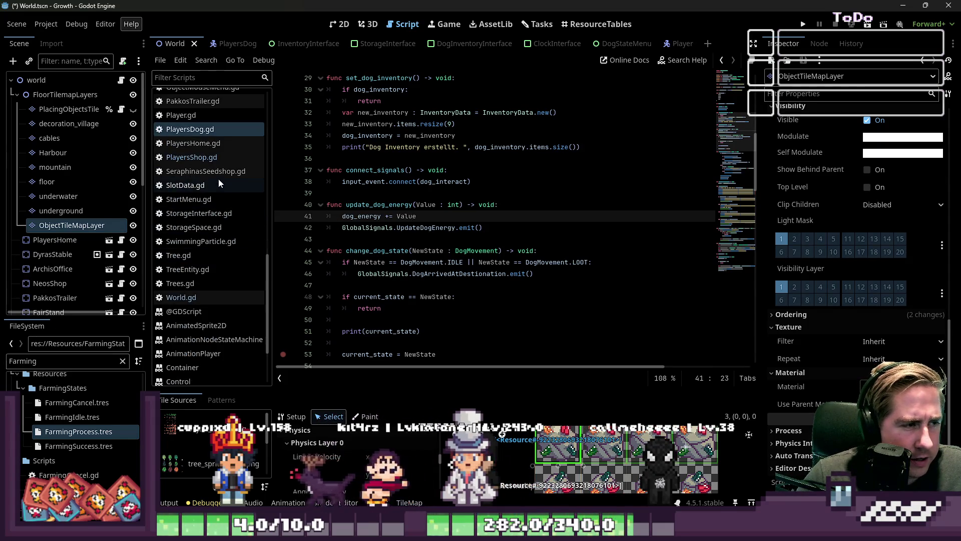
scroll(219, 185, "down", 2)
scroll(218, 185, "up", 10)
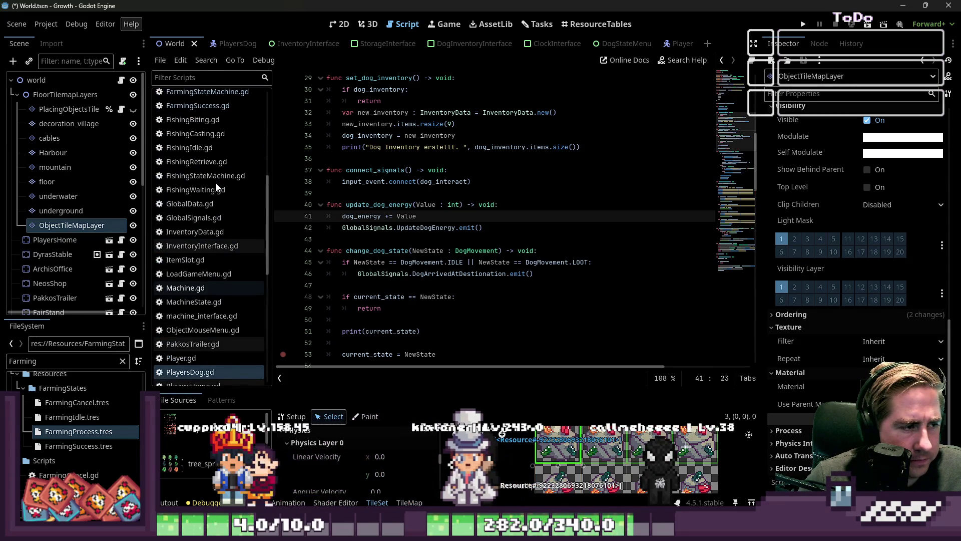
scroll(216, 186, "up", 3)
- Open FarmingSuccess.gd and check its looking_direction and current_object_position variables
left_click(215, 180)
left_click(439, 203)
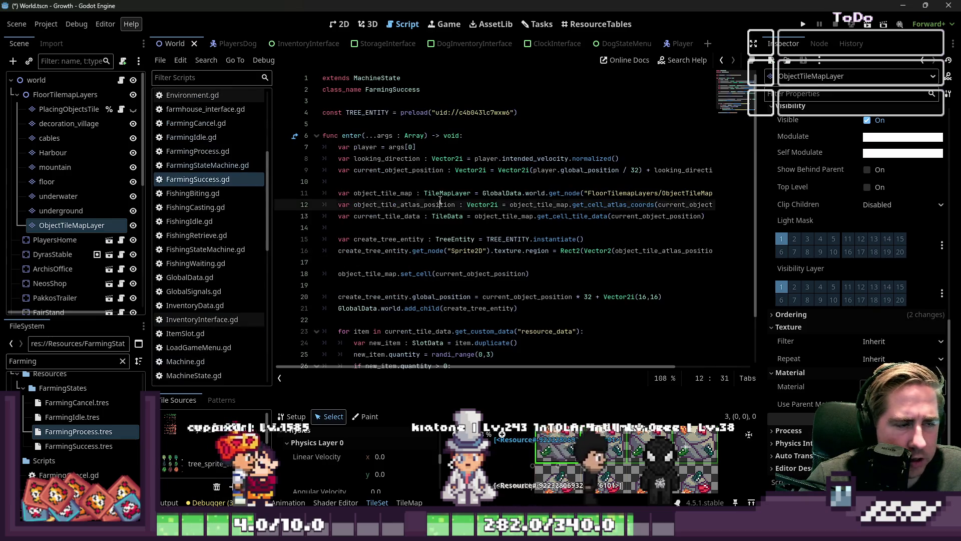
left_click(366, 170)
double_click(386, 158)
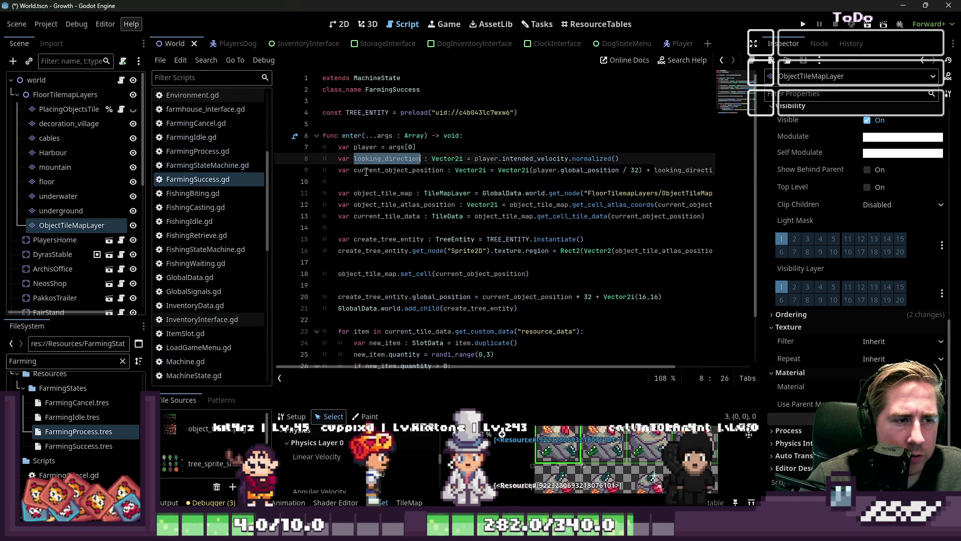
double_click(366, 170)
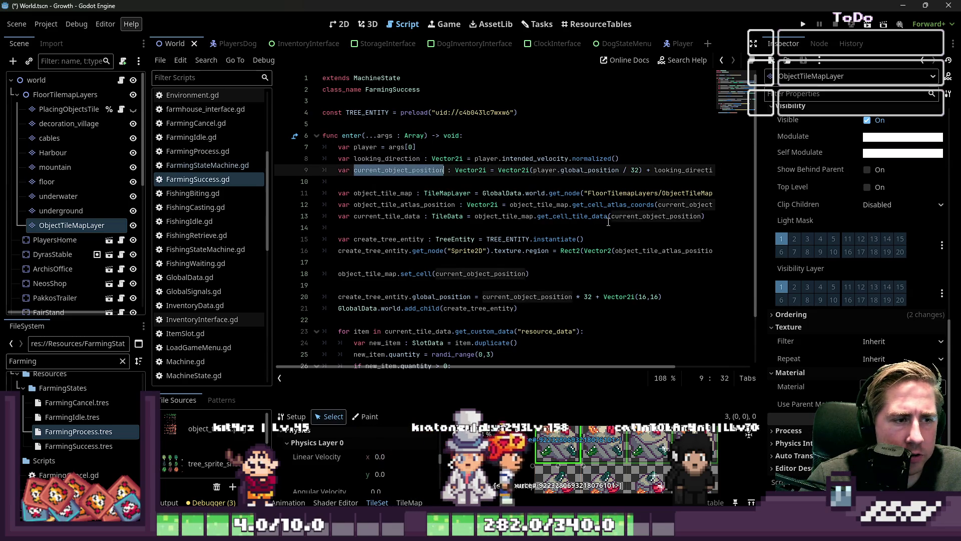
- Widen the code editor, check TREE_ENTITY on line 15, then save and run the game
left_click_drag(759, 219, 854, 213)
left_click(470, 193)
scroll(436, 225, "down", 1)
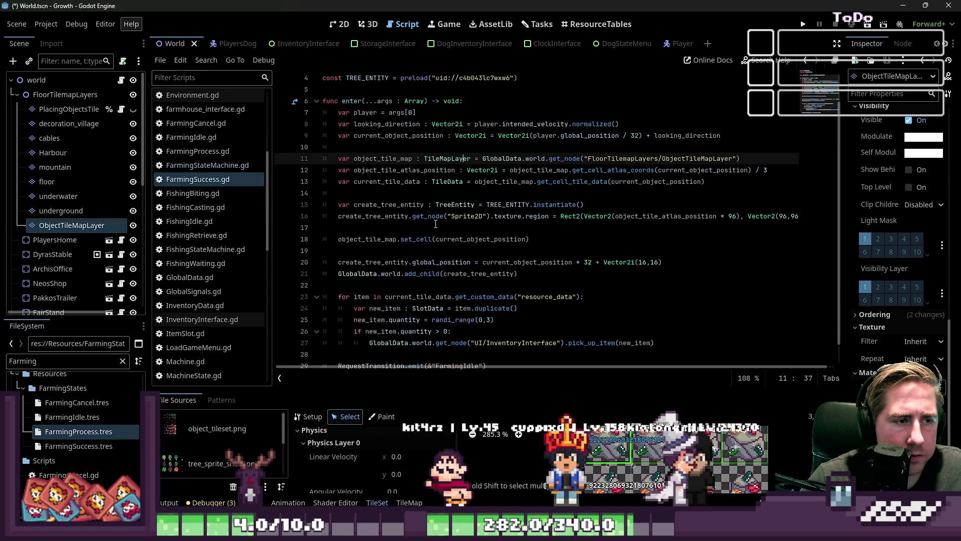
scroll(435, 224, "down", 1)
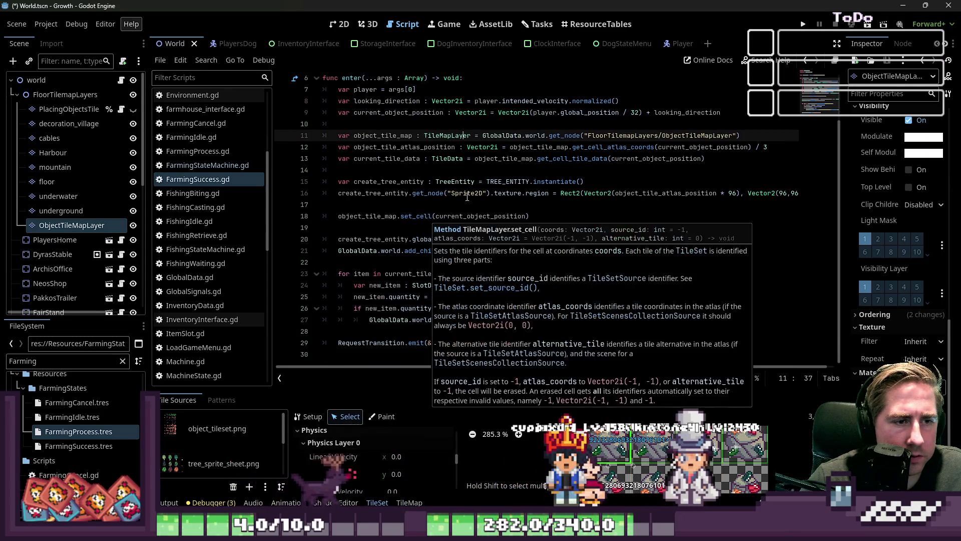
double_click(508, 181)
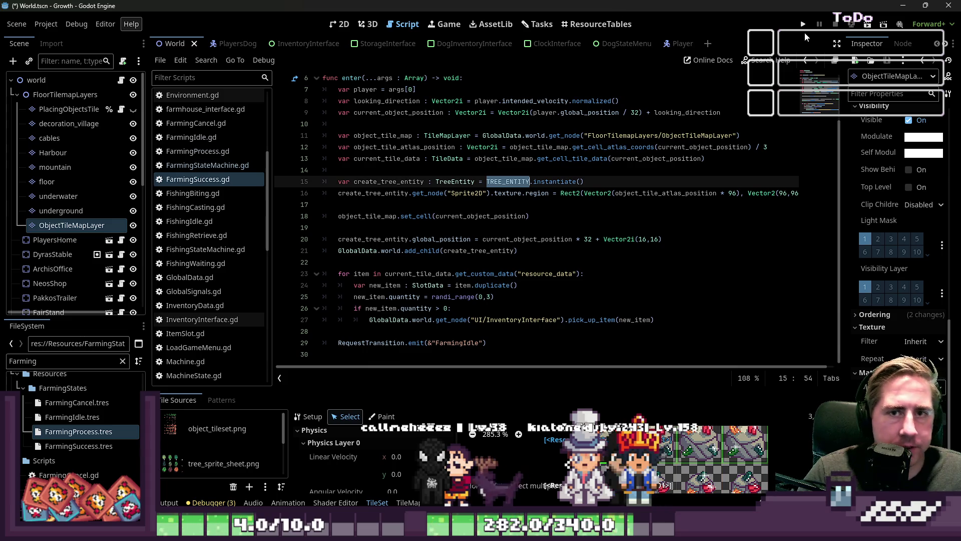
left_click(803, 28)
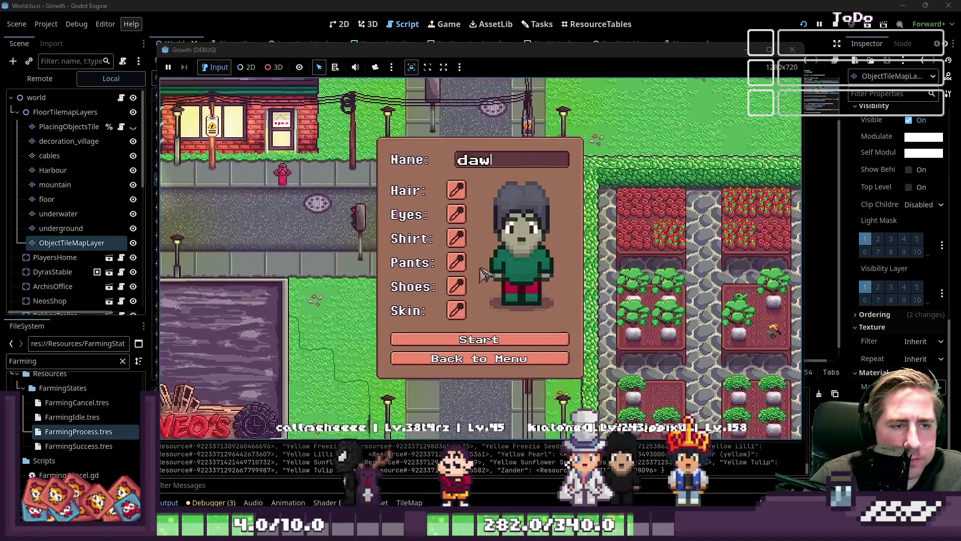
- Enter the world, walk into the stone cave mining rocks, then close the game with F8
key("Return")
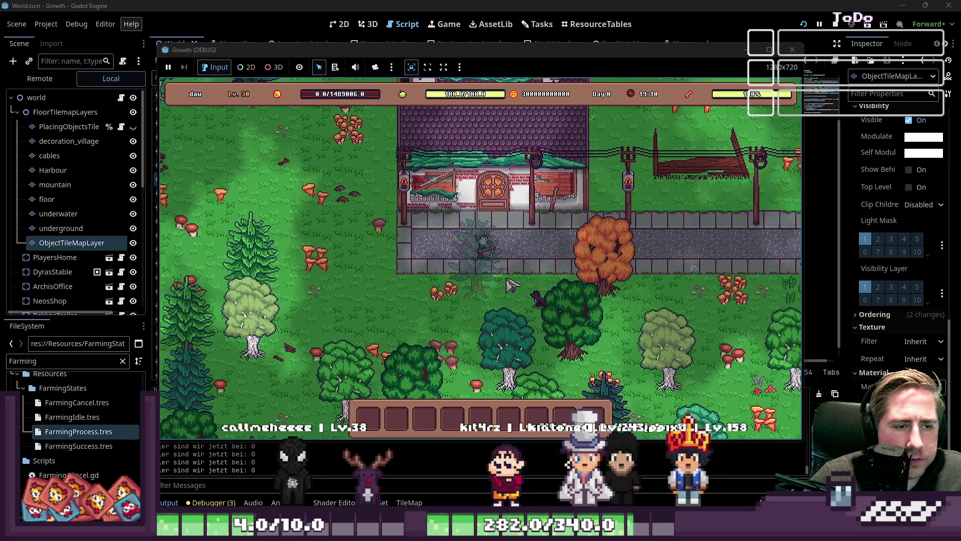
key("d")
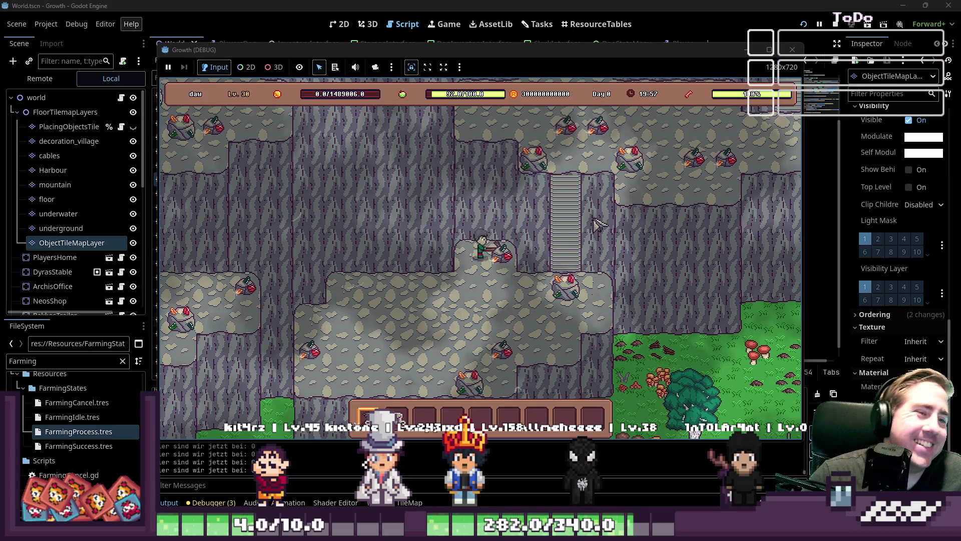
key("d")
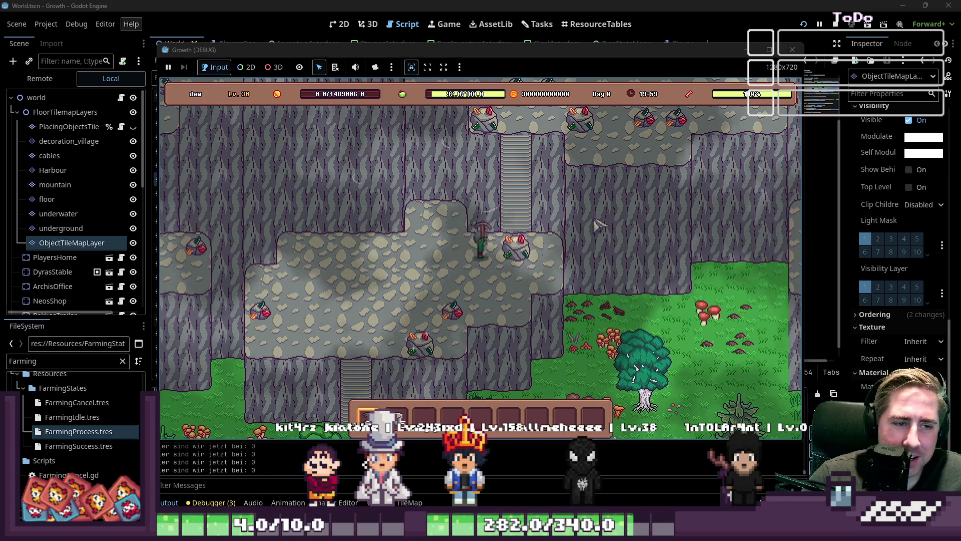
key("w")
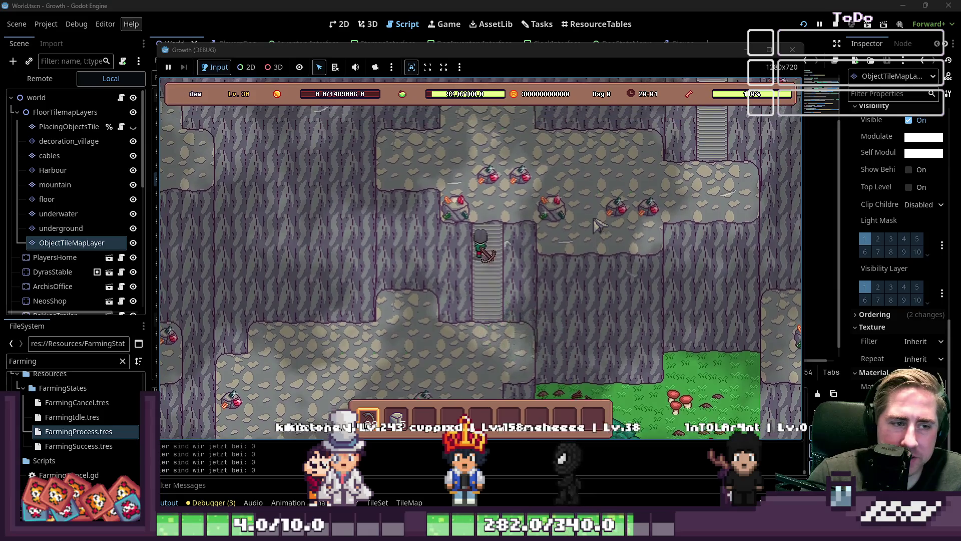
key("w")
key("d")
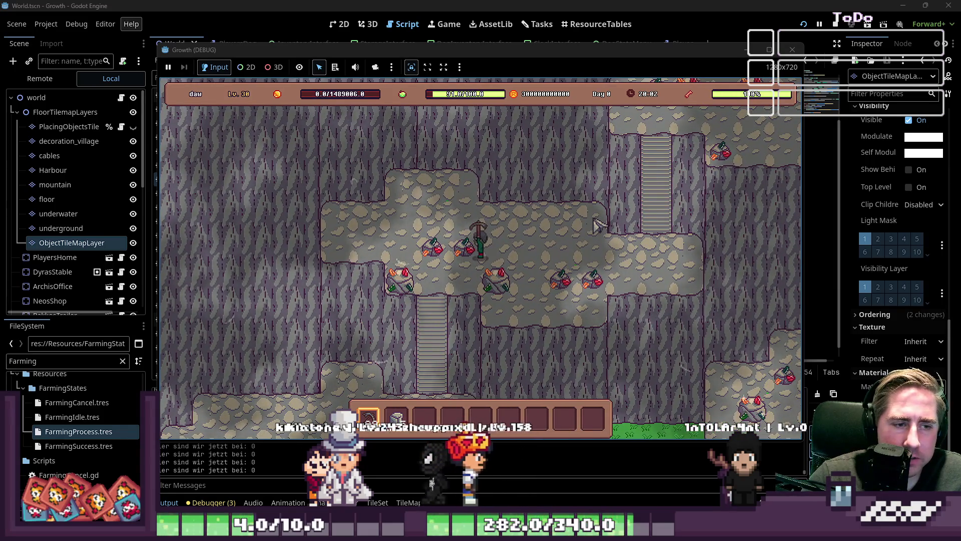
key("d")
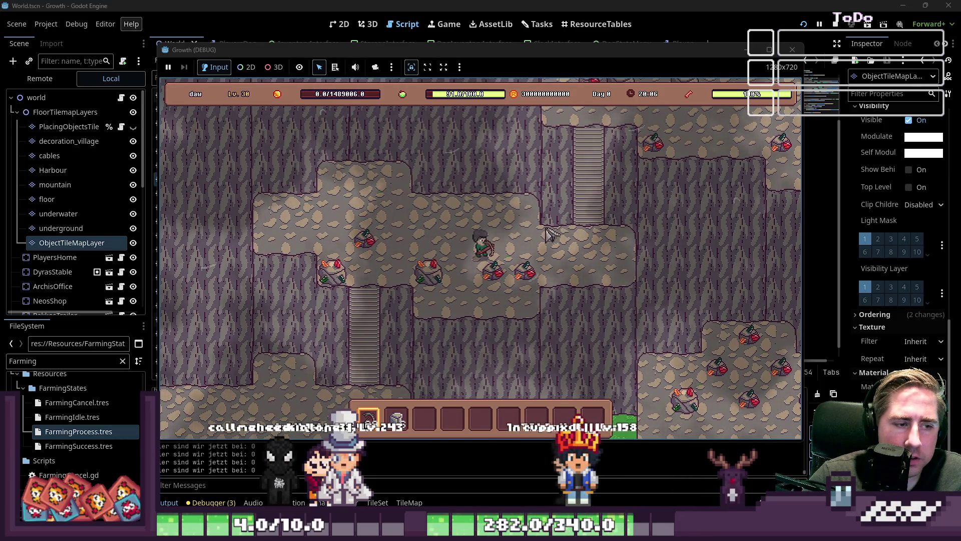
key("F8")
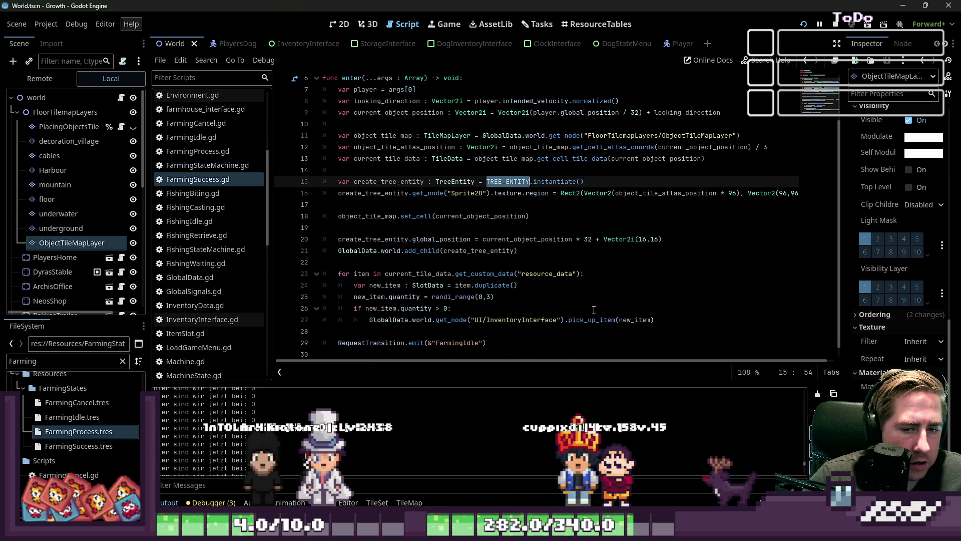
- Stop, relaunch and close the game, then reselect ObjectTileMapLayer to show its TileMap panel
scroll(550, 215, "up", 1)
left_click(835, 22)
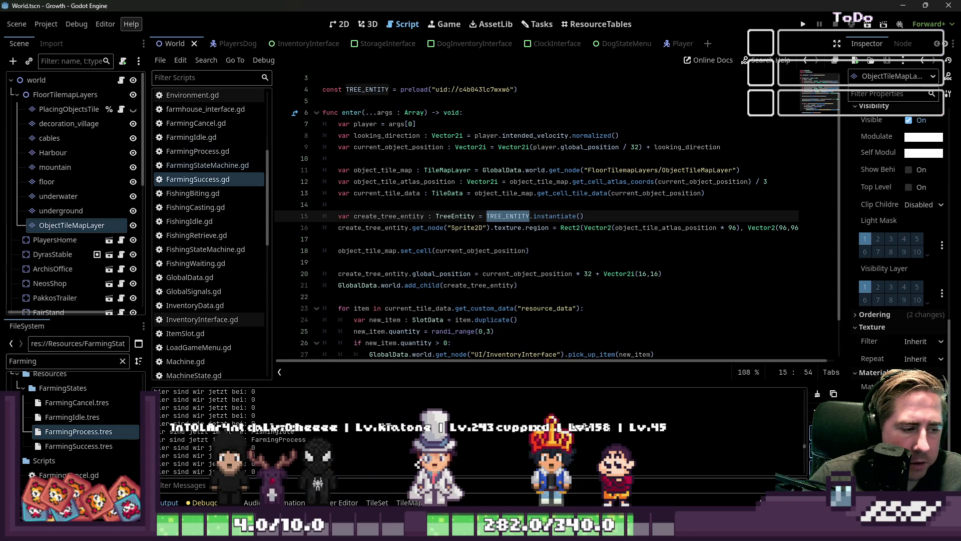
left_click(803, 25)
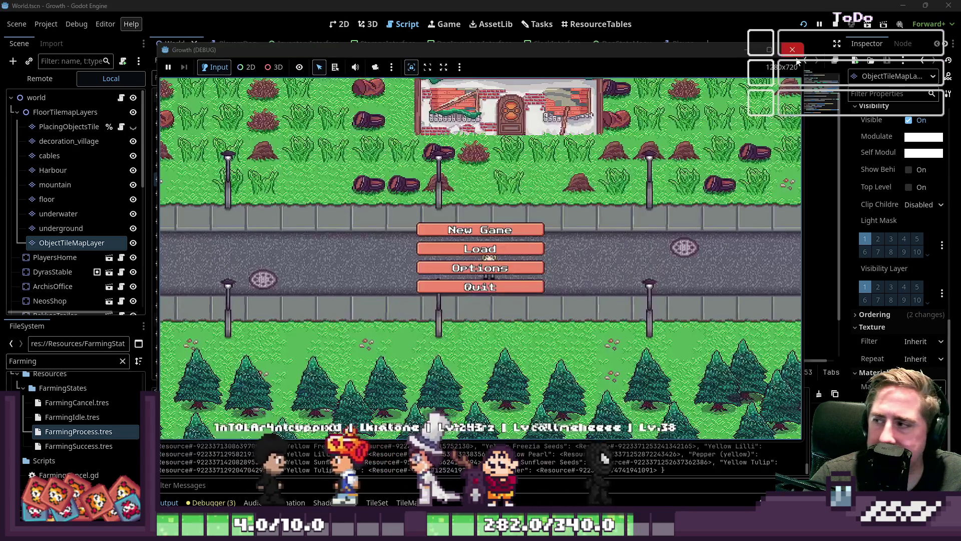
left_click(793, 50)
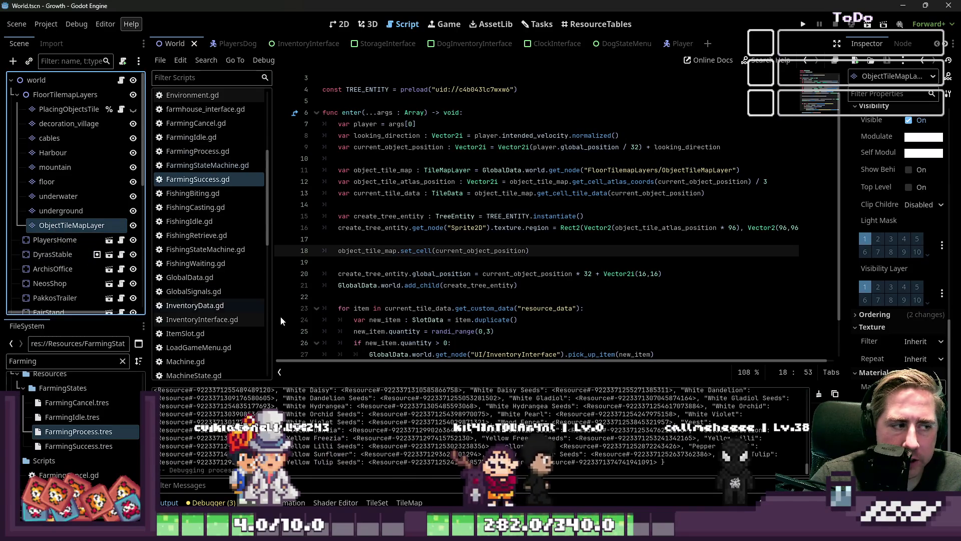
left_click(58, 196)
left_click(60, 225)
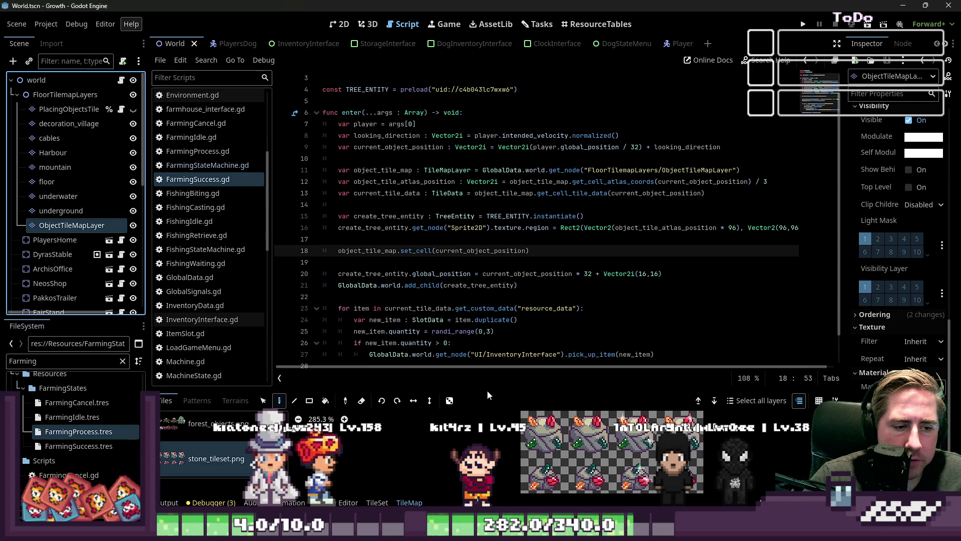
- Enlarge the TileMap panel and zoom into stone_tileset.png, then run the project again
left_click_drag(491, 390, 501, 147)
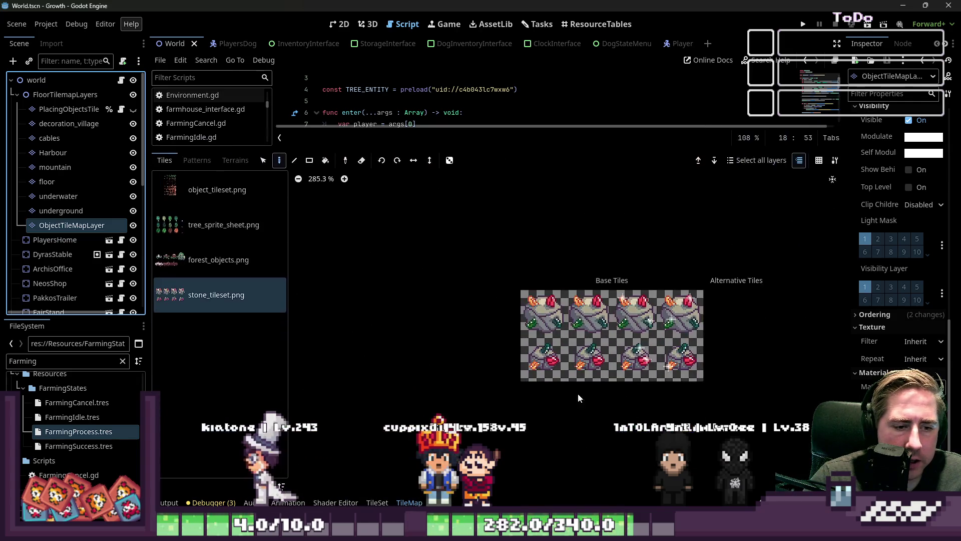
scroll(550, 321, "up", 5)
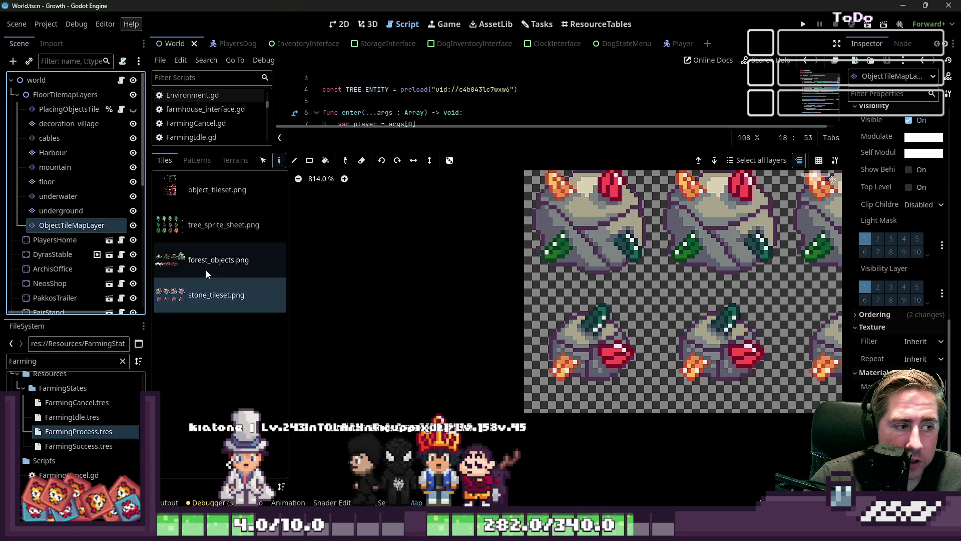
left_click(803, 26)
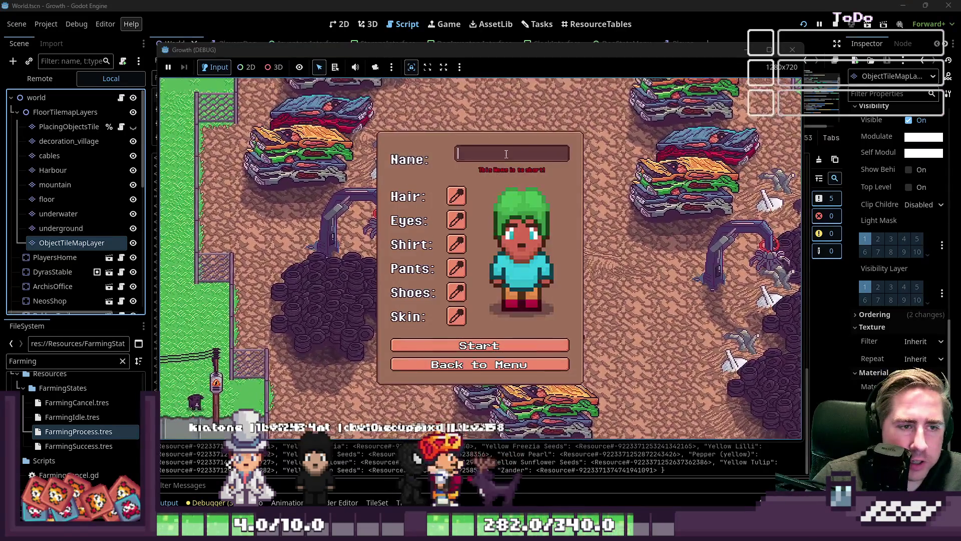
- Start a new game as 'equ', move Axe+1 into the hotbar and equip it
type("equ")
left_click(453, 346)
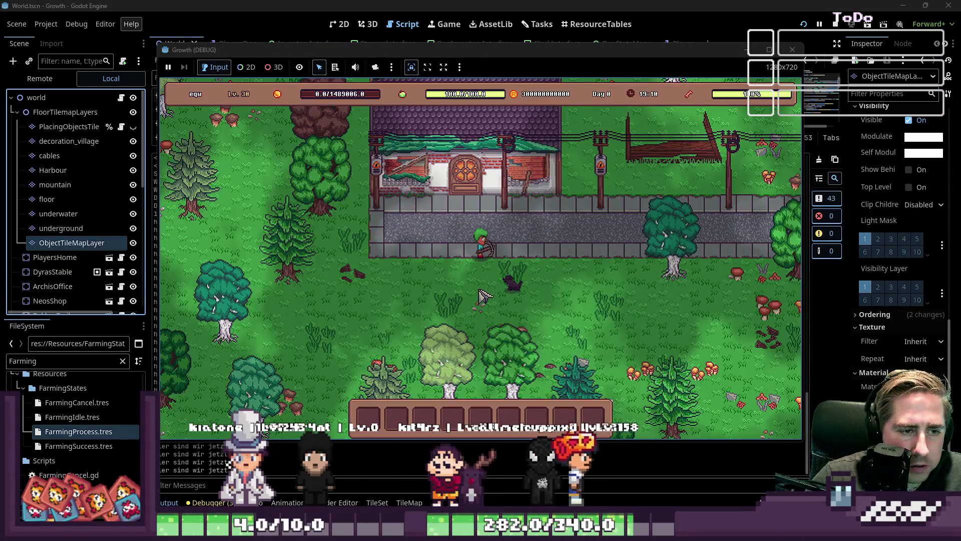
key("i")
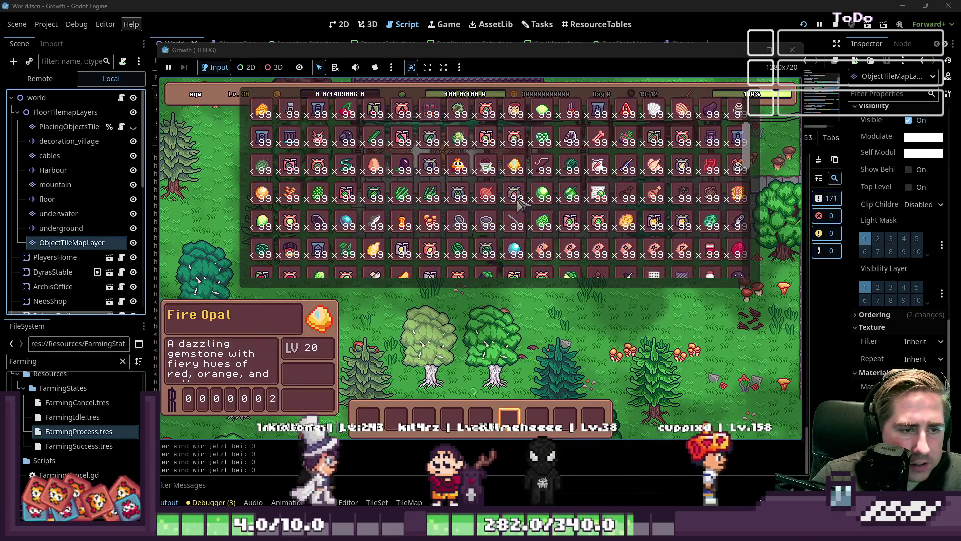
scroll(518, 202, "up", 4)
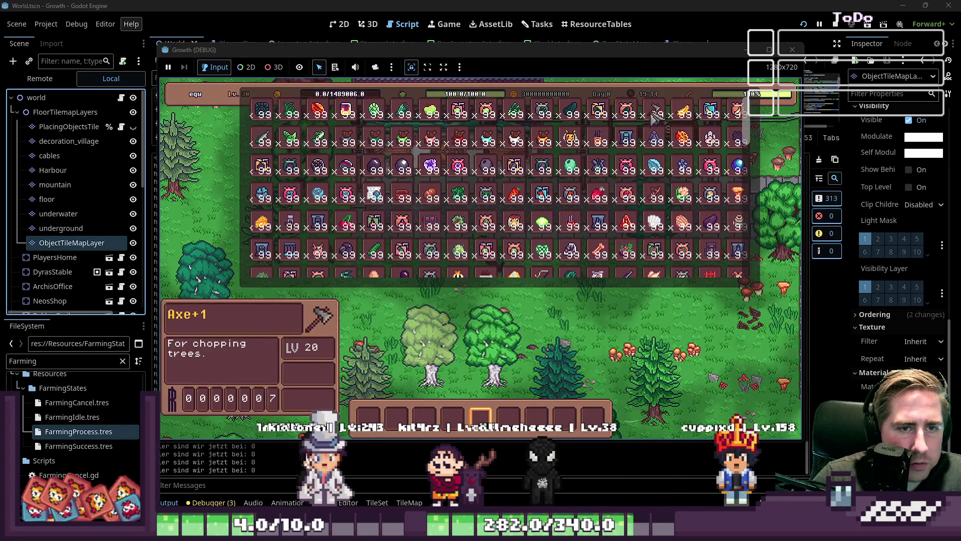
left_click_drag(654, 118, 406, 400)
key("i")
key("1")
- Walk to the tree near Archi's office and swing the axe at it
key("d")
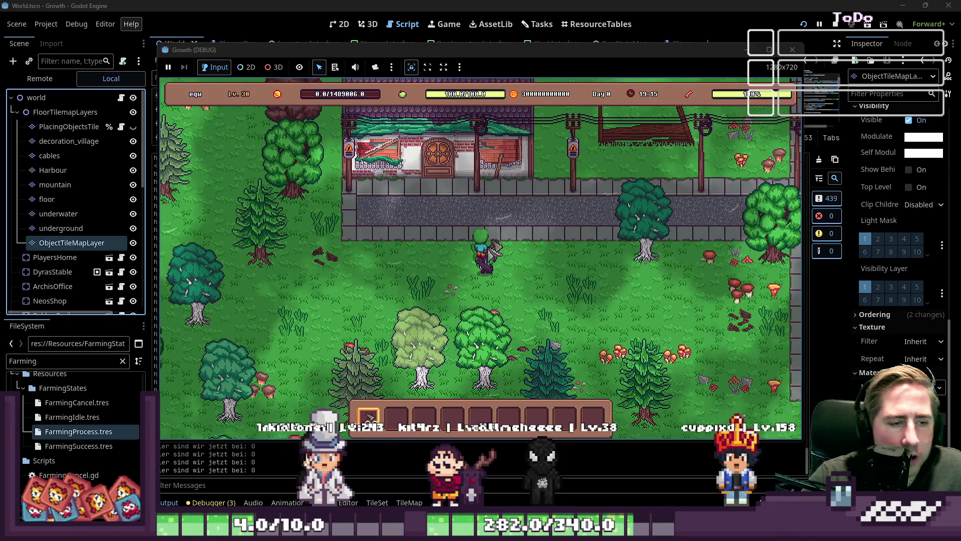
key("d")
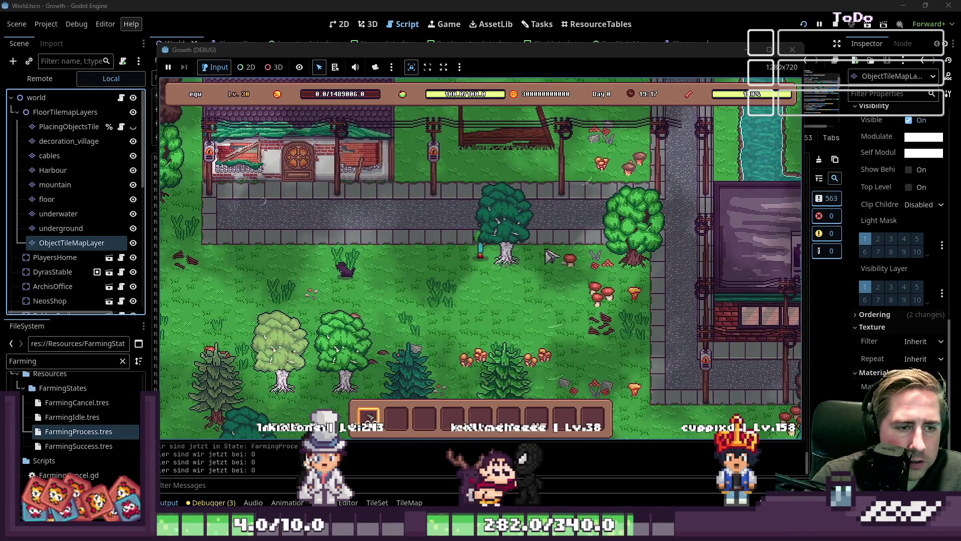
key("d")
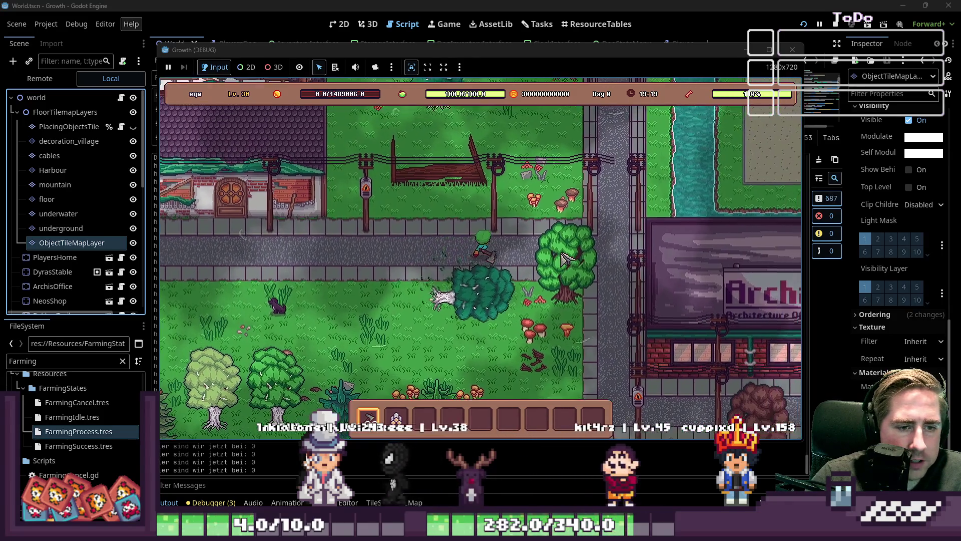
key("w")
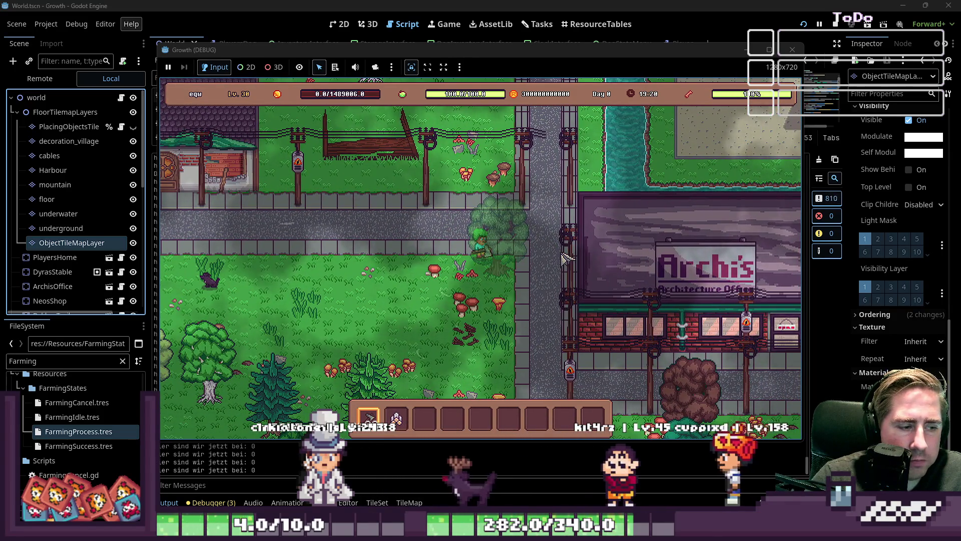
key("space")
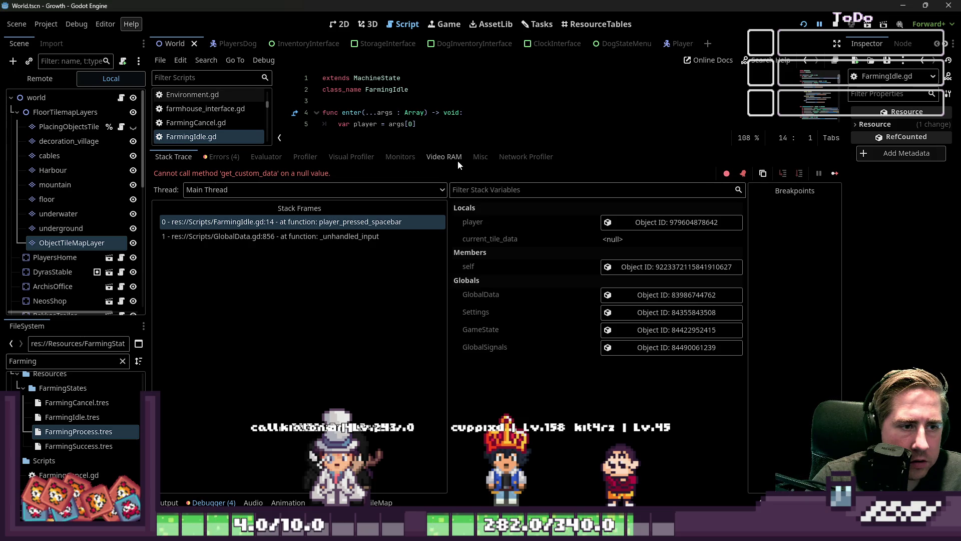
- Check the debugger's video memory list, errors list and the error's stack trace
left_click(444, 156)
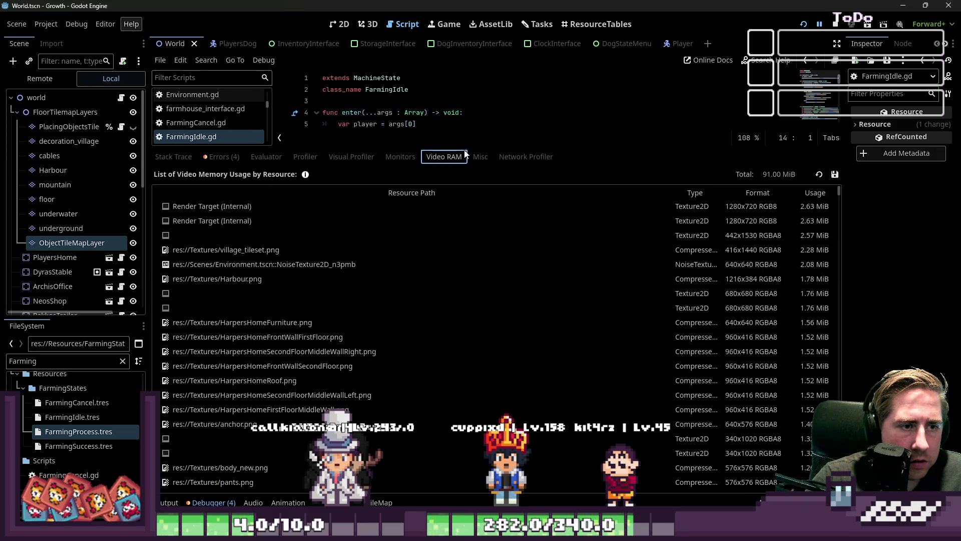
left_click(483, 271)
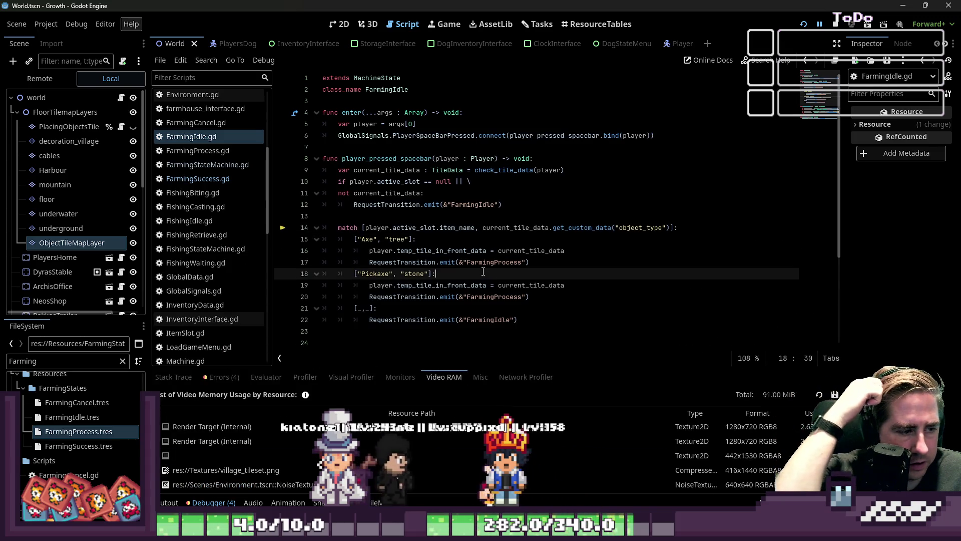
left_click(211, 378)
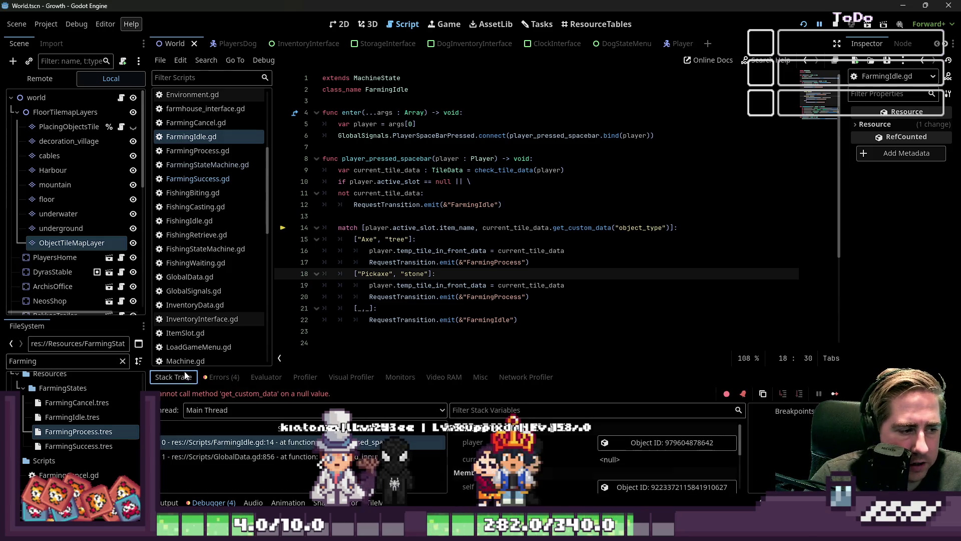
left_click(181, 376)
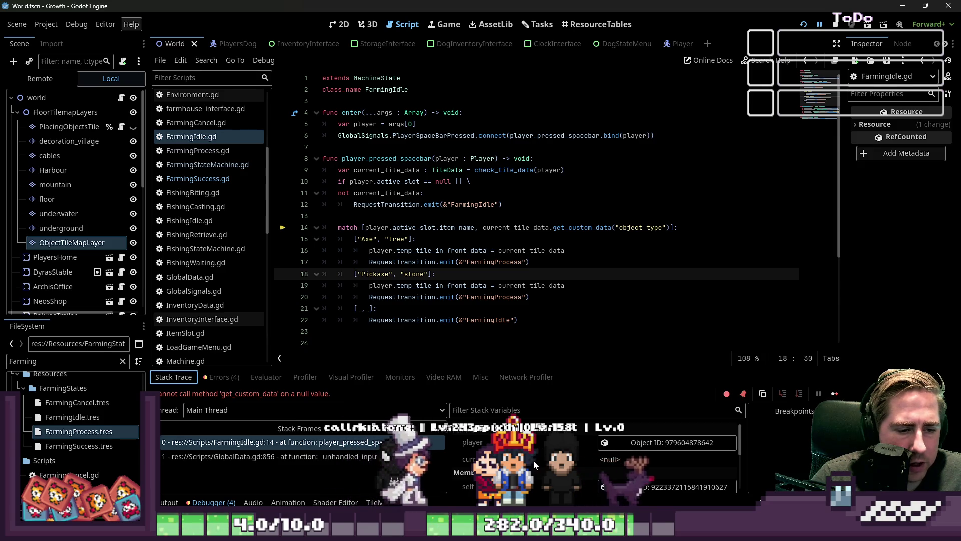
- Inspect current_tile_data on lines 9, 11 and 14 of FarmingIdle.gd, then relaunch the game
double_click(386, 170)
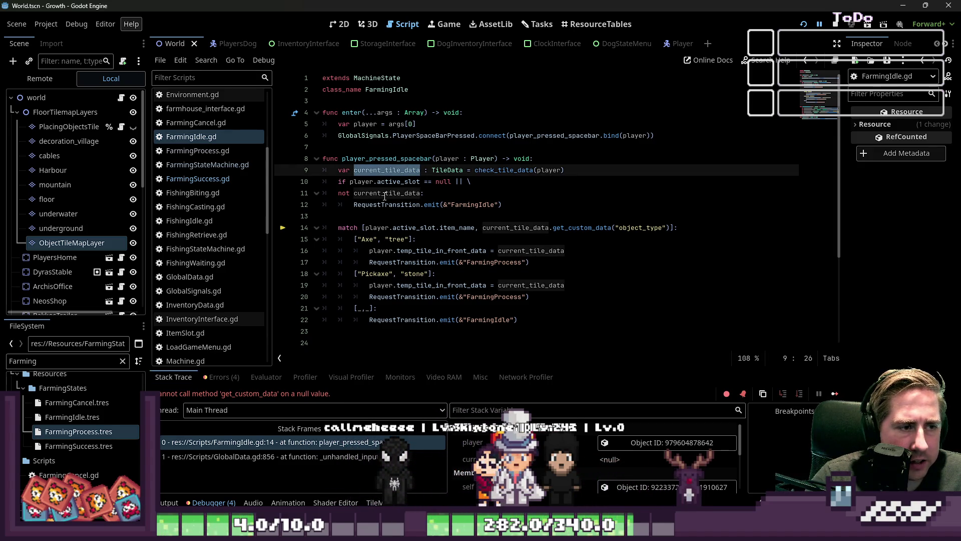
double_click(387, 193)
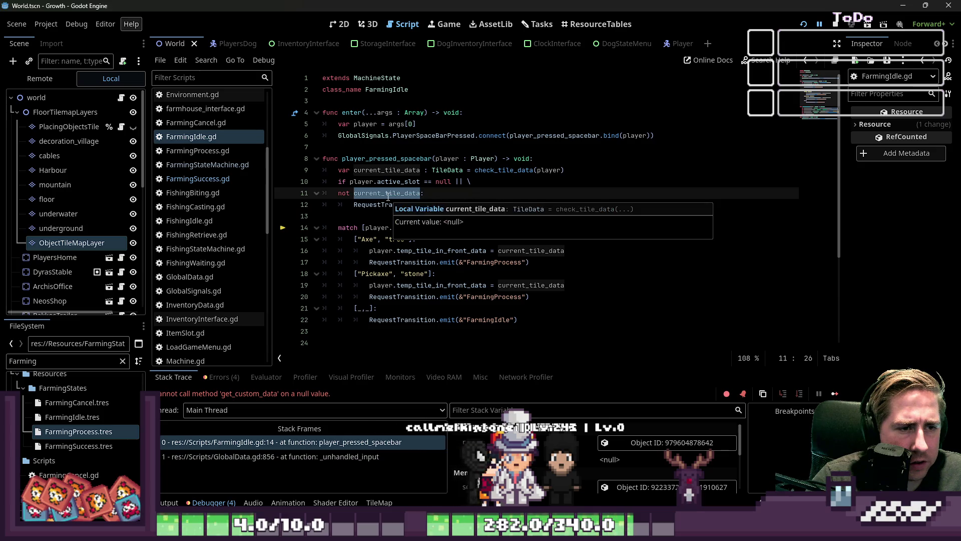
double_click(387, 170)
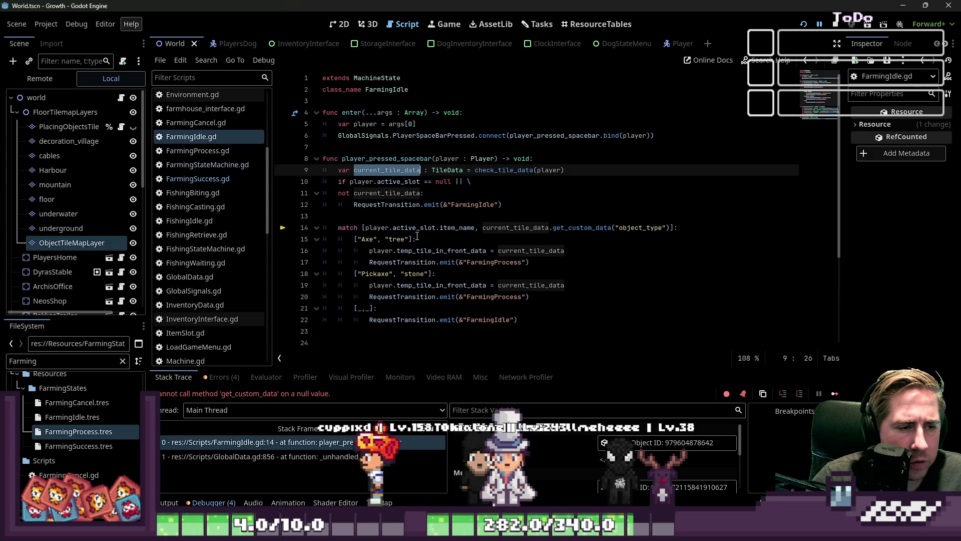
double_click(492, 228)
mouse_move(492, 228)
left_click(548, 194)
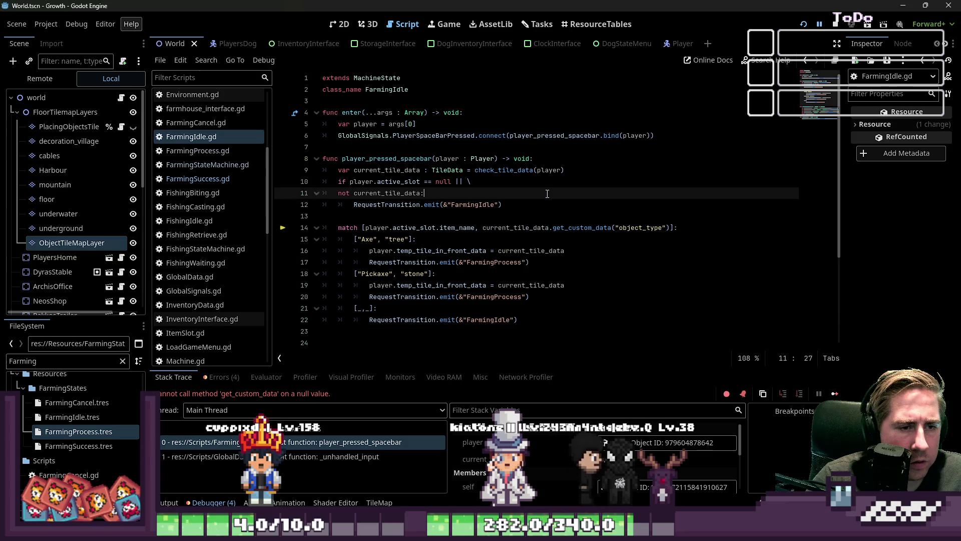
double_click(523, 231)
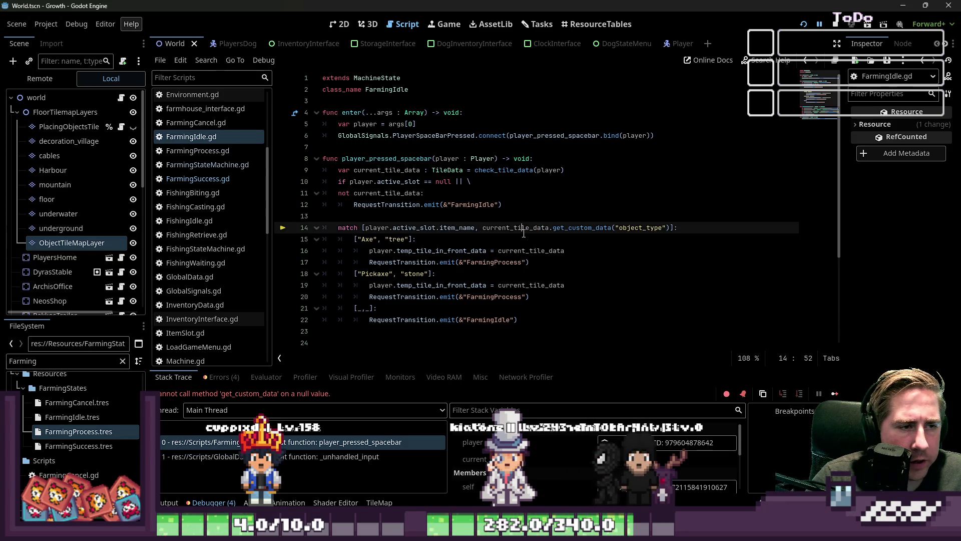
mouse_move(524, 233)
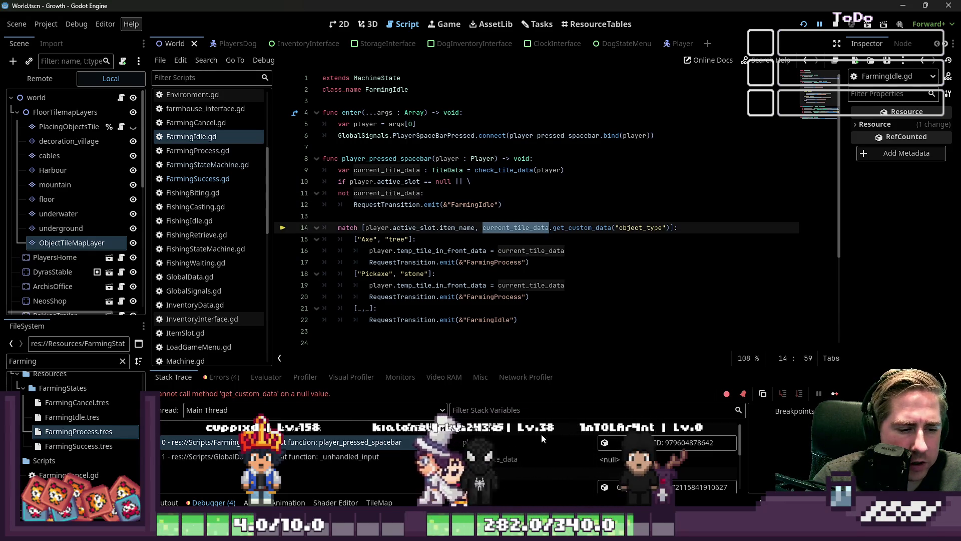
scroll(542, 446, "down", 1)
scroll(542, 445, "up", 1)
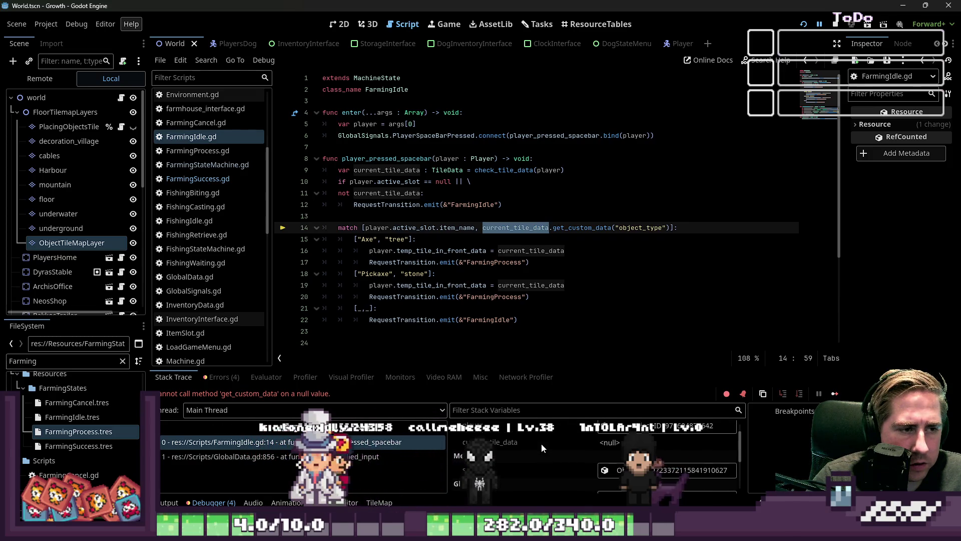
left_click(844, 25)
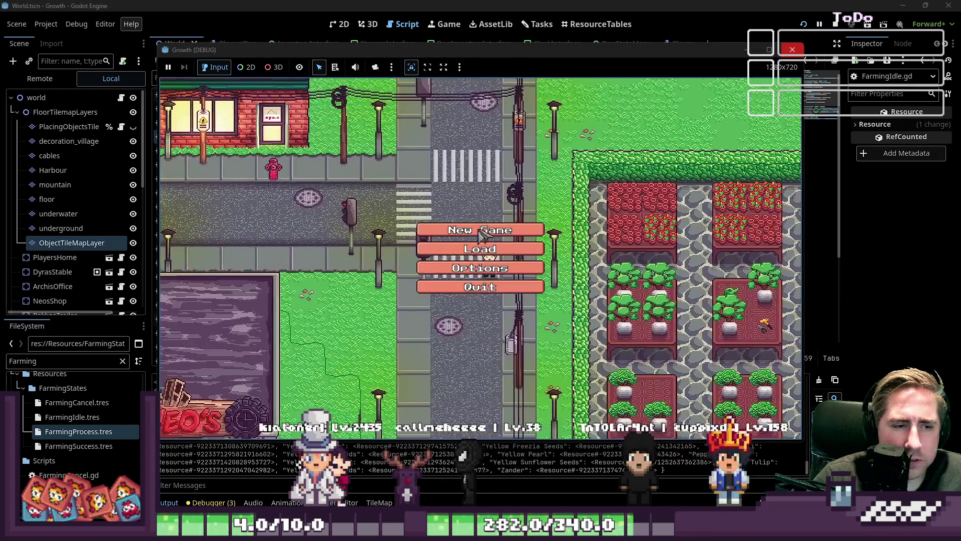
- Start a new game as 'dawdf' and press Space to trigger farming
left_click(479, 235)
type("dawdf")
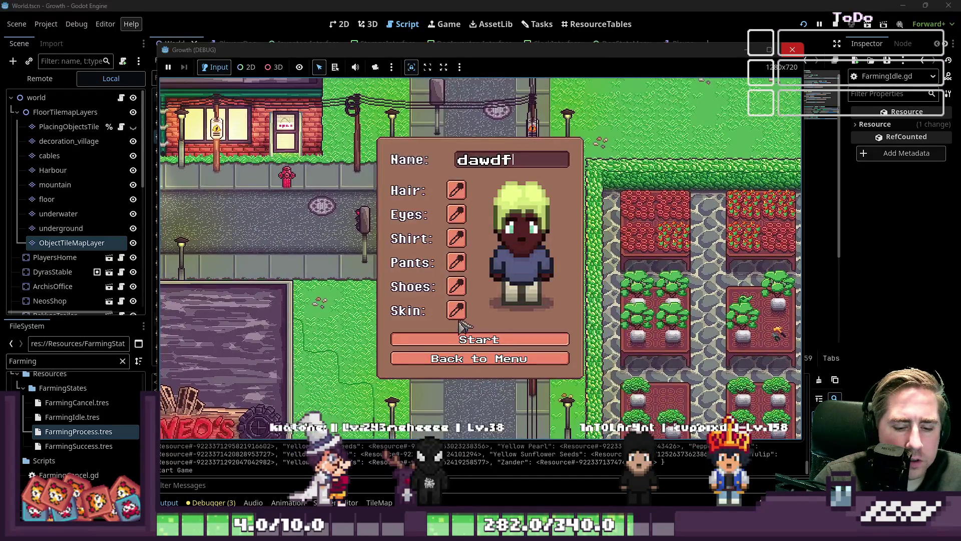
left_click(492, 341)
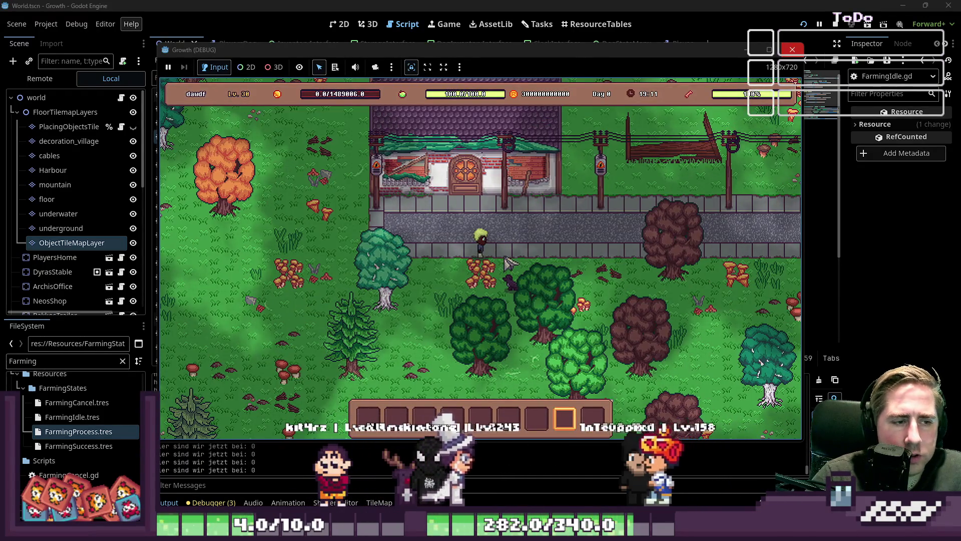
key("space")
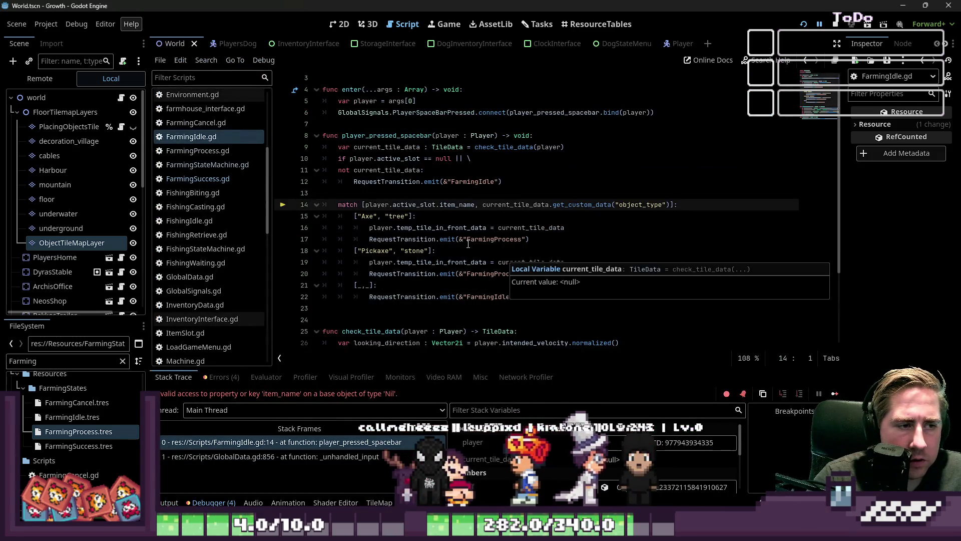
- Change the line-10 active-slot null check in FarmingIdle.gd from || to &&
left_click(491, 228)
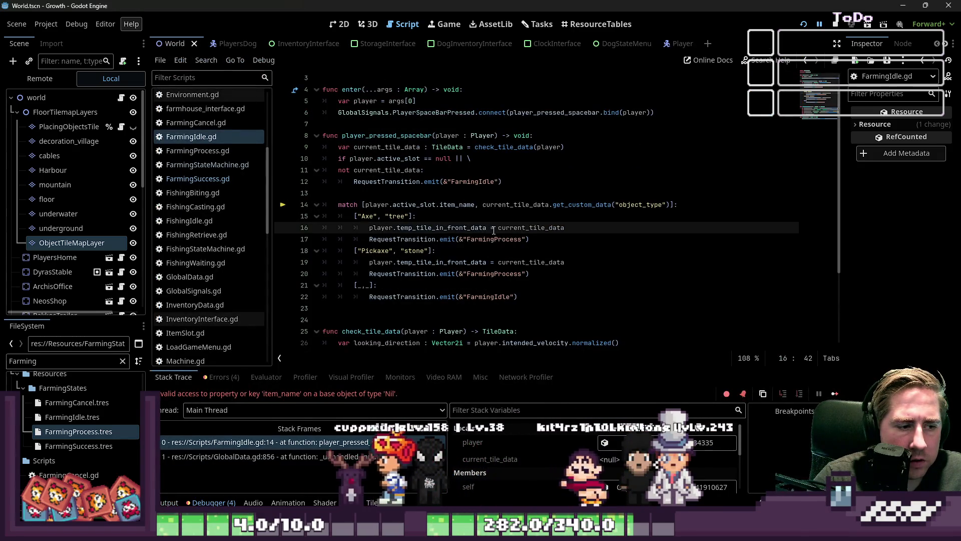
left_click(423, 205)
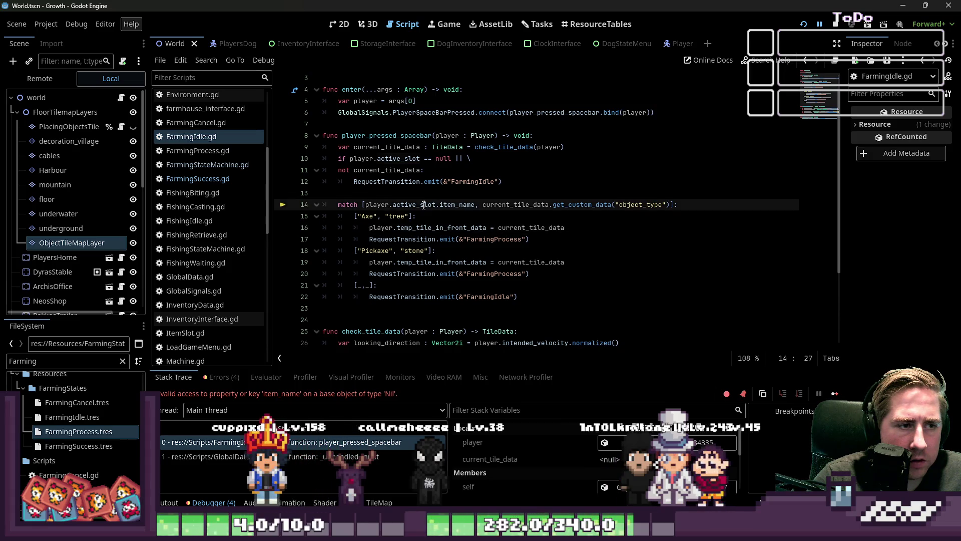
left_click(443, 191)
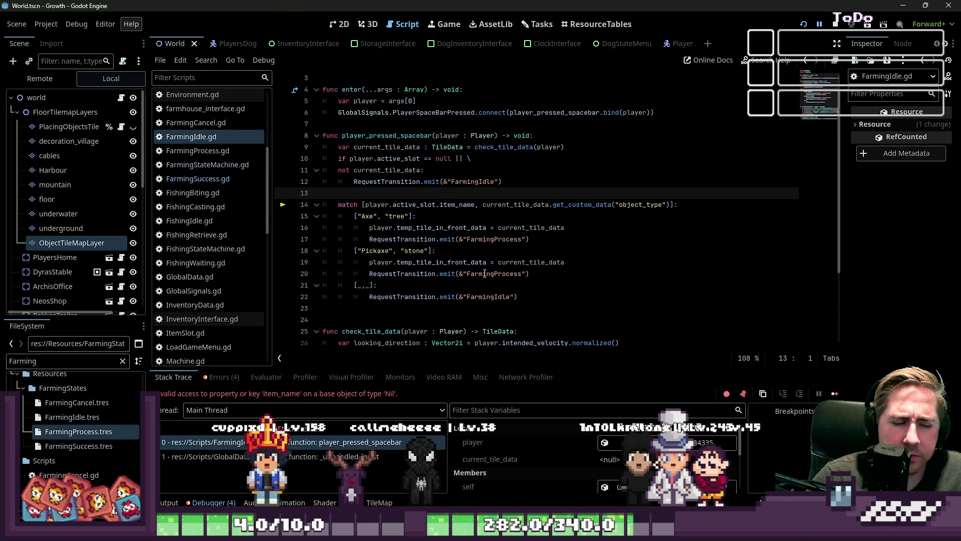
scroll(521, 458, "down", 5)
scroll(521, 457, "up", 2)
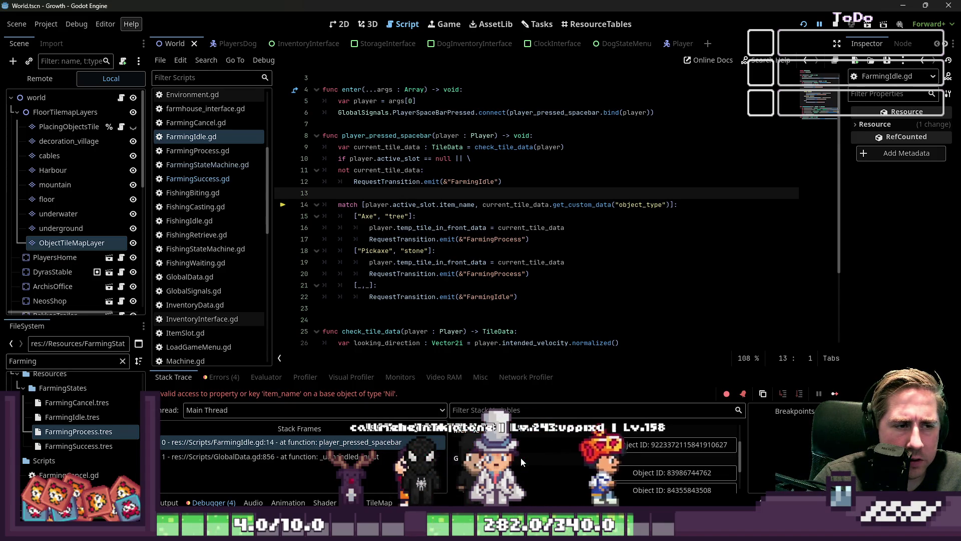
left_click(460, 158)
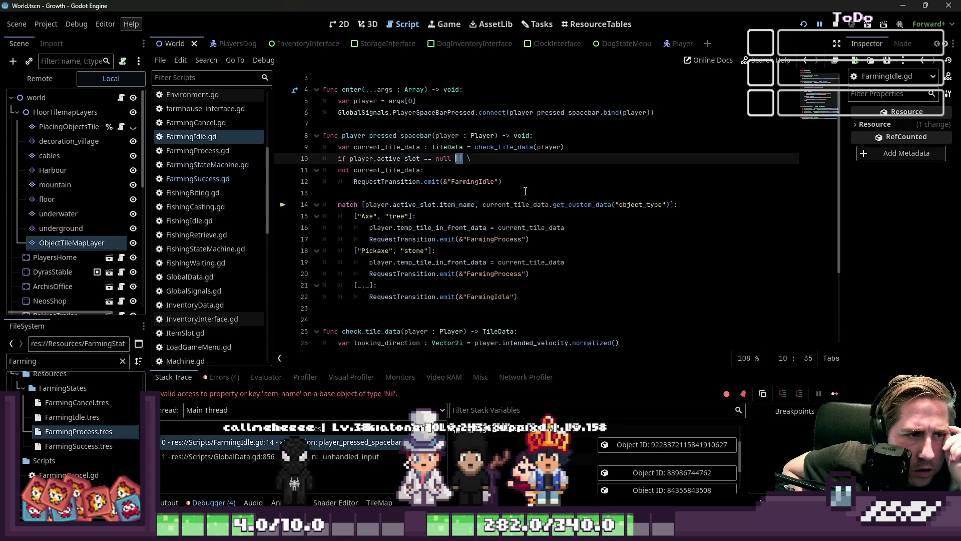
type("&&")
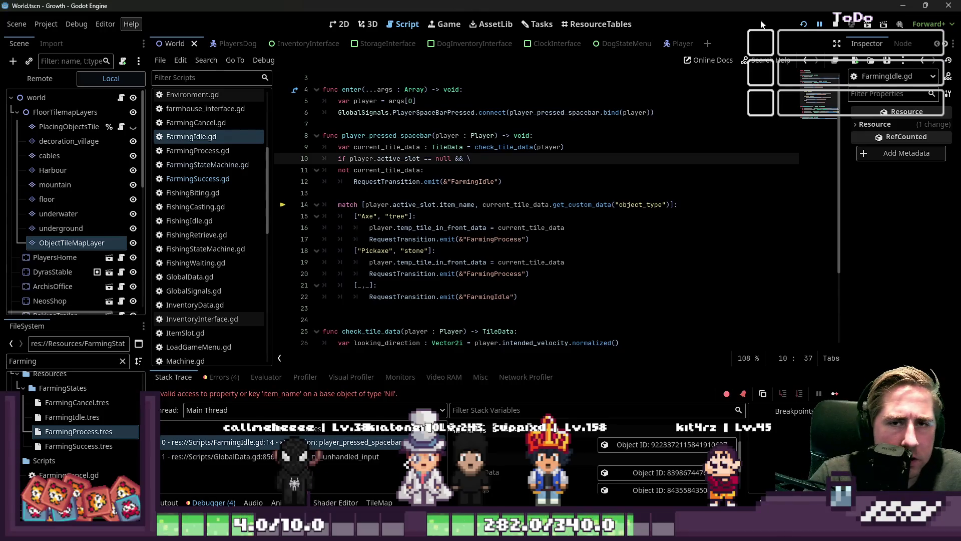
- Run the game with a new character and press Space, which hits the same Nil item_name error
key("F5")
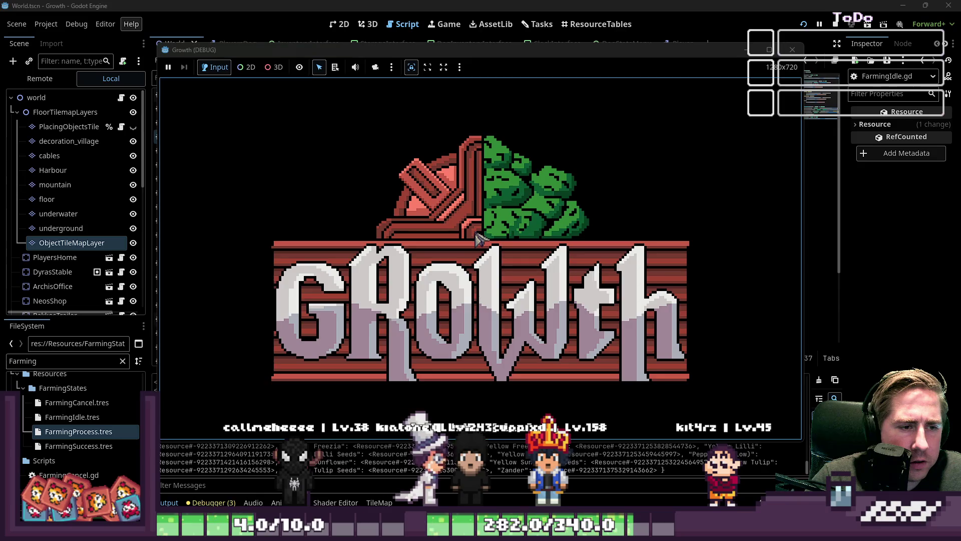
type("g")
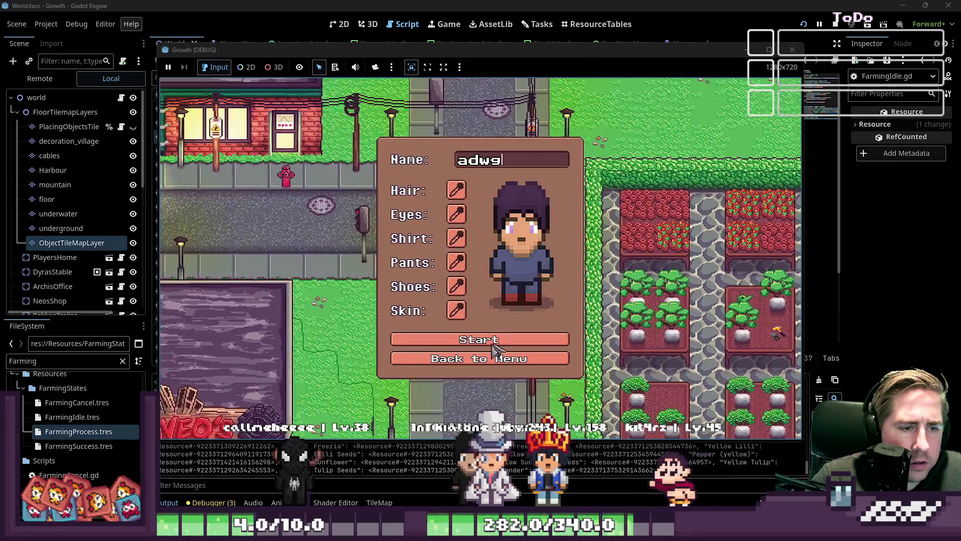
left_click(496, 349)
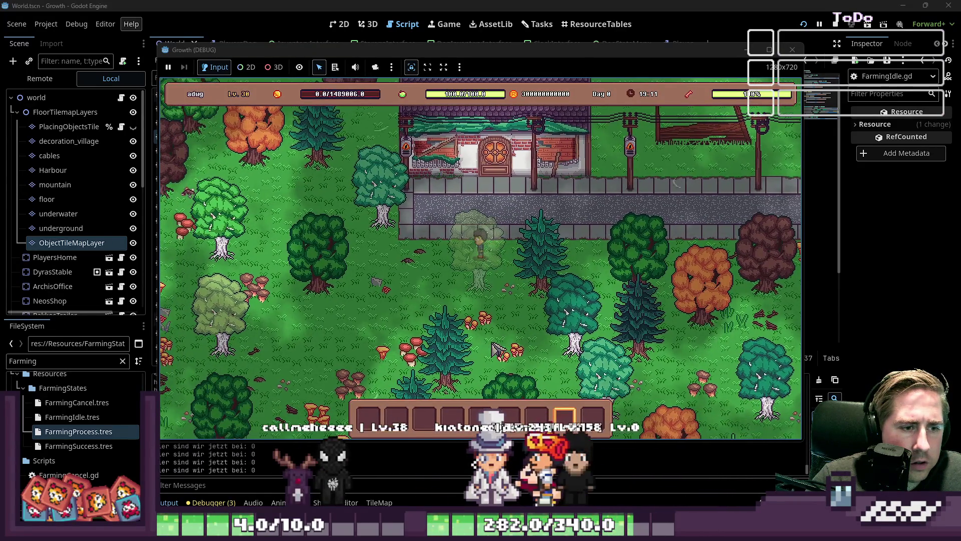
key("space")
left_click(463, 252)
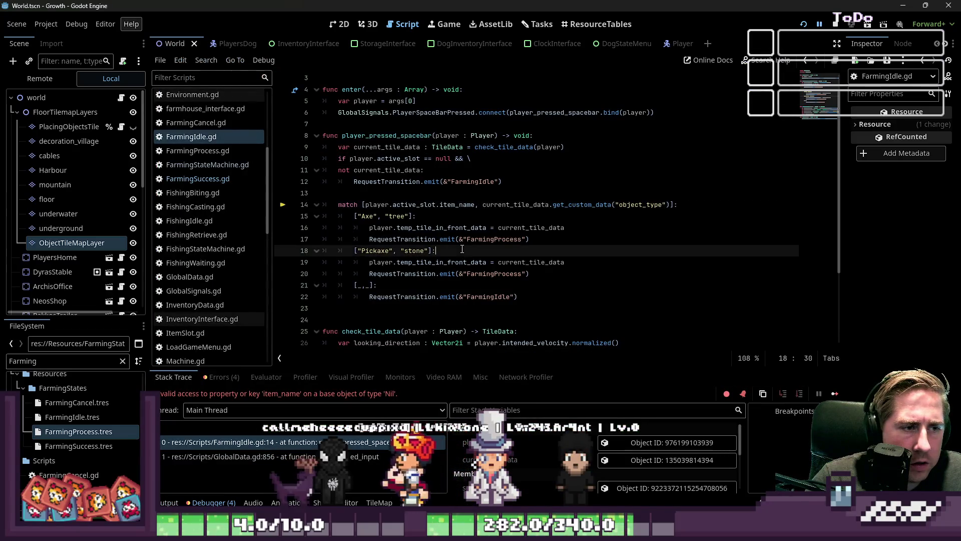
- Restore the || operator in the line-10 null check
left_click(464, 159)
type("&")
left_click(455, 169)
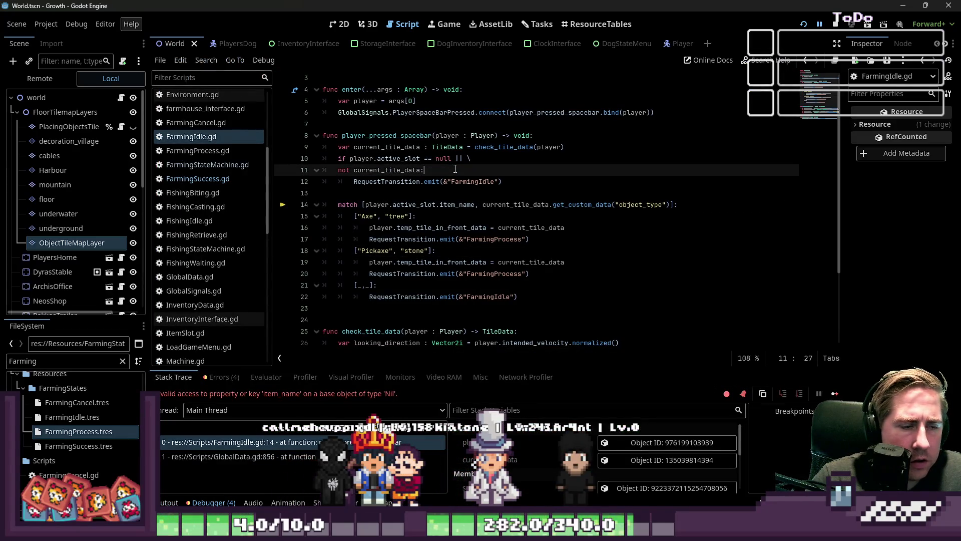
- Add an indented 'return' after the FarmingIdle RequestTransition line and relaunch the project
left_click(456, 196)
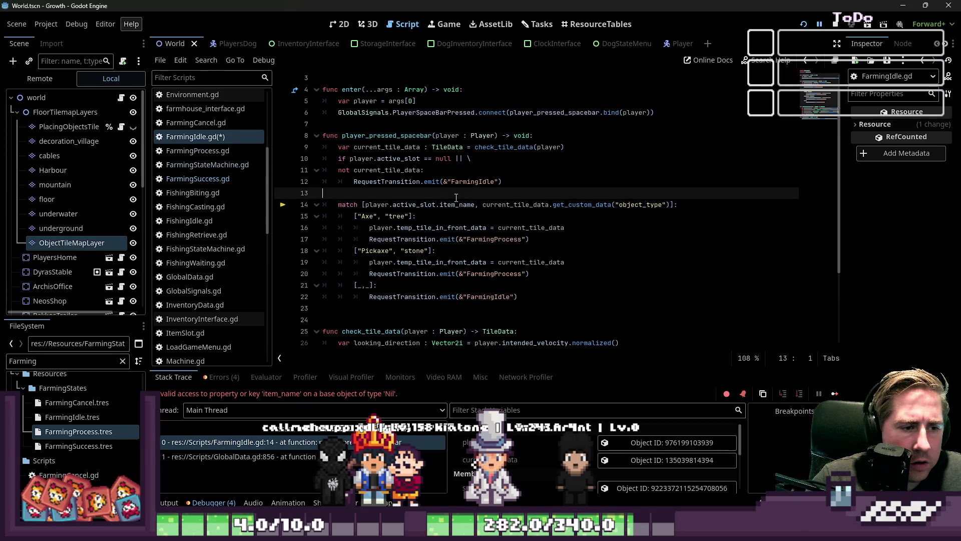
key("Return")
key("Up")
key("Up")
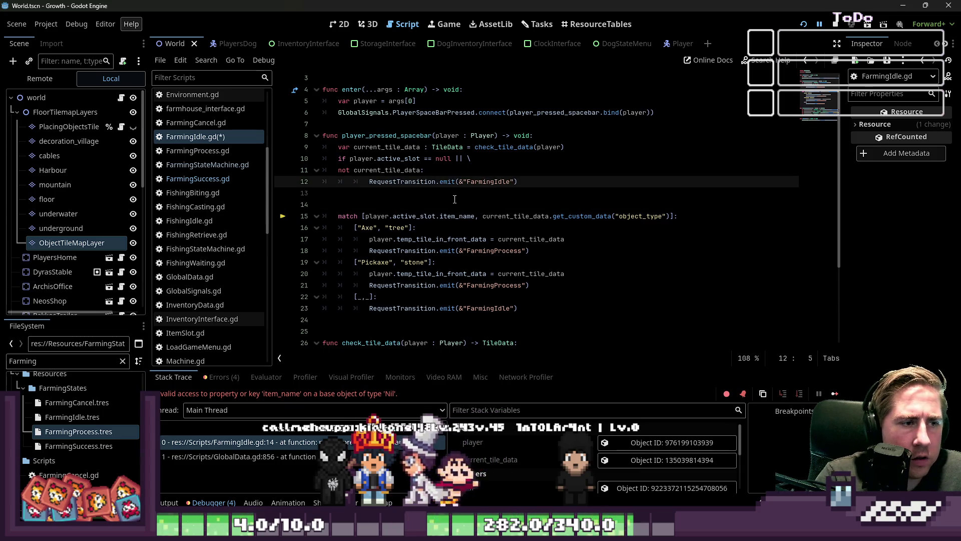
key("Down")
key("Tab")
type("return")
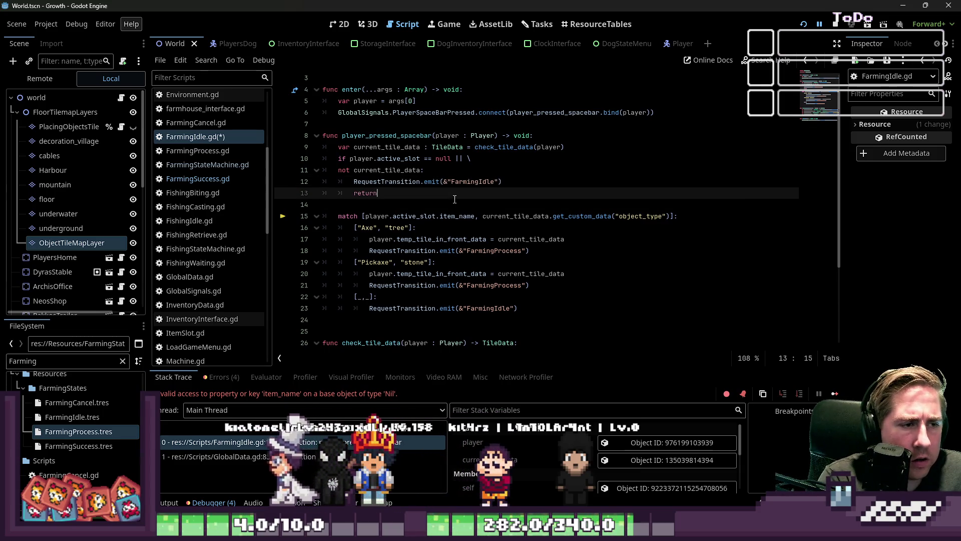
left_click(487, 182)
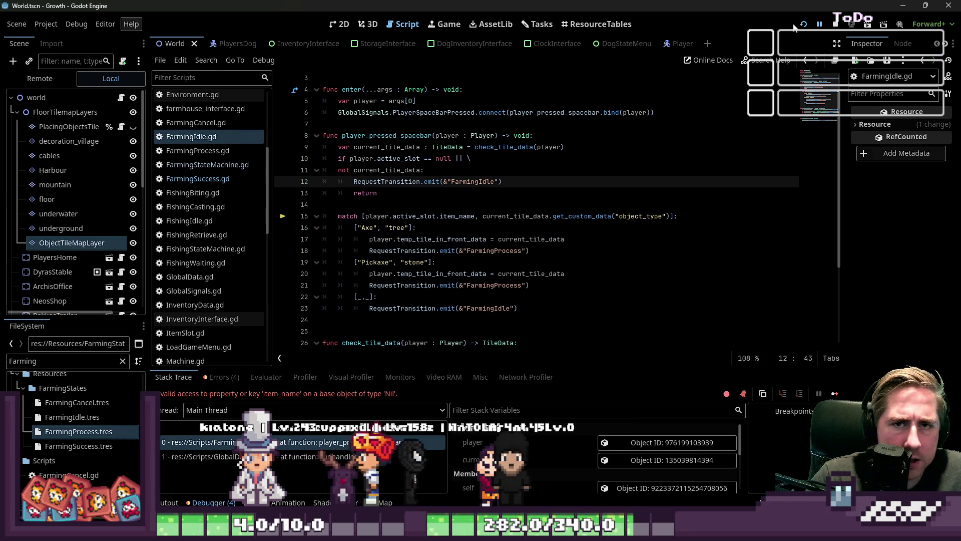
key("F5")
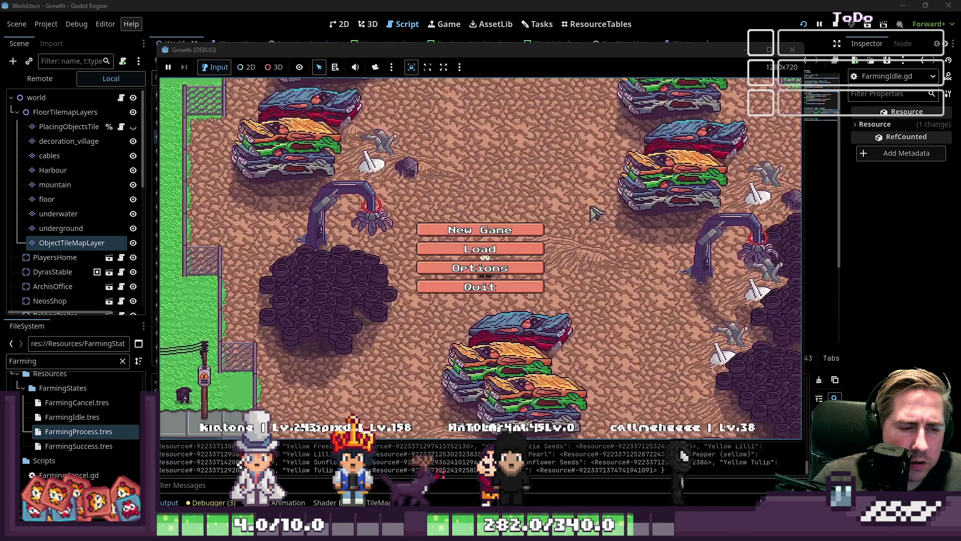
- Start a new game with a freshly named character
left_click(500, 251)
type("sdal")
key("BackSpace")
type("g")
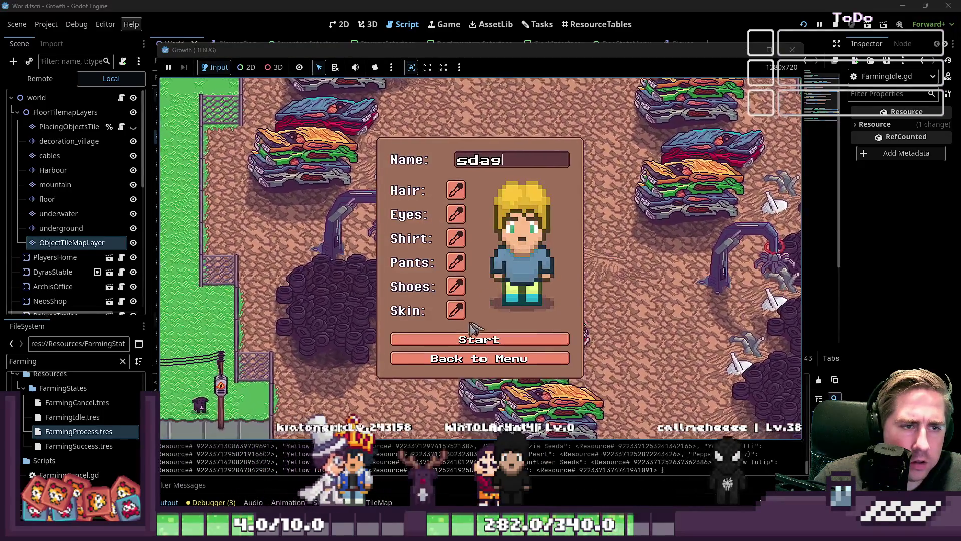
left_click(477, 344)
- Walk around, select hotbar slot 8 without errors, then stop the game with F8
key("s+d")
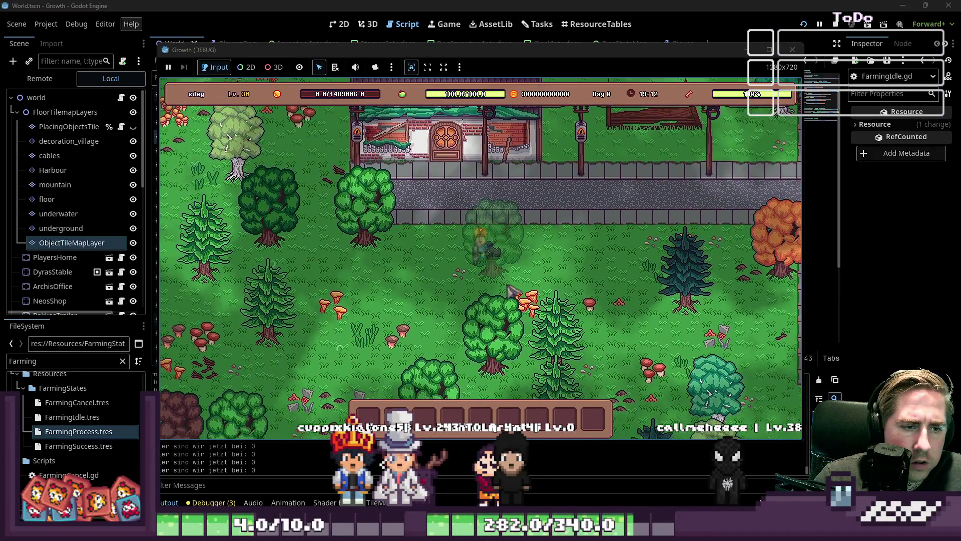
key("w+d")
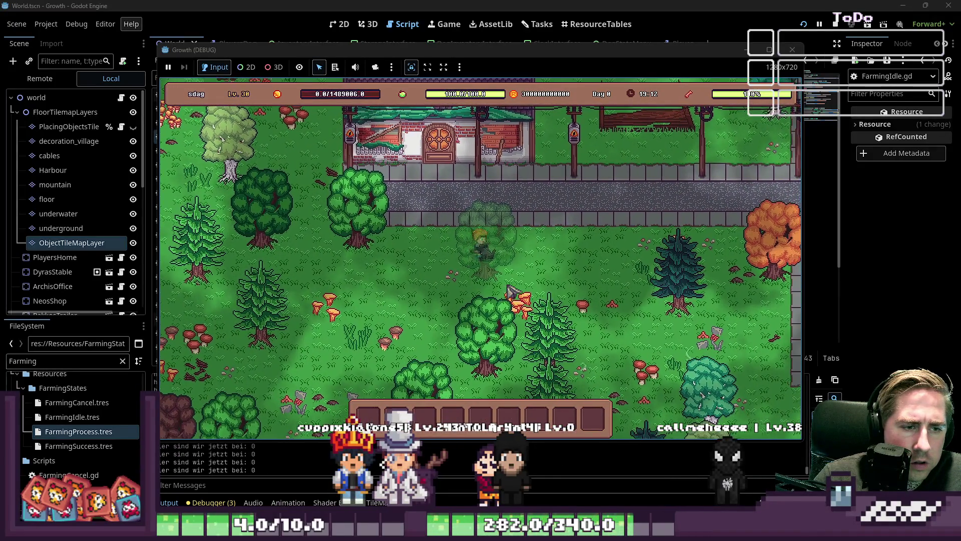
key("8")
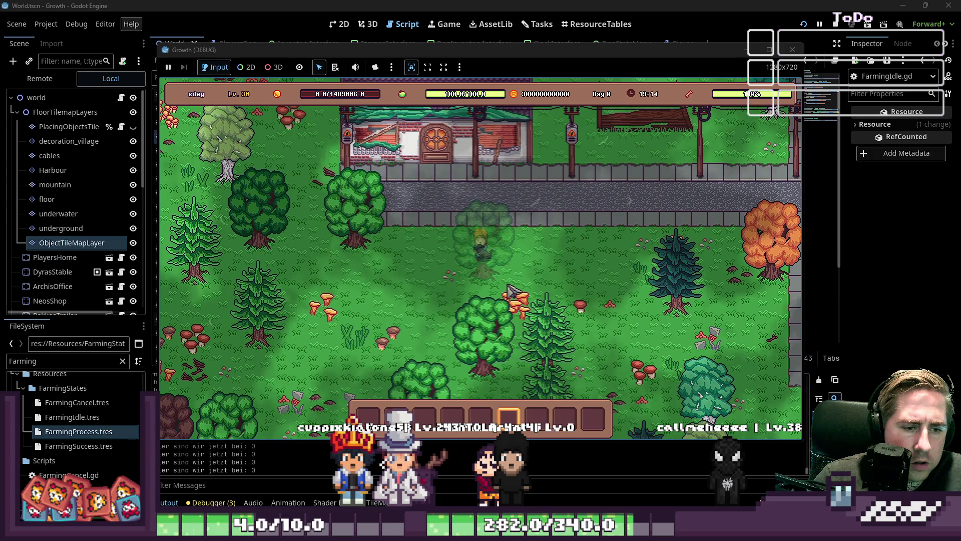
key("d")
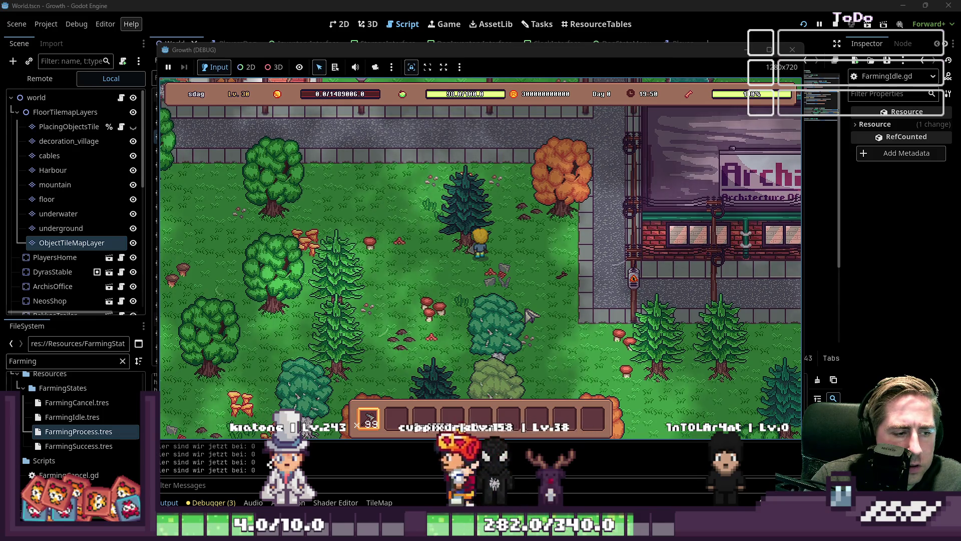
key("F8")
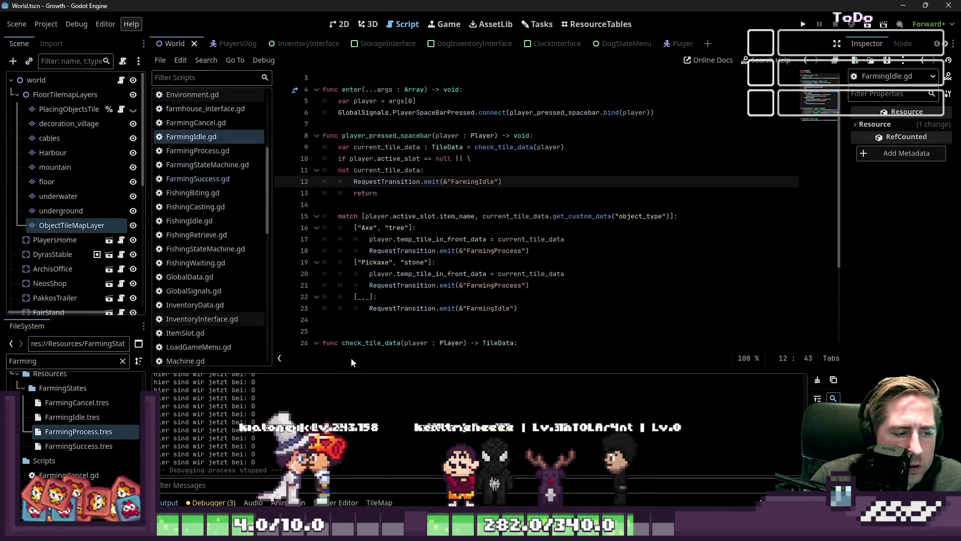
- Filter the Output log to the state-change messages and open FarmingProcess.gd
scroll(332, 430, "up", 3)
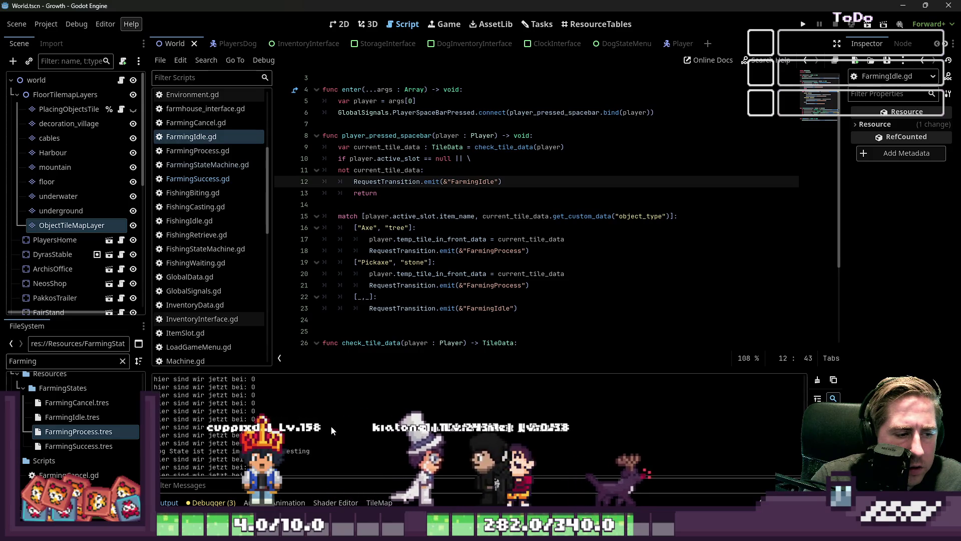
scroll(331, 425, "down", 1)
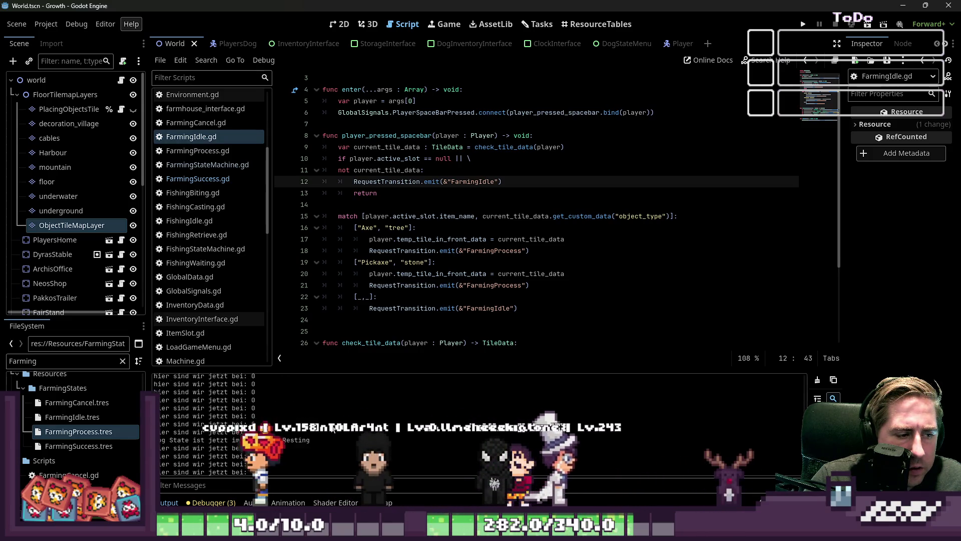
scroll(333, 425, "down", 1)
scroll(333, 422, "down", 1)
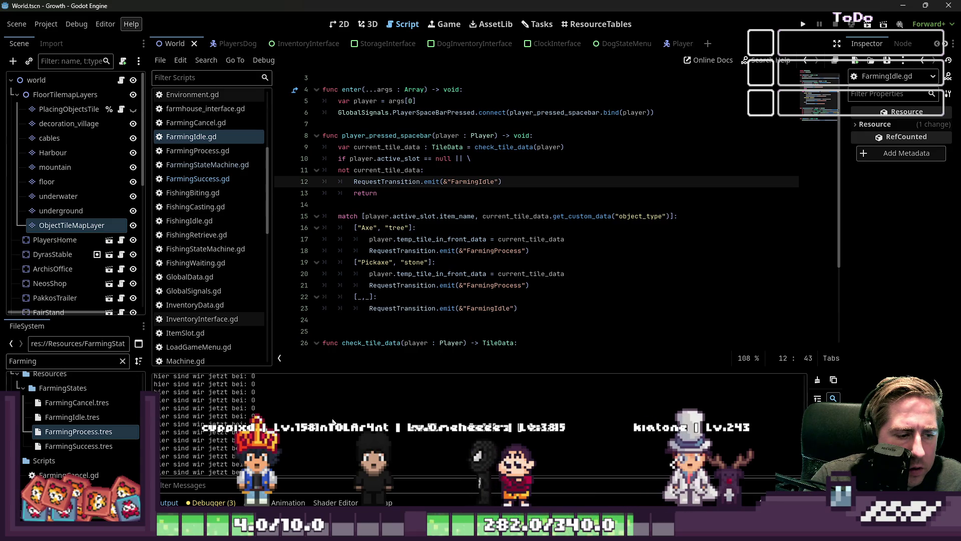
scroll(333, 422, "down", 1)
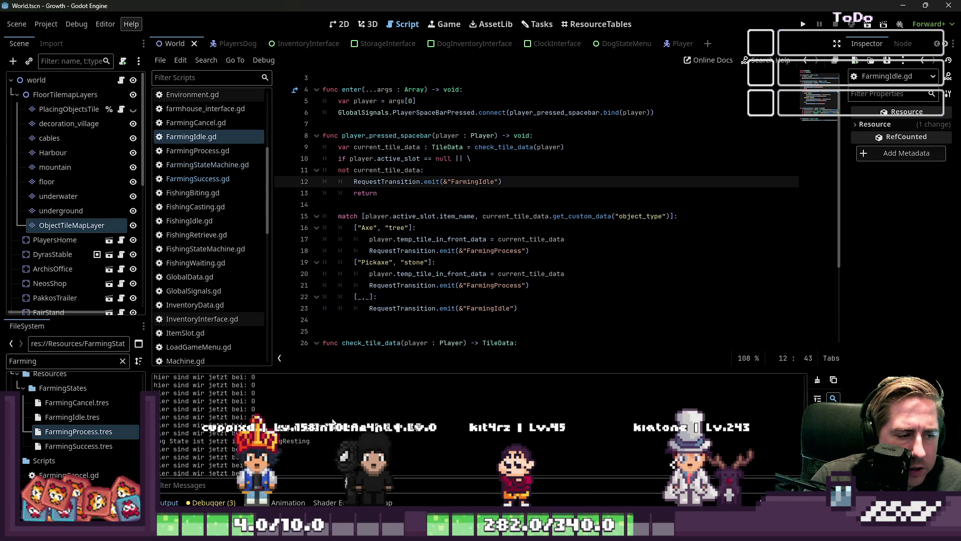
scroll(333, 422, "down", 2)
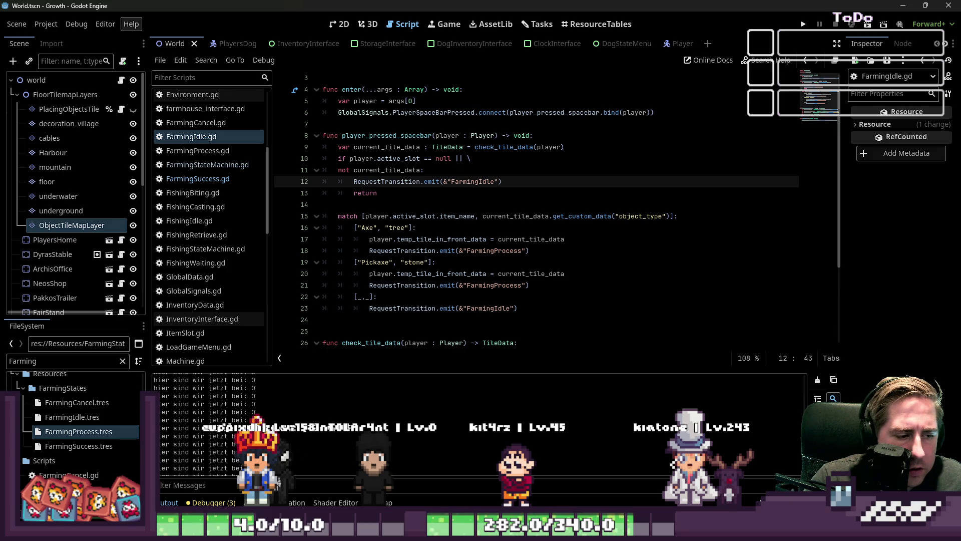
type("arming")
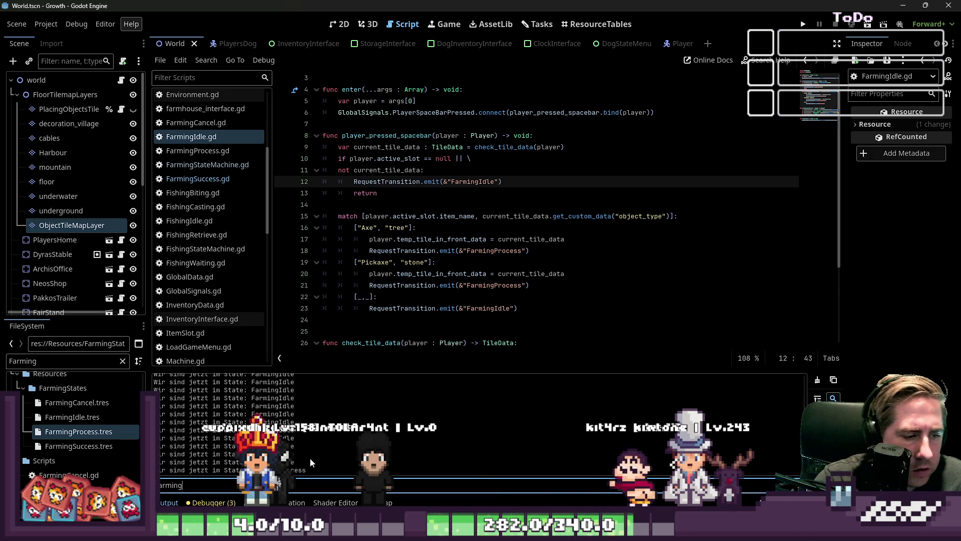
left_click(445, 193)
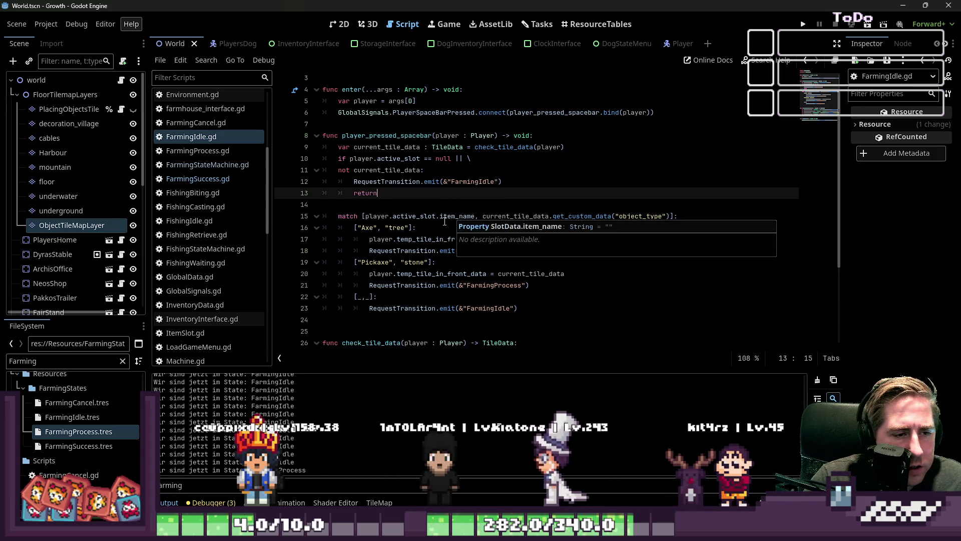
left_click(200, 150)
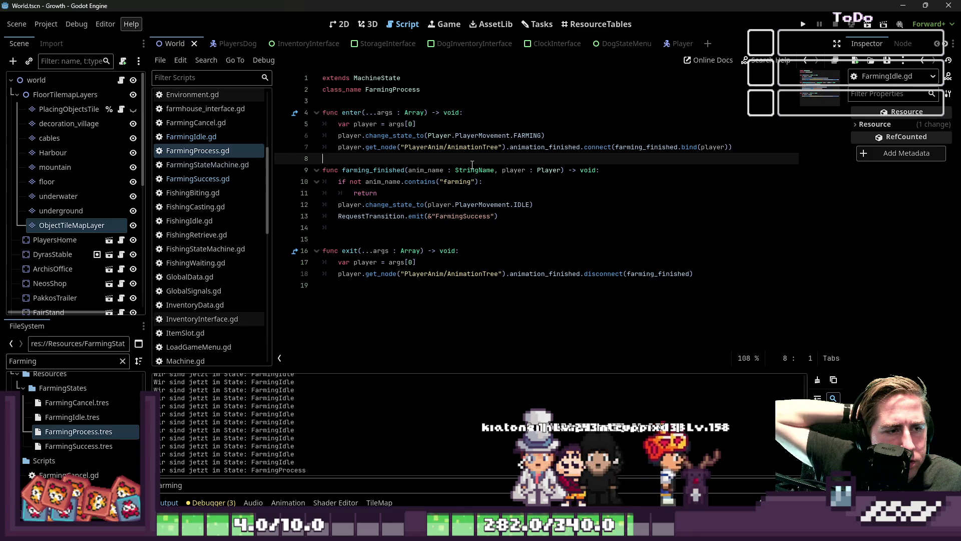
- Duplicate the FarmingSuccess transition into the non-farming branch as FarmingIdle, then save and run
key("Down")
key("Down")
key("Down")
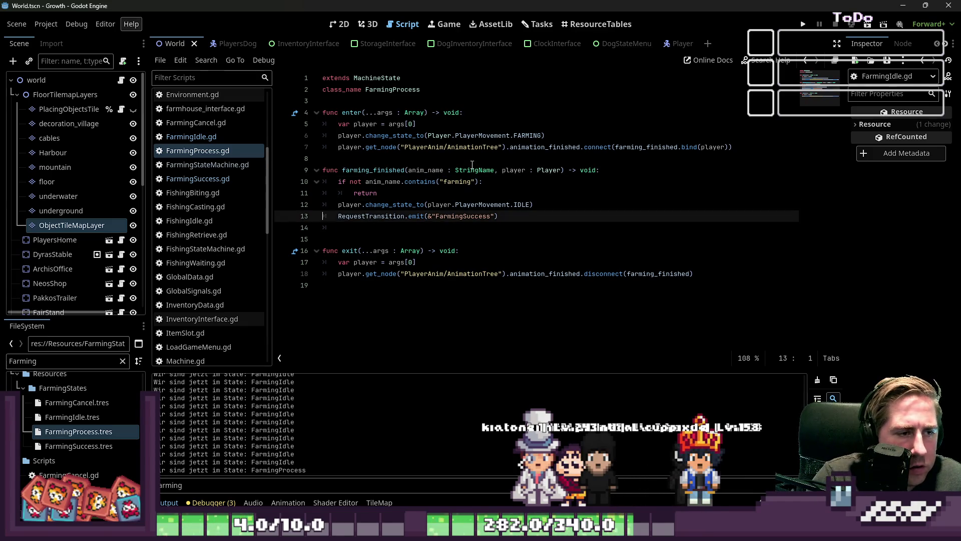
key("shift+End")
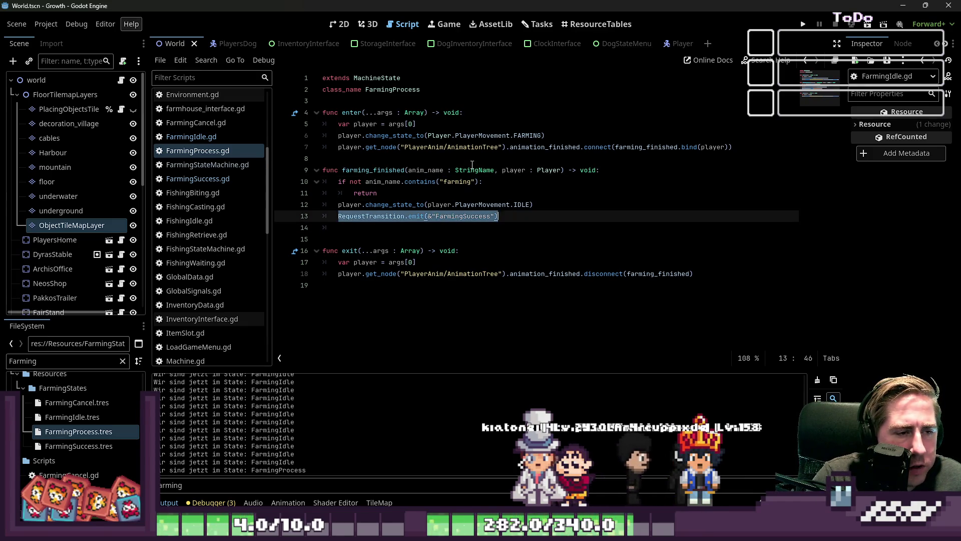
key("Up")
key("Up")
key("Up")
key("Return")
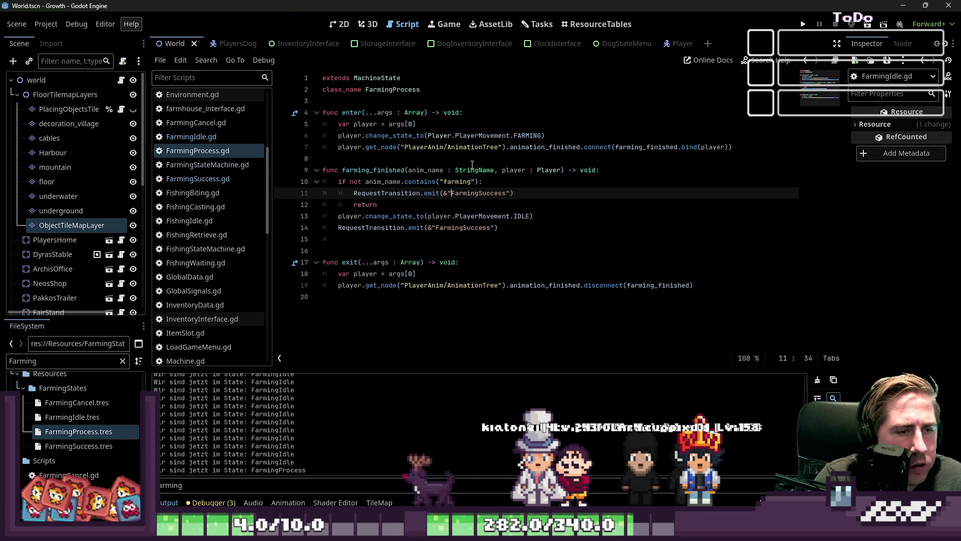
key("ctrl+shift+Right")
type("Farmi")
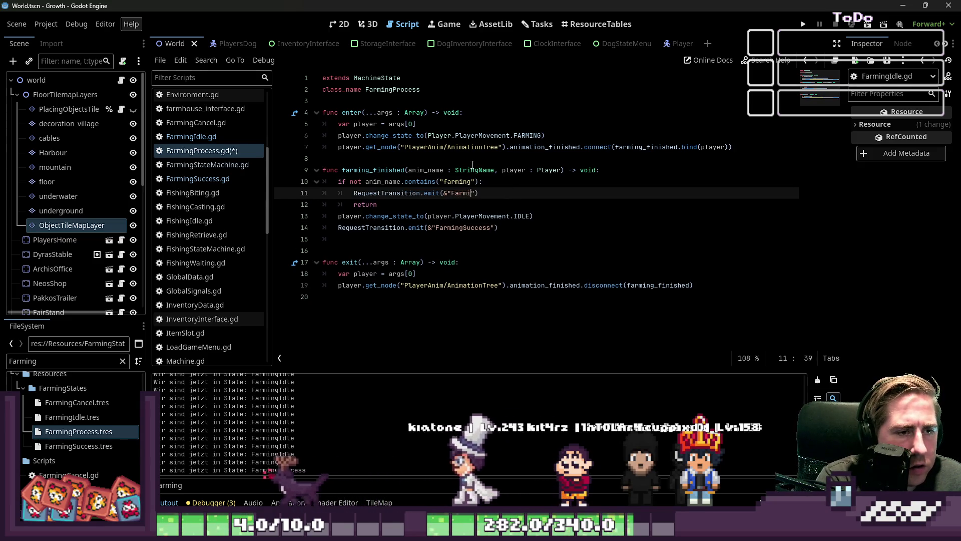
type("ngIdle")
left_click(480, 158)
left_click(803, 24)
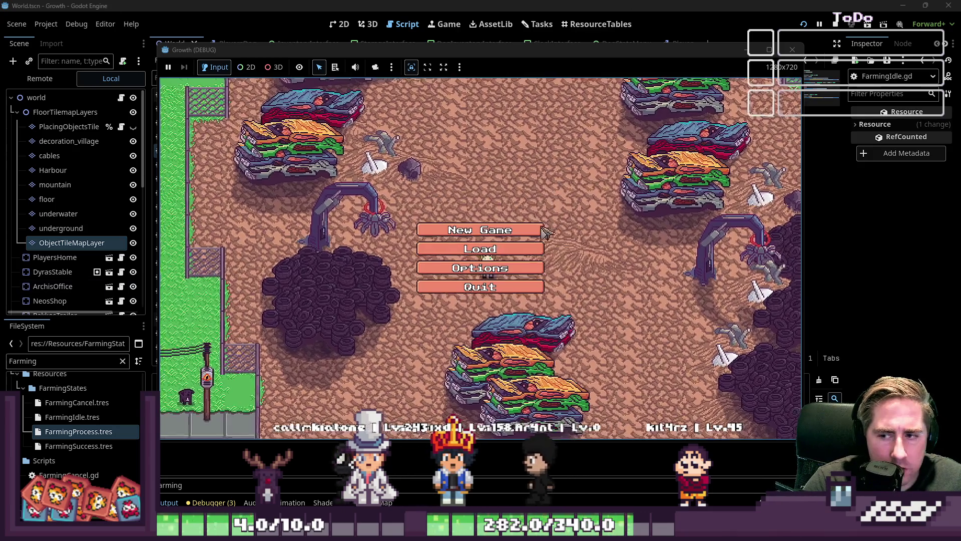
- Start a new game with a new character and open the inventory
left_click(481, 230)
type("ads")
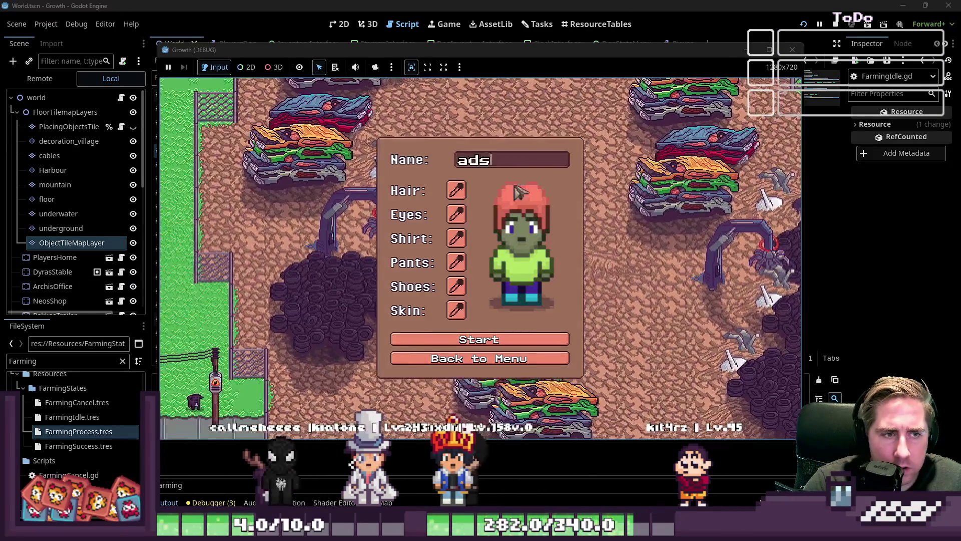
key("Return")
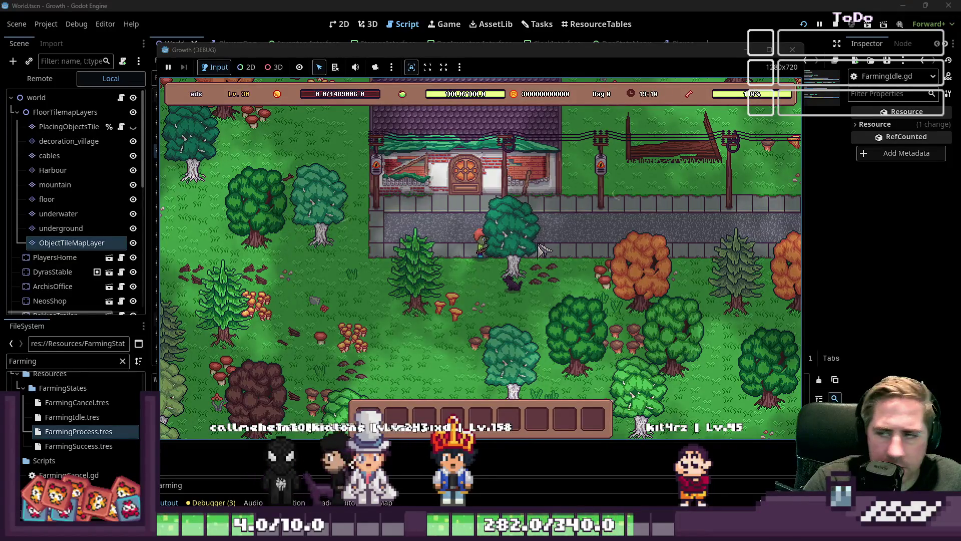
key("i")
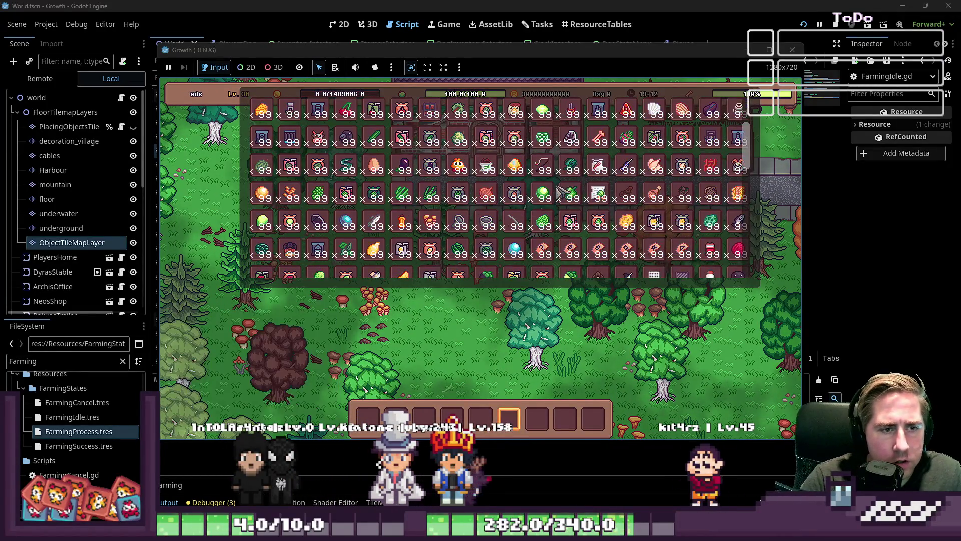
scroll(581, 187, "up", 1)
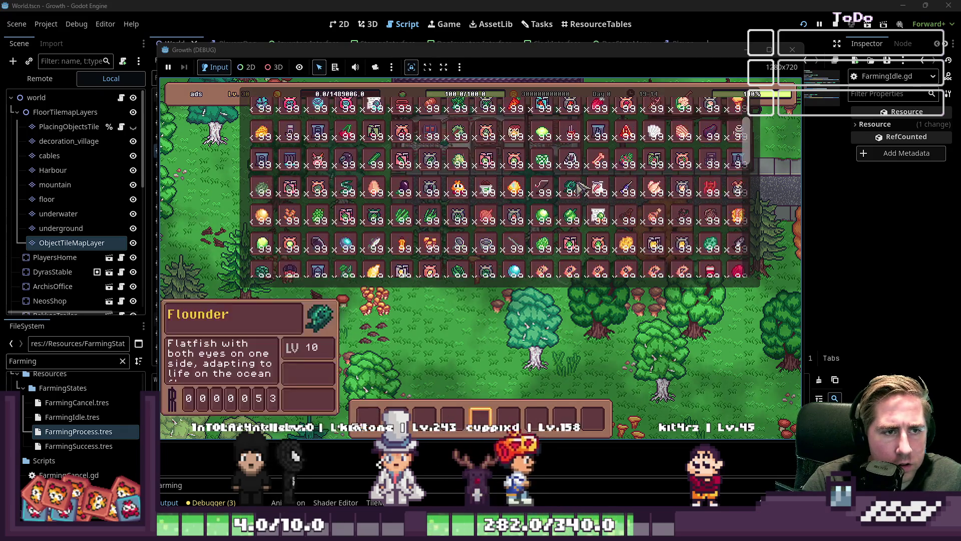
scroll(581, 190, "down", 4)
scroll(578, 192, "down", 5)
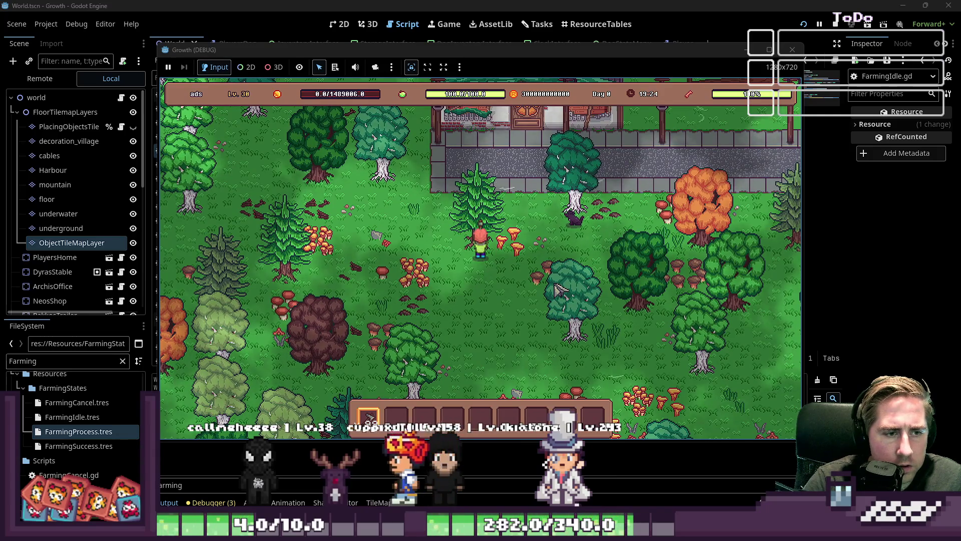
- Walk on and off the stone path to trigger farming, then stop the game with F8
key("w")
key("d")
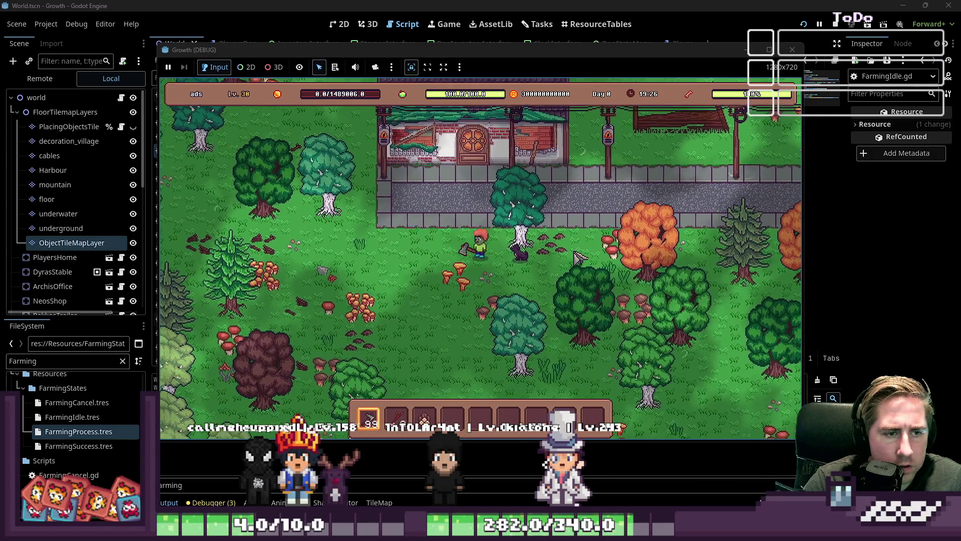
key("w")
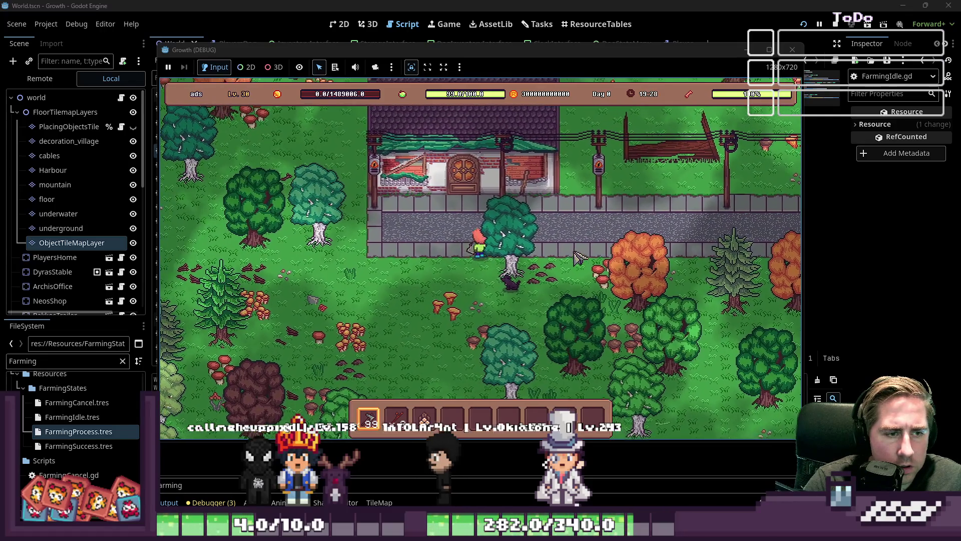
key("s")
key("d")
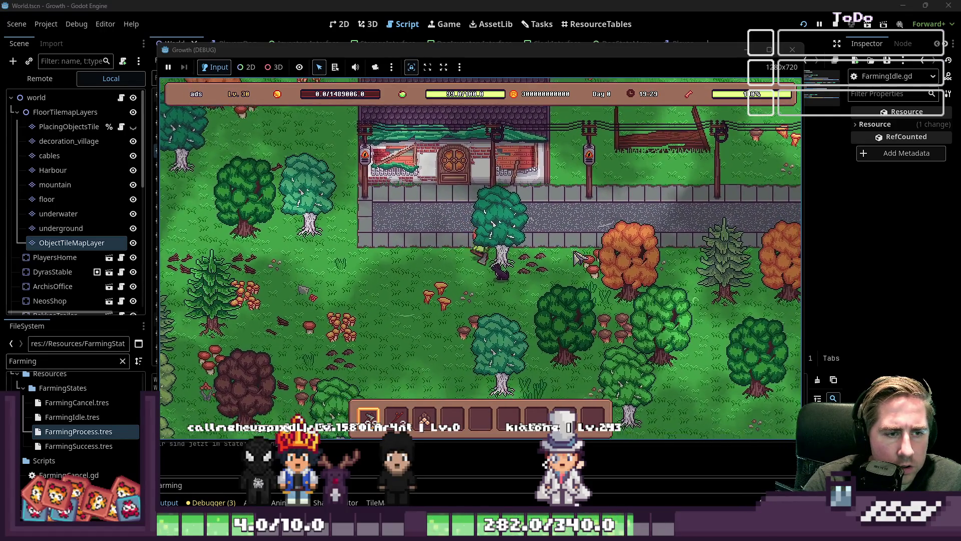
key("w")
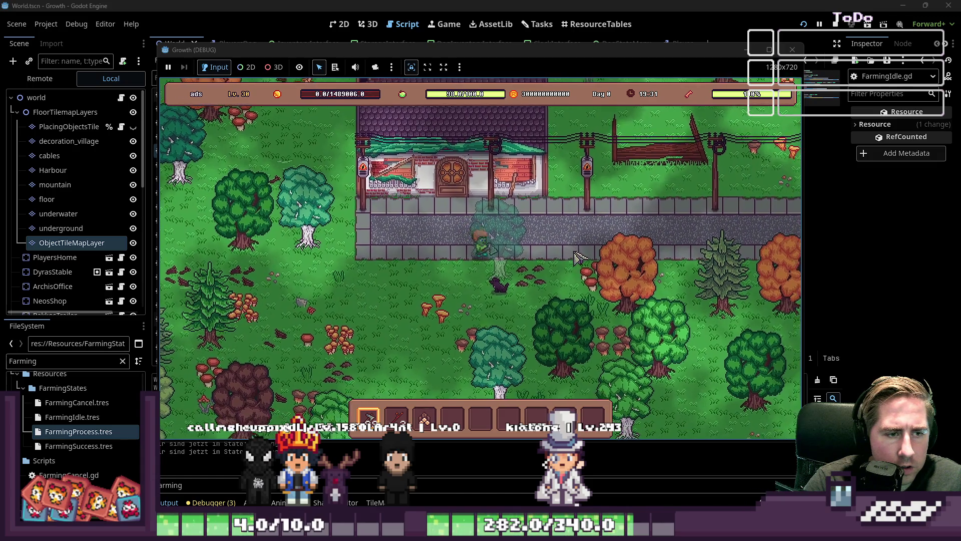
key("s")
key("d")
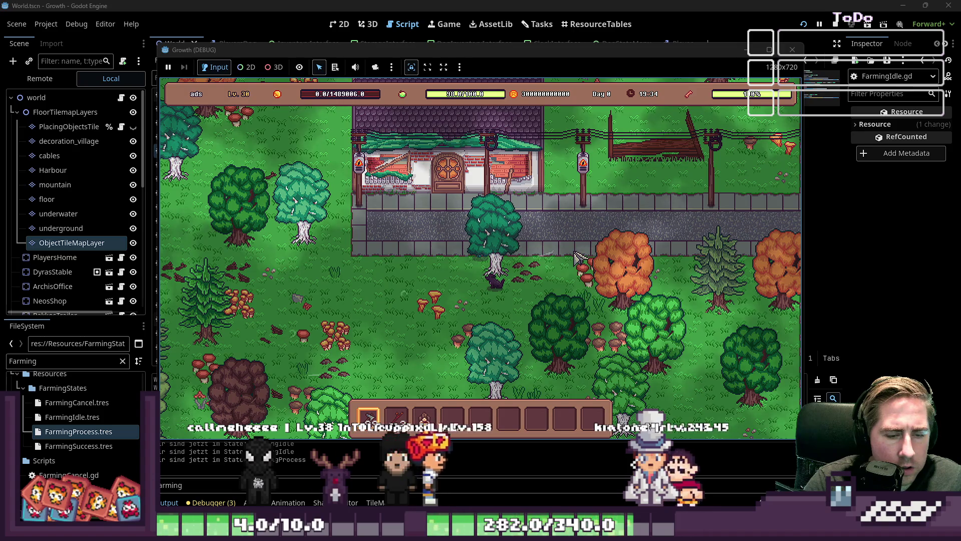
key("F8")
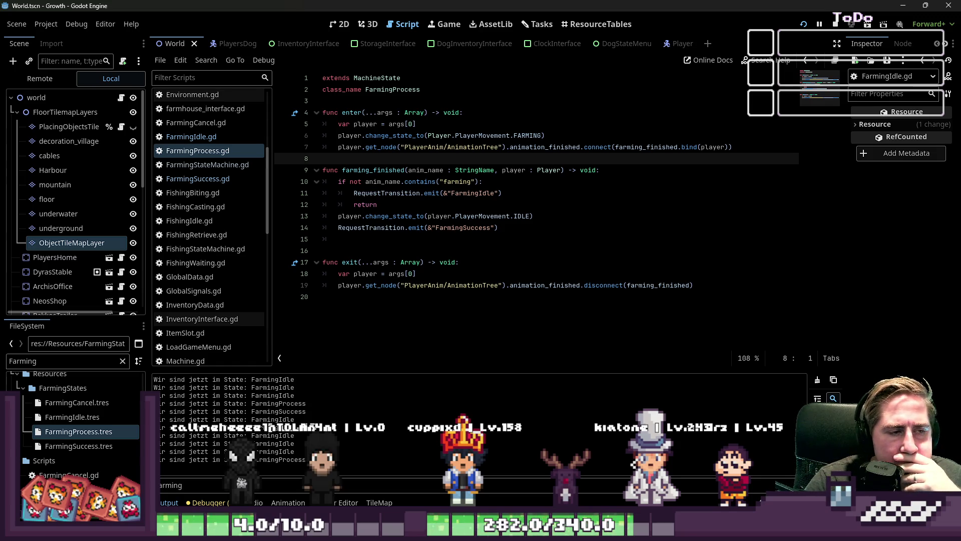
- Review the farming_finished handler: anim_name, the farming check, the IDLE reset and the transitions
left_click(408, 209)
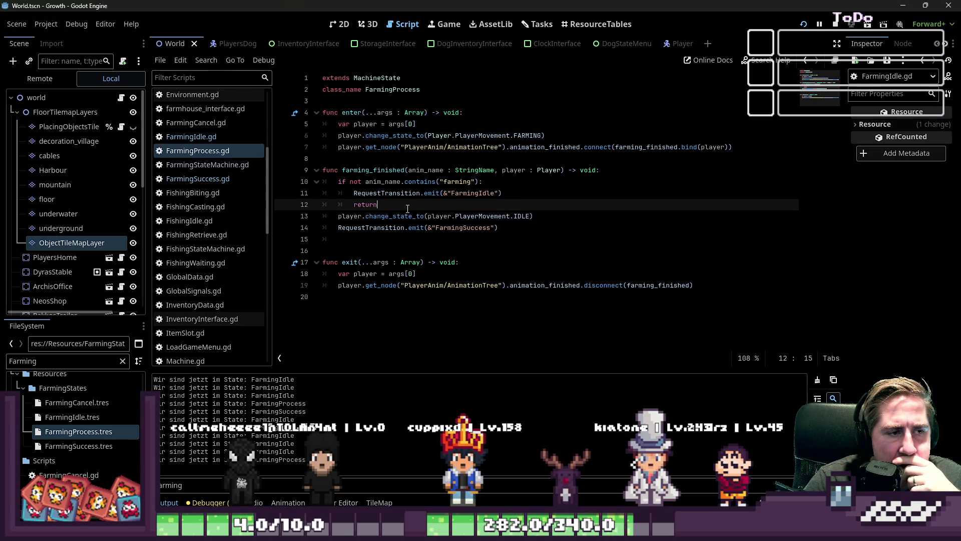
double_click(416, 216)
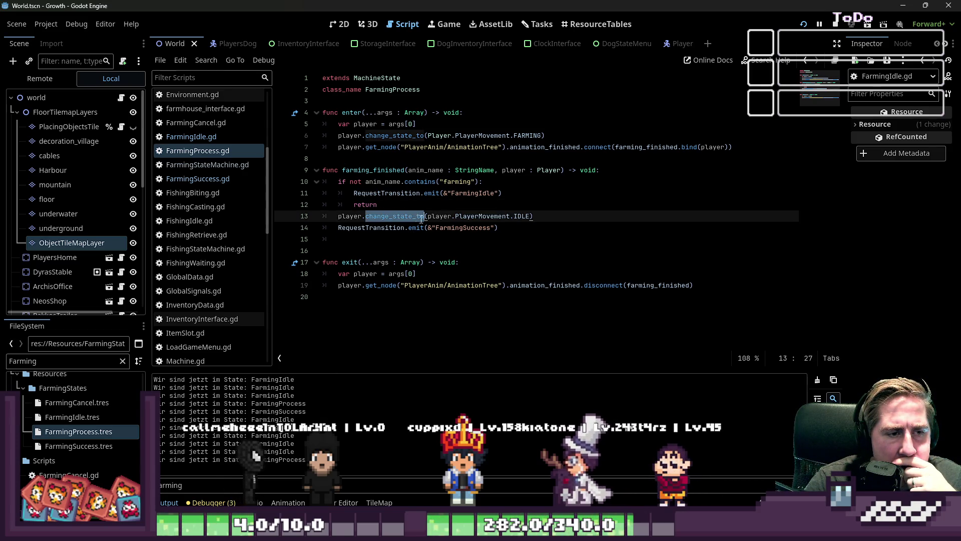
left_click(459, 228)
double_click(459, 227)
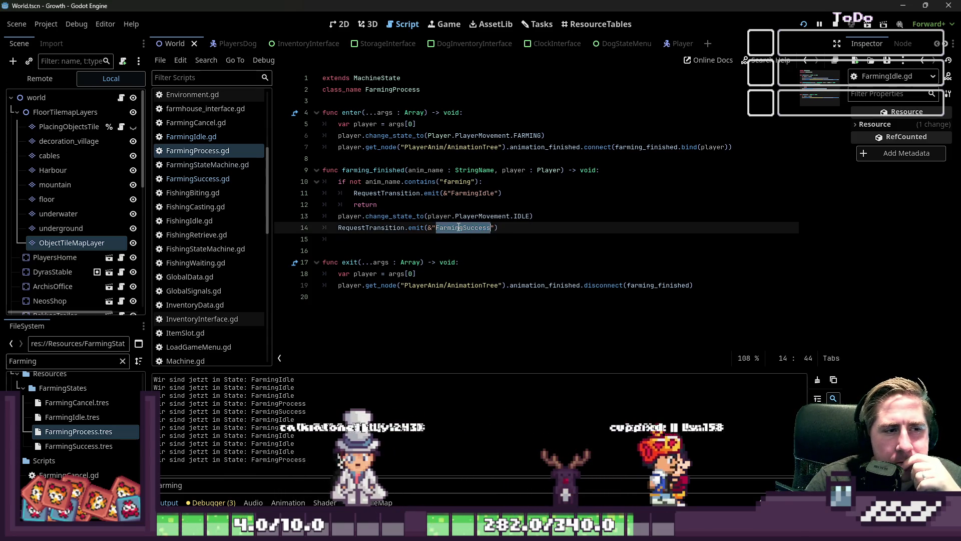
left_click(512, 185)
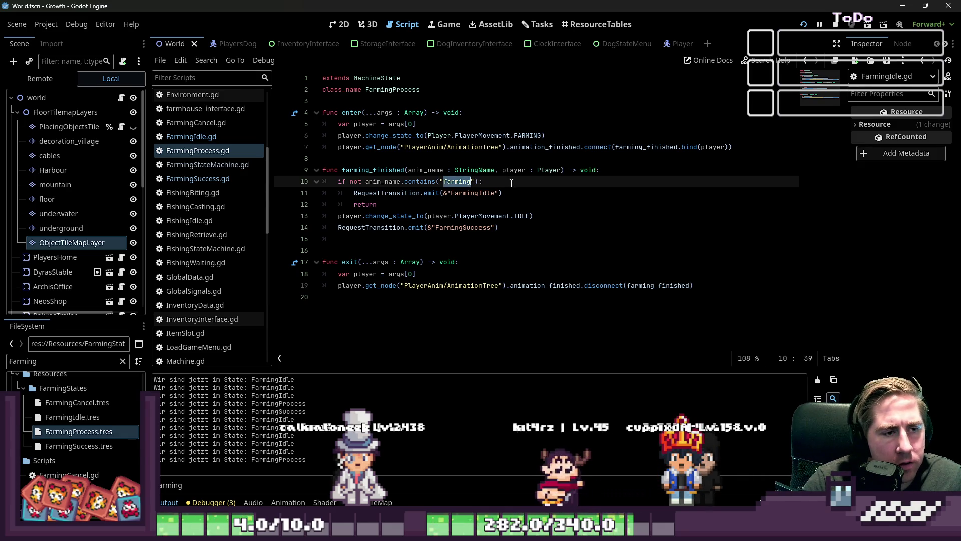
left_click(467, 213)
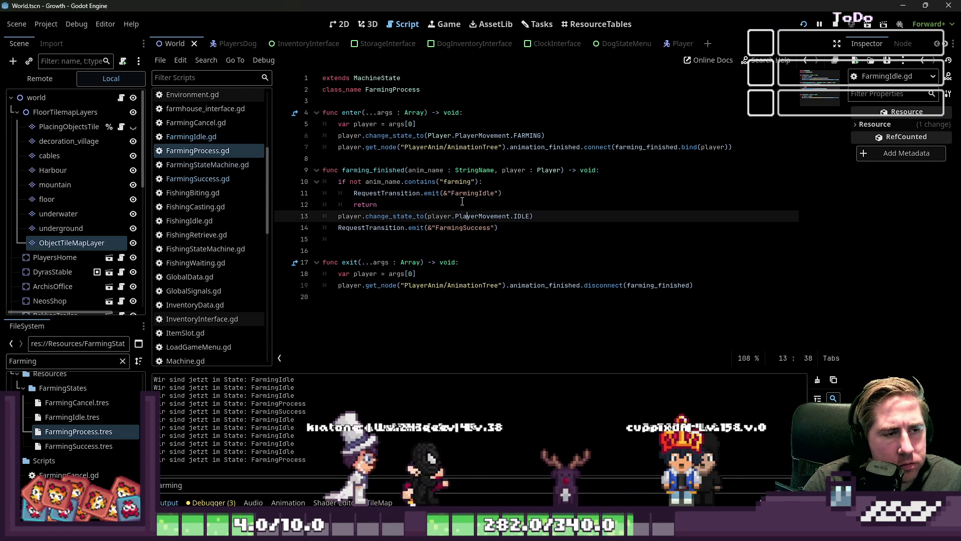
left_click(428, 170)
double_click(428, 171)
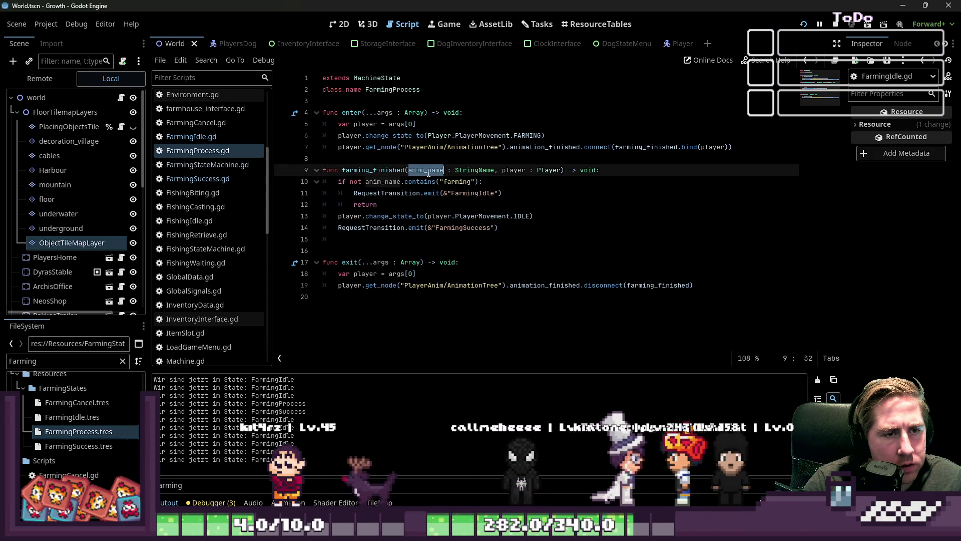
double_click(388, 171)
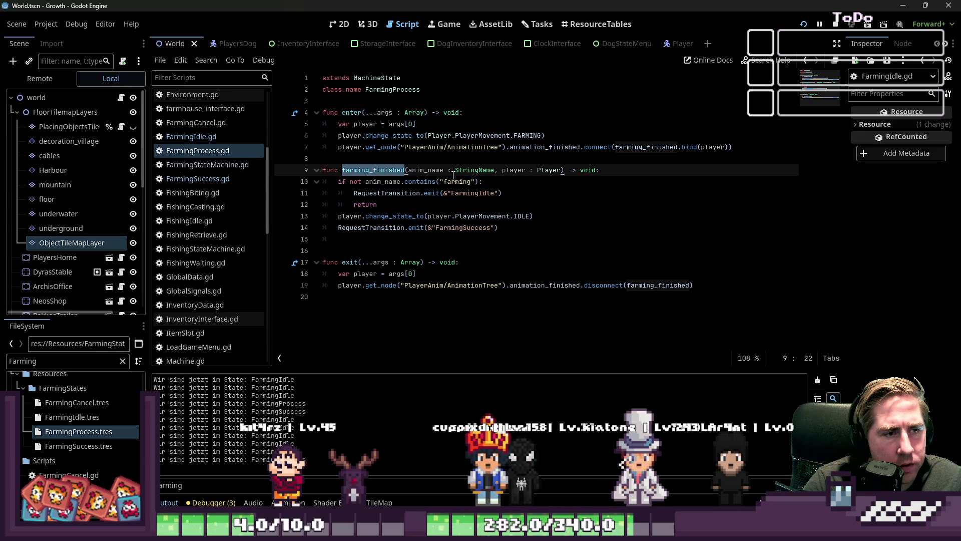
double_click(426, 171)
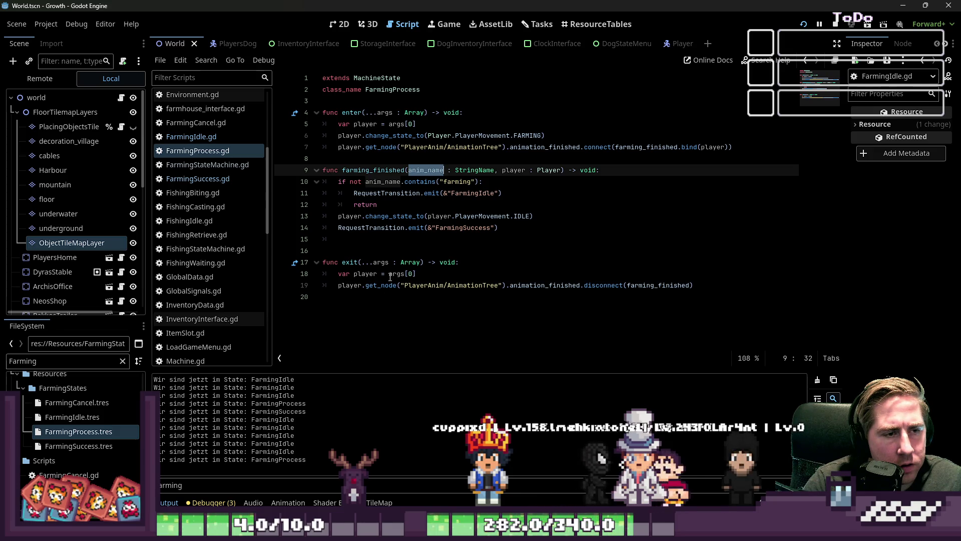
double_click(383, 194)
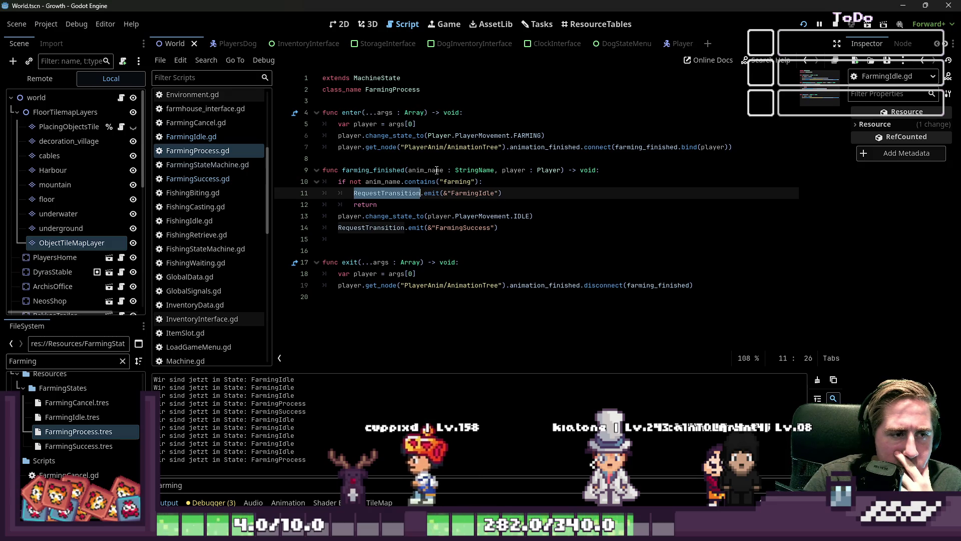
left_click(421, 263)
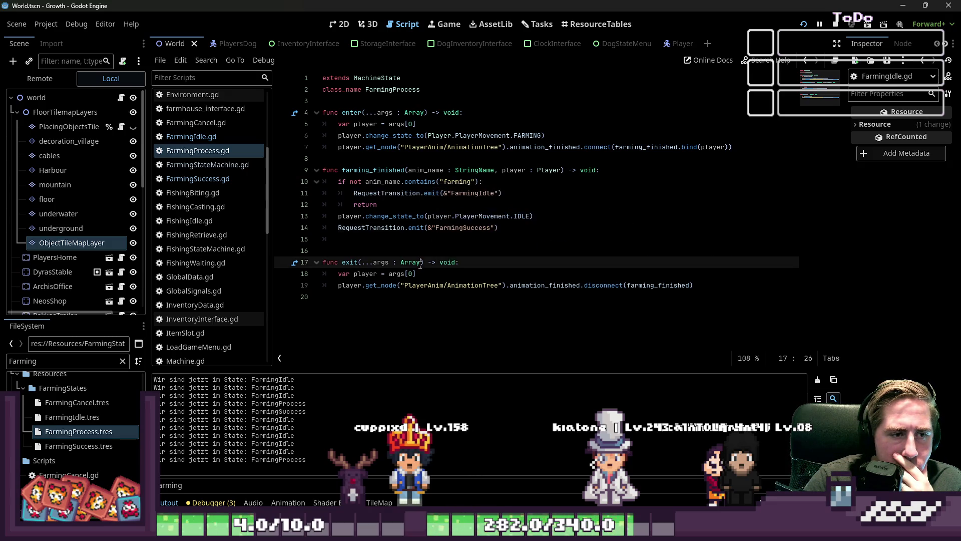
- Paste player.change_state_to(IDLE) into the non-farming branch above the FarmingIdle request, then save and run
left_click(485, 219)
mouse_move(534, 216)
left_mouse_down()
mouse_move(451, 228)
mouse_move(341, 218)
left_mouse_up()
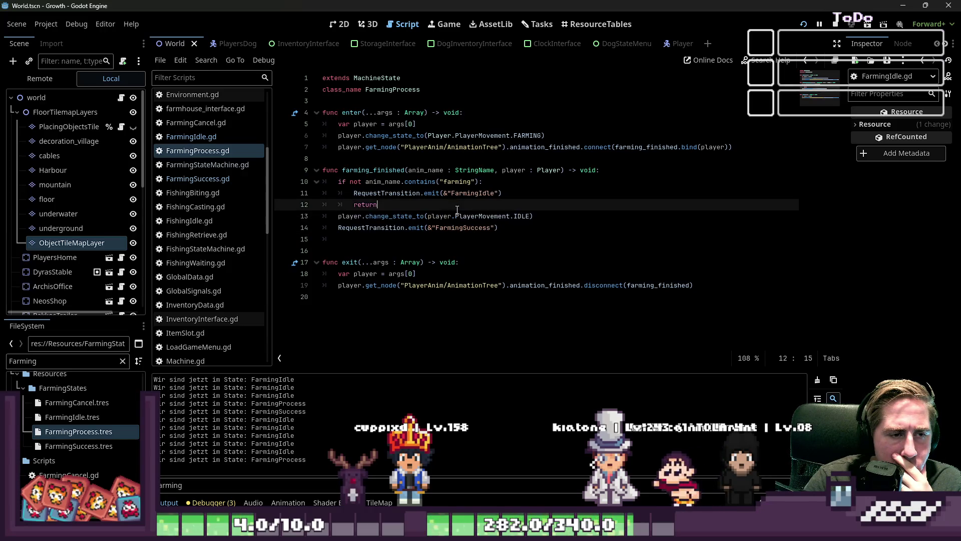
left_click_drag(534, 217, 349, 215)
key("ctrl+c")
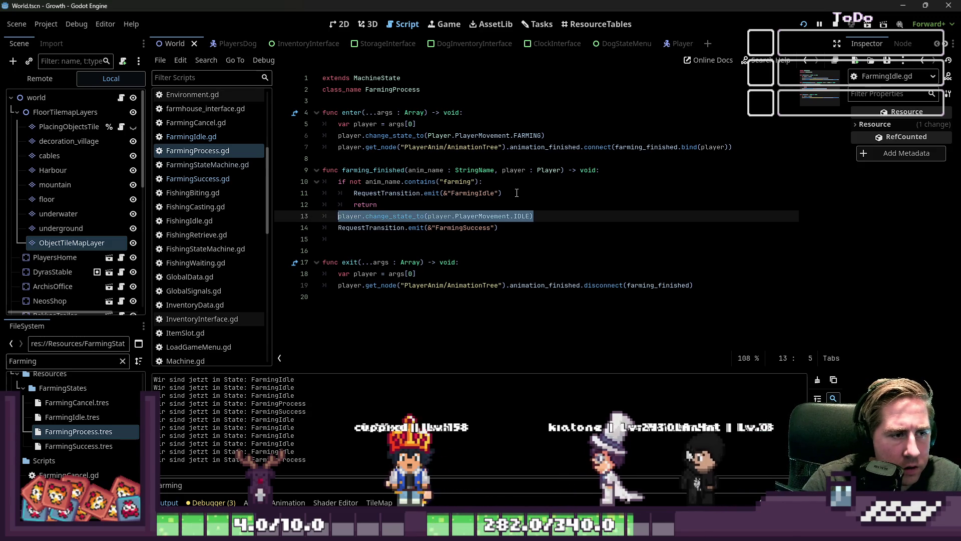
left_click(526, 182)
key("Return")
key("ctrl+v")
left_click(804, 24)
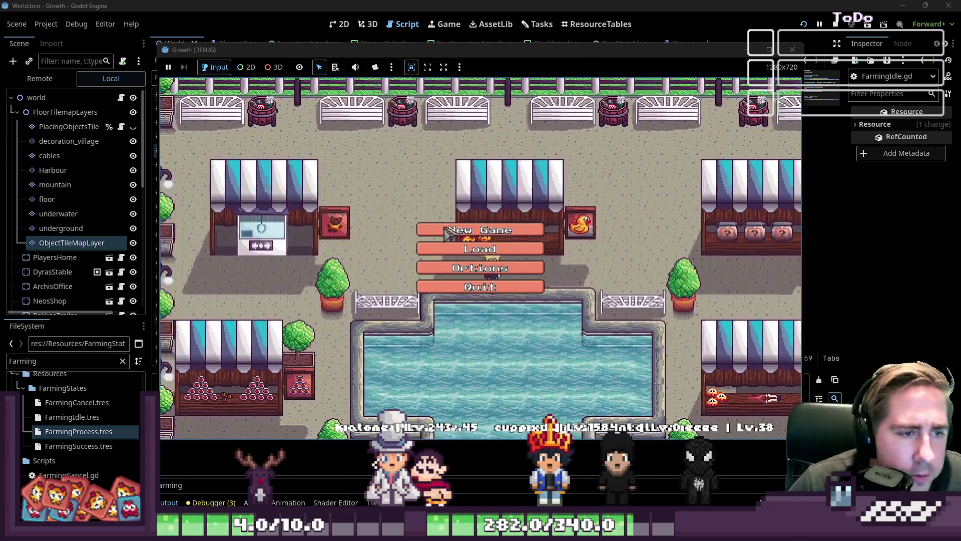
- Start a new character and drag the axe into the first hotbar slot
left_click(481, 228)
type("waddu")
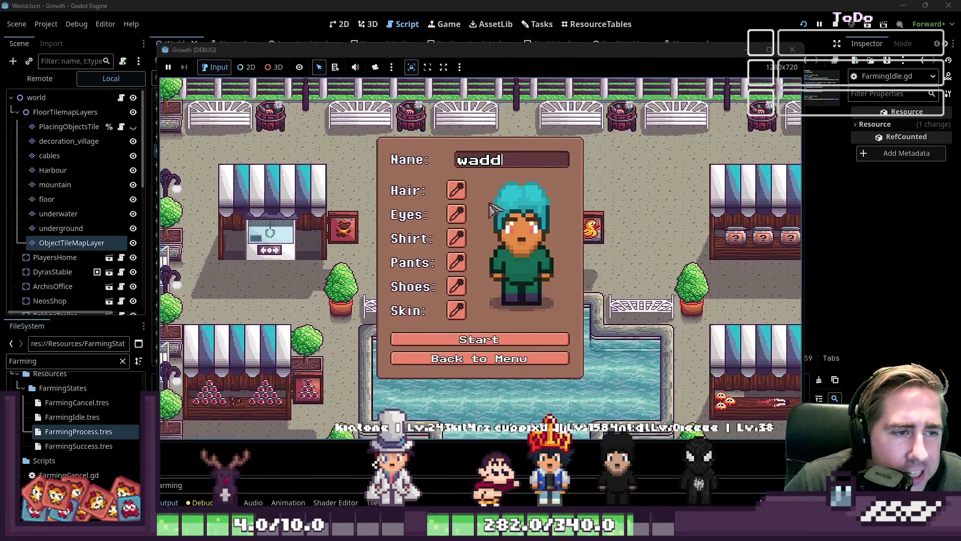
left_click(473, 346)
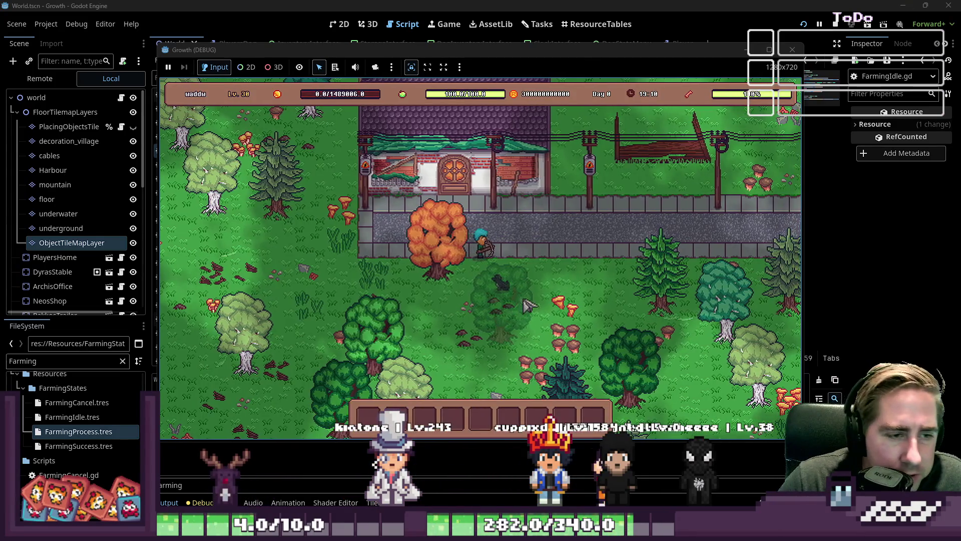
key("i")
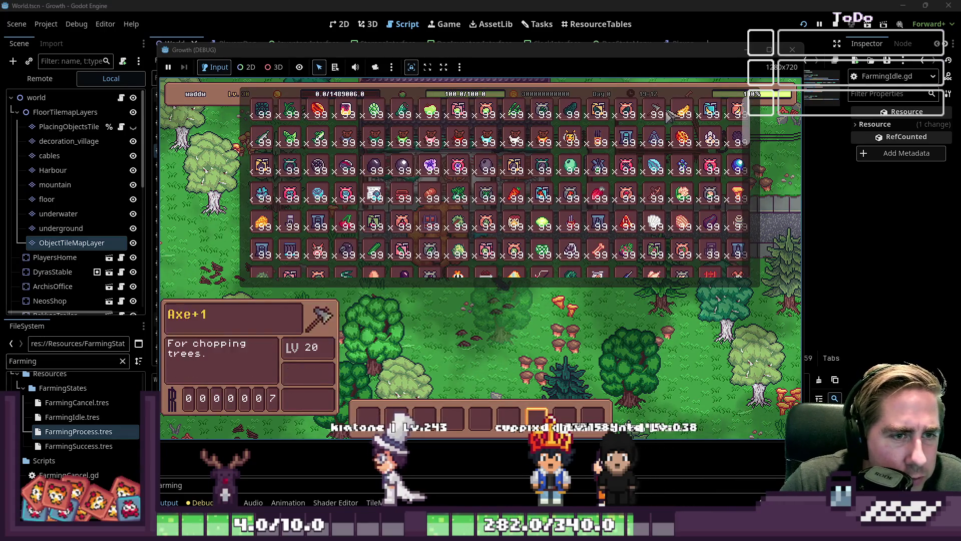
left_click_drag(551, 106, 371, 418)
key("i")
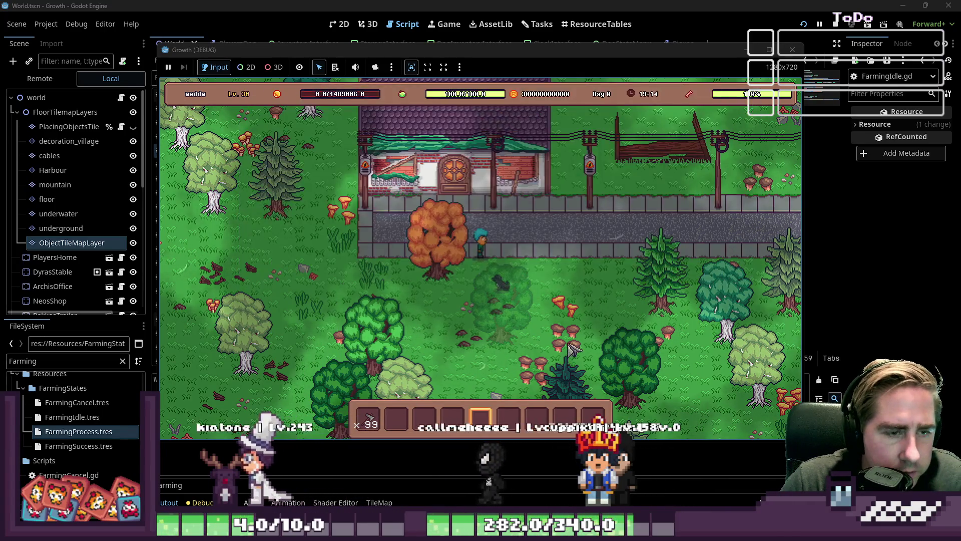
- Walk around near the Arch building to test farming, then return to FarmingProcess.gd
key("d")
key("s")
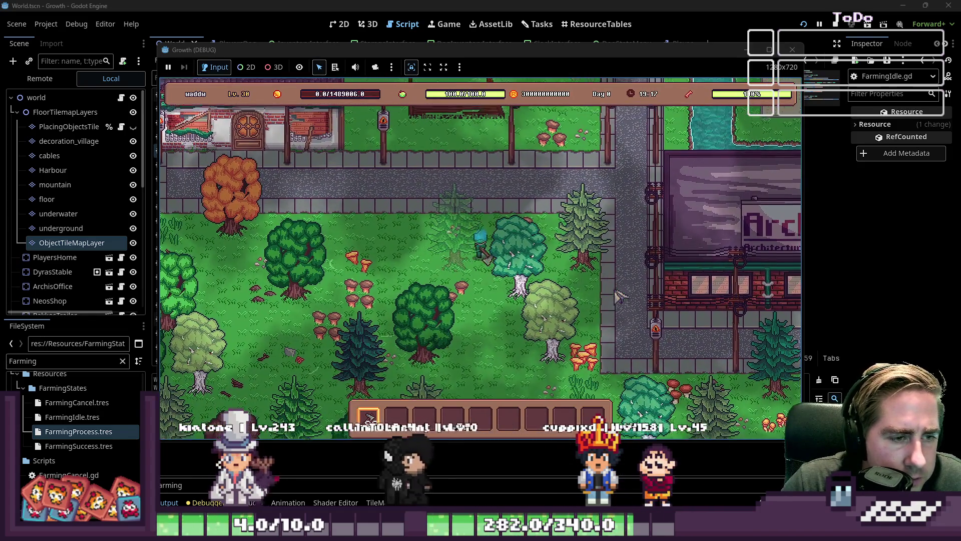
key("w")
key("a")
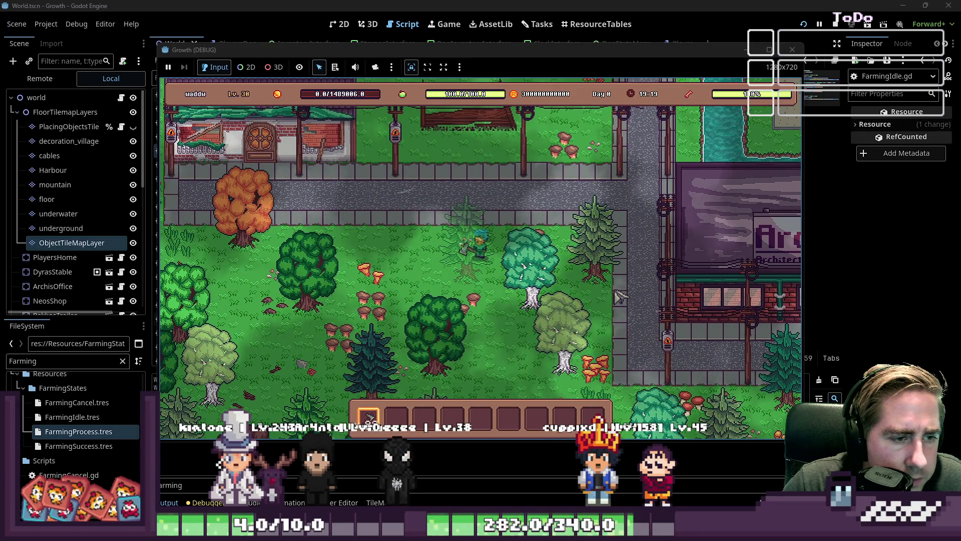
left_click(619, 4)
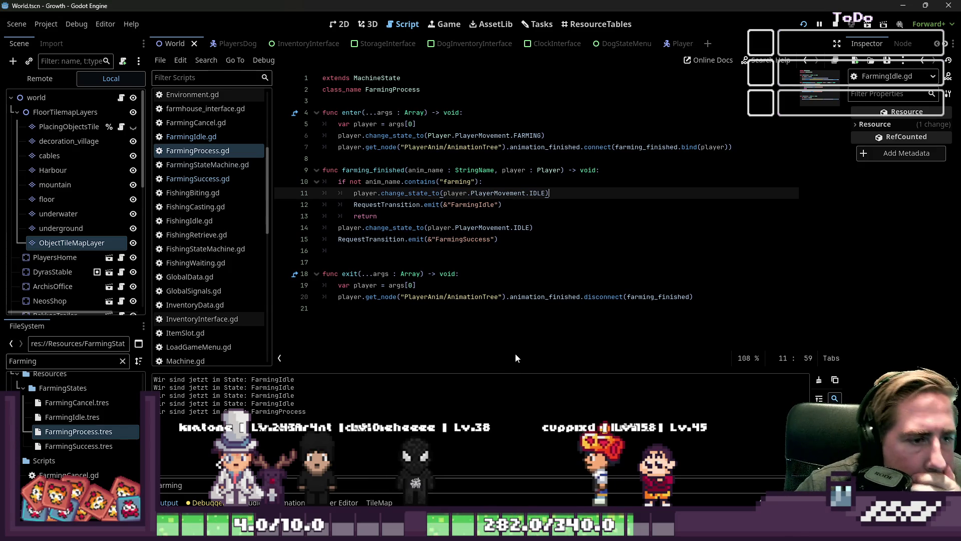
- Cut the IDLE reset and FarmingIdle lines, then undo to restore them
left_click(465, 204)
key("Up")
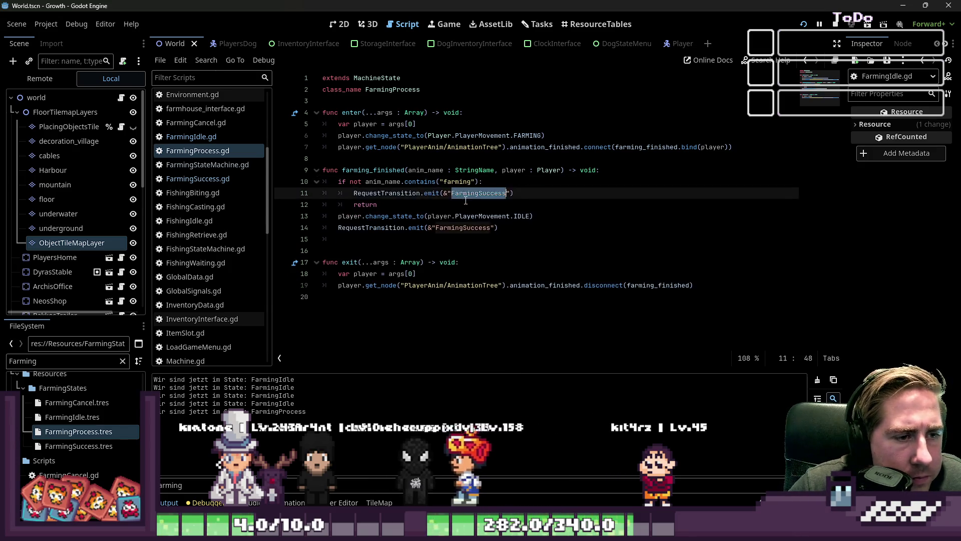
key("ctrl+x")
key("ctrl+x")
key("Up")
key("End")
left_click(498, 218)
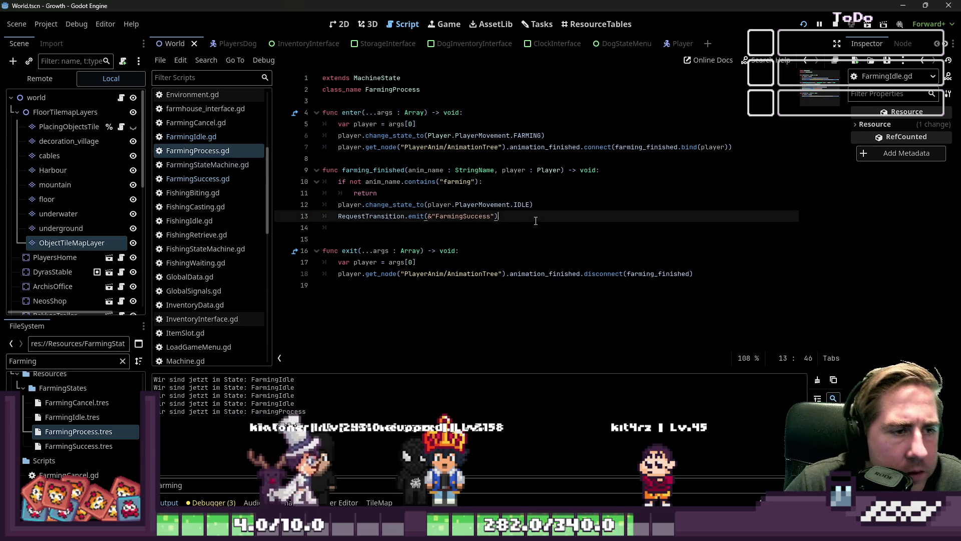
key("Up")
key("Up")
key("Up")
key("Return")
key("ctrl+z")
key("ctrl+z")
key("ctrl+z")
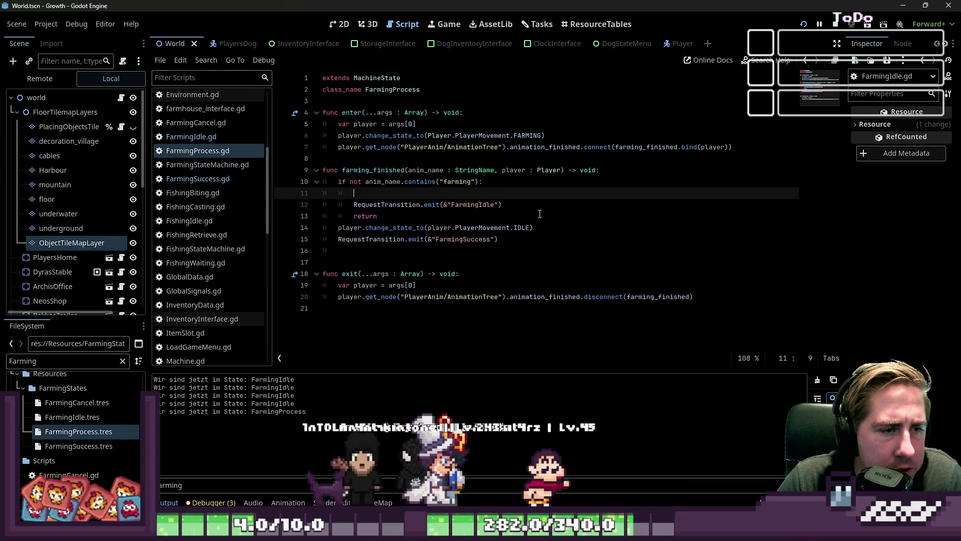
left_click(540, 184)
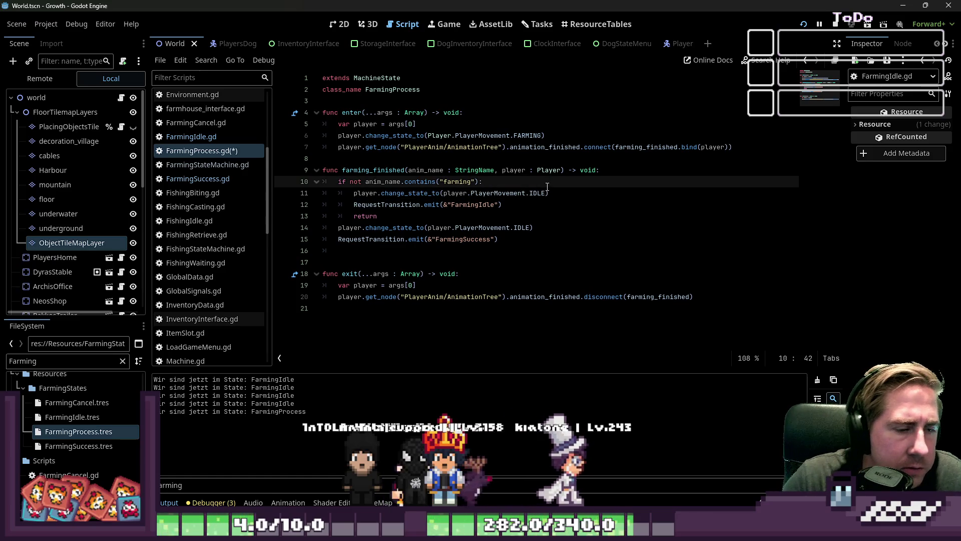
key("ctrl+z")
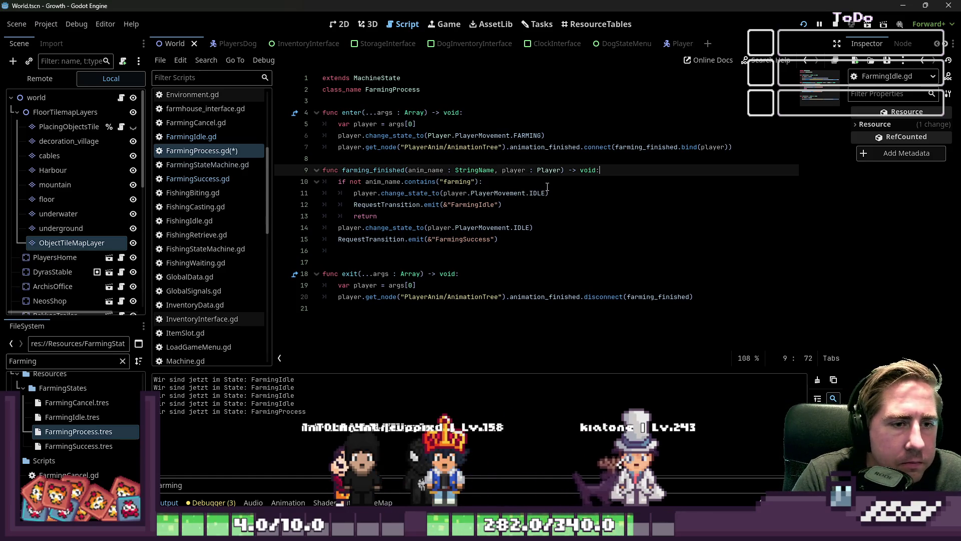
- Insert print(anim_name) as the first line of farming_finished and restart the game
key("Return")
type("print(ani")
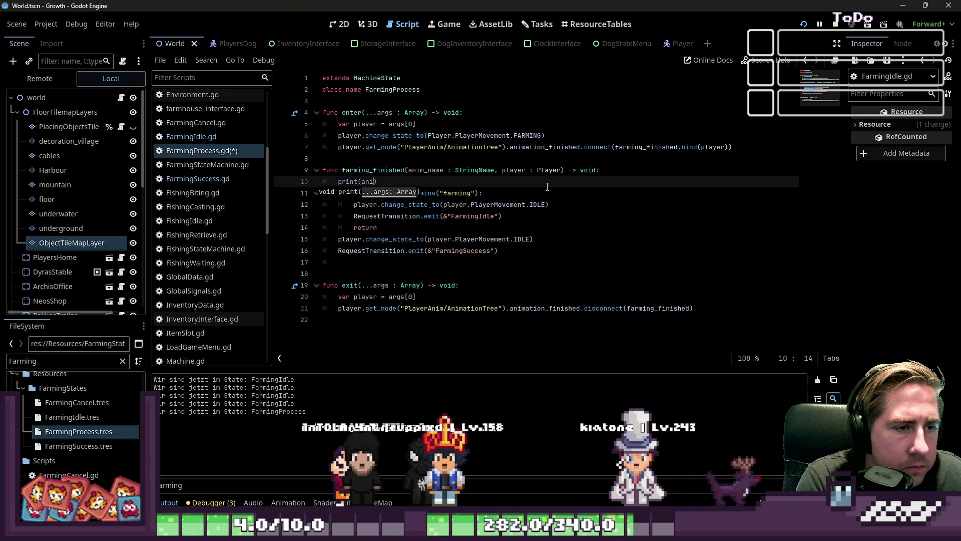
type("m_name")
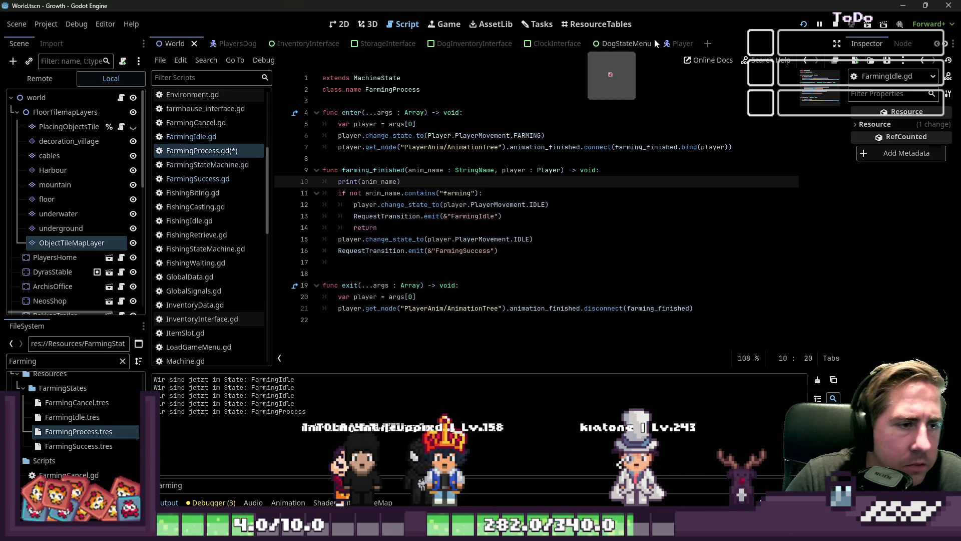
left_click(802, 26)
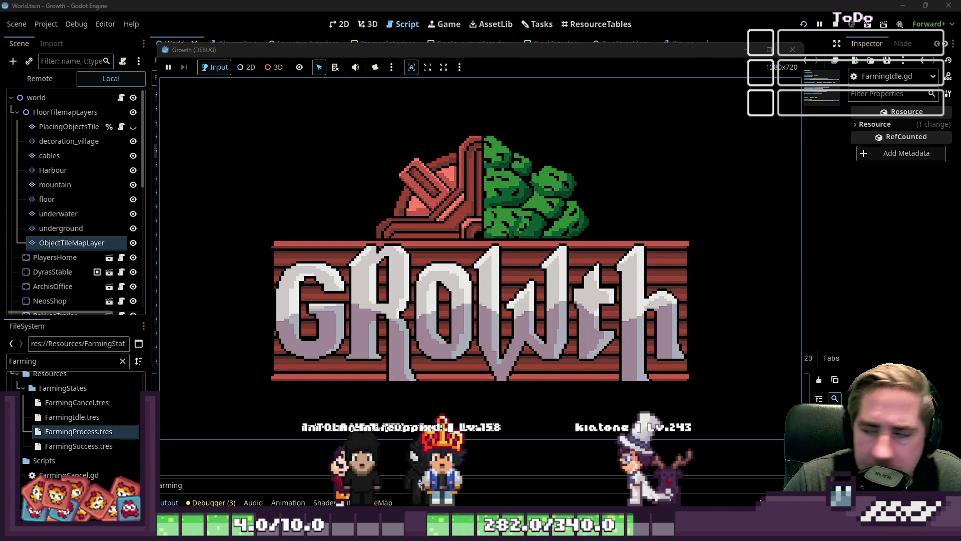
- Start the game with a newly named character and close the inventory
type("dwal")
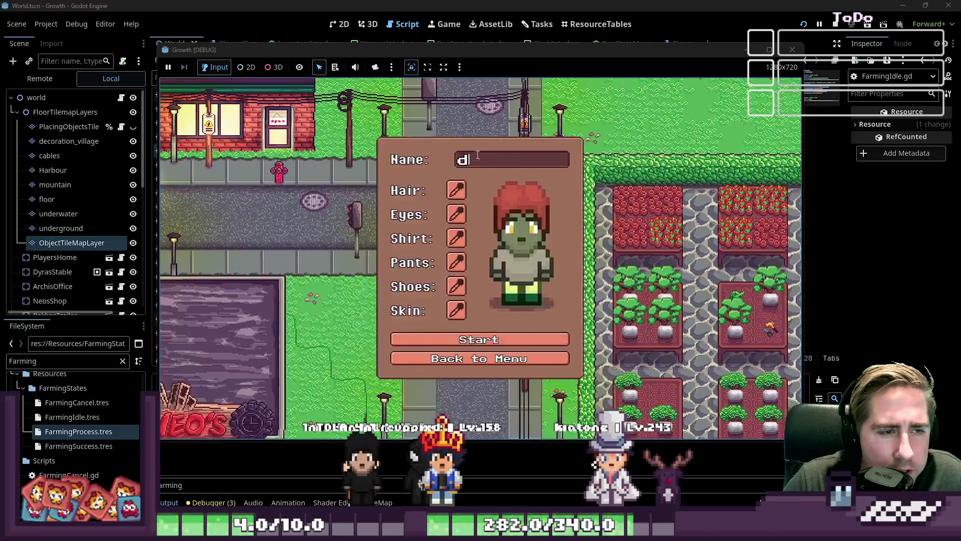
left_click(507, 341)
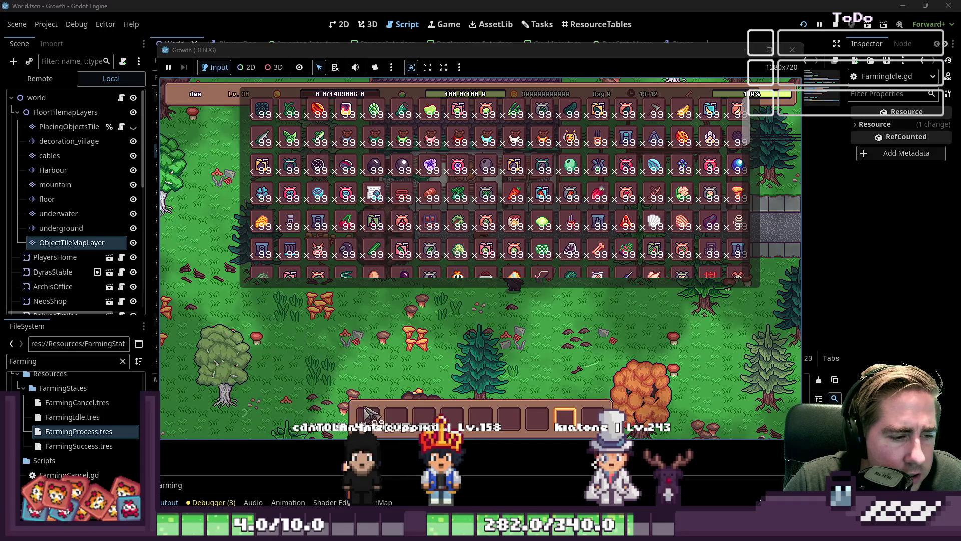
key("Escape")
key("d")
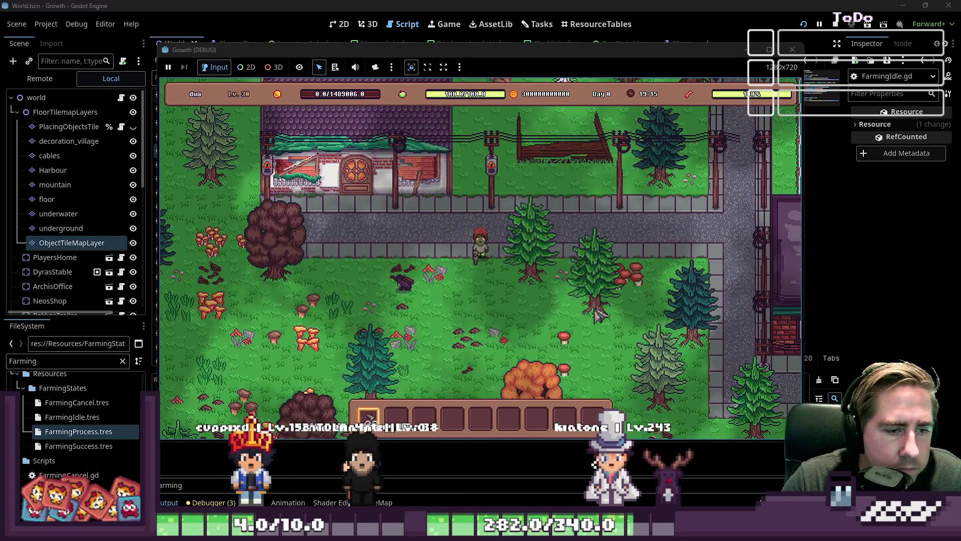
- Walk toward the trees to farm, logging farming_down, then return to farming_finished in the editor
key("d")
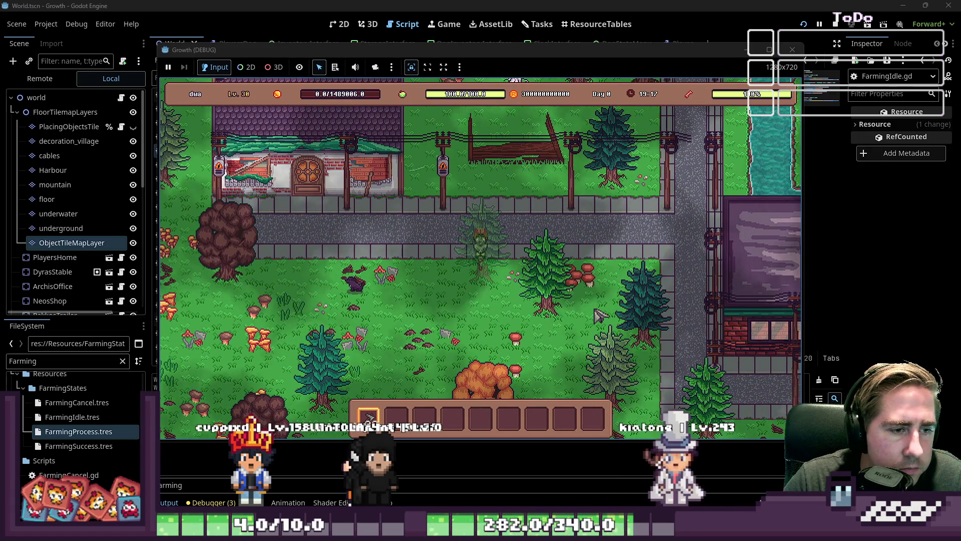
key("s")
key("d")
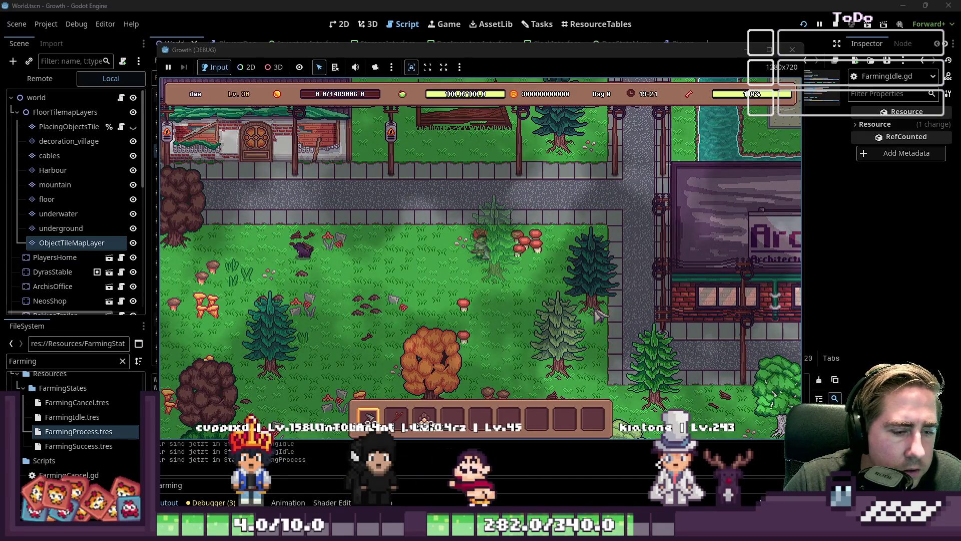
key("alt+Tab")
double_click(375, 171)
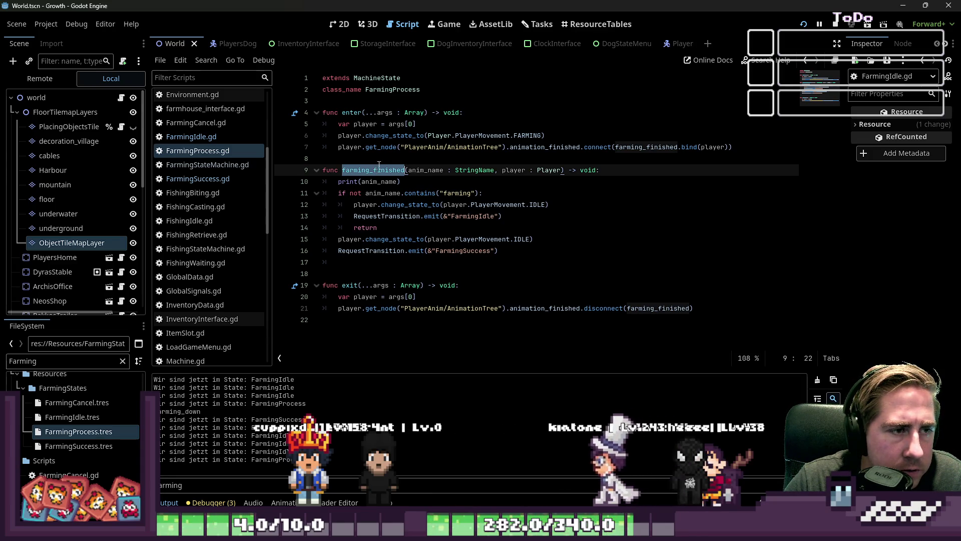
- Remove the unfinished print line so line 6 reads player.change_state_to(Player.PlayerMovement.FARMING)
left_click(534, 137)
key("Return")
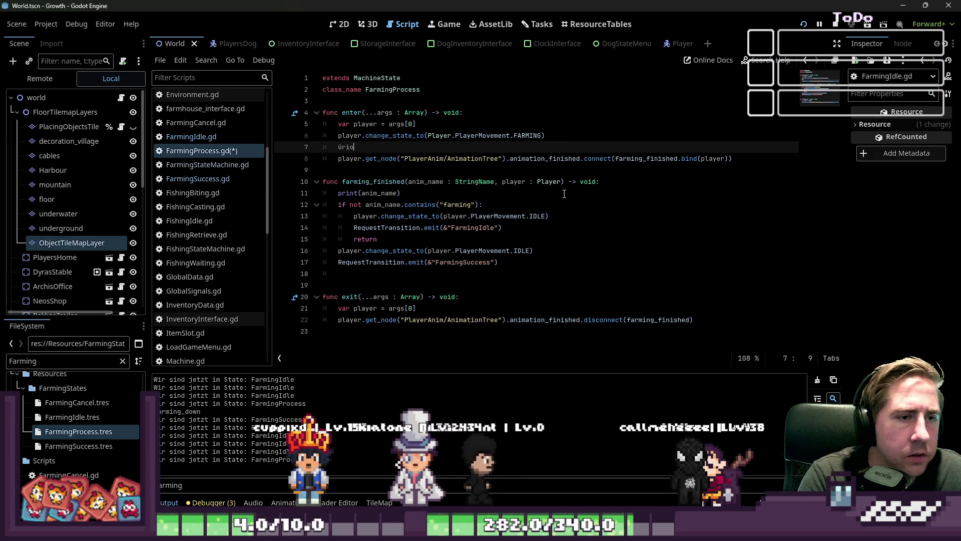
key("BackSpace")
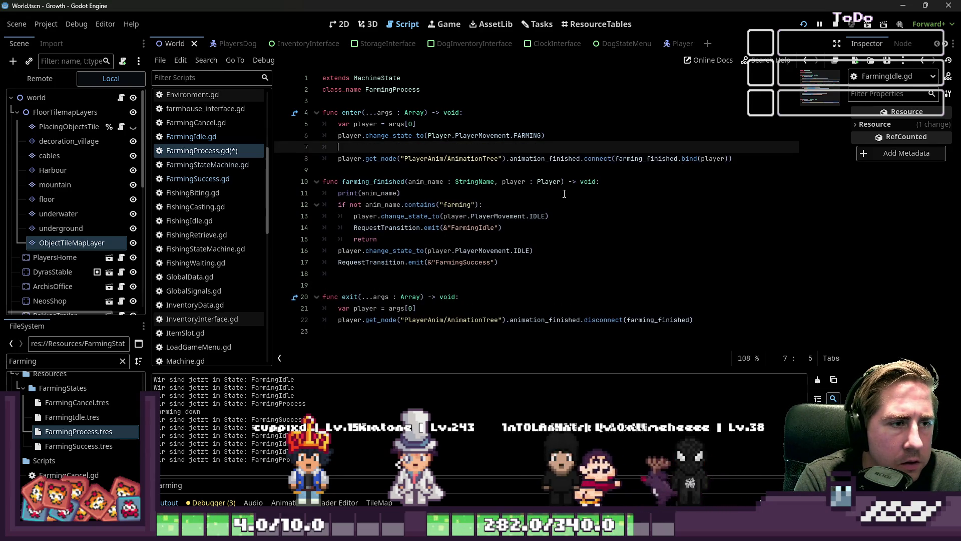
type("print")
key("BackSpace")
key("BackSpace")
key("BackSpace")
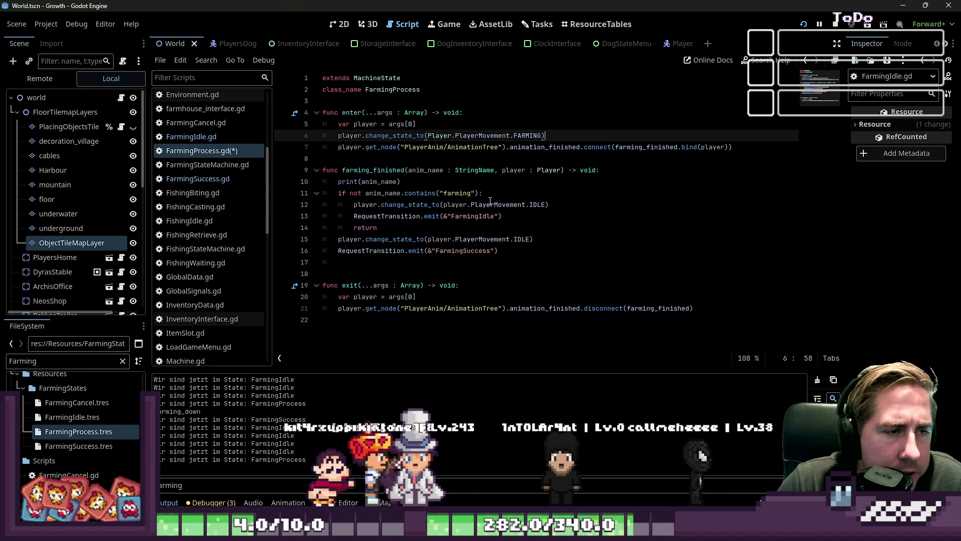
left_click(471, 136)
double_click(471, 135)
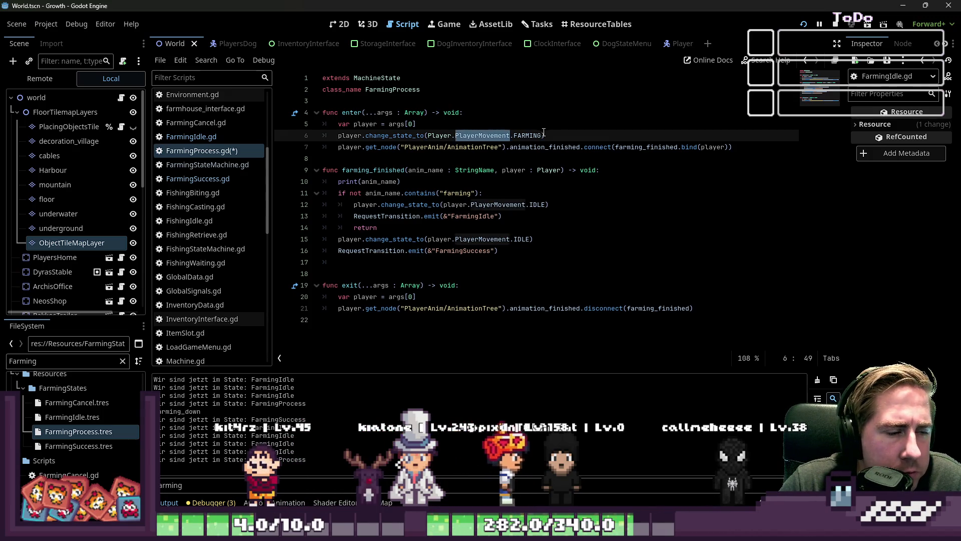
left_click(548, 135)
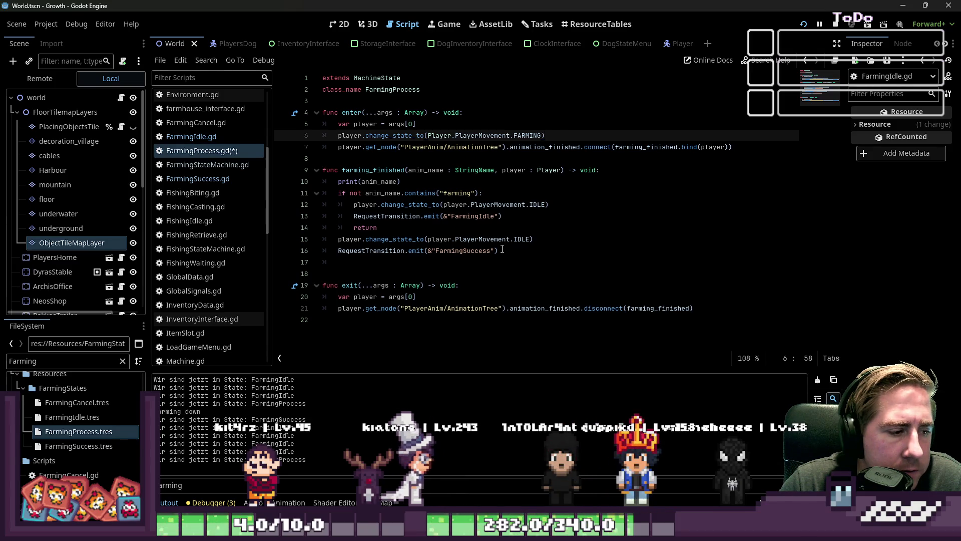
- Empty the Output filter to show the full log and relaunch the game with F5
key("ctrl+a")
key("BackSpace")
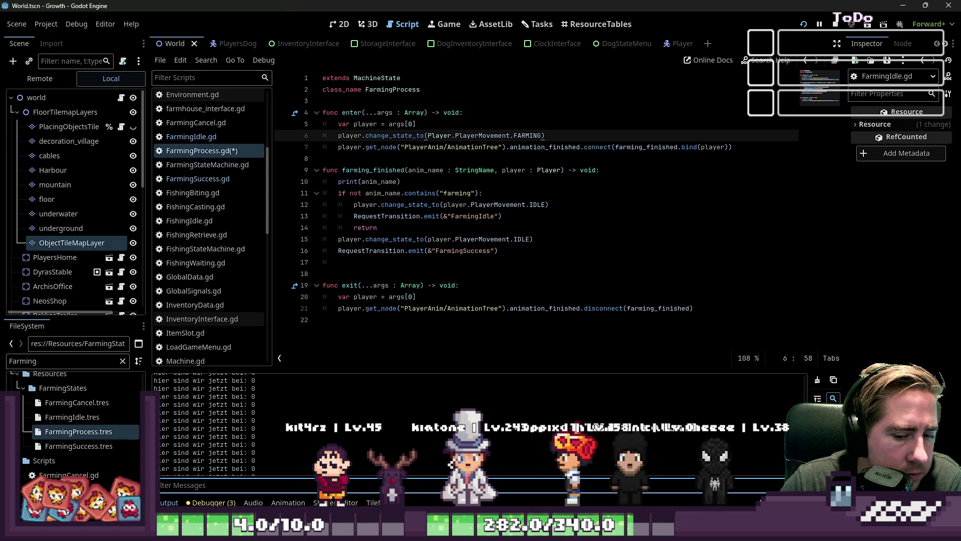
key("F5")
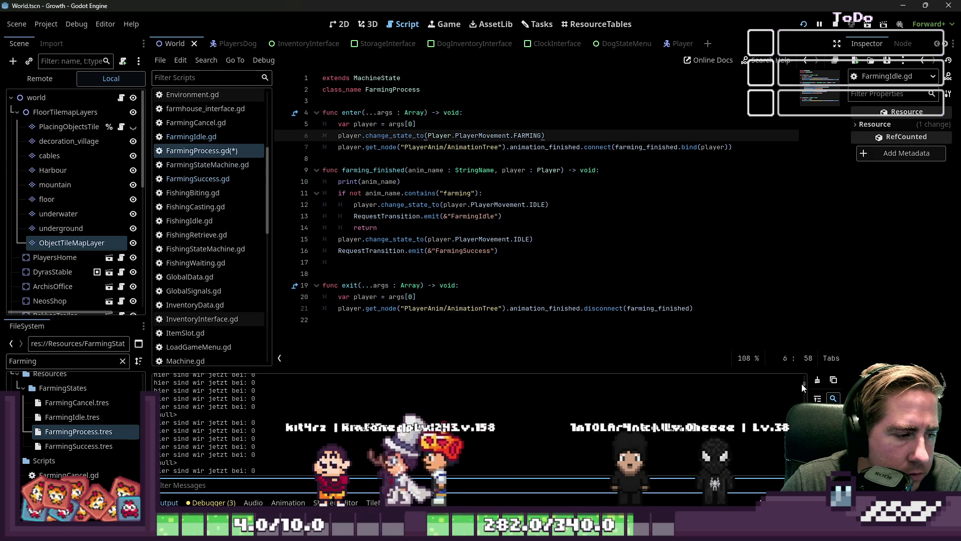
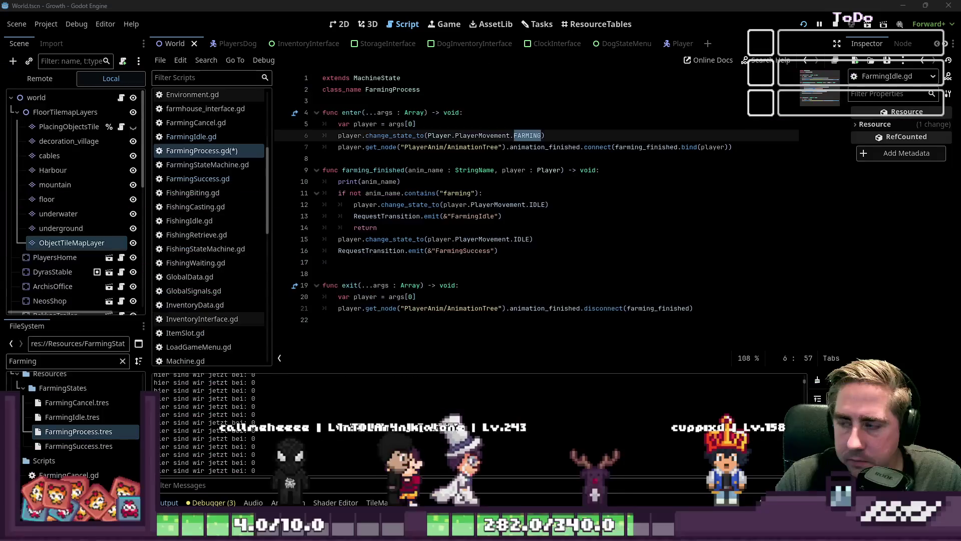
- Highlight where PlayerMovement is used in FarmingProcess.gd, then bring up the Player.gd script
key("Down")
key("Down")
key("Down")
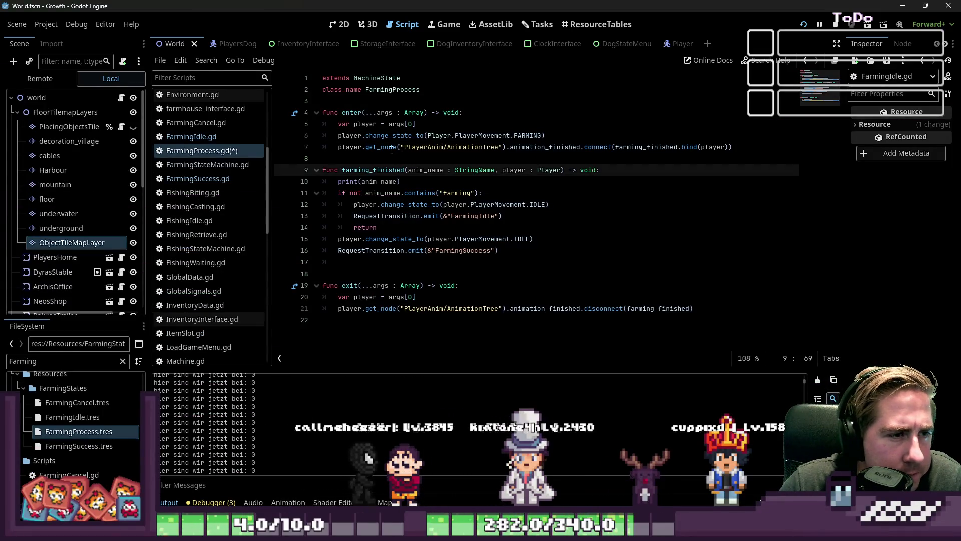
left_click(530, 146)
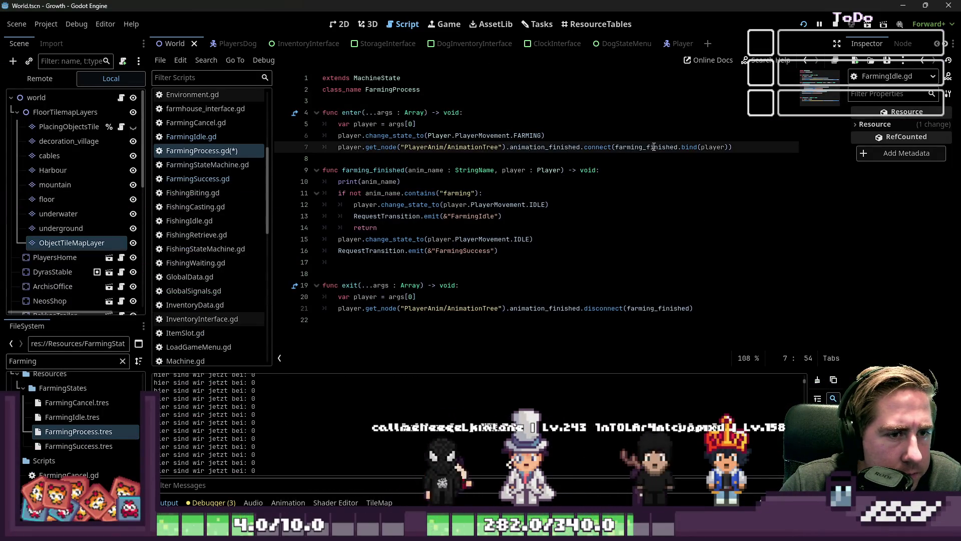
double_click(482, 135)
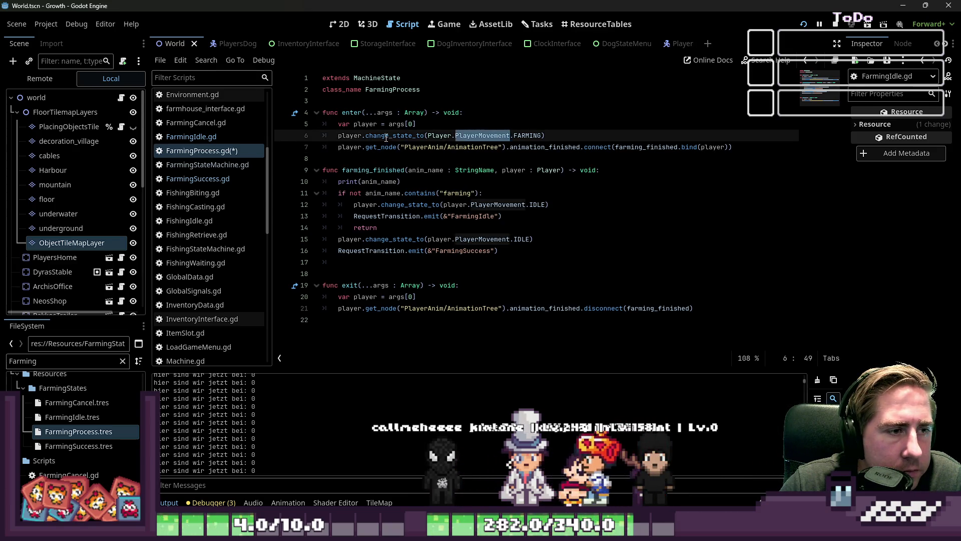
scroll(286, 163, "up", 2)
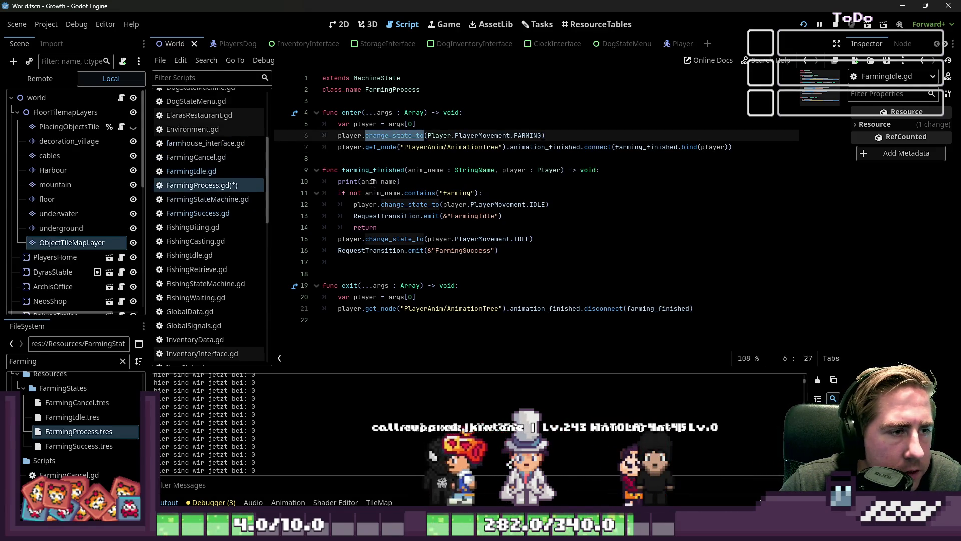
double_click(480, 135)
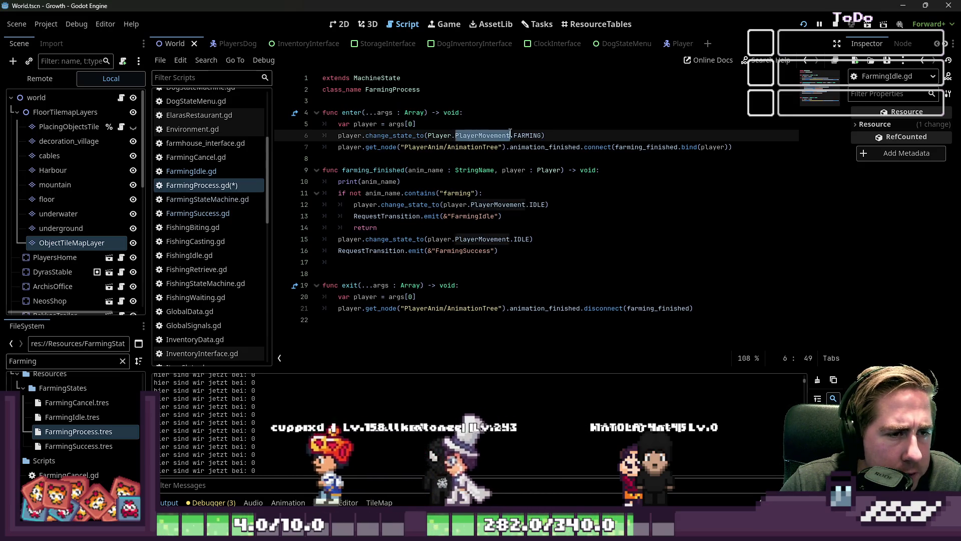
scroll(200, 230, "up", 5)
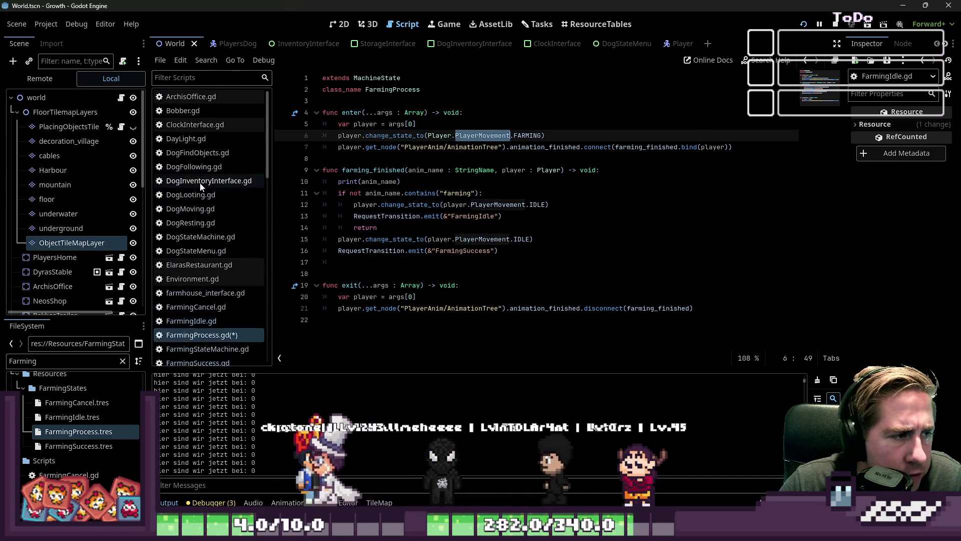
scroll(209, 160, "down", 10)
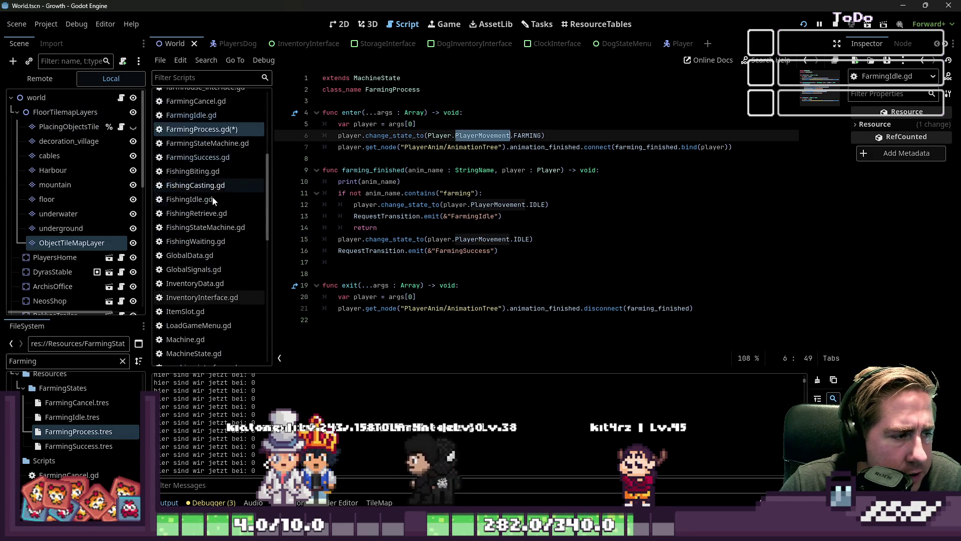
left_click(188, 275)
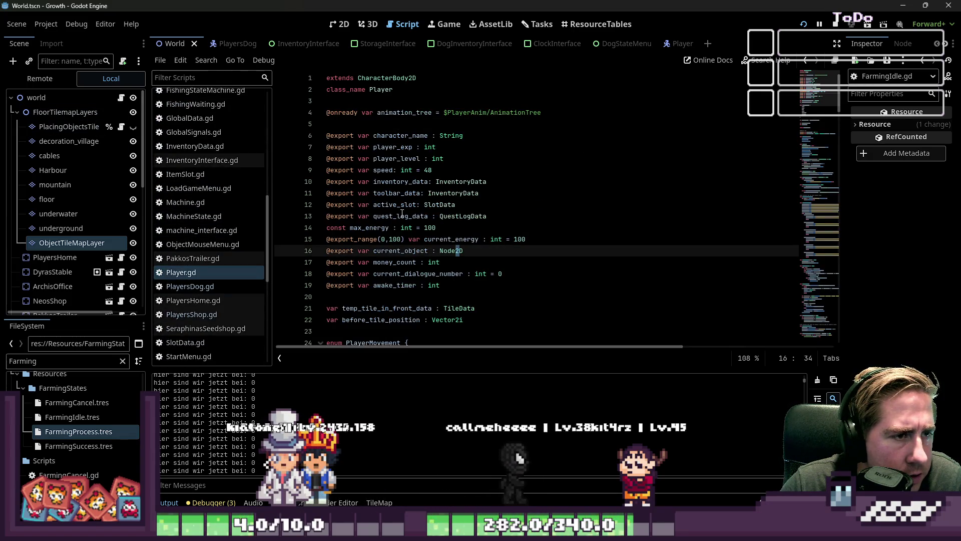
scroll(402, 213, "down", 7)
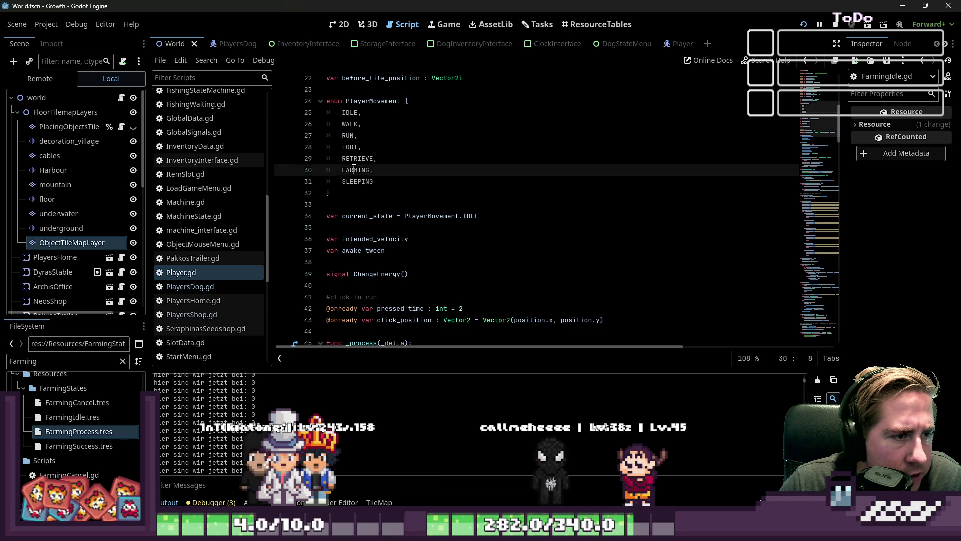
double_click(356, 169)
scroll(353, 141, "down", 2)
scroll(353, 125, "up", 2)
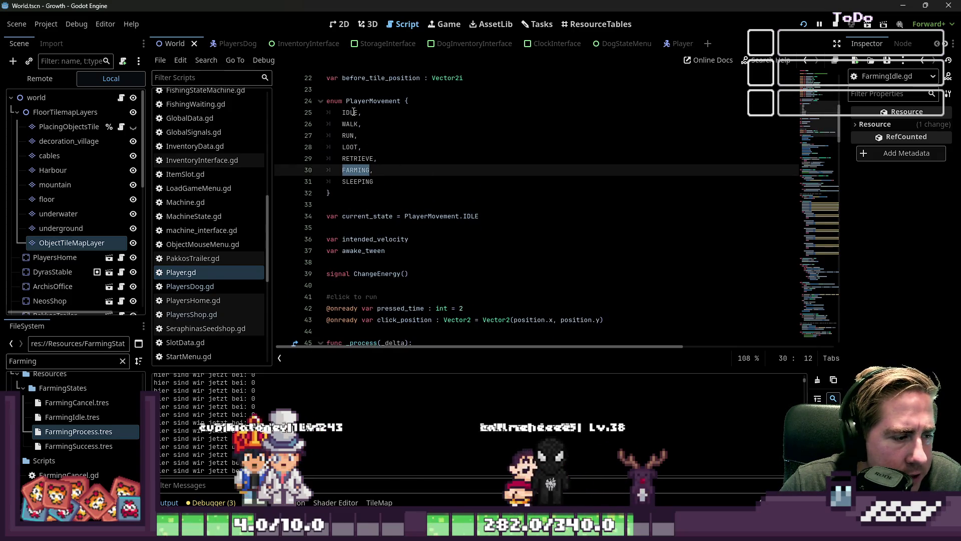
scroll(354, 112, "down", 7)
scroll(412, 165, "down", 10)
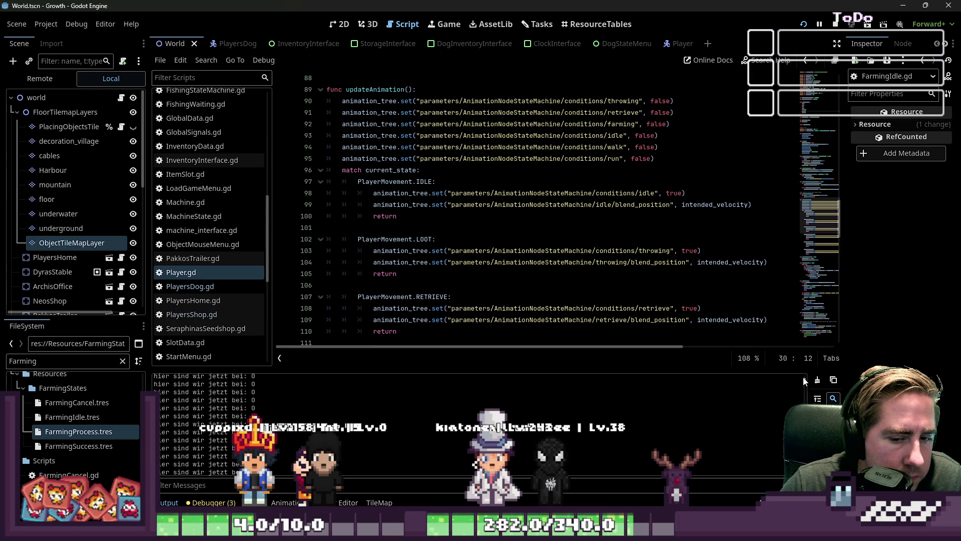
scroll(441, 406, "down", 15)
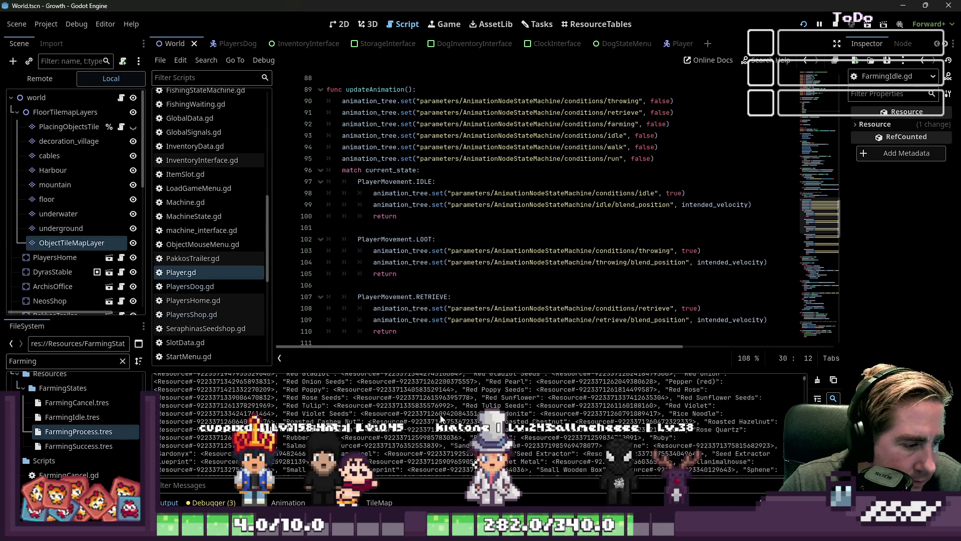
scroll(439, 413, "down", 10)
scroll(439, 412, "up", 3)
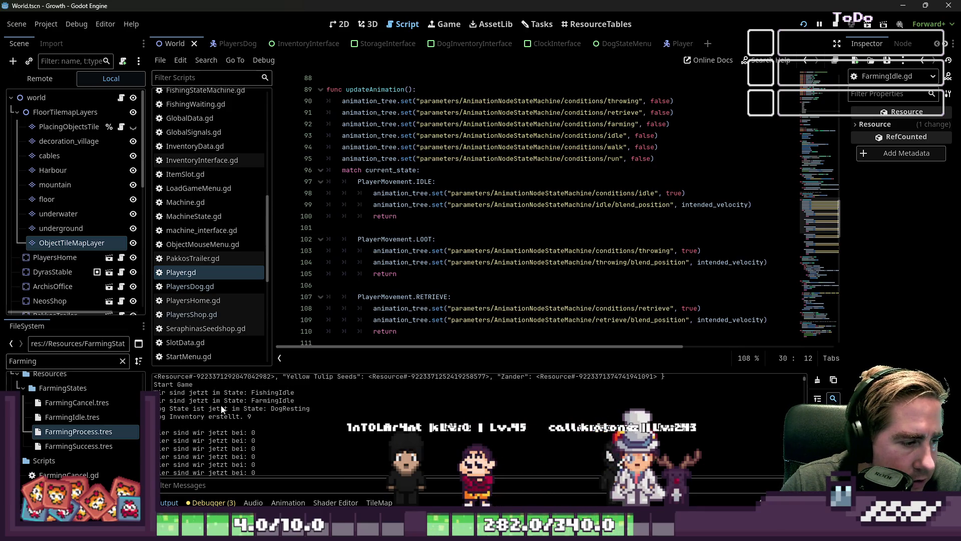
scroll(226, 407, "down", 3)
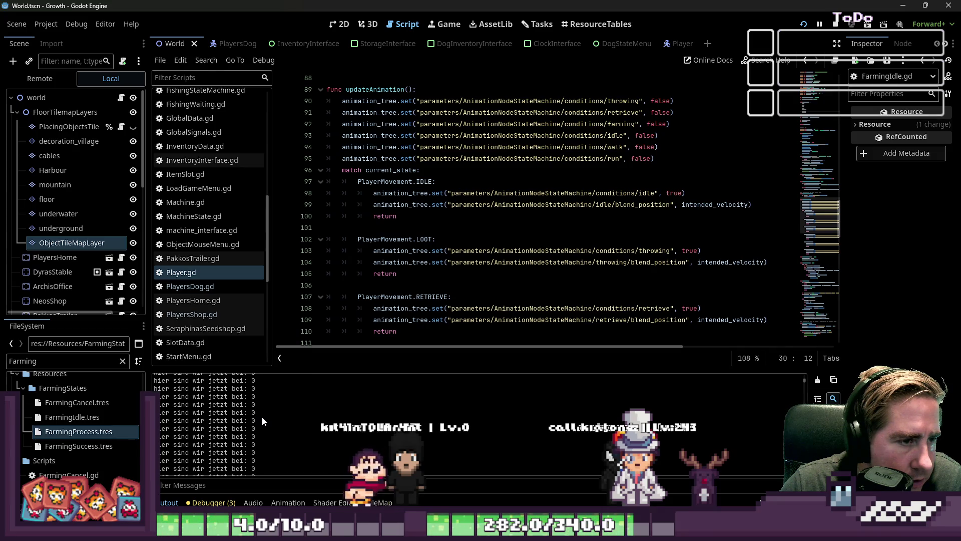
scroll(418, 255, "up", 4)
scroll(451, 253, "down", 12)
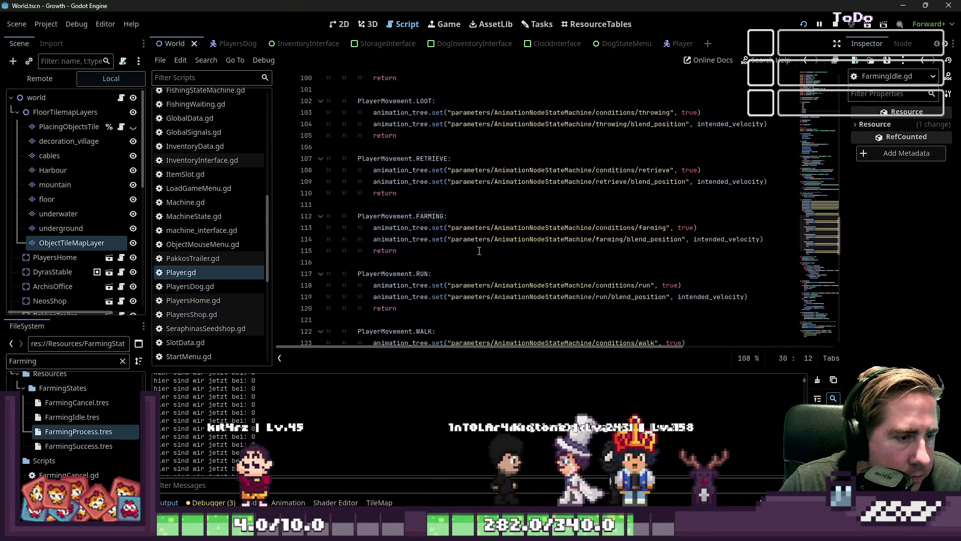
scroll(480, 253, "up", 10)
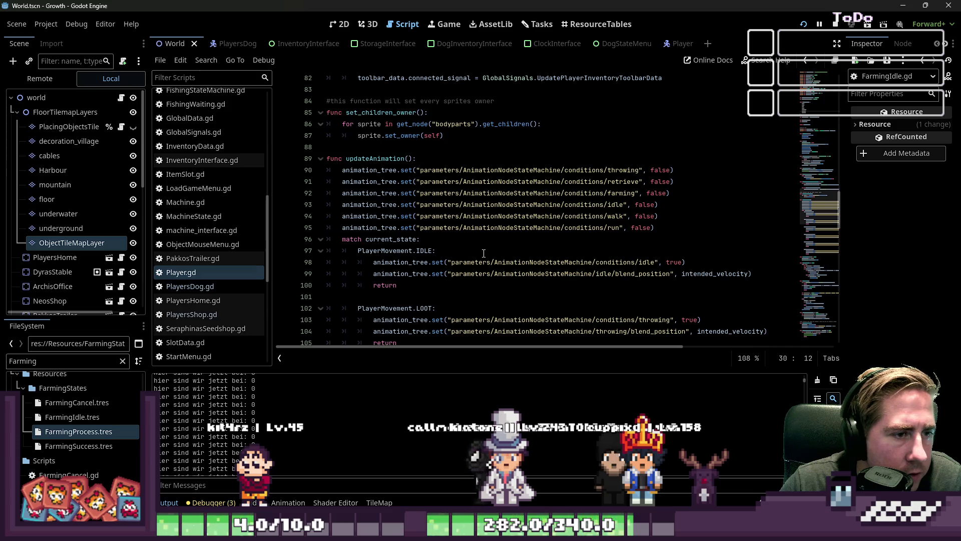
left_click(462, 157)
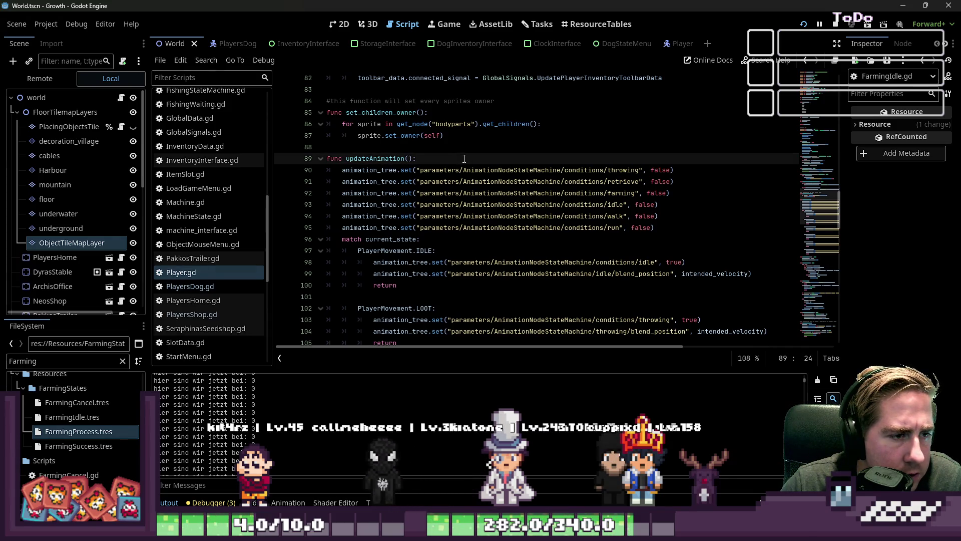
- Write a print("Wir sind jetzt bei:", ...) line at the start of updateAnimation
key("Return")
type("wir sind")
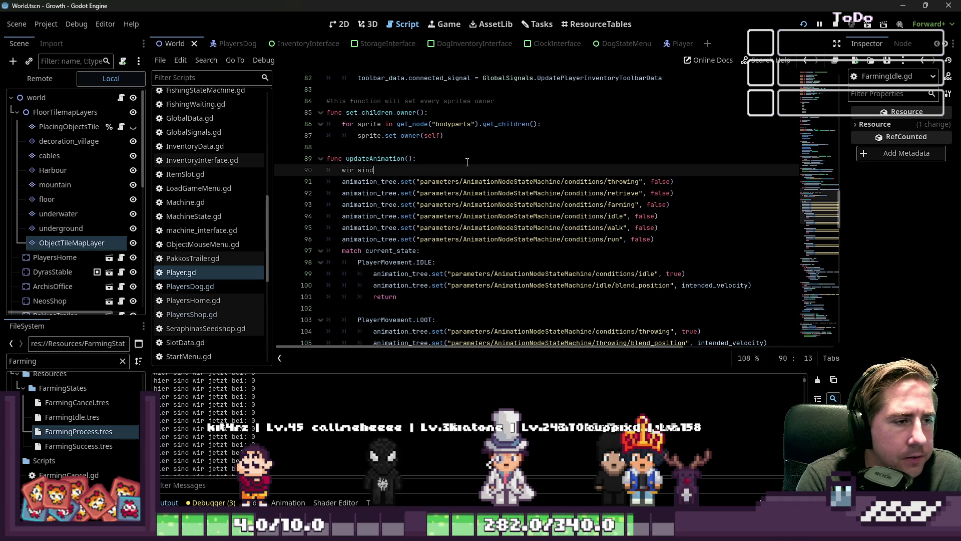
key("BackSpace")
key("BackSpace")
key("BackSpace")
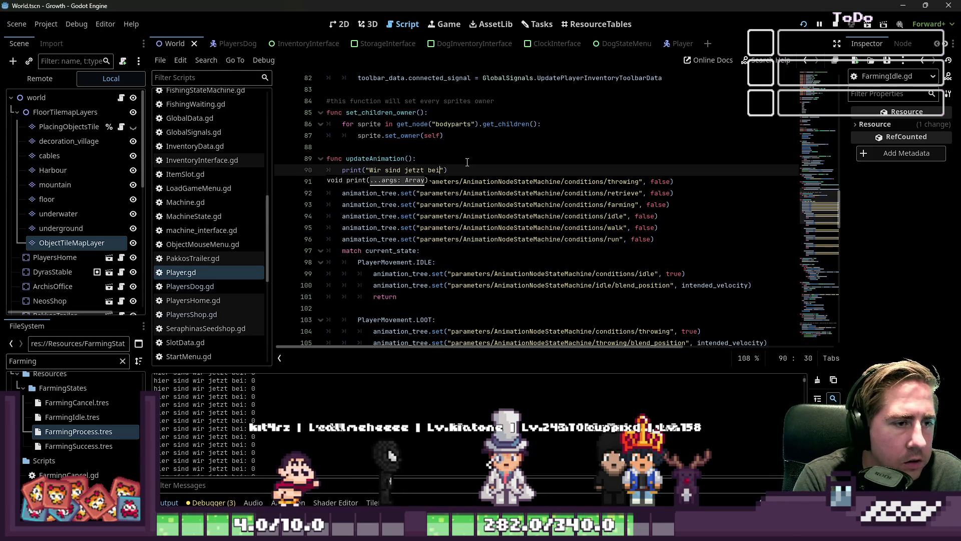
type(":")
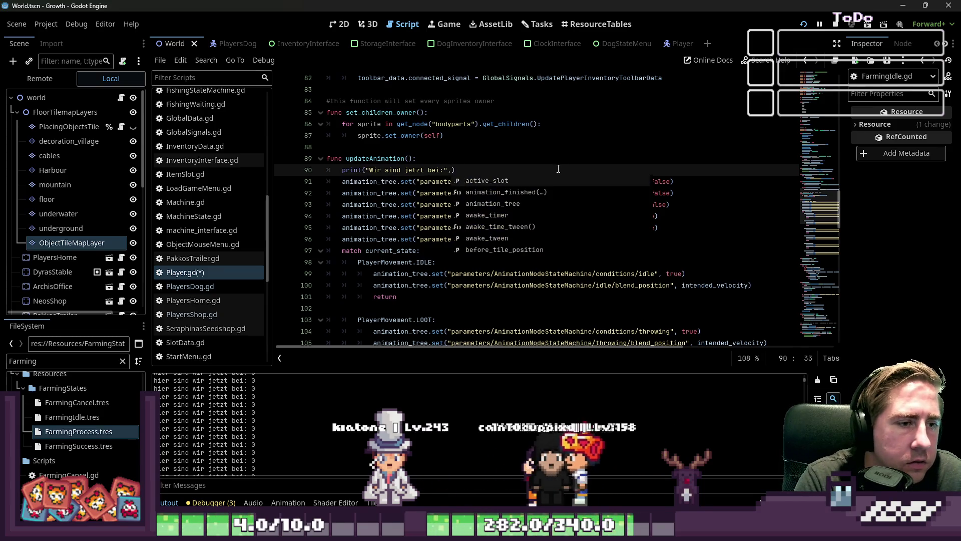
key("BackSpace")
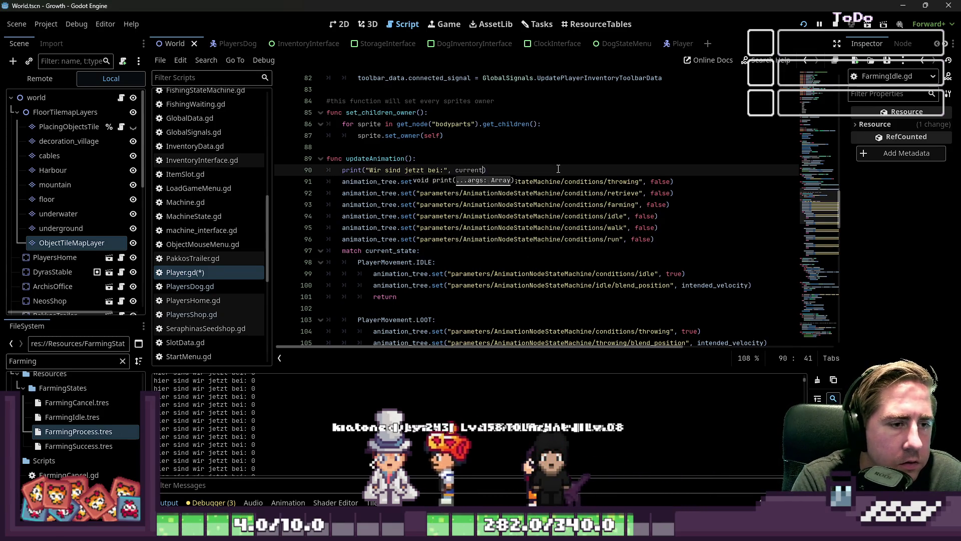
type("_")
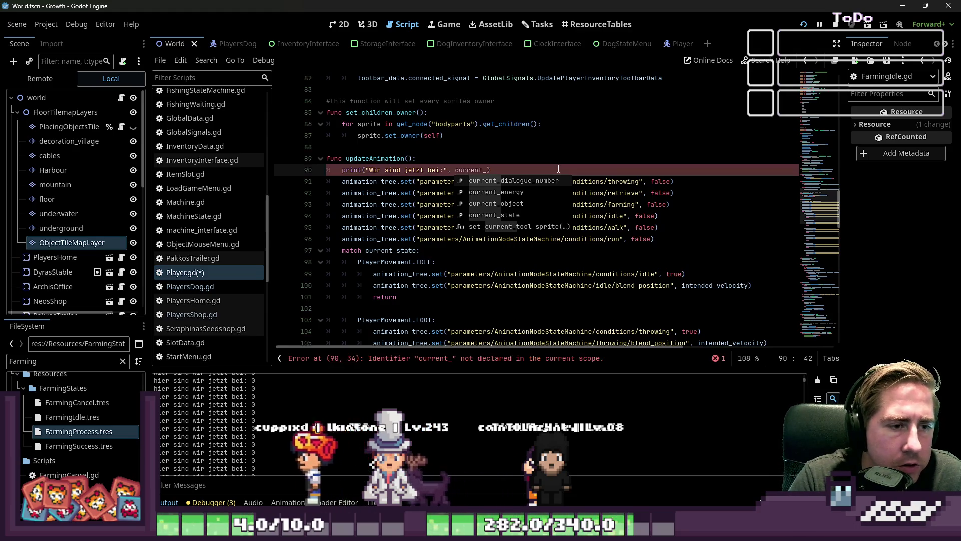
type("play")
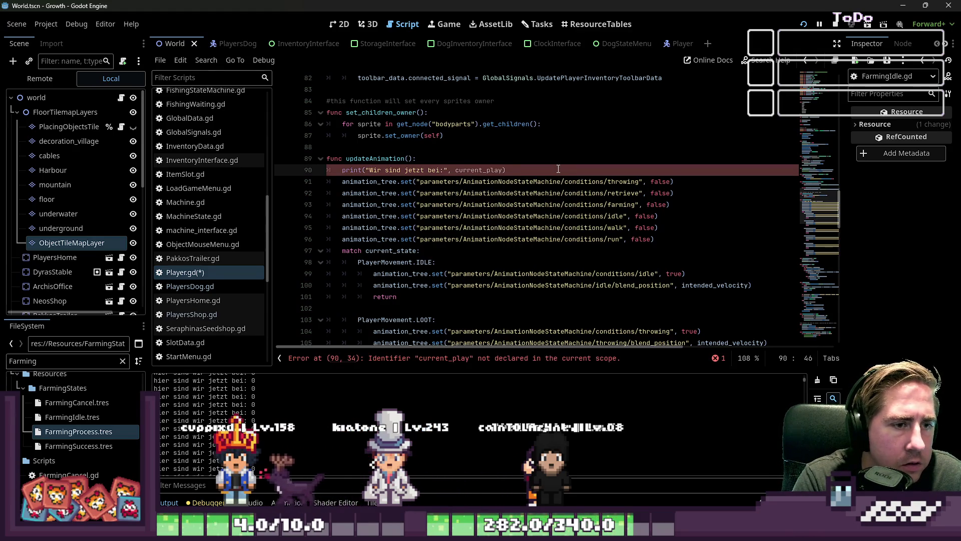
left_click_drag(559, 170, 328, 90)
scroll(485, 173, "up", 20)
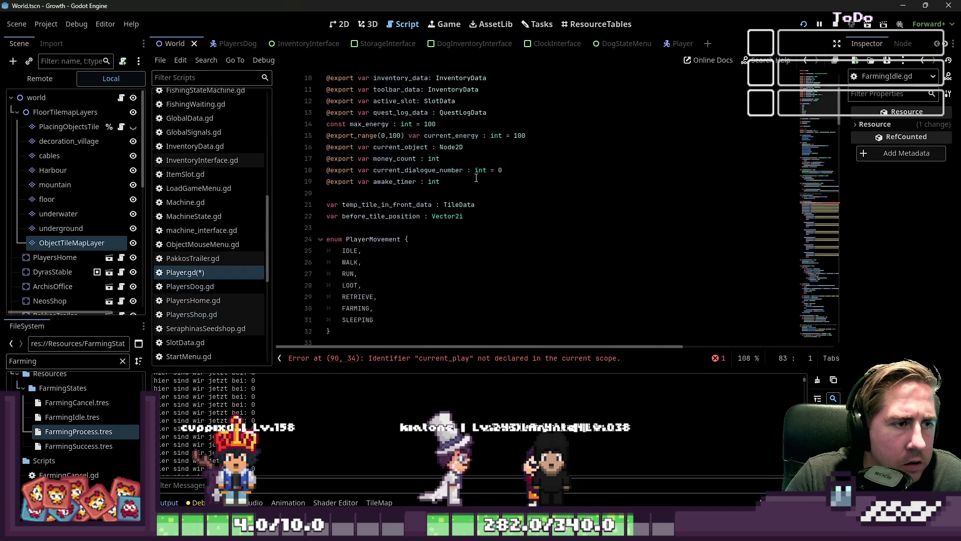
scroll(486, 173, "up", 3)
scroll(368, 247, "down", 4)
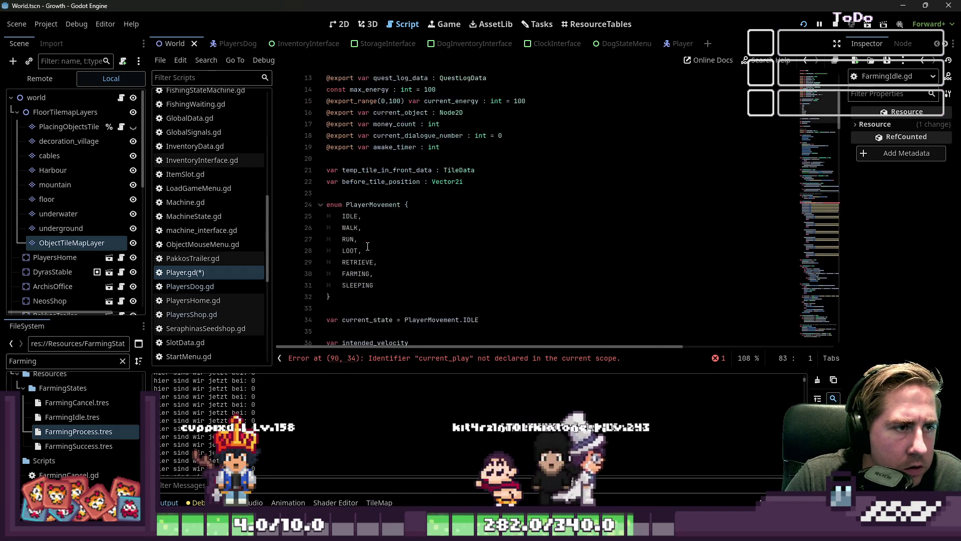
- Correct the misnamed current_play variable in the print line to current_state
double_click(370, 320)
scroll(484, 223, "down", 18)
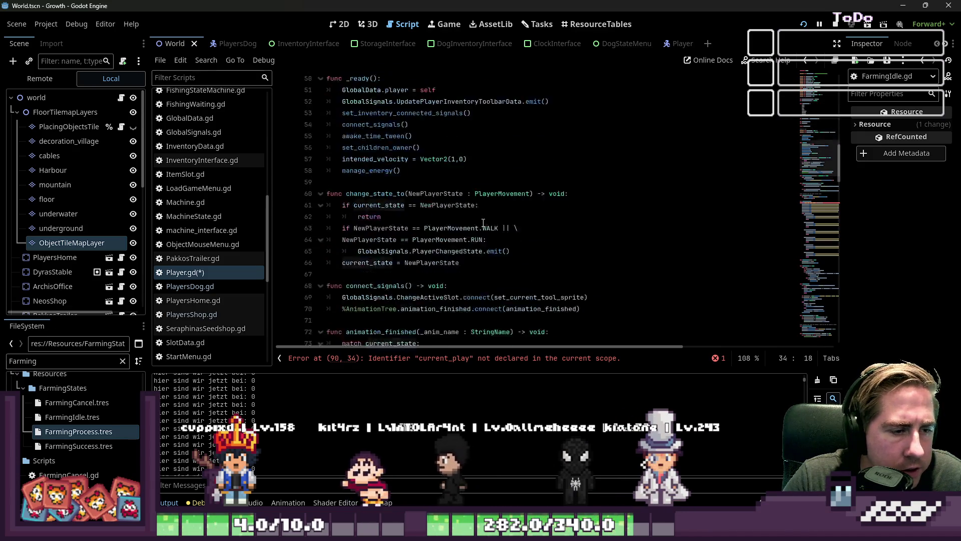
scroll(483, 224, "down", 4)
left_click(523, 206)
key("BackSpace")
key("BackSpace")
key("BackSpace")
type("state)")
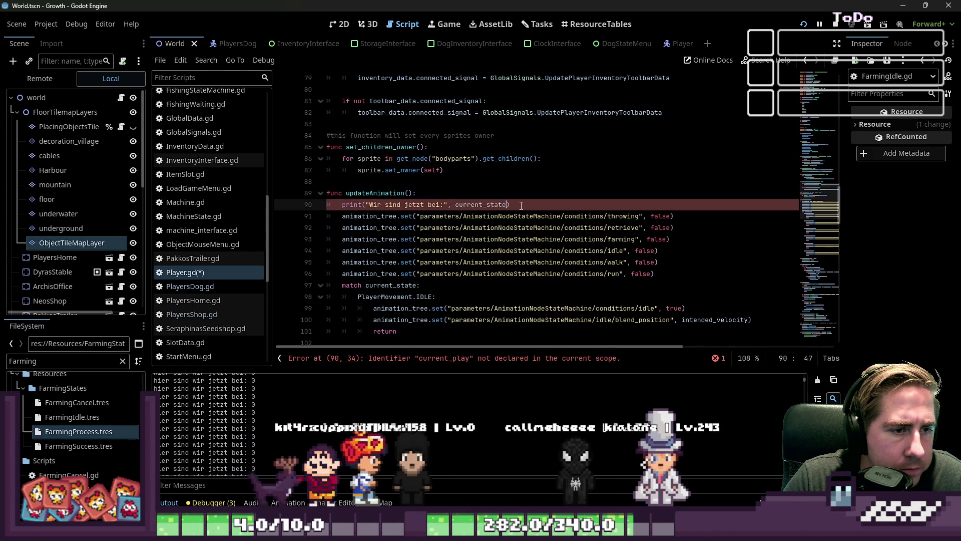
- Select the word print and search the script for print calls
scroll(524, 206, "up", 3)
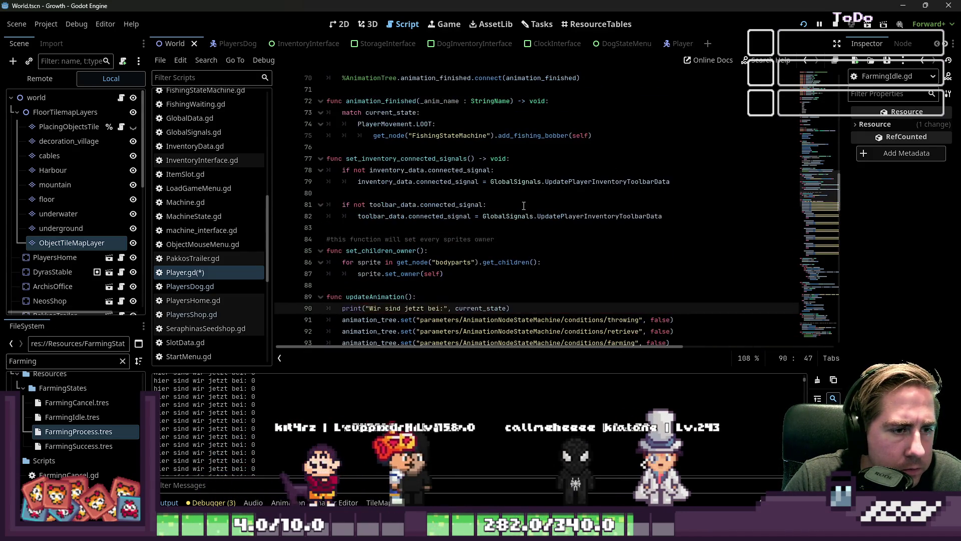
left_click(429, 113)
double_click(353, 308)
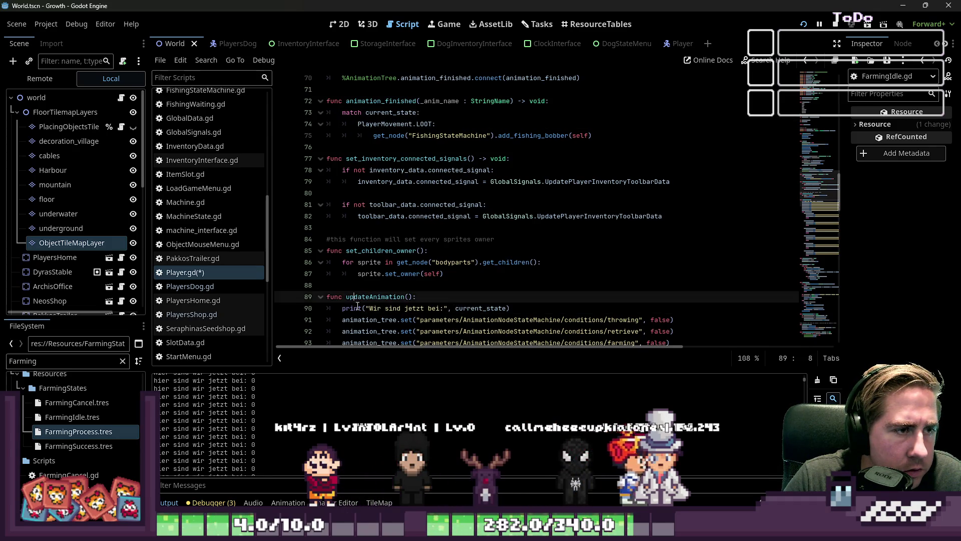
key("ctrl+f")
type("print")
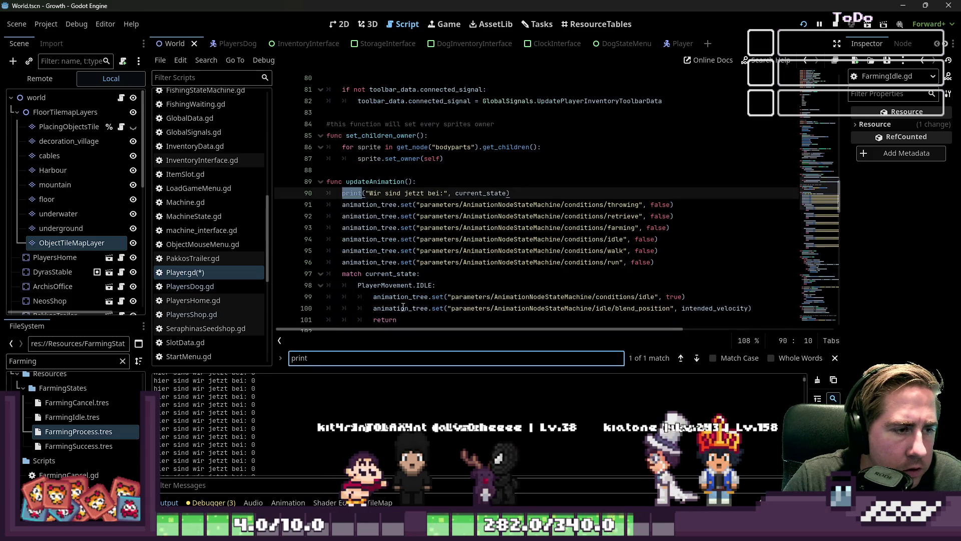
- Stop the game and delete the print(current_state) debug line from PlayersDog.gd
left_click(833, 26)
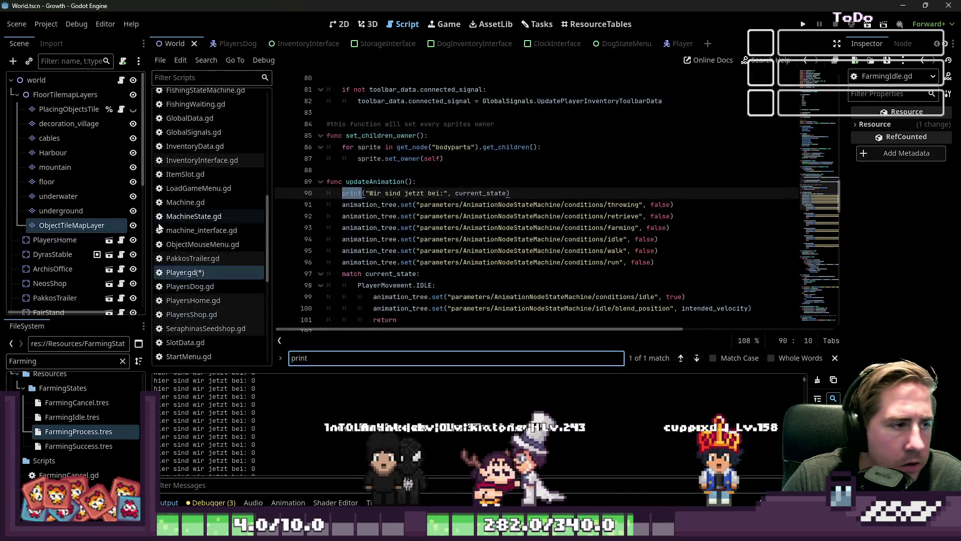
left_click(195, 286)
key("F3")
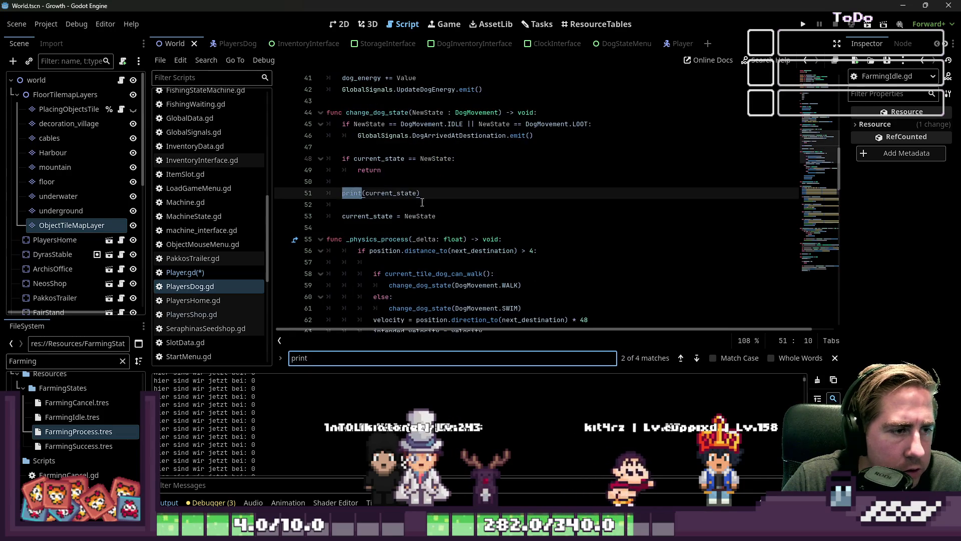
left_click(446, 195)
left_click_drag(446, 195, 304, 186)
key("BackSpace")
key("BackSpace")
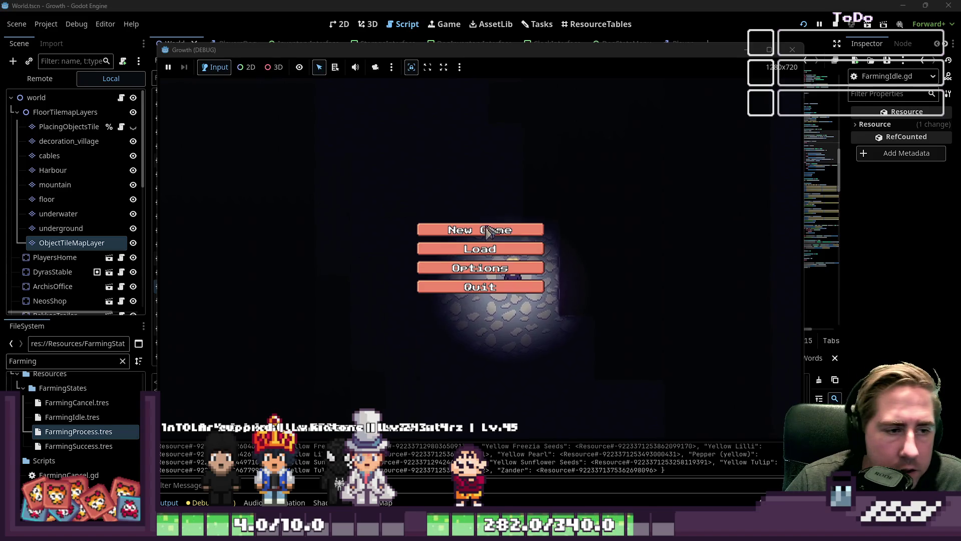
- Start a new game with a character named 'dawg'
left_click(488, 231)
left_click(490, 164)
type("dawg")
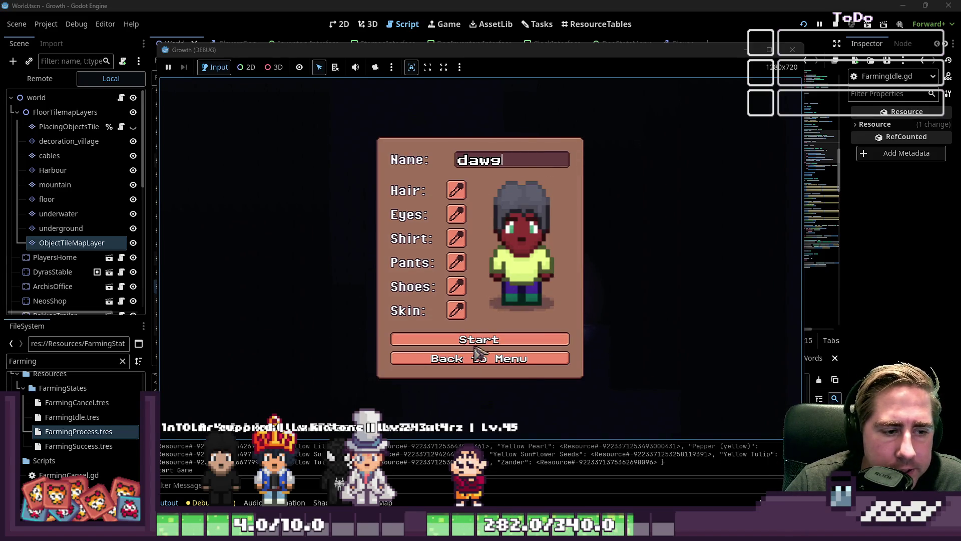
left_click(464, 342)
- Toggle the inventory, walk the player across the farm, and compare the game with the editor
key("w")
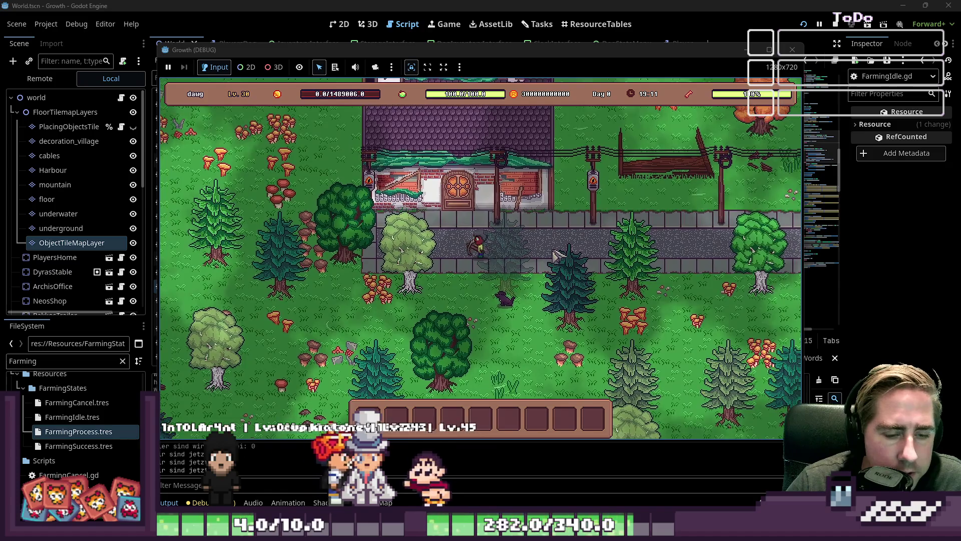
key("i")
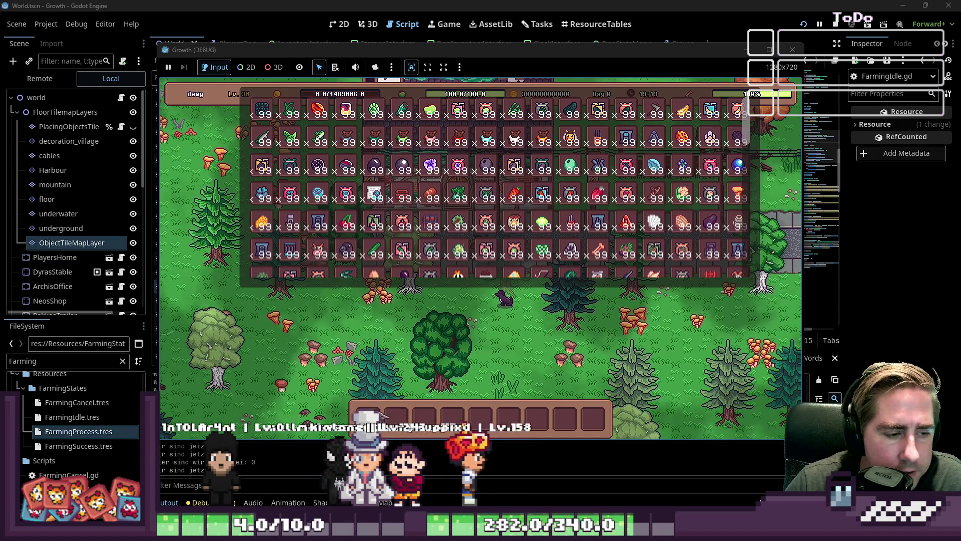
key("i")
key("s")
key("d")
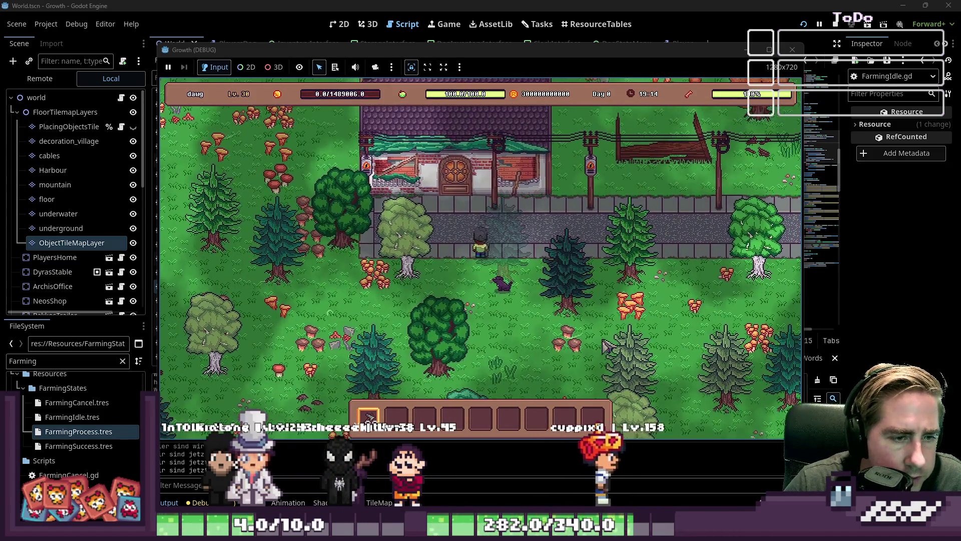
key("d")
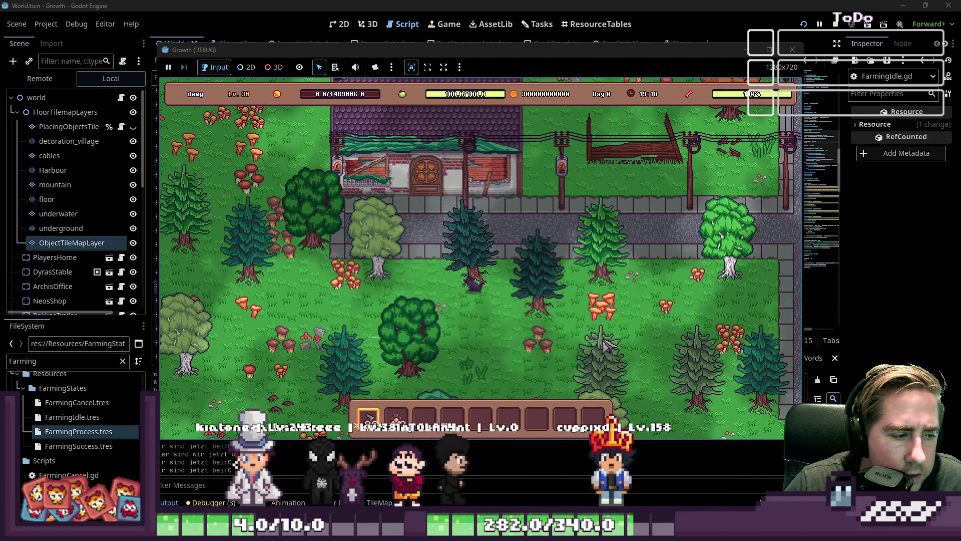
key("s")
key("d")
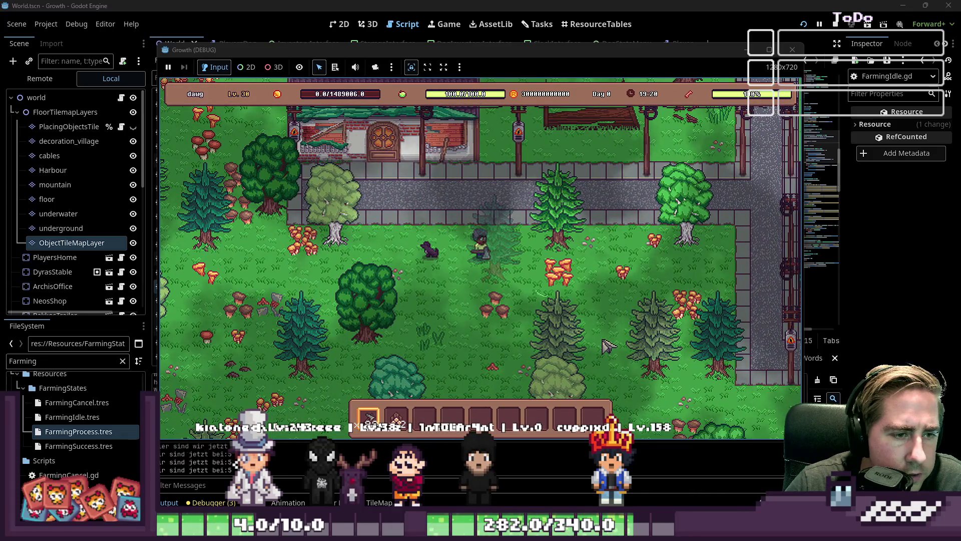
key("alt+Tab")
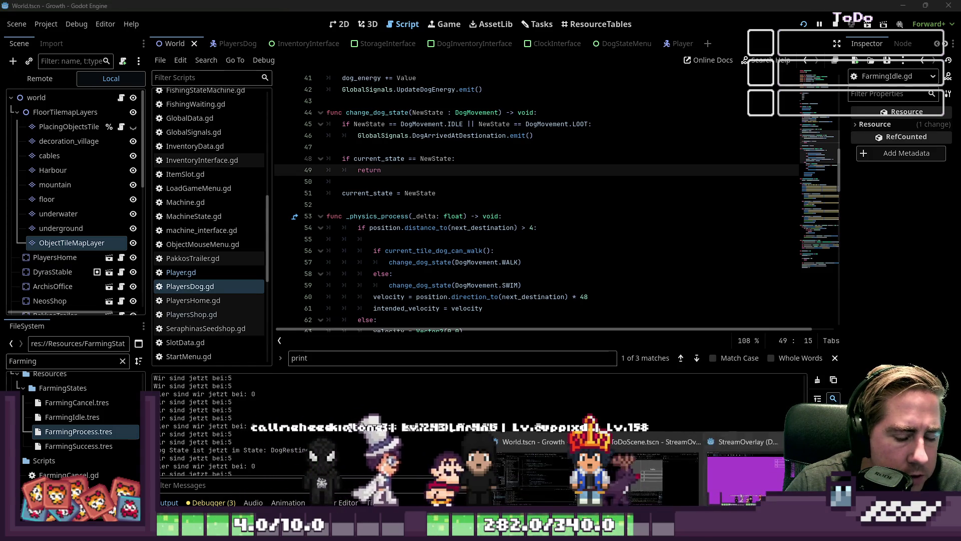
key("alt+Tab")
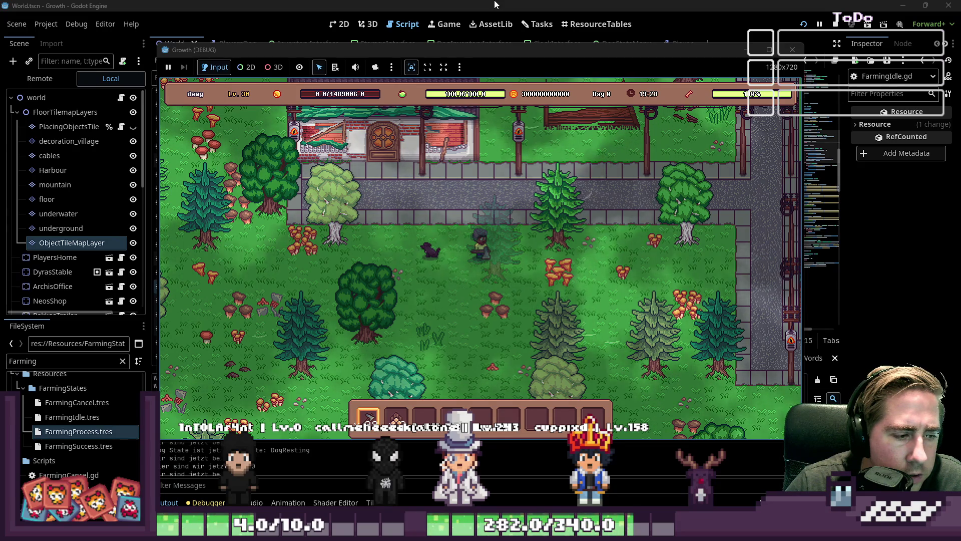
left_click(495, 4)
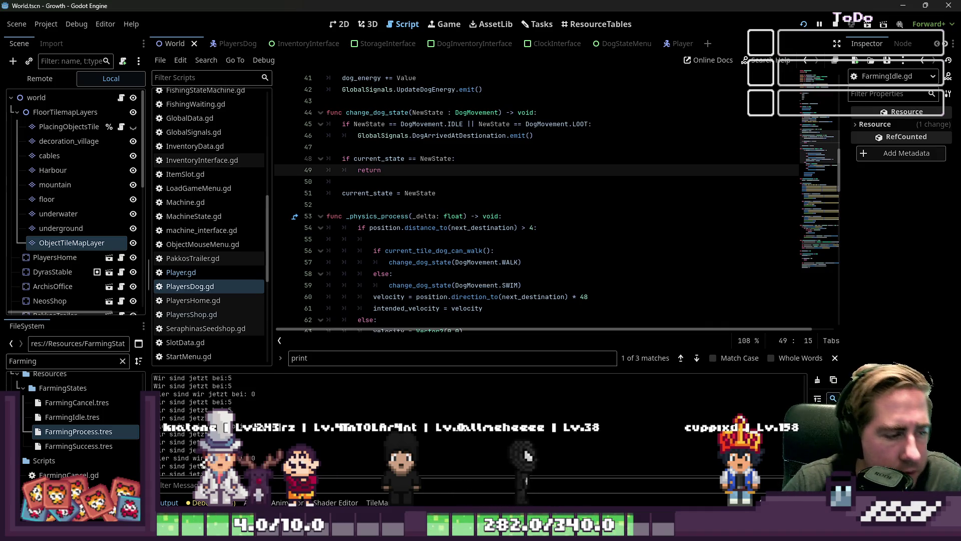
- Find 'hier sind wir jetzt bei' across scripts, delete that print on PlayersDog.gd line 77, and save
key("ctrl+shift+f")
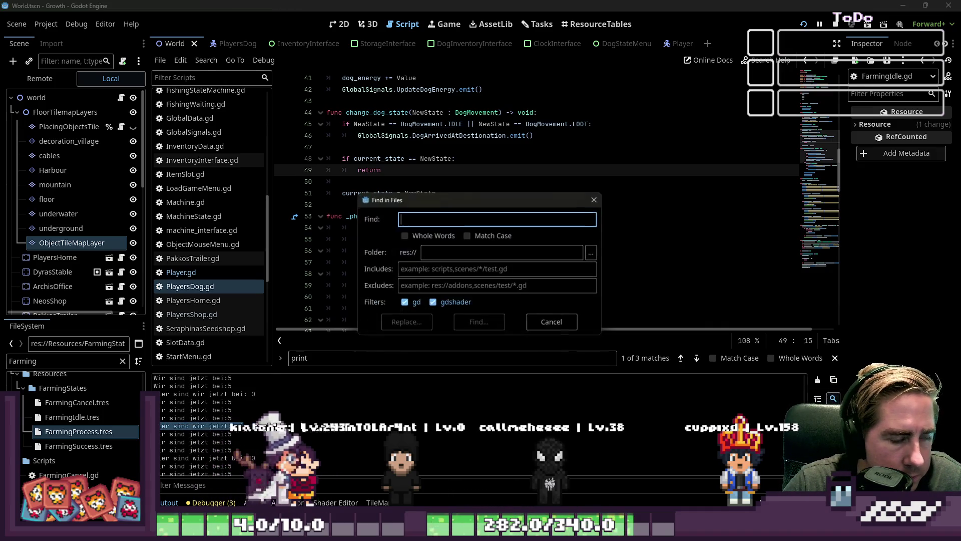
left_click(473, 323)
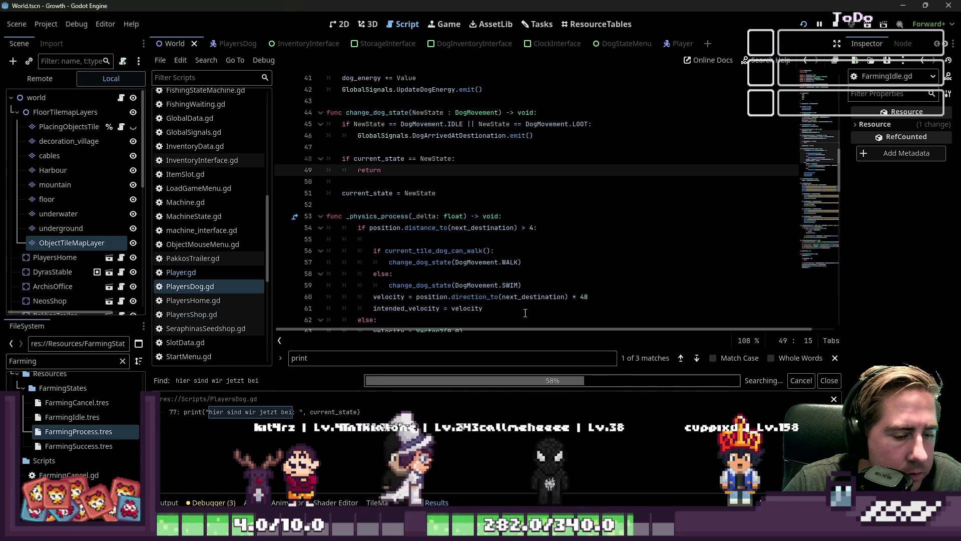
left_click(458, 216)
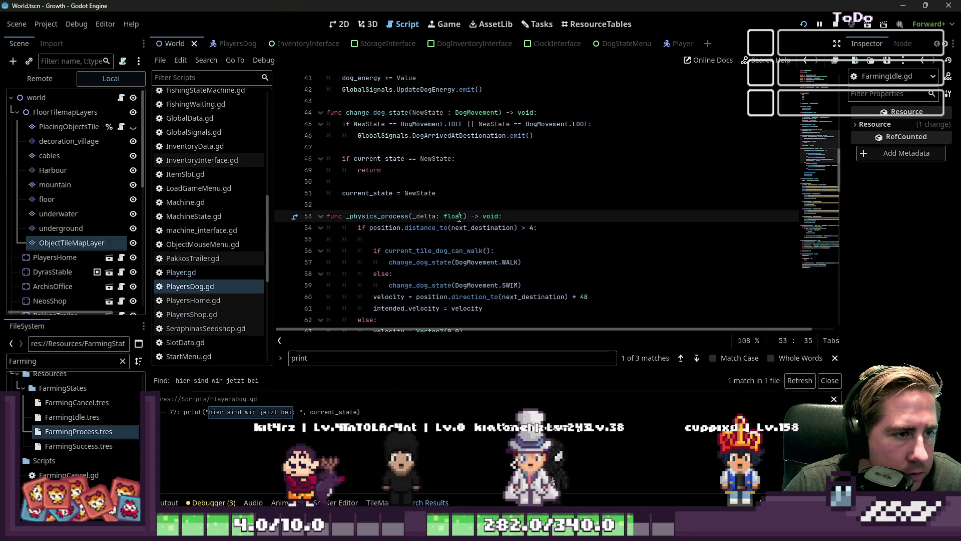
key("ctrl+shift+f")
left_click(478, 322)
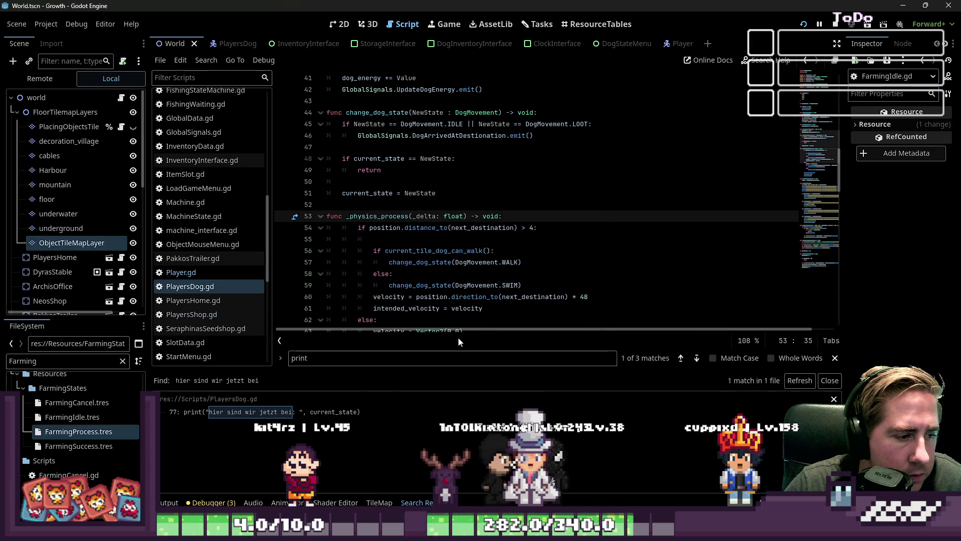
left_click(326, 411)
scroll(381, 280, "down", 2)
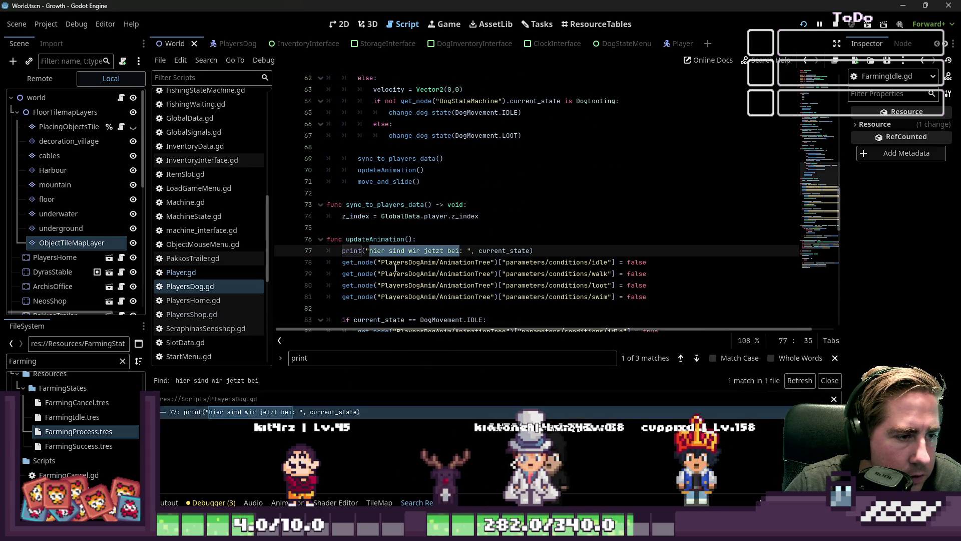
scroll(396, 268, "down", 3)
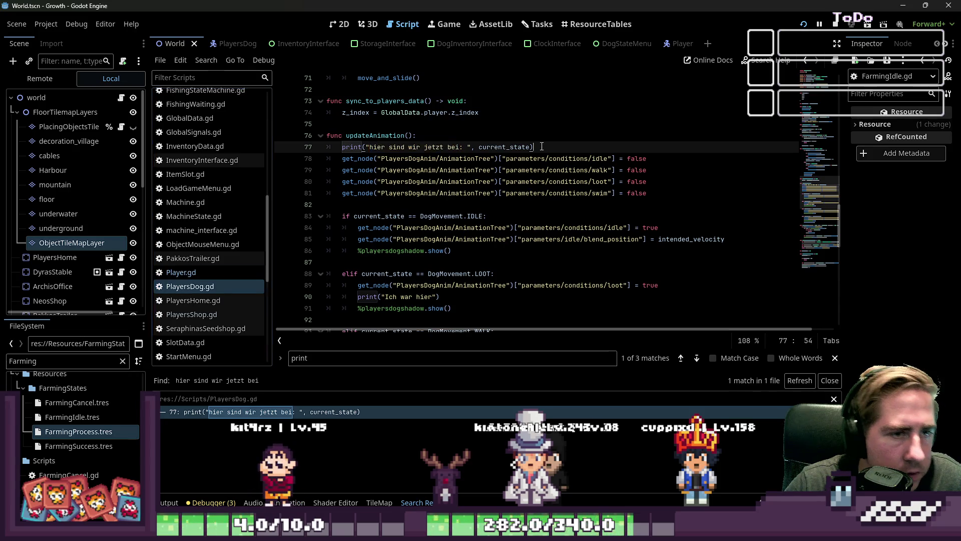
left_click_drag(535, 147, 486, 135)
key("BackSpace")
key("ctrl+s")
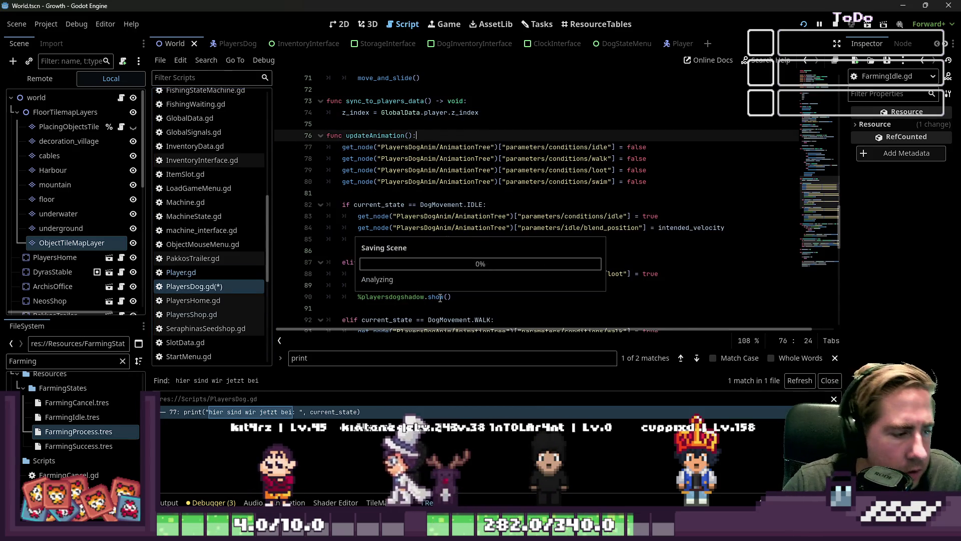
- Check the output log, stop the running game with F8, and return to Player.gd
left_click(165, 503)
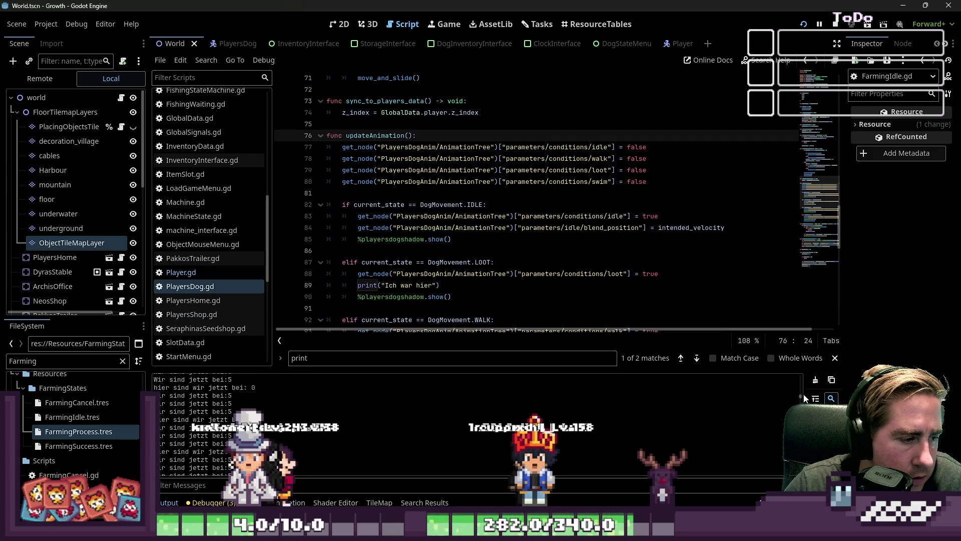
key("F8")
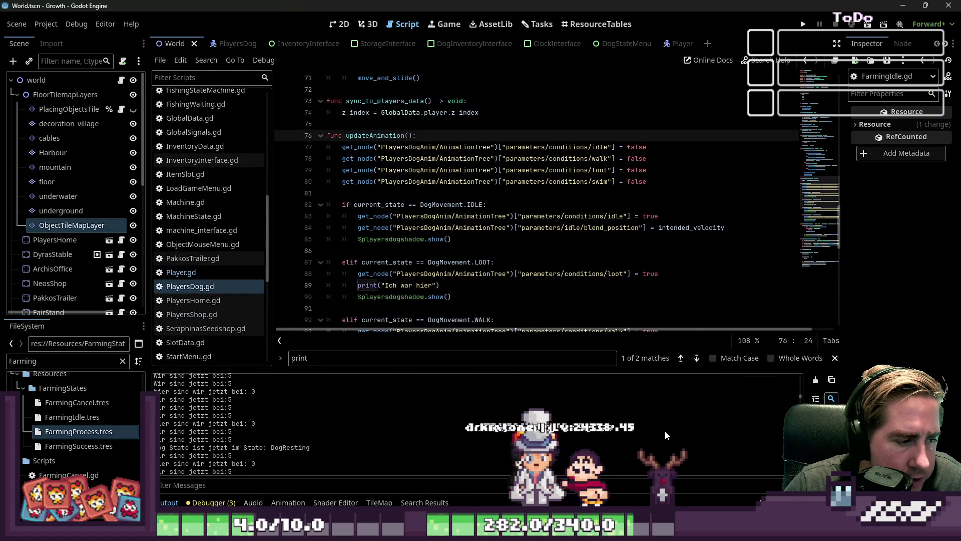
scroll(716, 428, "down", 1)
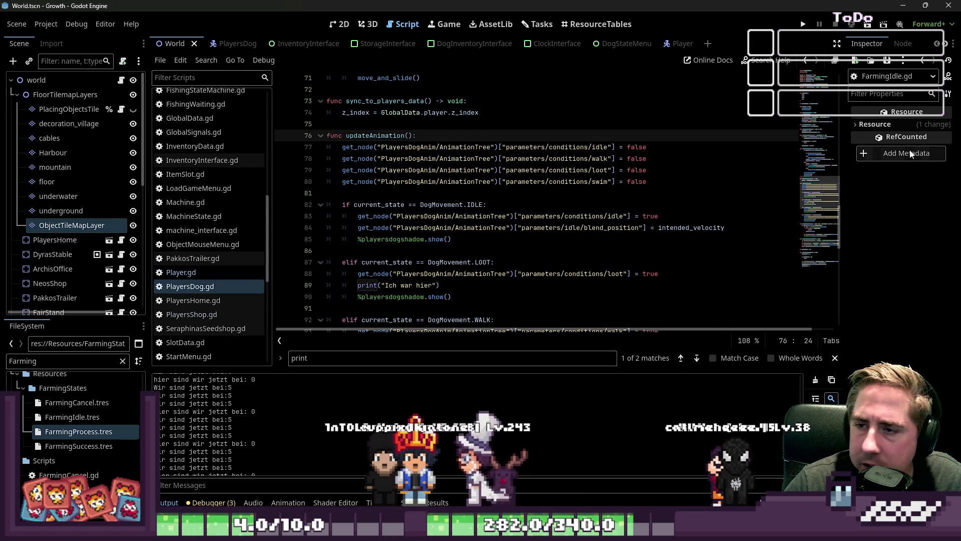
left_click(495, 206)
scroll(495, 206, "up", 2)
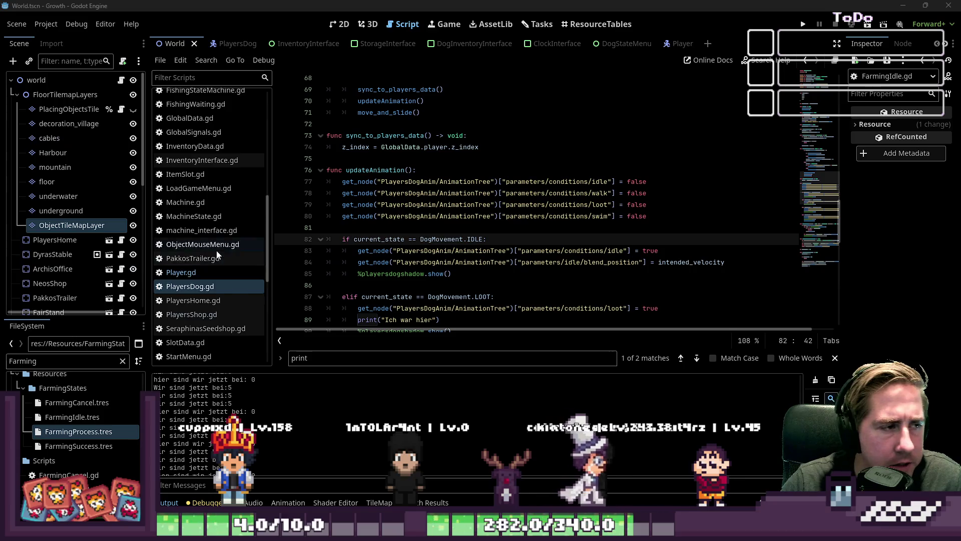
scroll(201, 225, "up", 5)
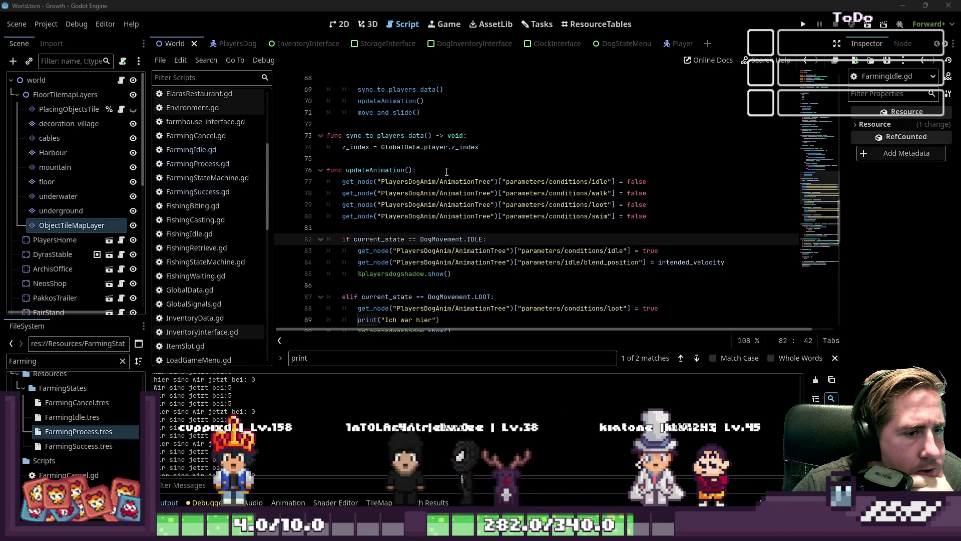
scroll(447, 172, "down", 1)
scroll(447, 171, "down", 4)
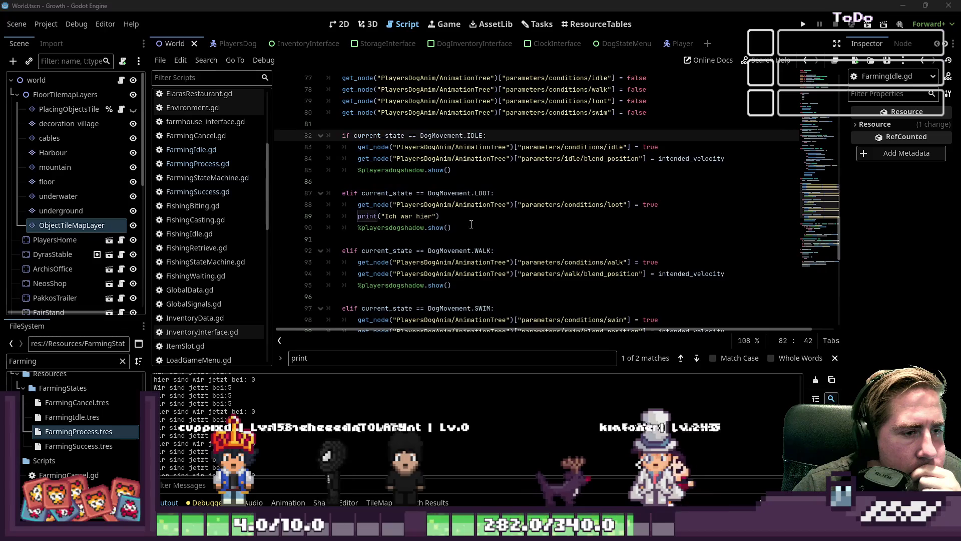
scroll(474, 234, "down", 3)
scroll(364, 211, "up", 4)
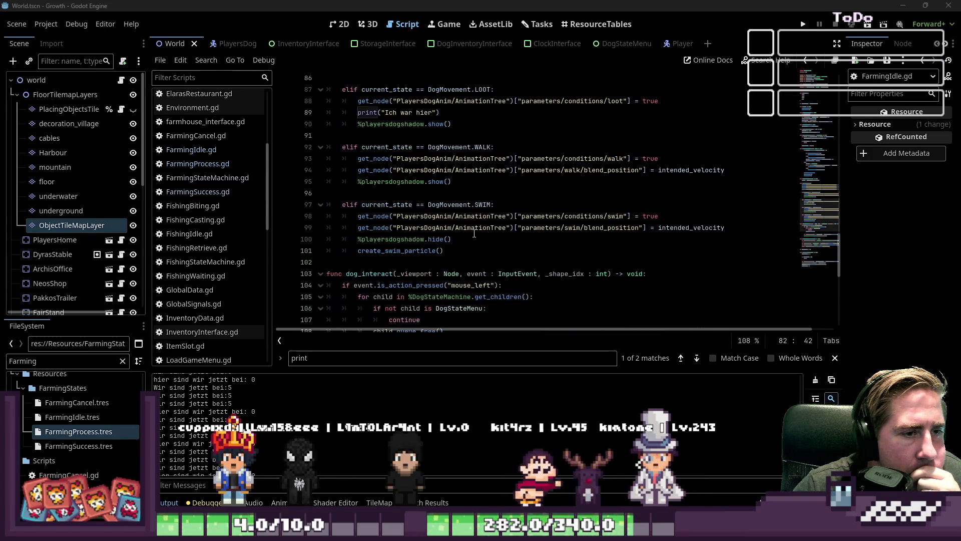
scroll(221, 155, "down", 5)
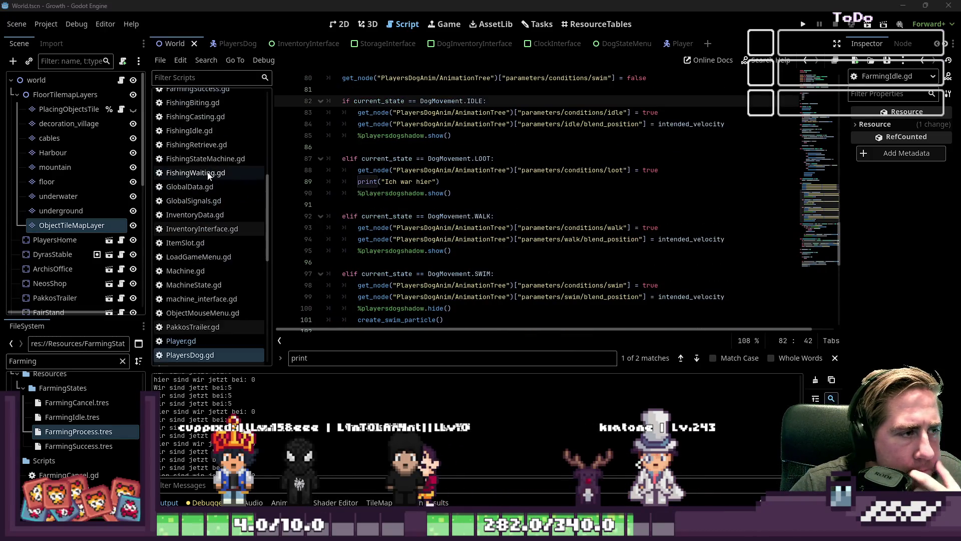
left_click(201, 272)
scroll(437, 254, "down", 3)
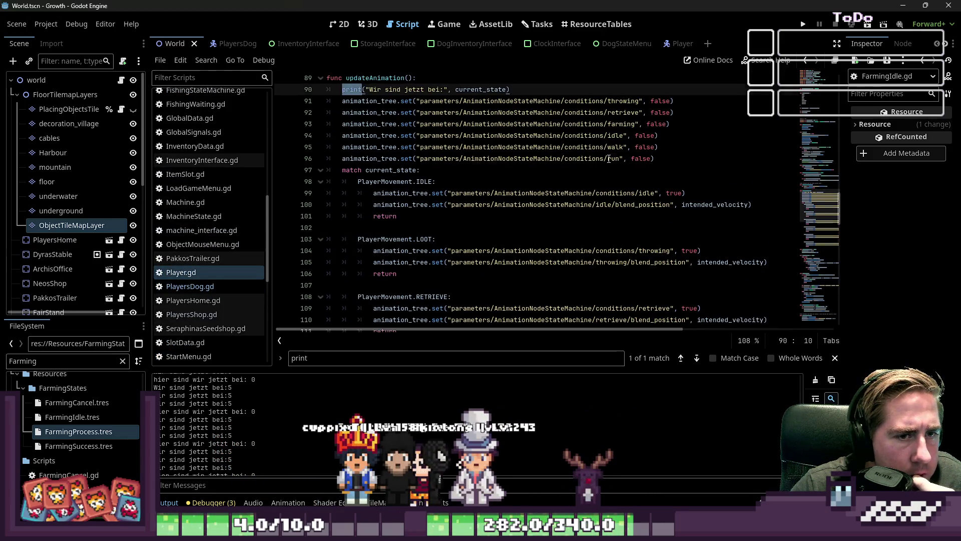
- Review the farming animation conditions and intended_velocity code in Player.gd
double_click(616, 158)
double_click(617, 146)
double_click(620, 125)
scroll(614, 133, "down", 2)
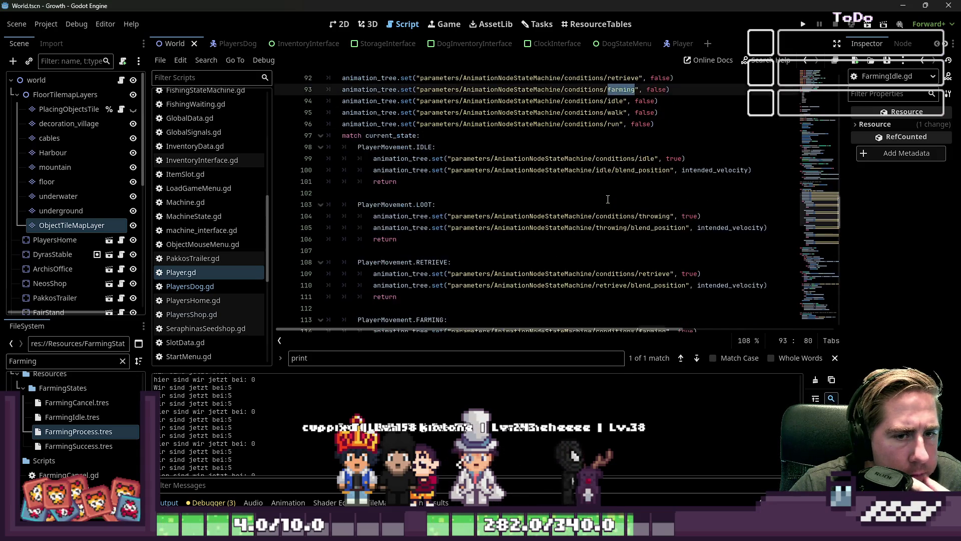
scroll(613, 210, "down", 2)
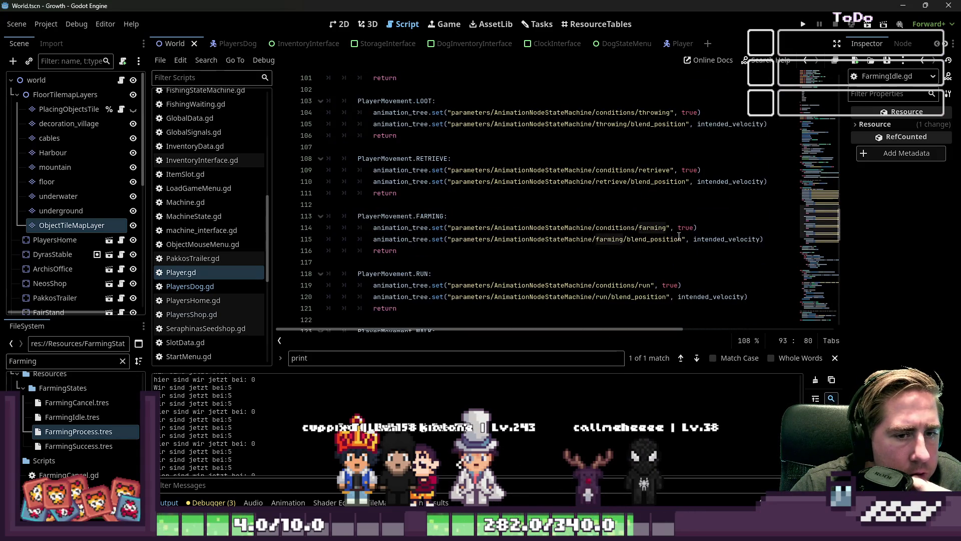
double_click(708, 239)
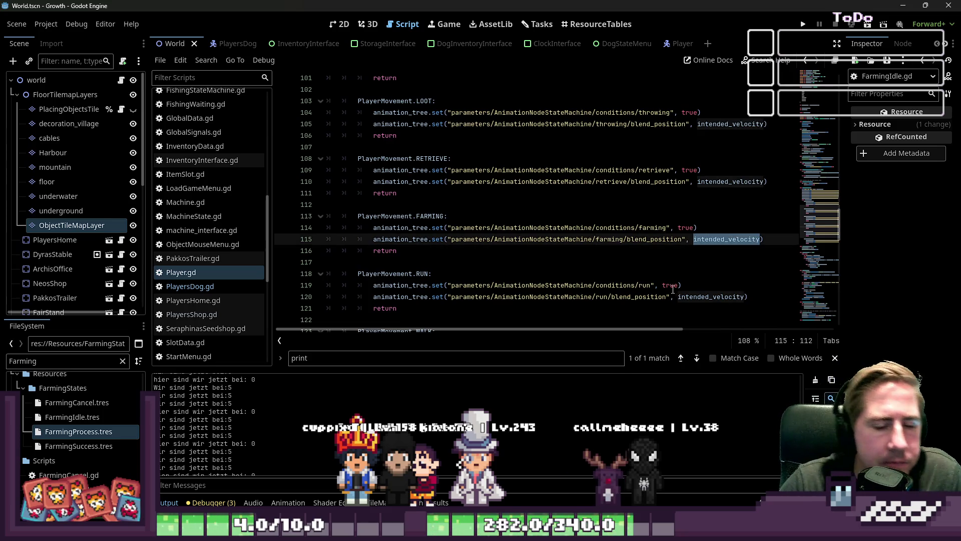
scroll(654, 277, "down", 1)
left_click(637, 227)
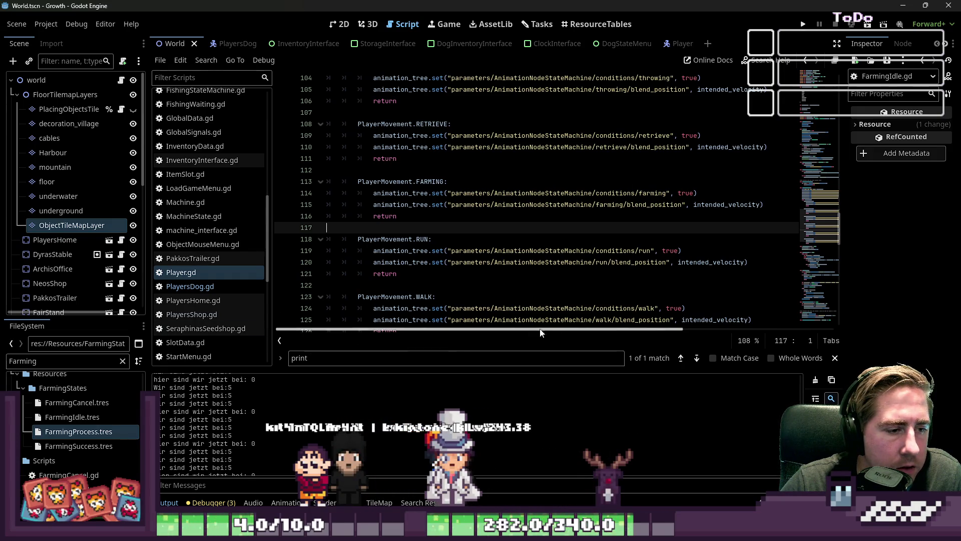
- Enlarge the Animation bottom panel, then switch to the Player scene and select its AnimationTree
left_click(285, 502)
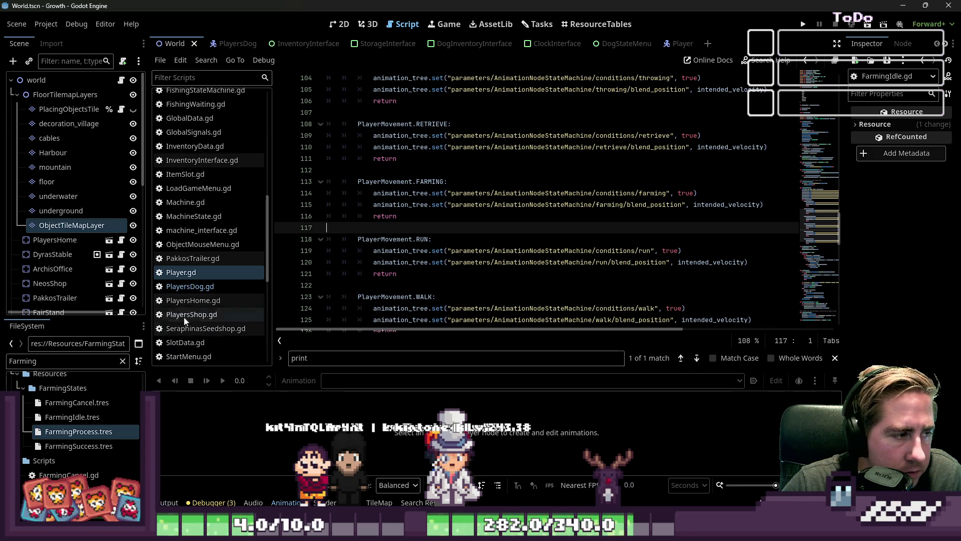
mouse_move(372, 368)
left_mouse_down()
mouse_move(380, 239)
mouse_move(359, 376)
left_mouse_up()
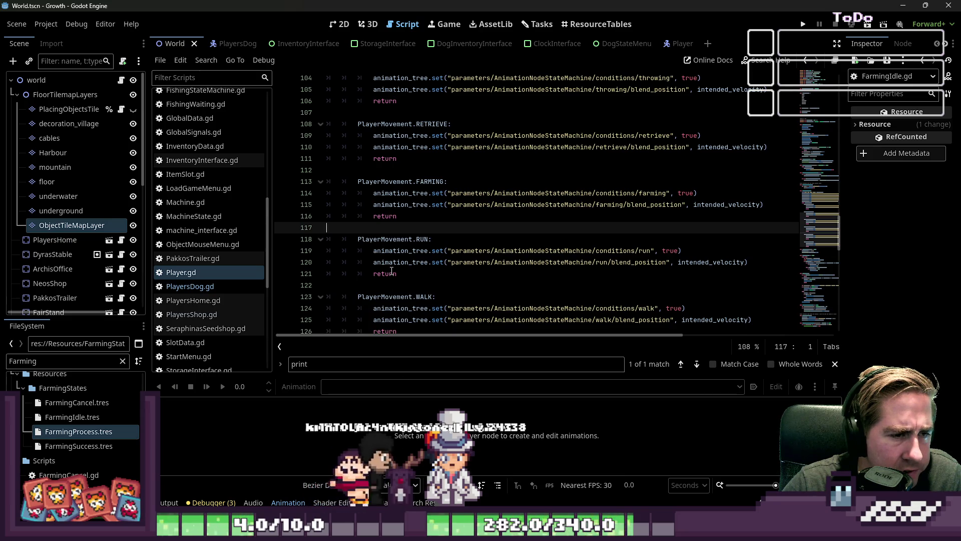
scroll(394, 291, "up", 9)
scroll(391, 271, "up", 2)
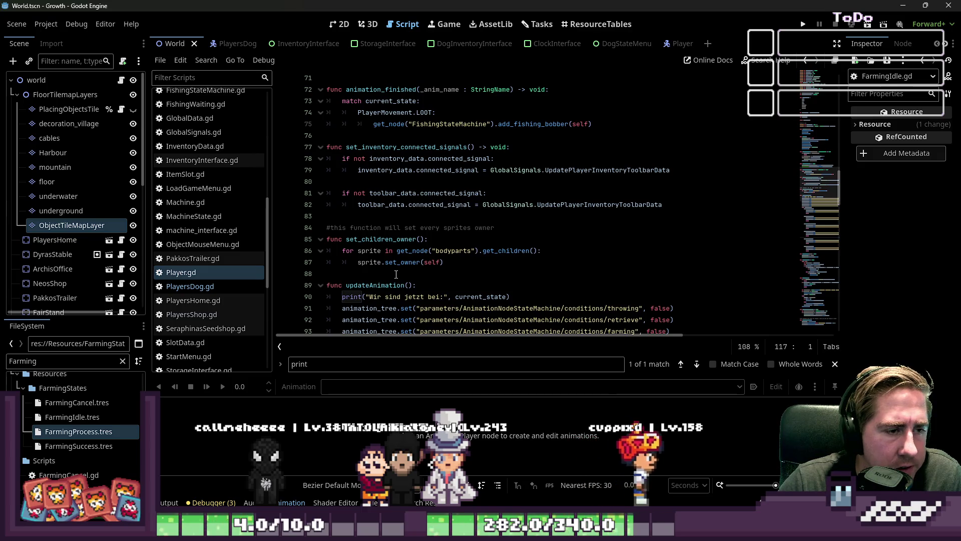
scroll(396, 275, "down", 8)
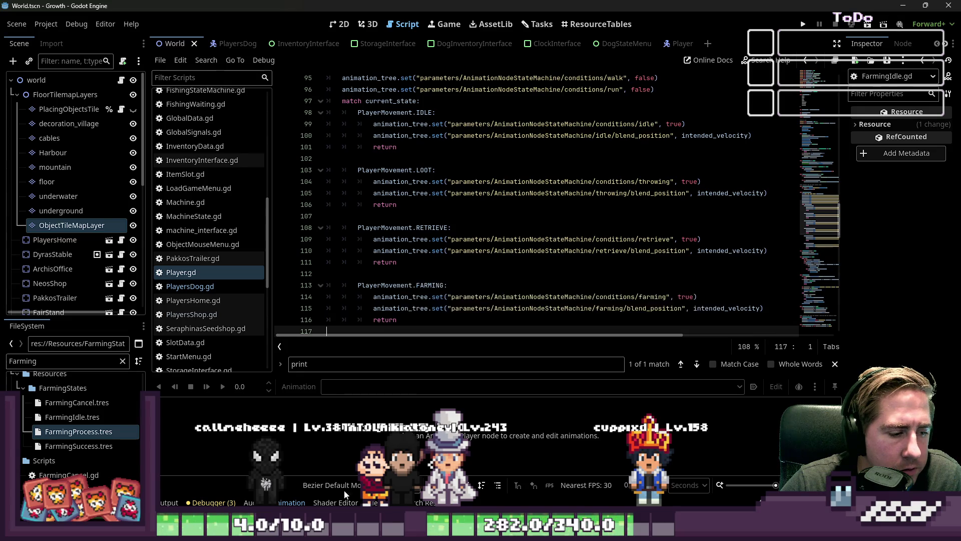
left_click(288, 502)
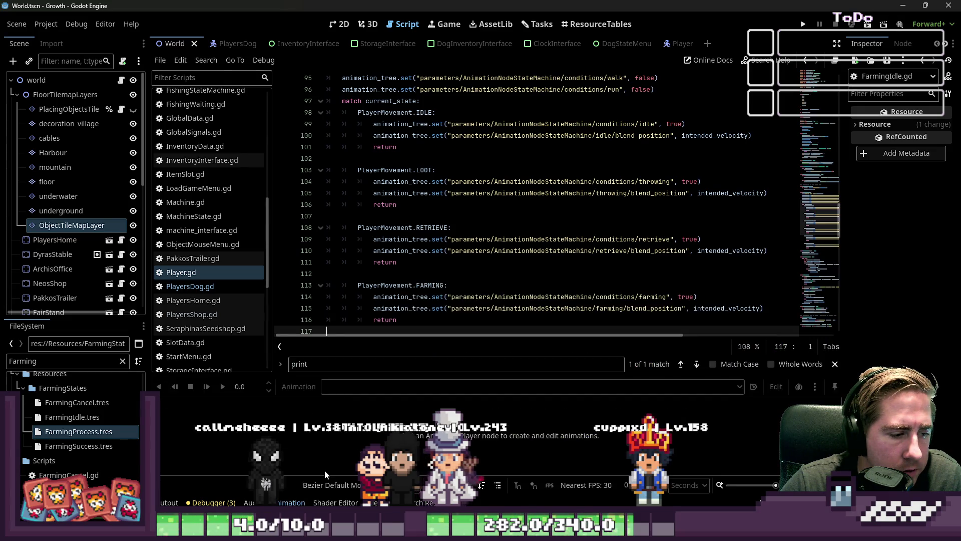
left_click(288, 502)
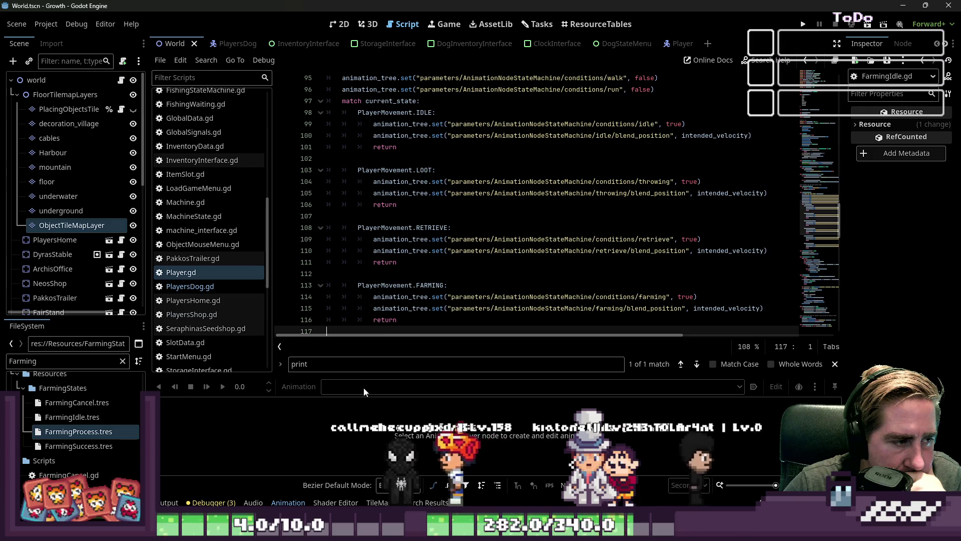
double_click(303, 365)
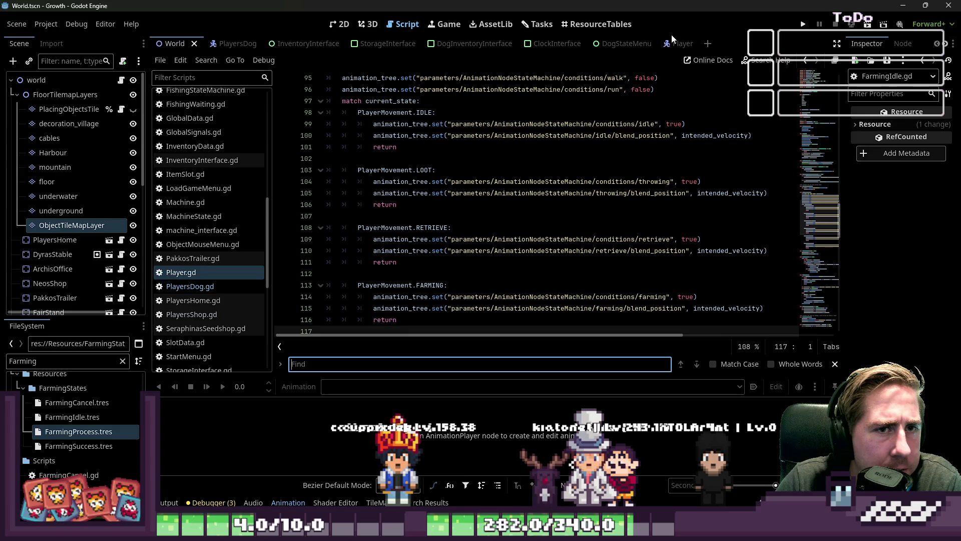
left_click(681, 43)
left_click(77, 260)
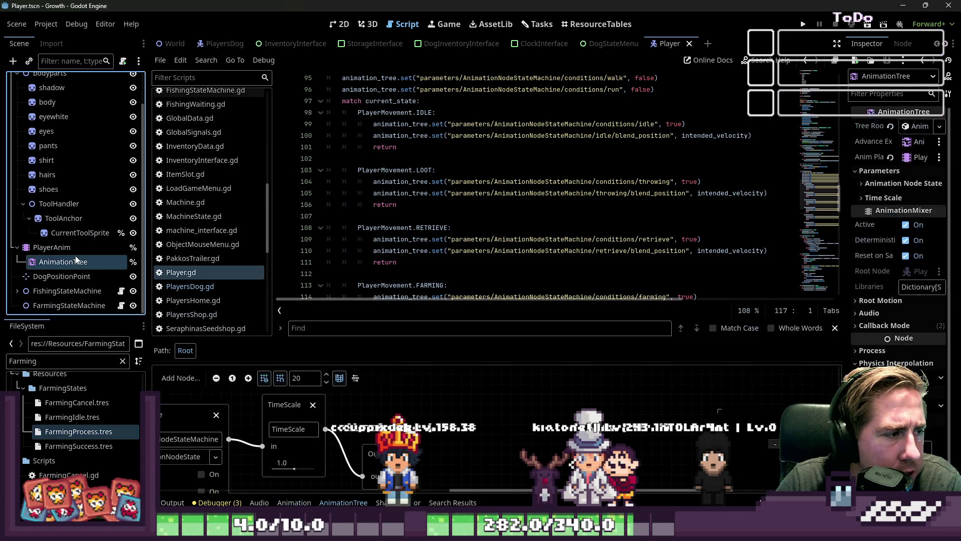
- Review the animations available in the PlayerAnim animation player
left_click(77, 249)
left_click(391, 386)
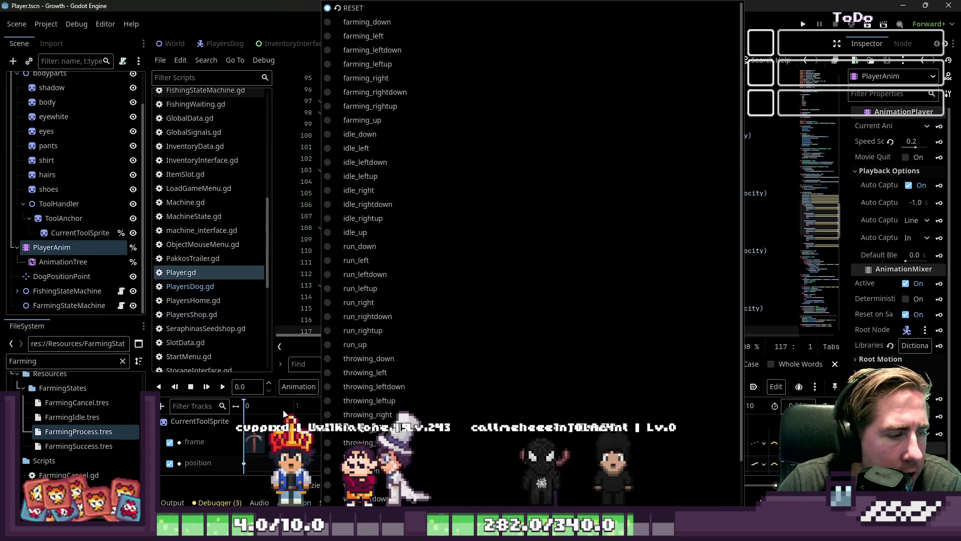
left_click(351, 8)
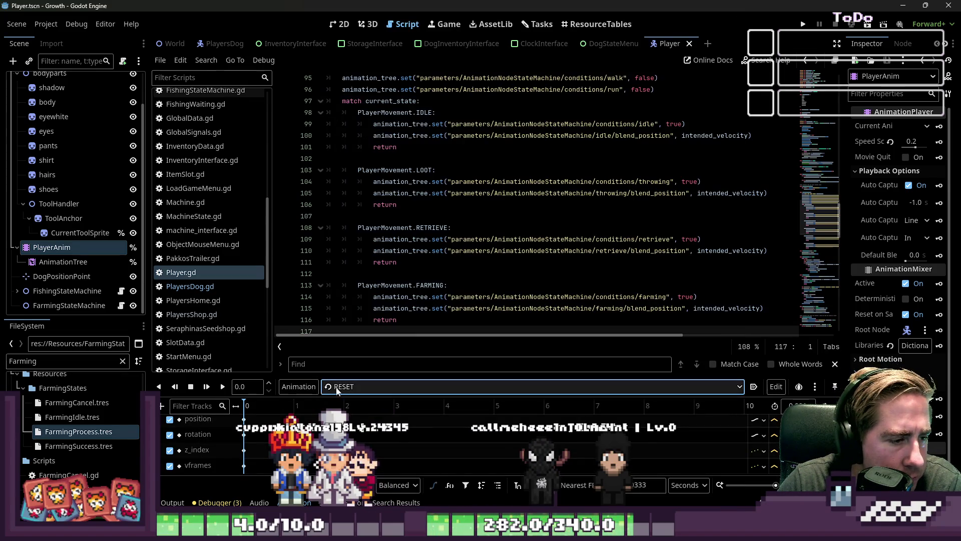
- Inspect the AnimationTree's Tree Root resource, its state list and addable node types
left_click(99, 265)
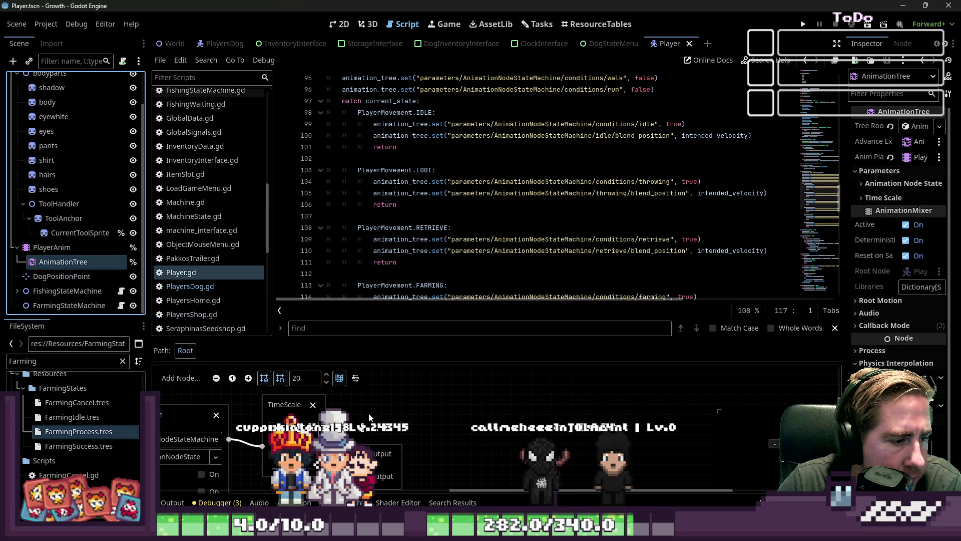
scroll(433, 411, "up", 3)
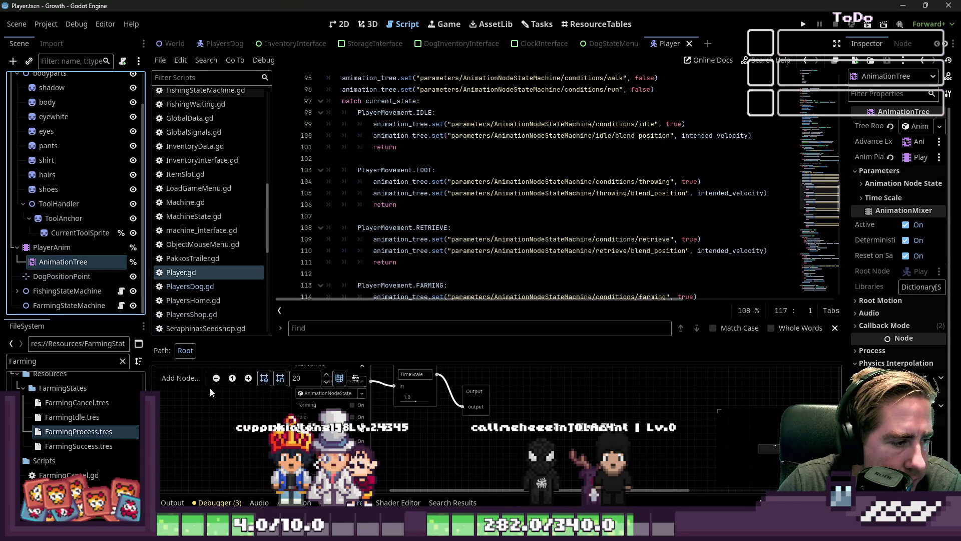
left_click(919, 126)
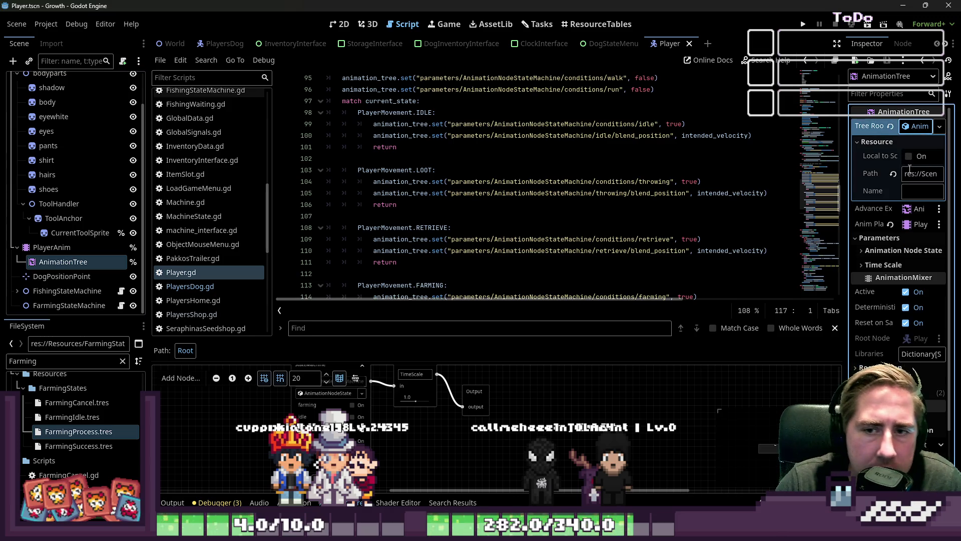
scroll(407, 474, "down", 1)
scroll(408, 474, "up", 2)
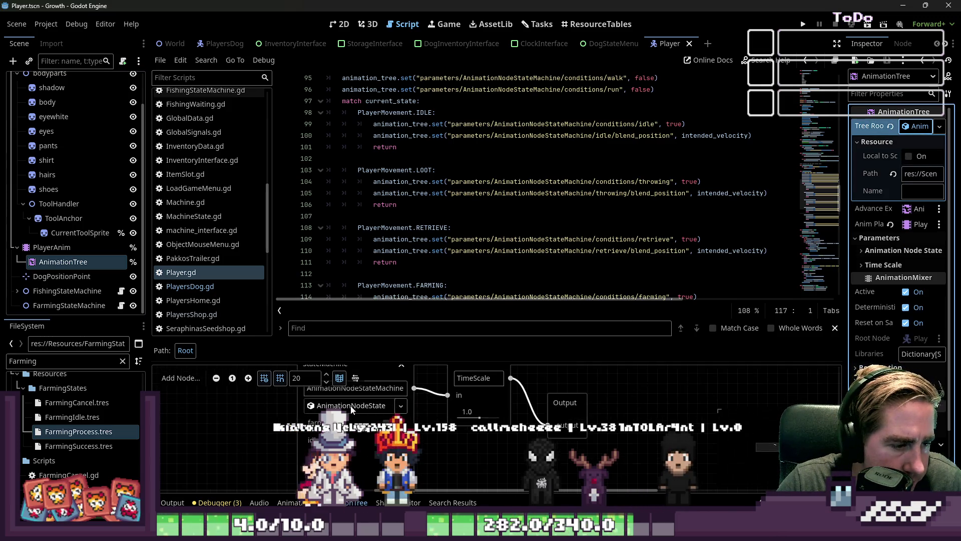
left_click(371, 411)
scroll(332, 407, "down", 3)
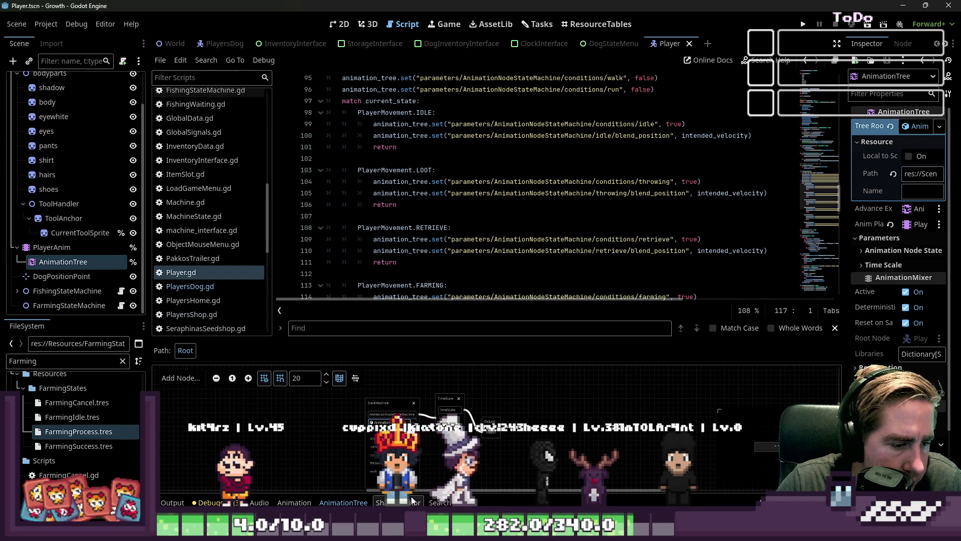
scroll(403, 416, "up", 3)
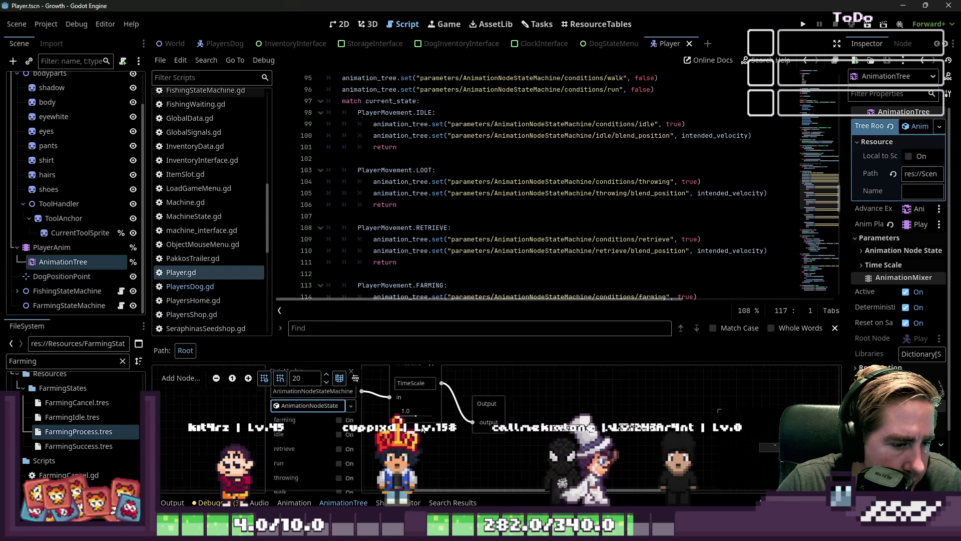
left_click(181, 377)
left_click(257, 409)
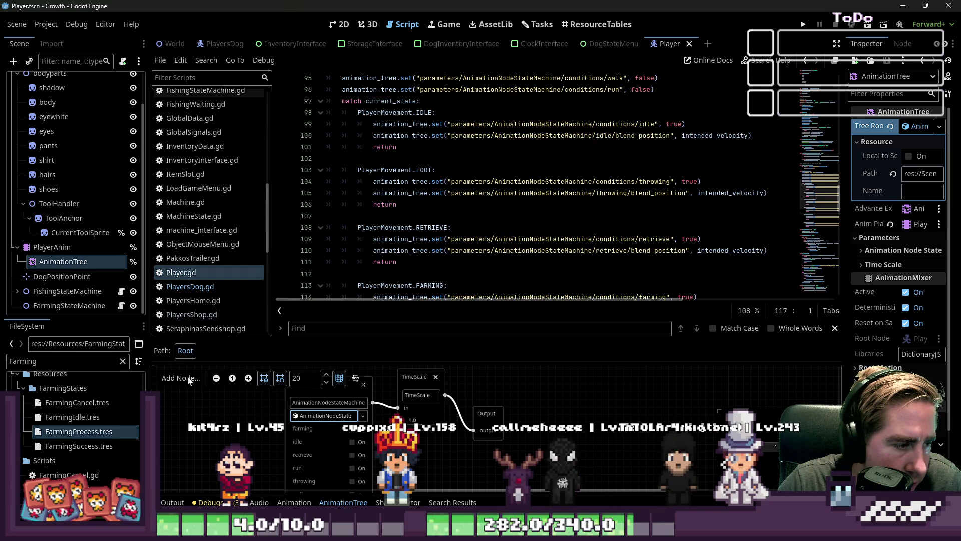
- Check the tree's advance expression node and animation player, then open the root state machine graph
left_click(923, 129)
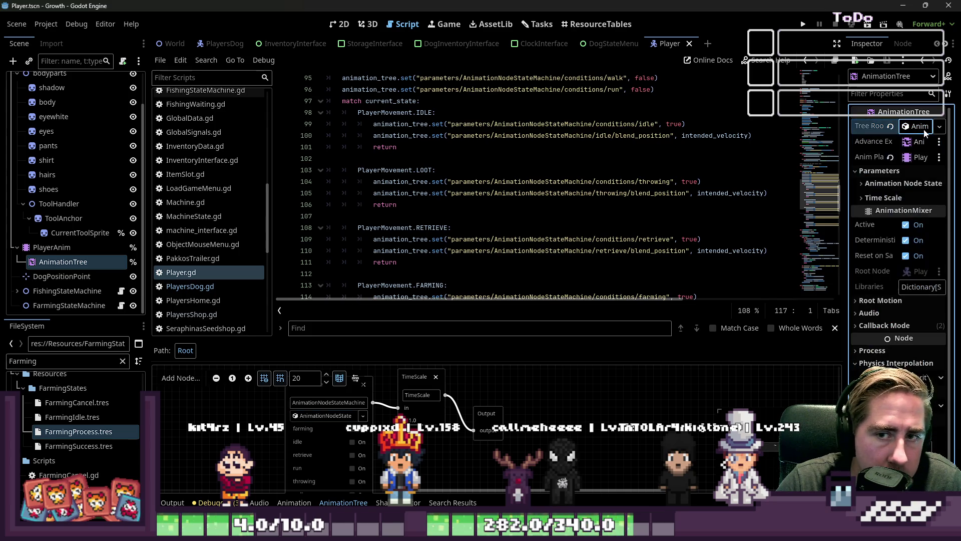
left_click(923, 143)
key("Escape")
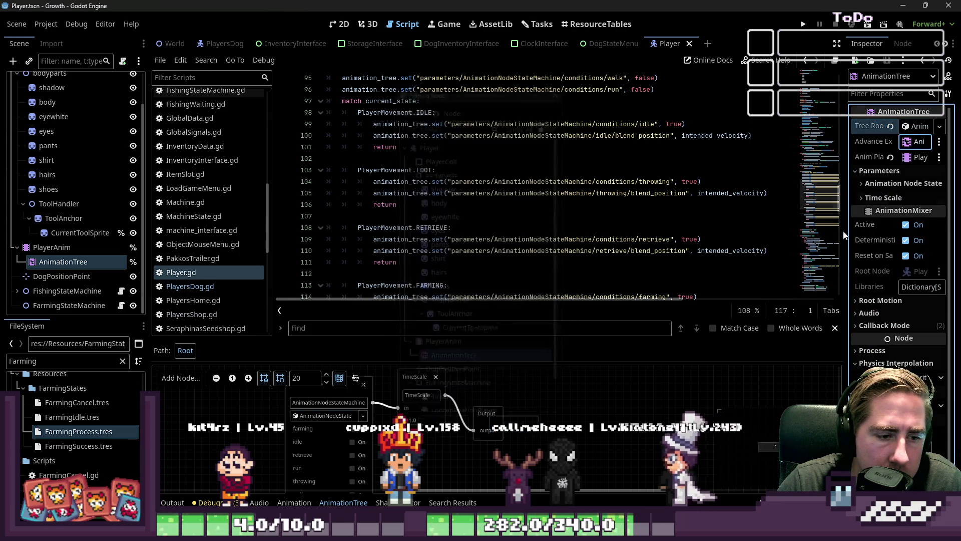
left_click(912, 158)
key("Escape")
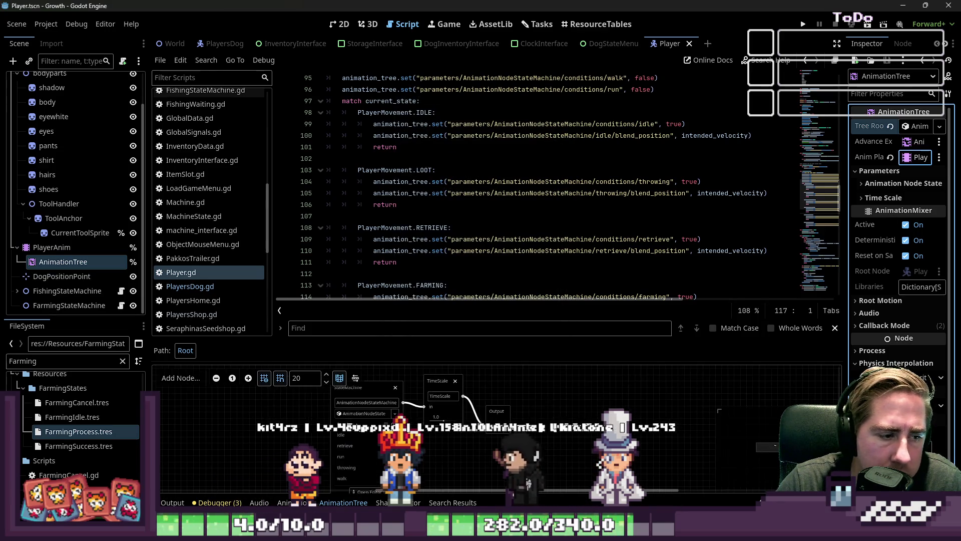
left_click(365, 412)
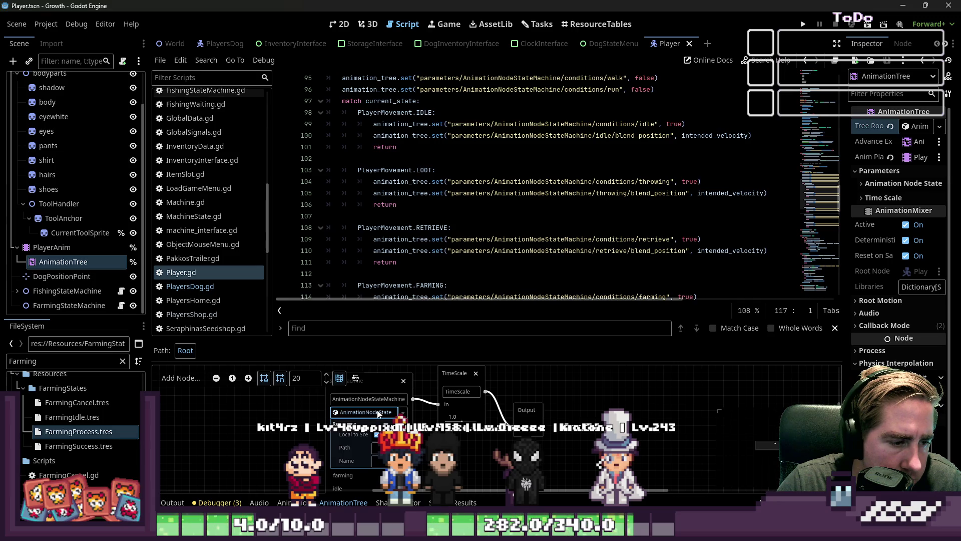
scroll(378, 413, "down", 4)
left_click(378, 413)
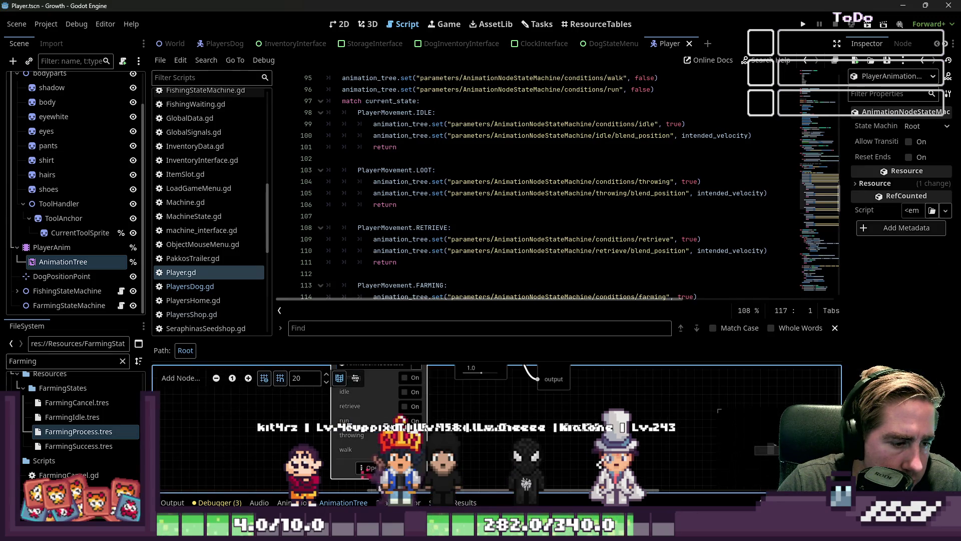
left_click(369, 468)
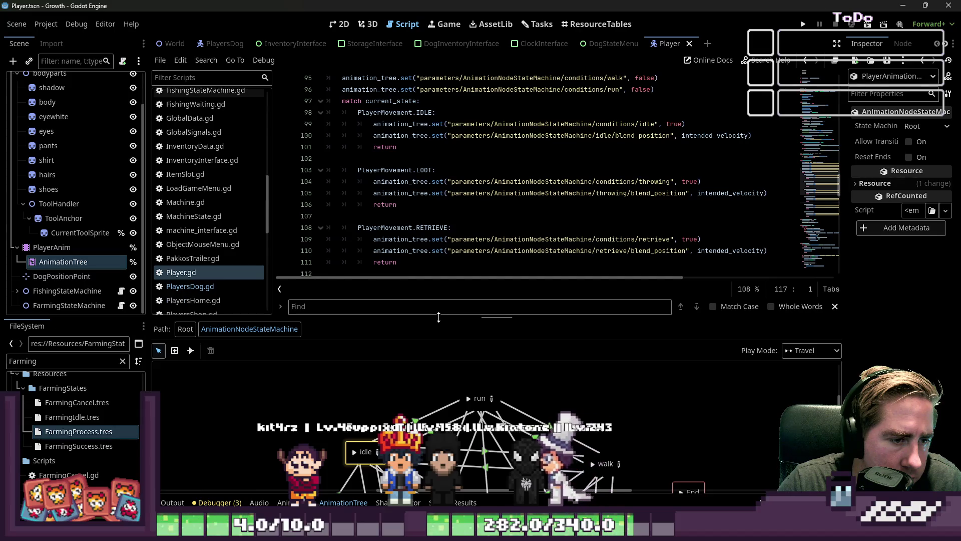
- Enlarge the graph and check the advance conditions on the idle–farming and walk–farming transitions
left_click_drag(439, 318, 471, 68)
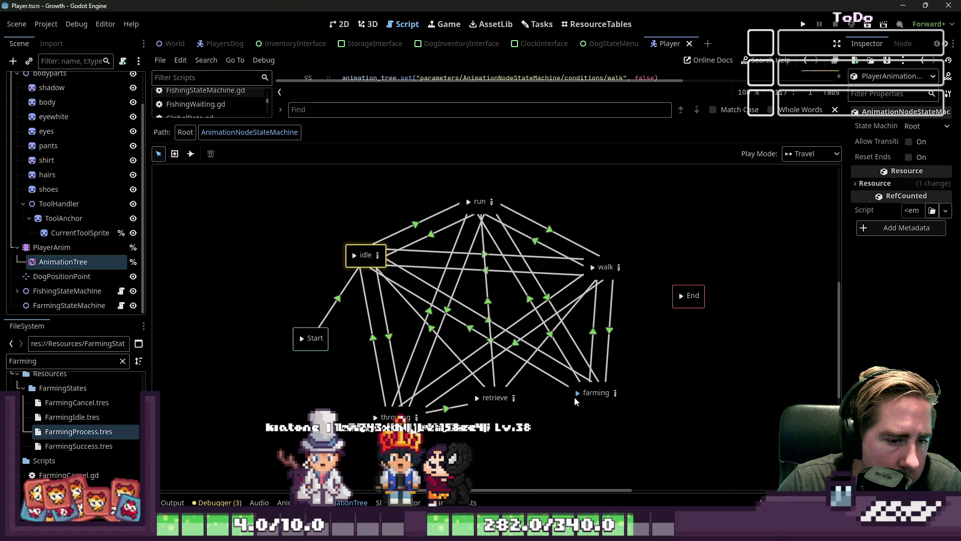
left_click(471, 330)
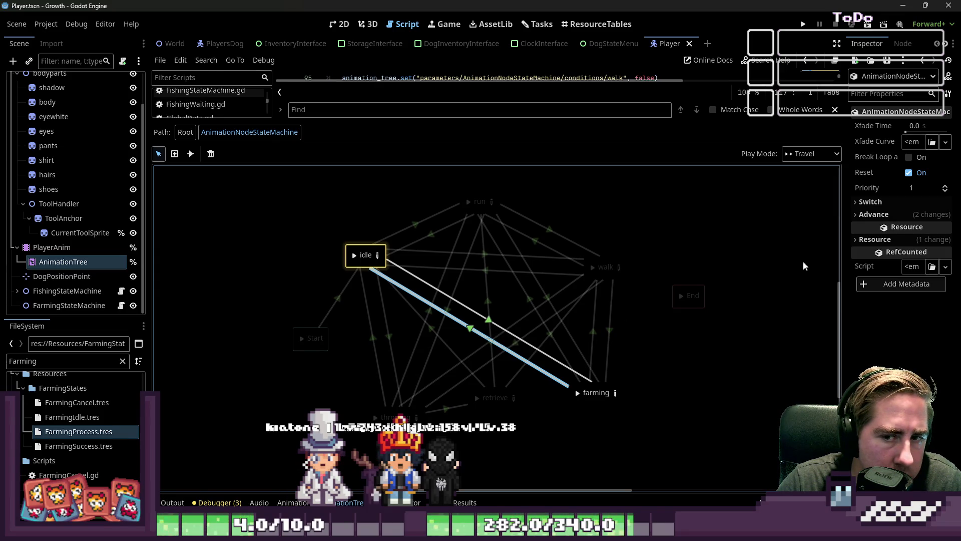
left_click(872, 214)
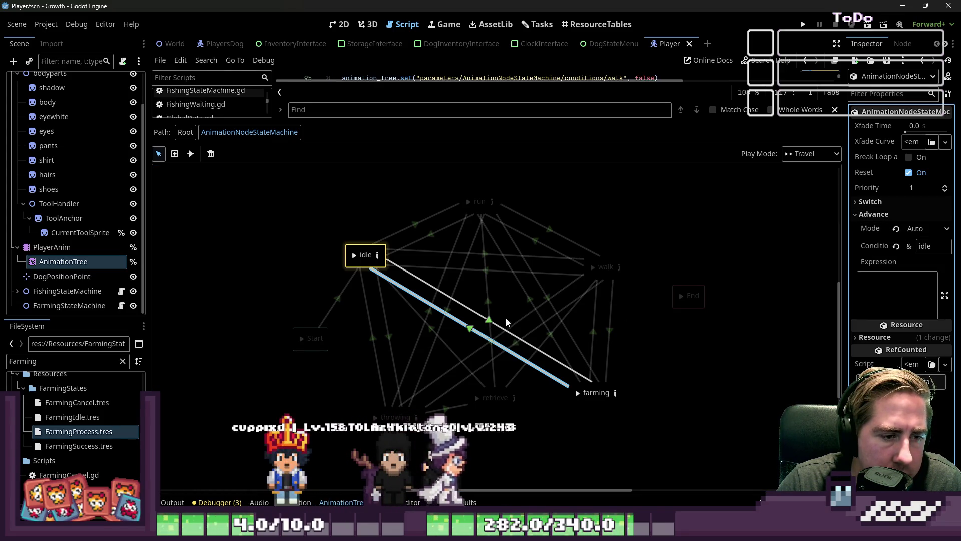
left_click(488, 324)
left_click(874, 215)
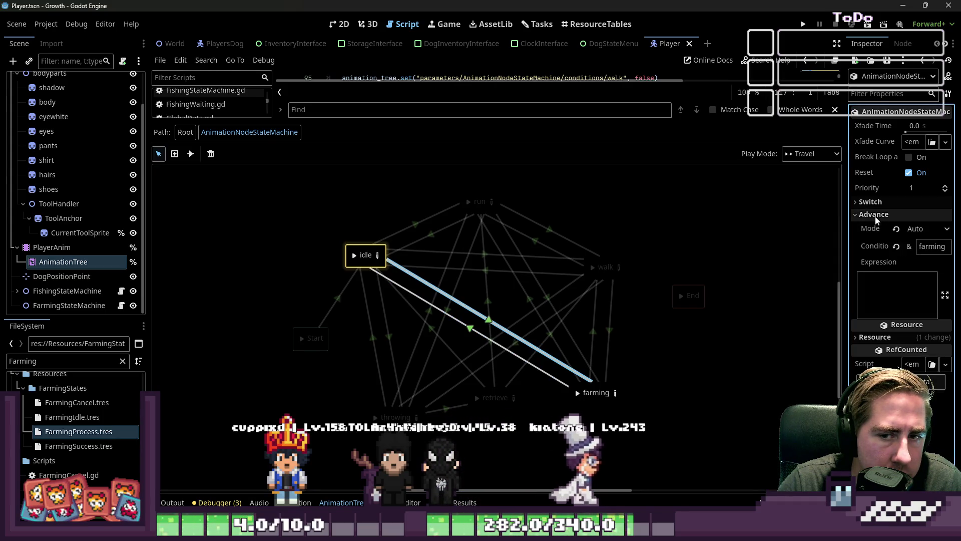
left_click(593, 336)
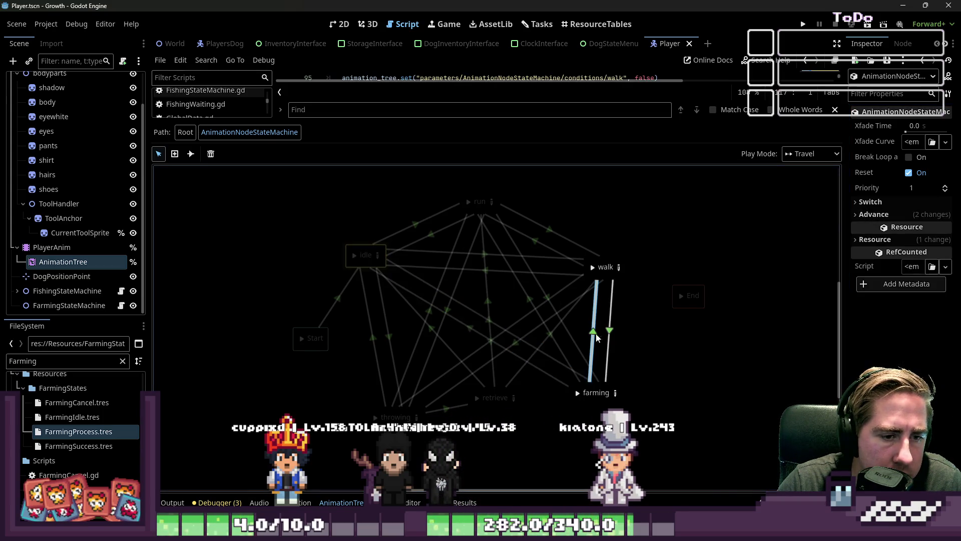
left_click(873, 215)
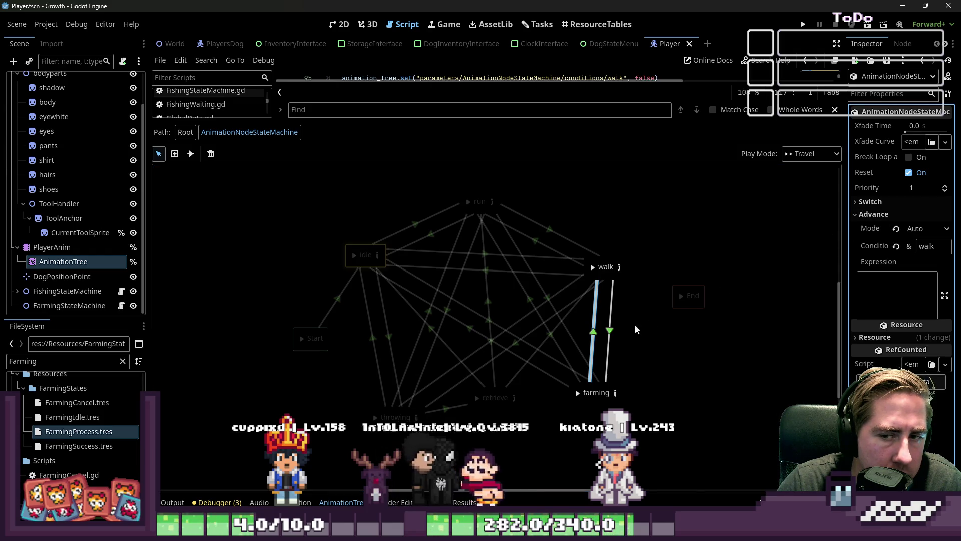
left_click(610, 333)
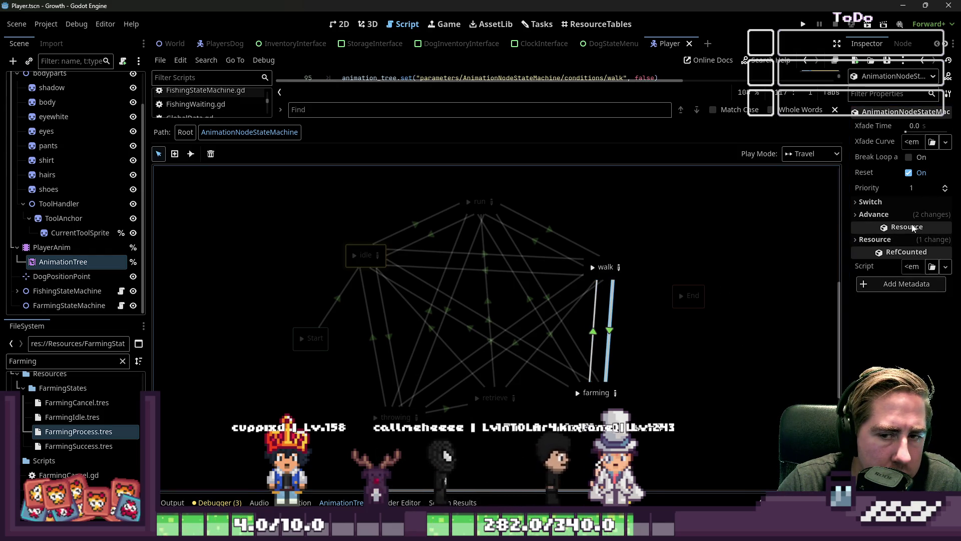
left_click(874, 214)
- Check the walk-to-throwing and run–farming advance conditions, then open the farming BlendSpace2D
left_click(545, 302)
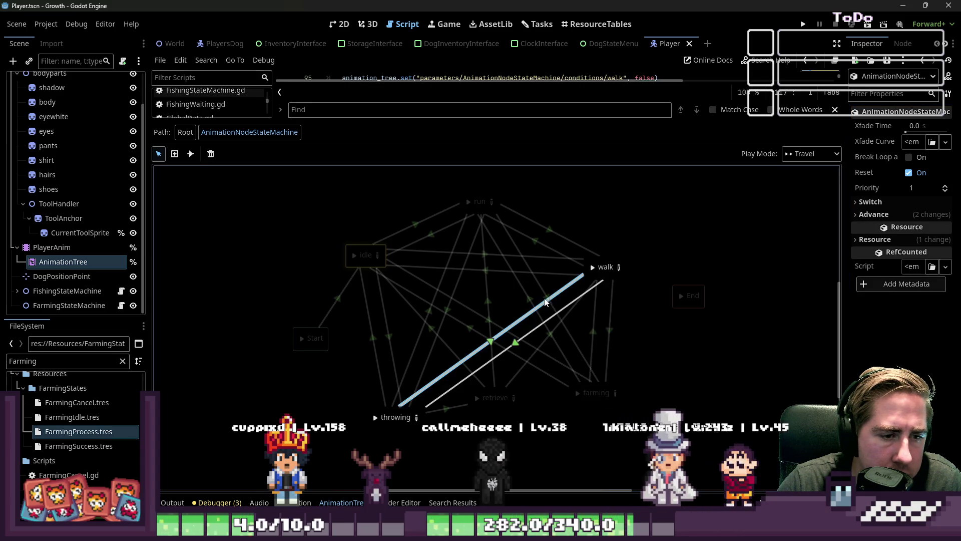
left_click(925, 217)
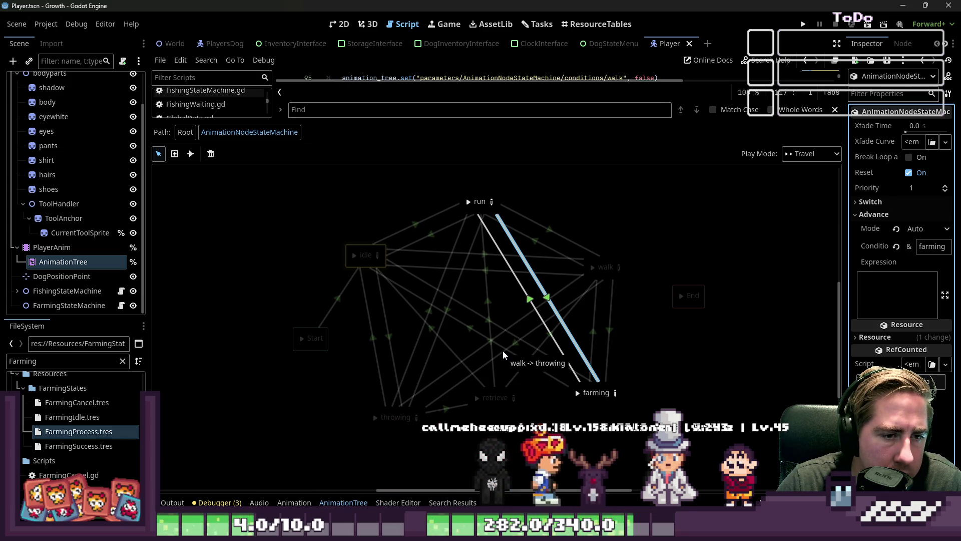
left_click(529, 302)
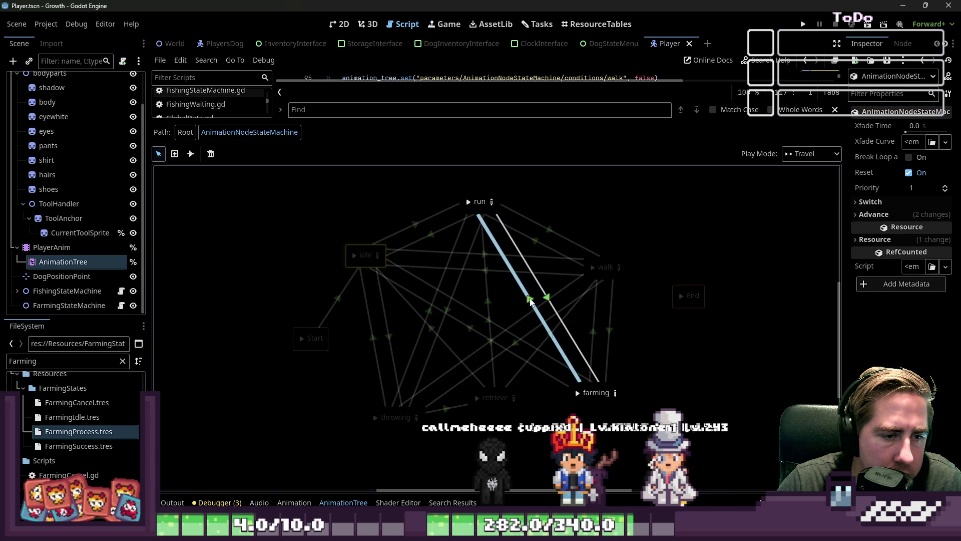
left_click(875, 215)
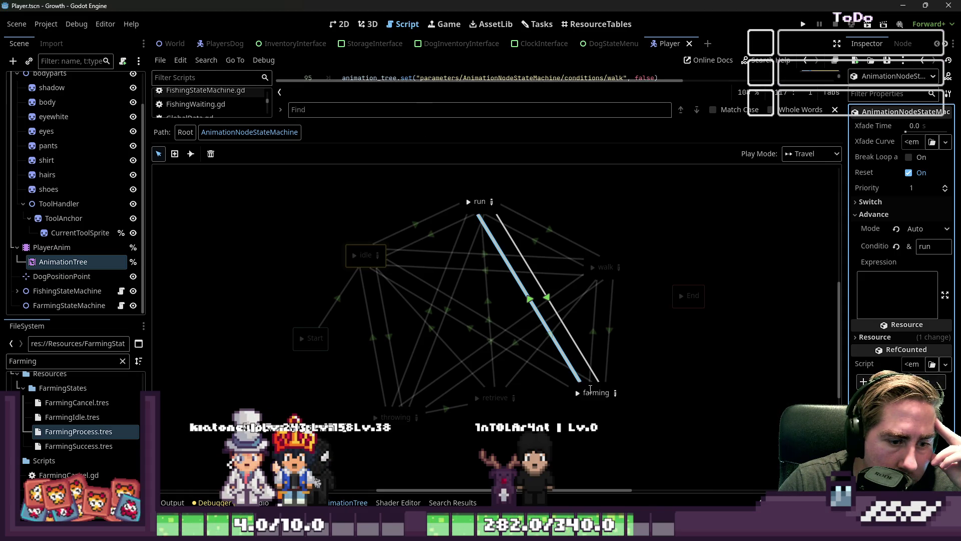
left_click(617, 402)
left_click(619, 395)
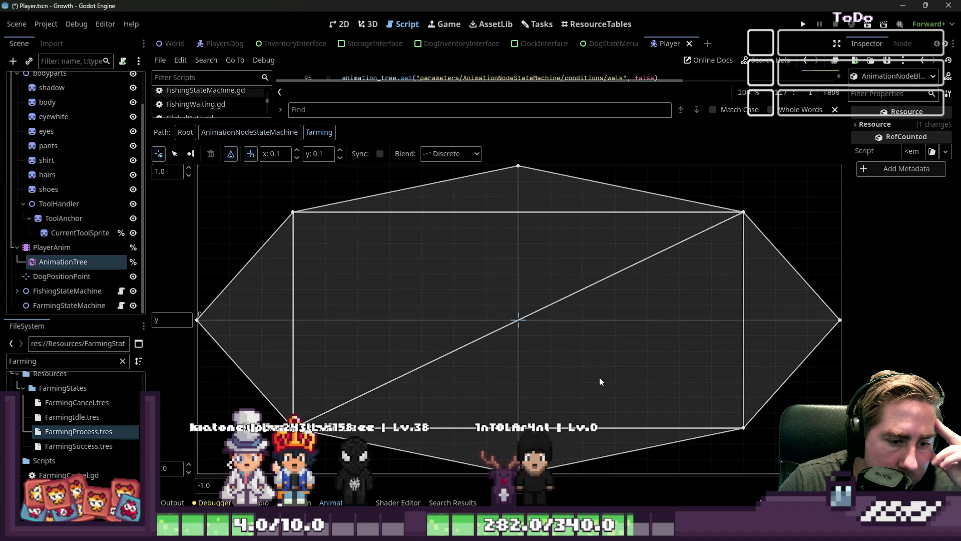
left_click(292, 212)
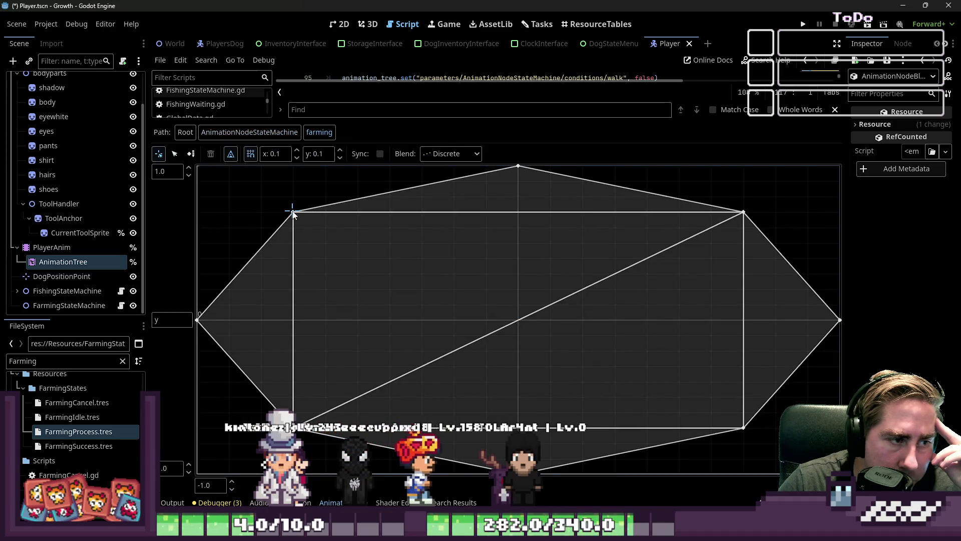
left_click(428, 272)
left_click(175, 154)
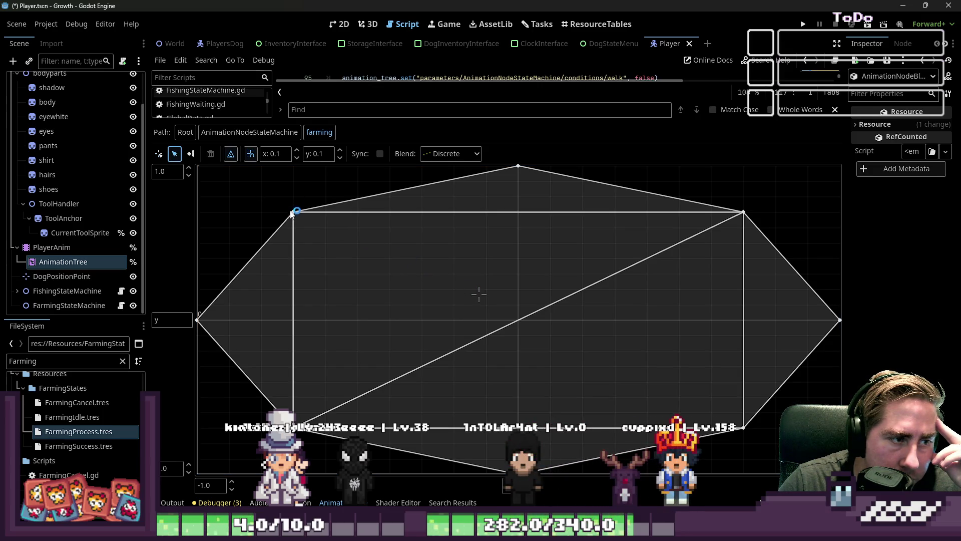
left_click(294, 213)
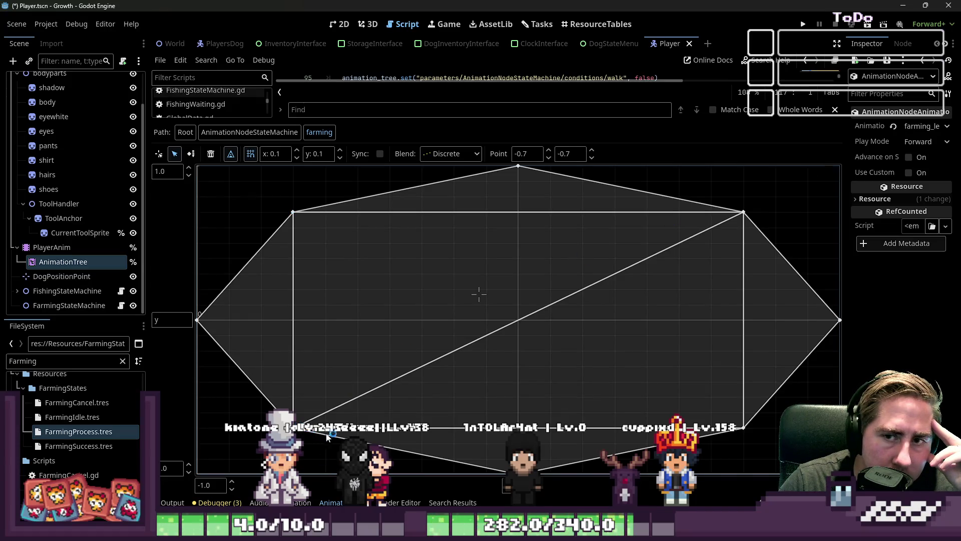
left_click(744, 427)
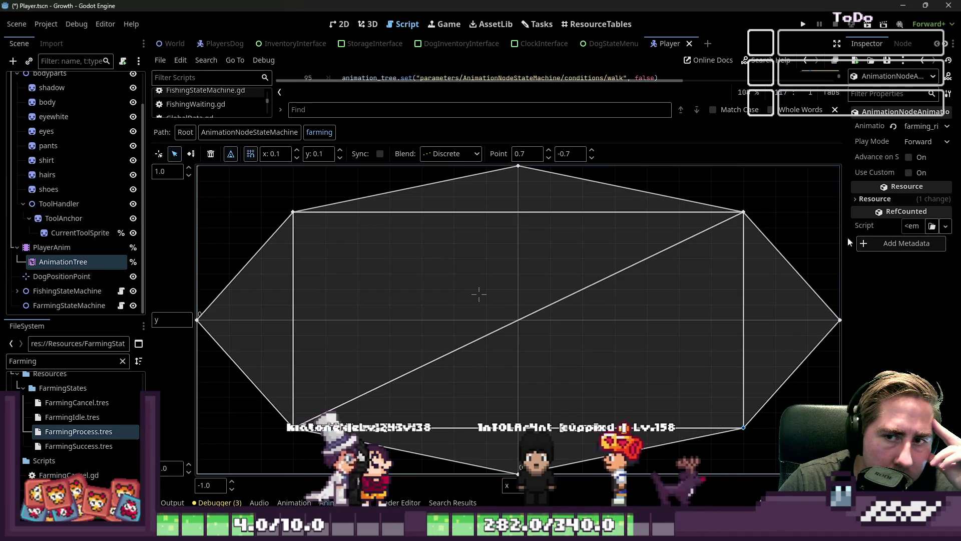
left_click_drag(846, 157, 722, 168)
left_click(641, 212)
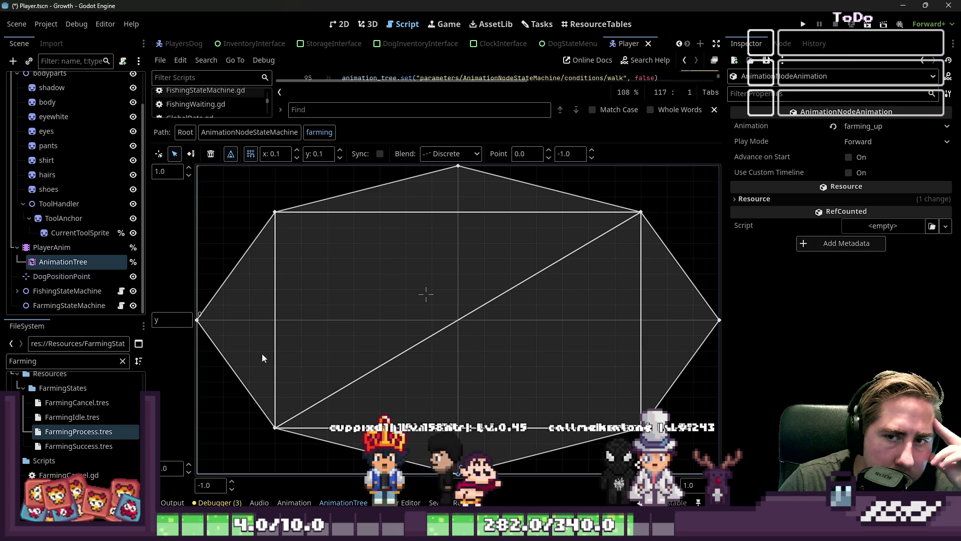
left_click(197, 320)
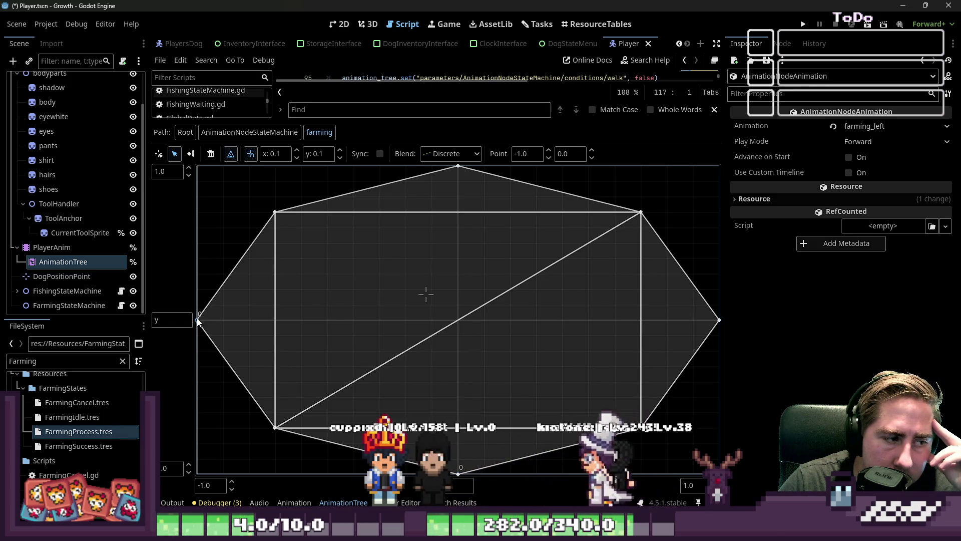
left_click(459, 167)
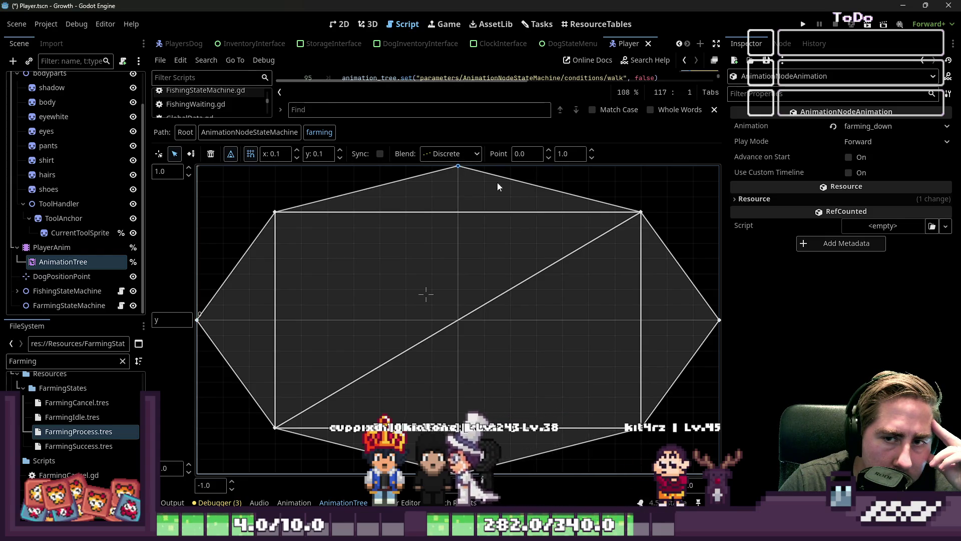
left_click(641, 212)
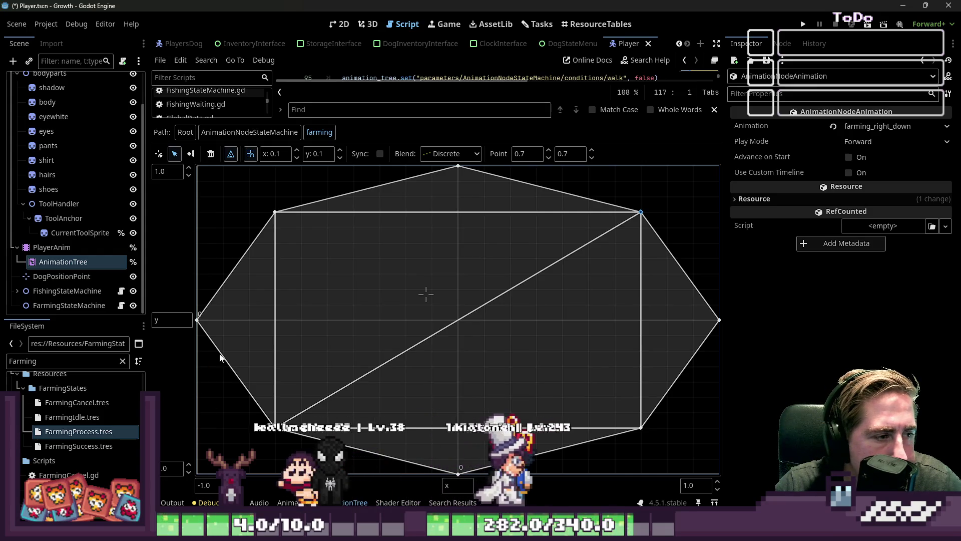
left_click(275, 212)
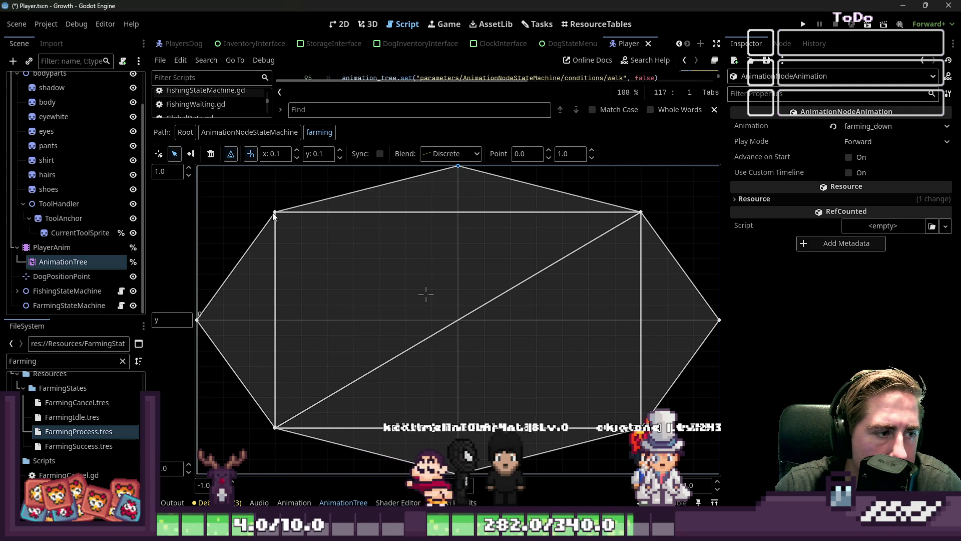
- In PlayerAnim, turn on looping for the farming_leftdown and farming_rightdown animations
left_click(64, 249)
left_click(366, 130)
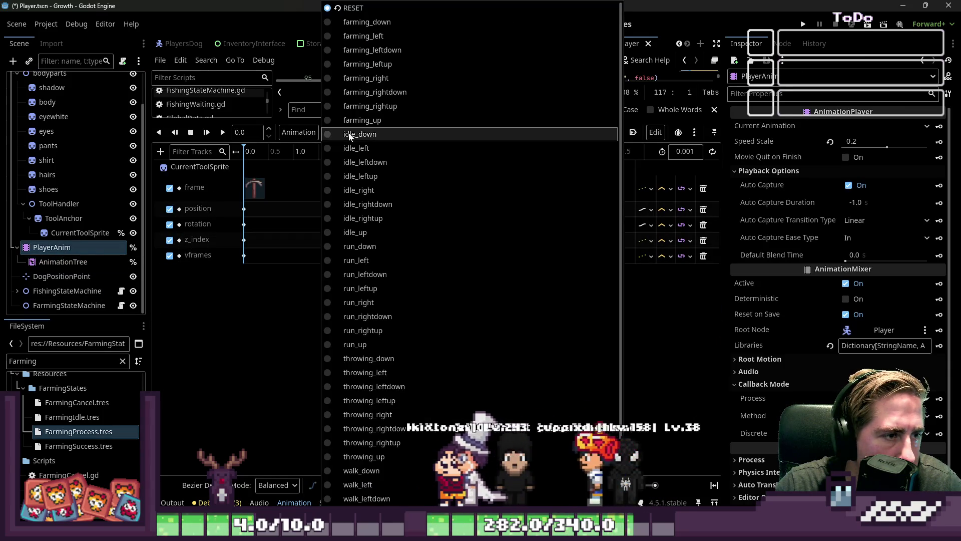
left_click(369, 102)
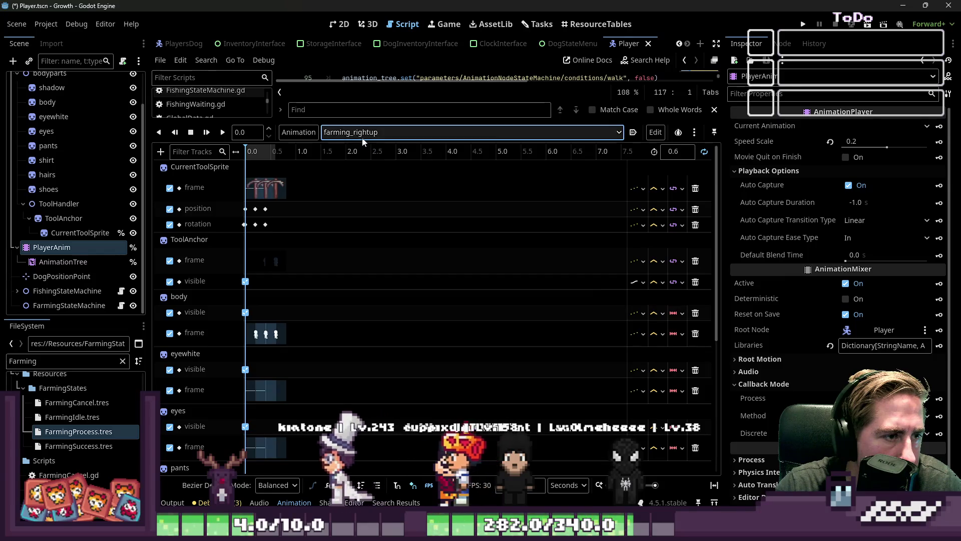
left_click(561, 132)
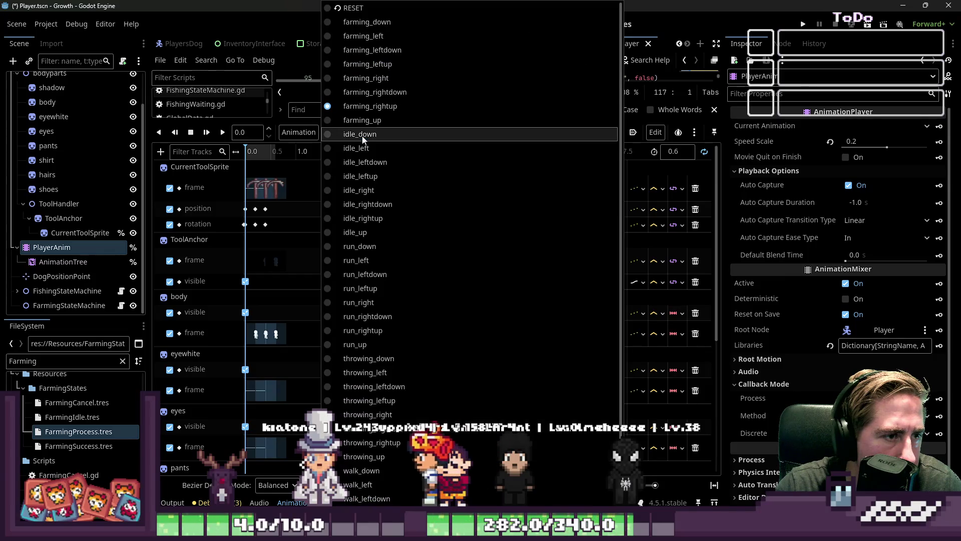
left_click(403, 120)
left_click(396, 130)
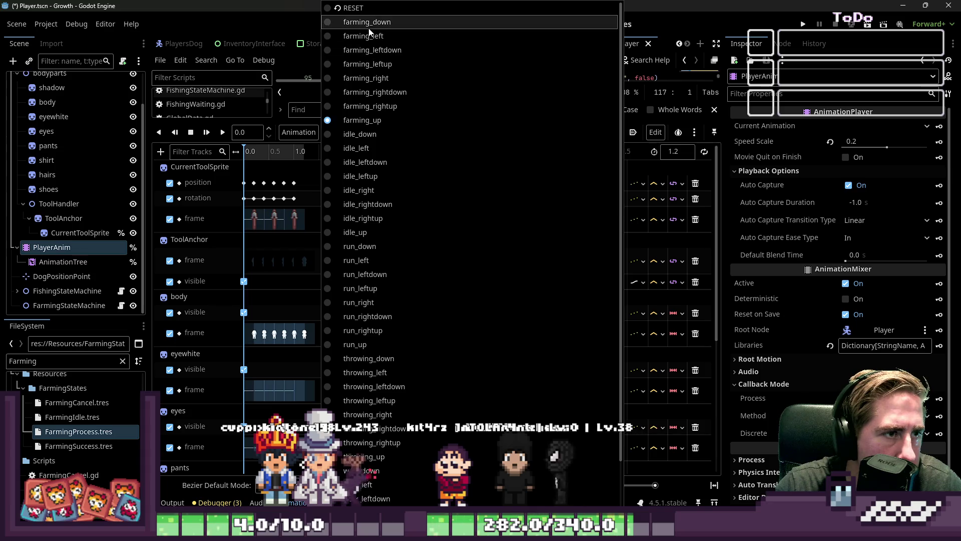
left_click(365, 50)
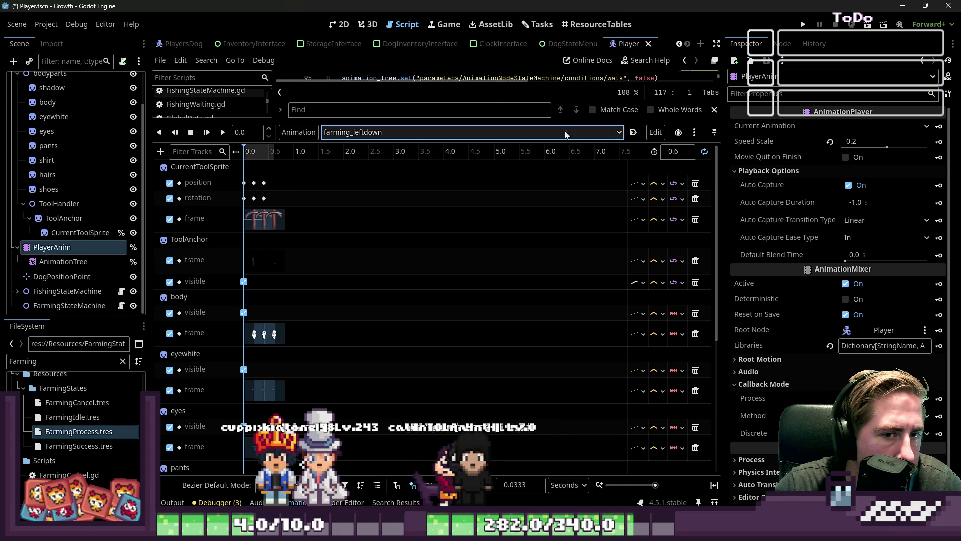
left_click(704, 152)
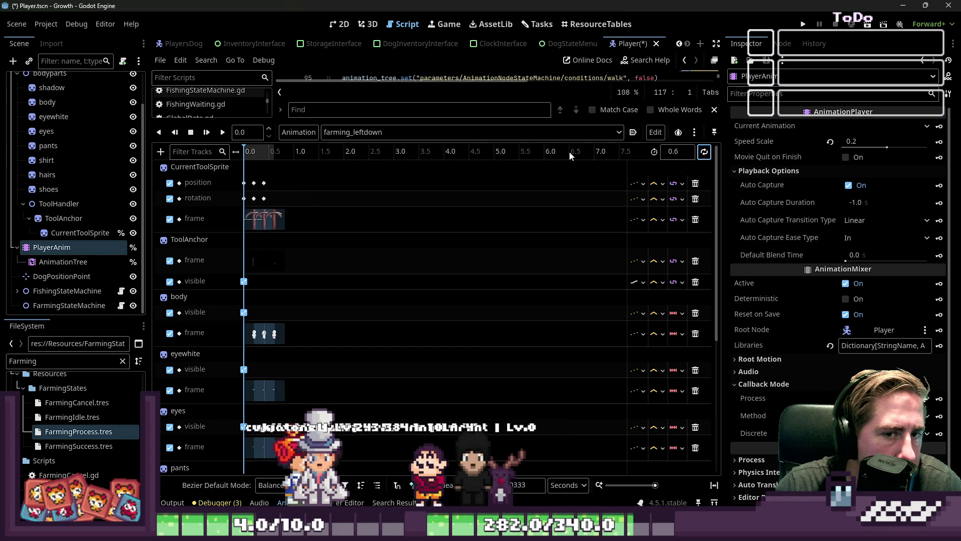
left_click(361, 132)
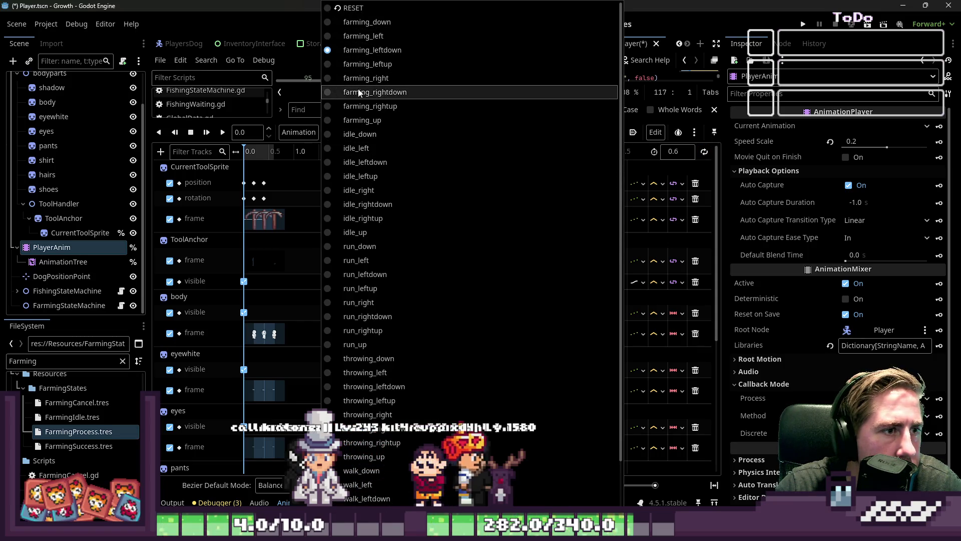
left_click(361, 92)
left_click(704, 153)
- Turn on looping for farming_leftup, then save and run the game to its Growth title screen
left_click(373, 134)
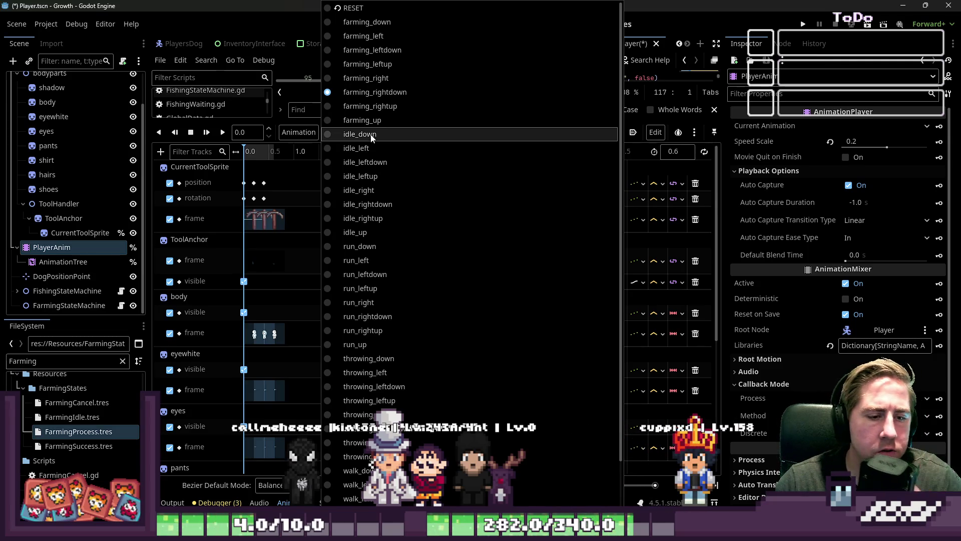
left_click(380, 110)
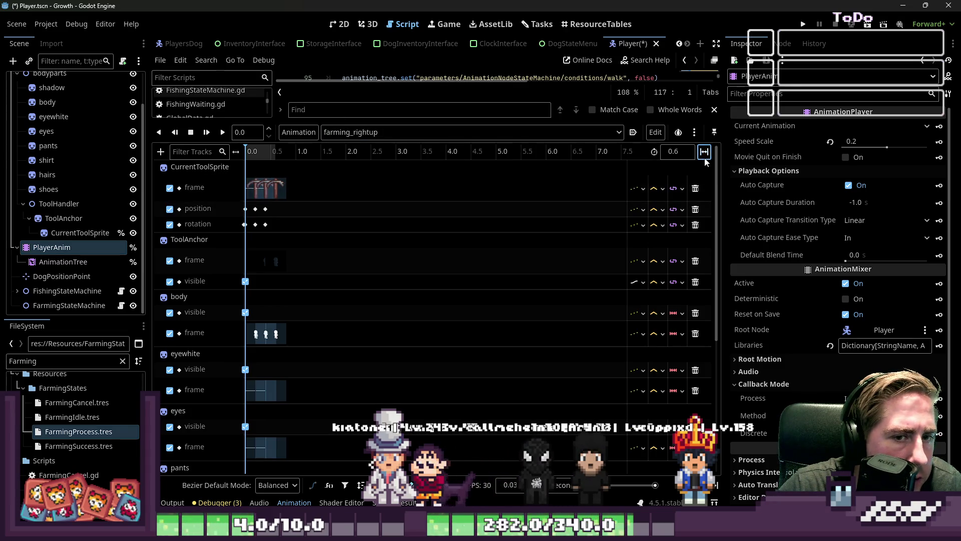
left_click(384, 130)
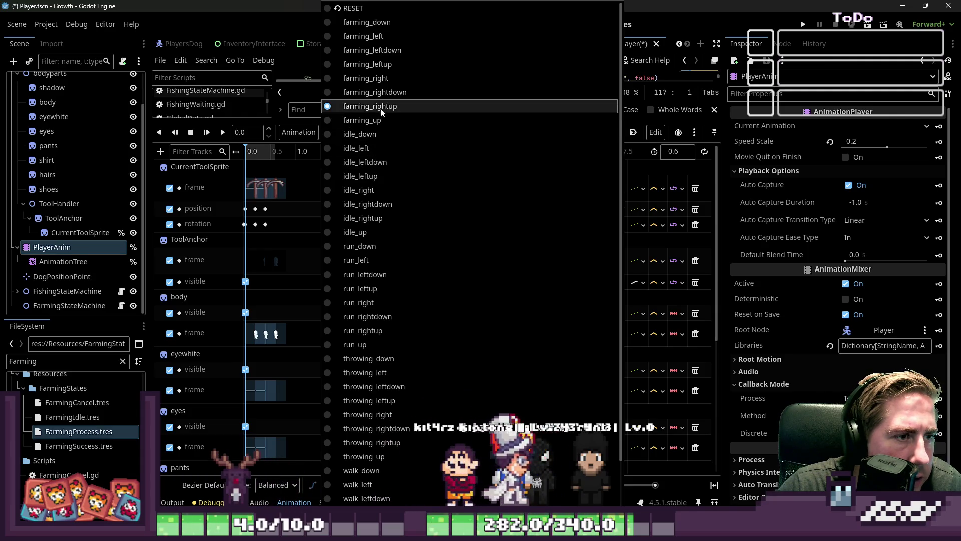
left_click(380, 91)
left_click(356, 130)
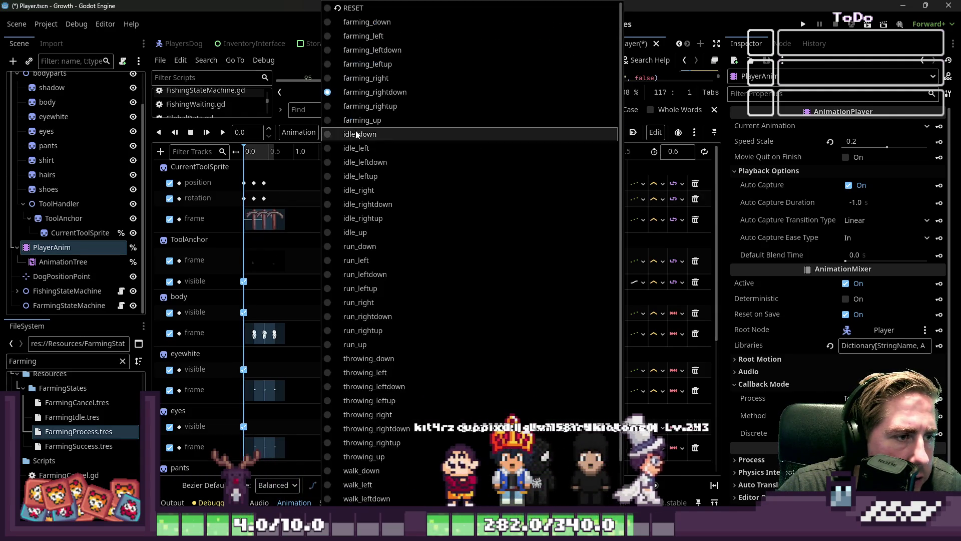
left_click(371, 64)
left_click(365, 130)
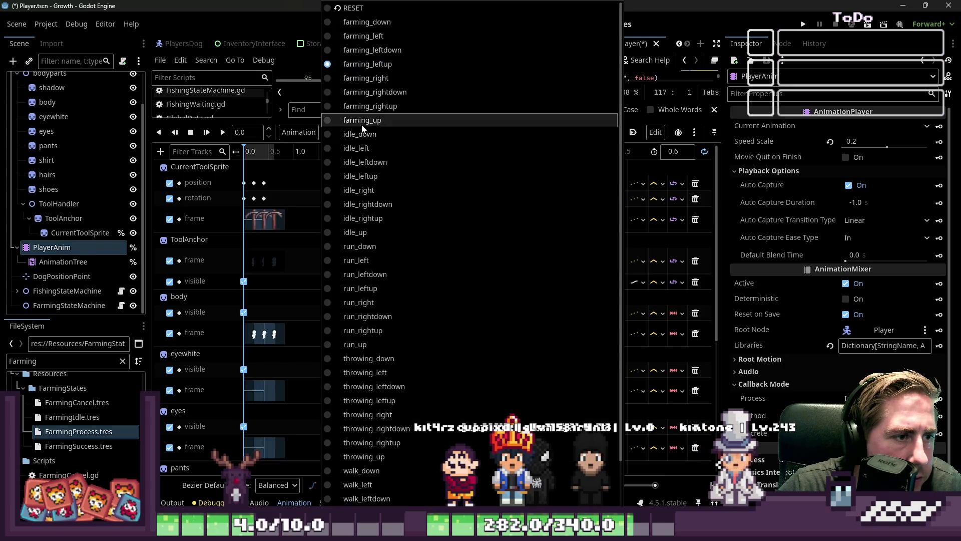
left_click(706, 155)
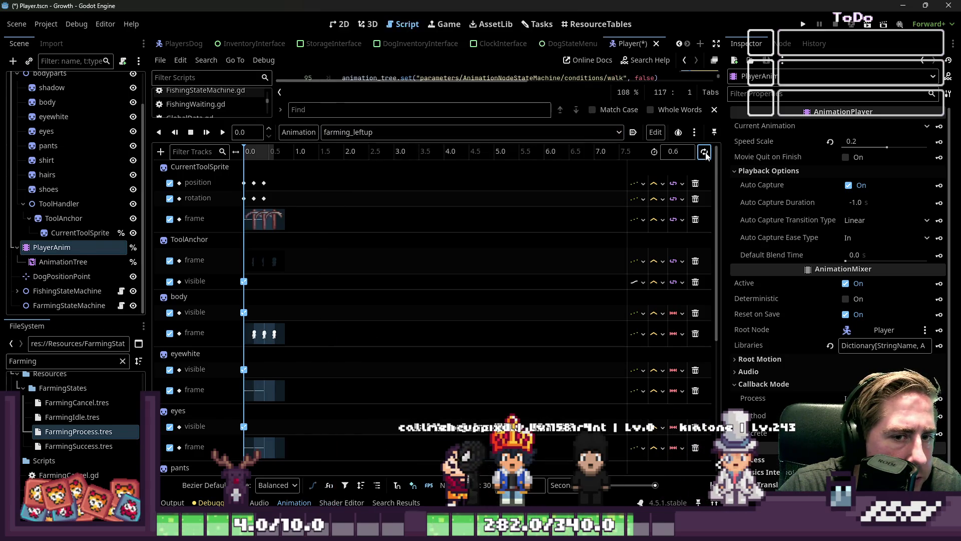
left_click(350, 132)
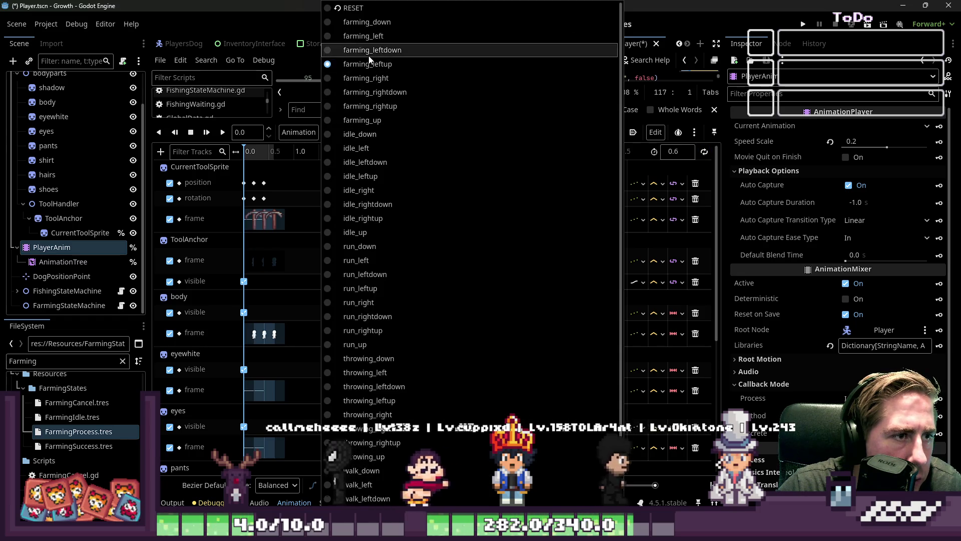
left_click(381, 50)
left_click(804, 24)
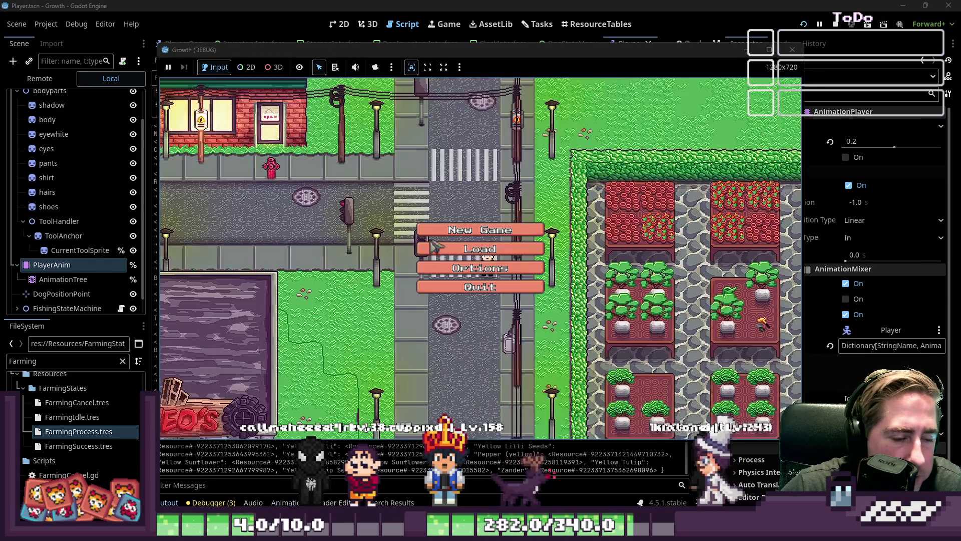
- Start a new game from the main menu, confirm the character and enter the world
left_click(440, 231)
type("wad")
left_click(482, 341)
left_click(482, 342)
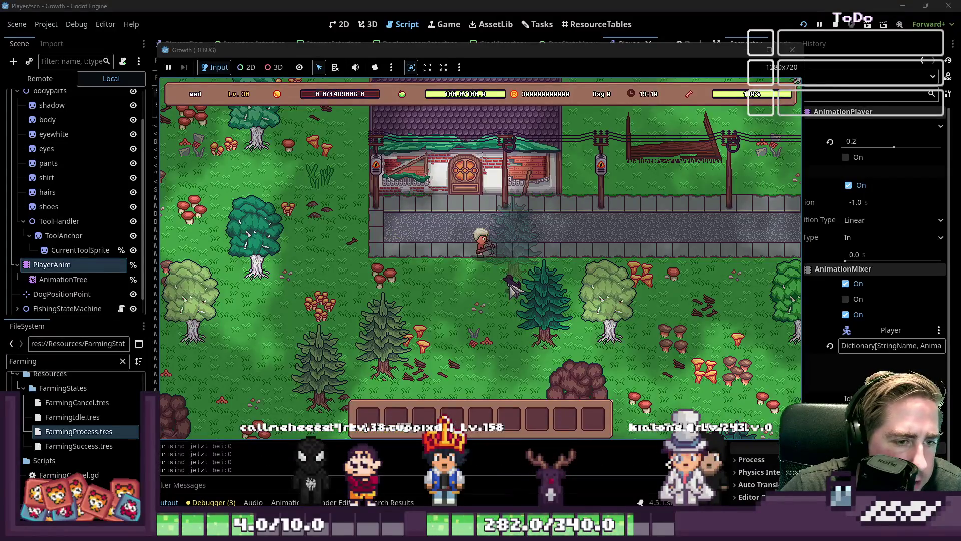
- Move an item stack from the inventory into the first hotbar slot
key("i")
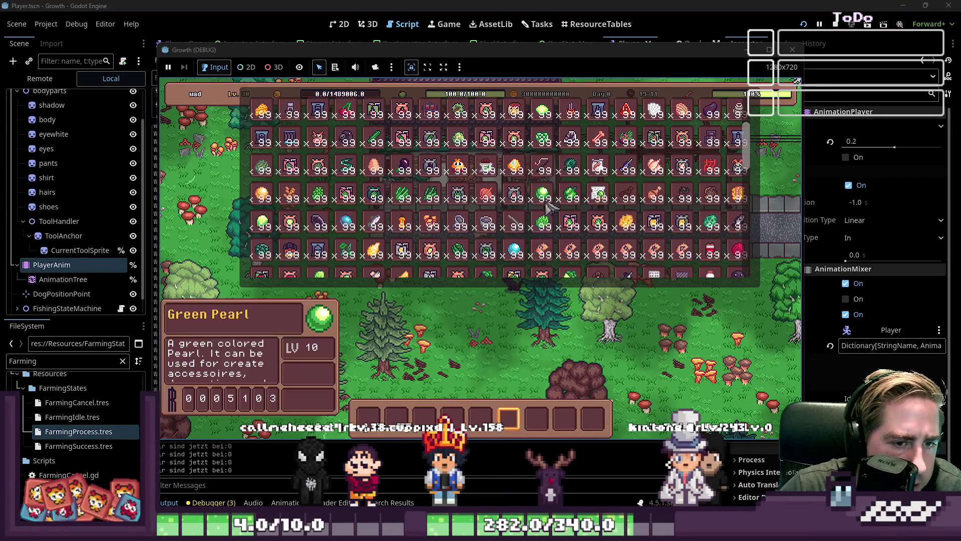
scroll(601, 165, "up", 4)
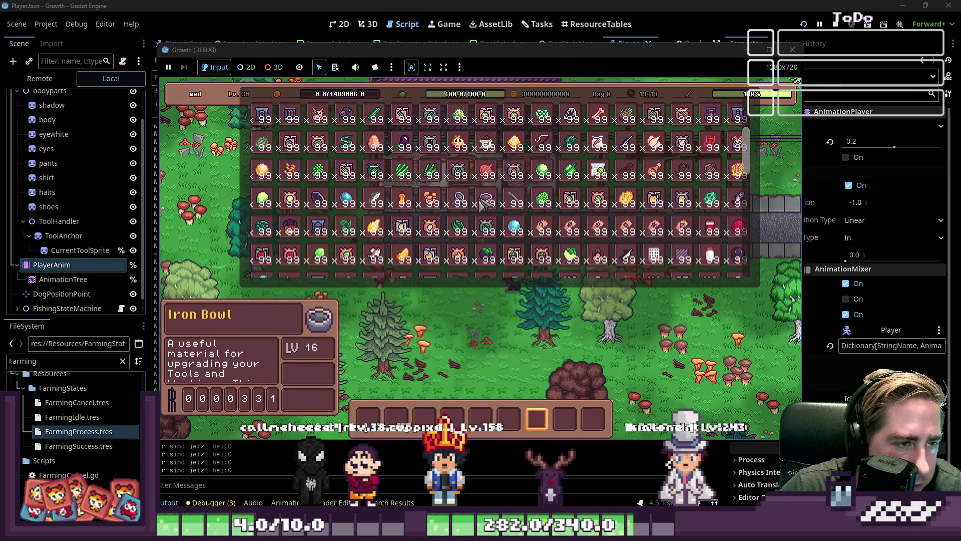
left_click_drag(543, 272, 447, 382)
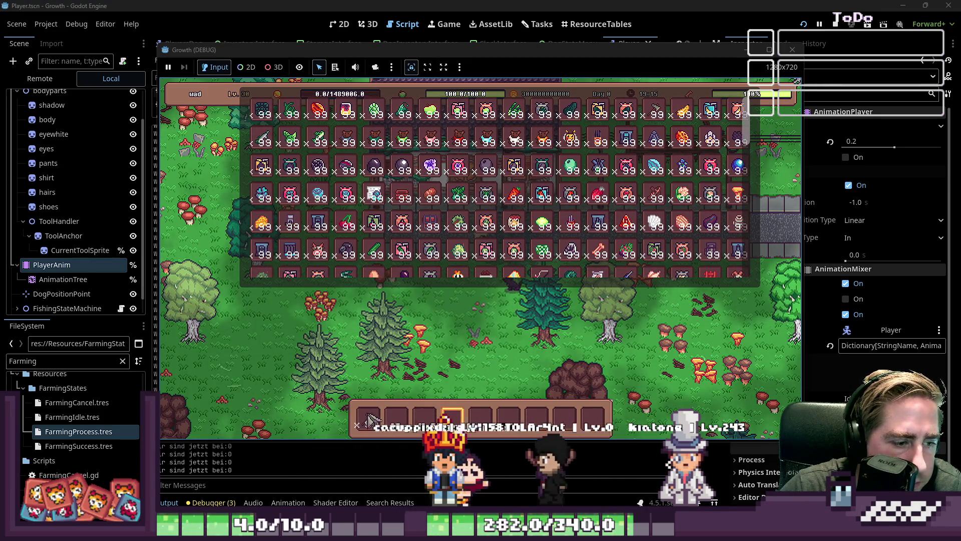
left_click(370, 421)
key("i")
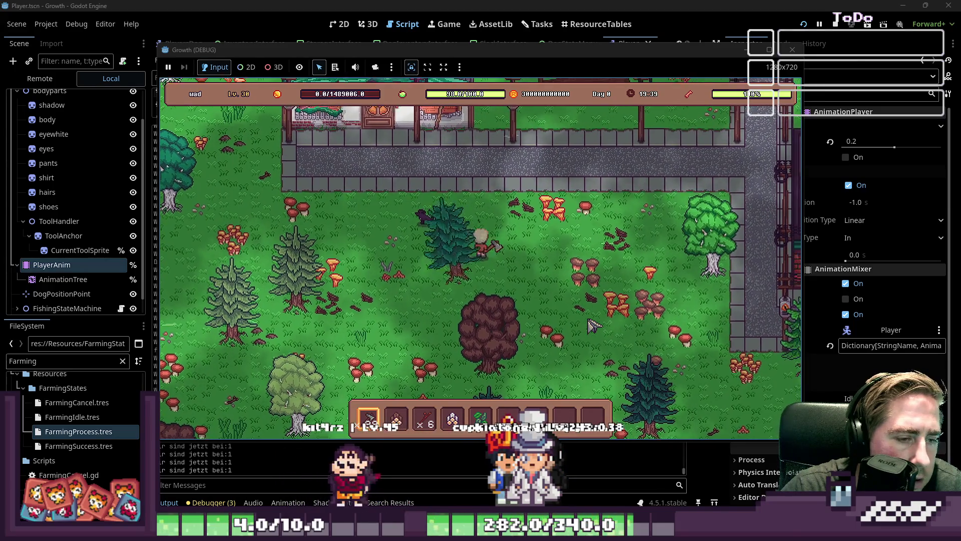
- Walk the player around town with WASD, then close the game window with F8
key("w")
key("d")
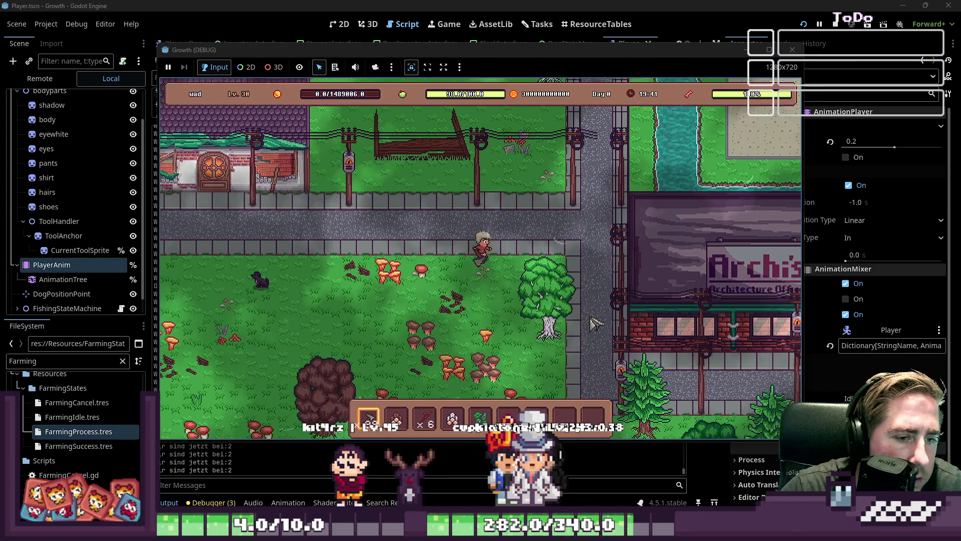
key("s")
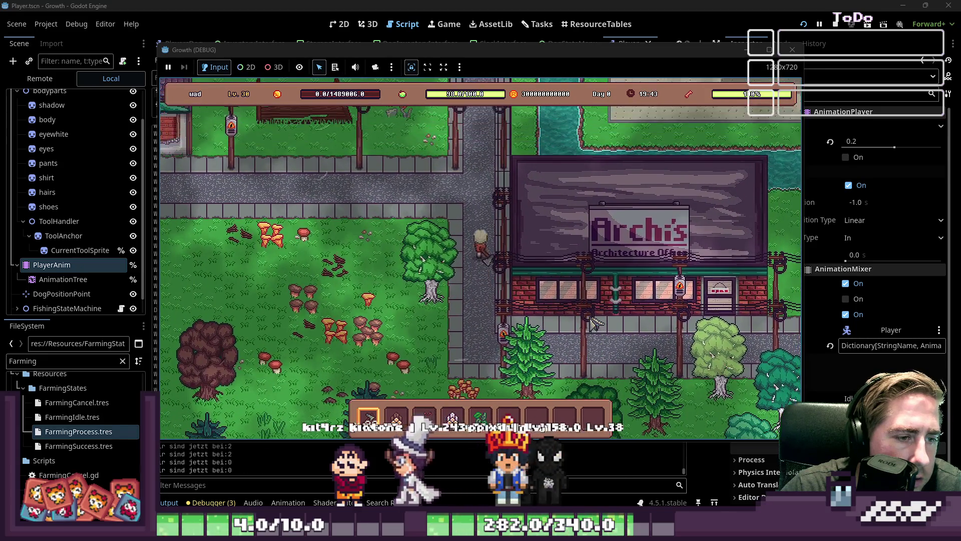
key("a")
key("w")
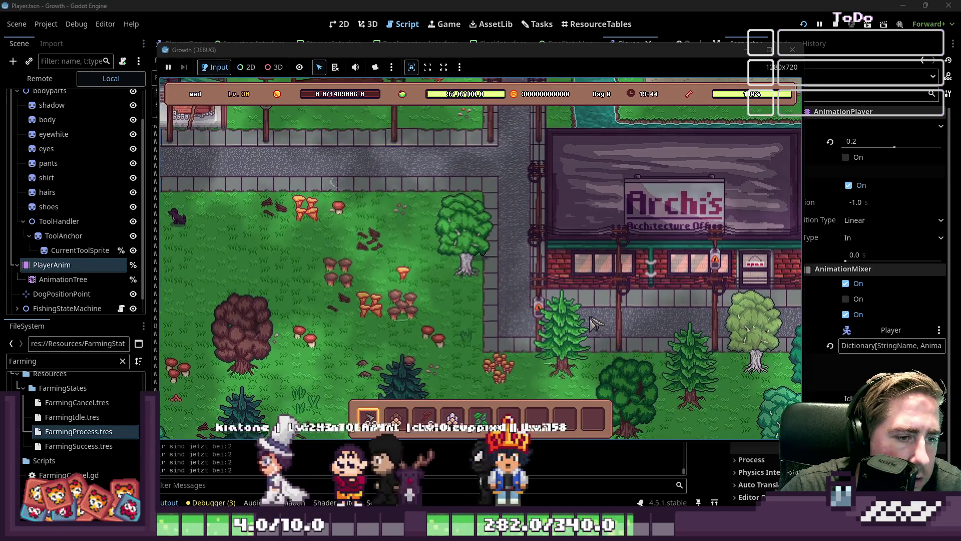
key("s")
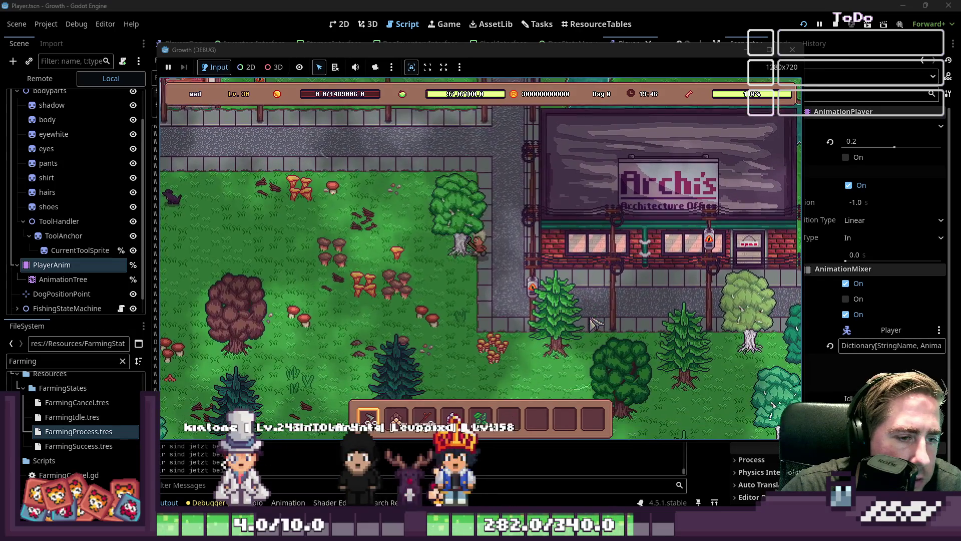
key("a")
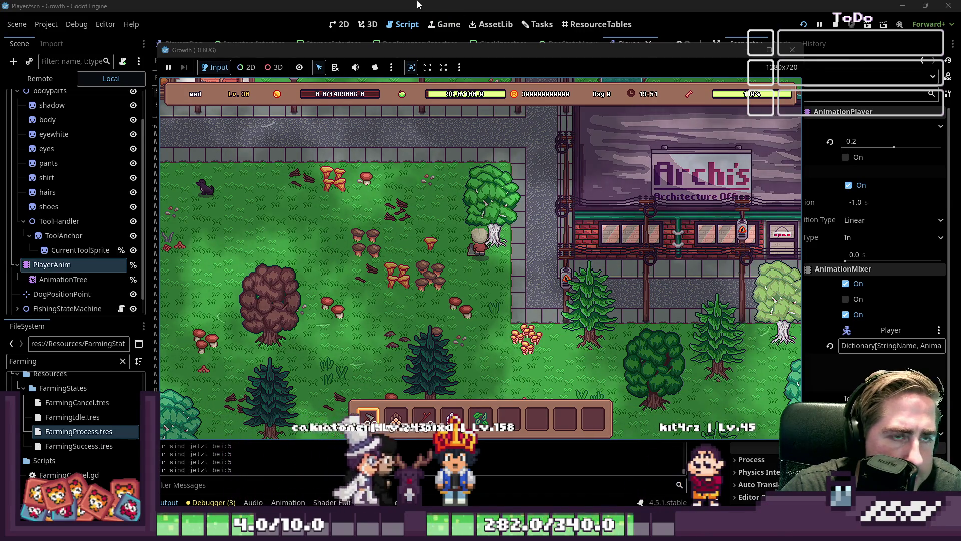
key("F8")
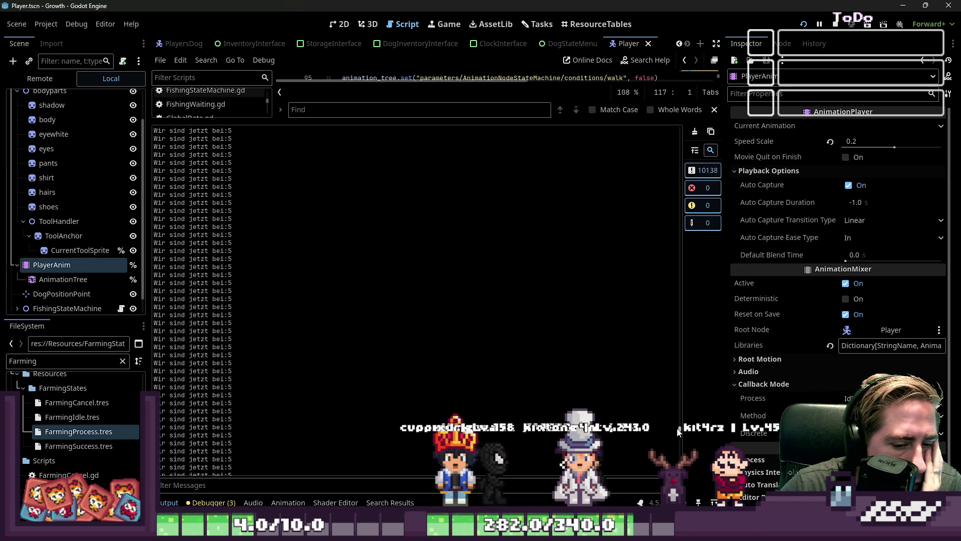
- Stop the game and scroll through the enlarged Output panel's player-state prints
left_click(832, 24)
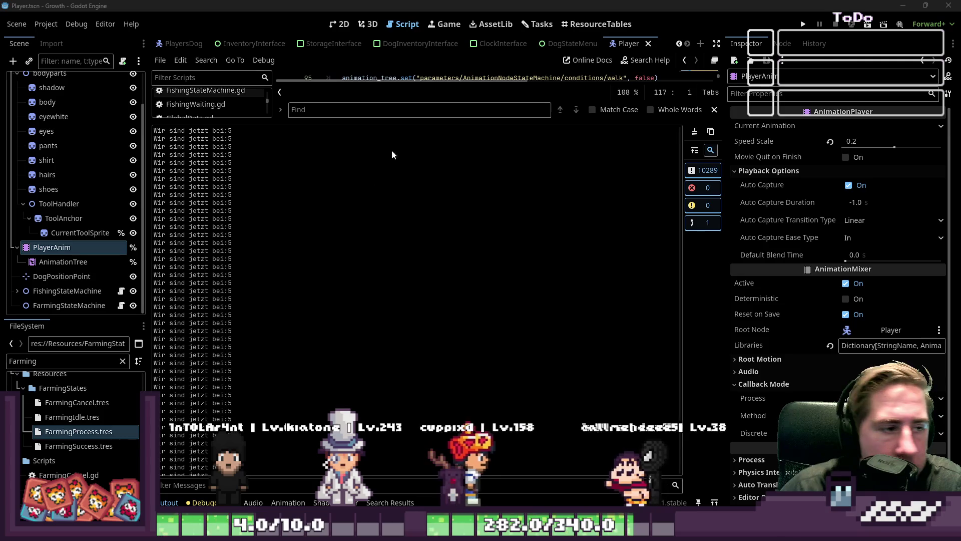
scroll(248, 231, "up", 1)
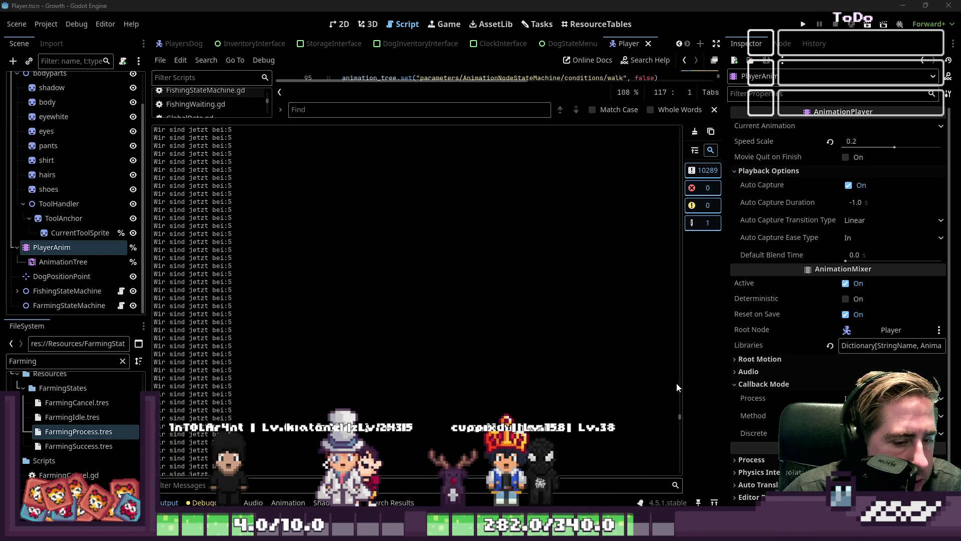
mouse_move(680, 417)
left_mouse_down()
mouse_move(672, 389)
mouse_move(679, 352)
left_mouse_up()
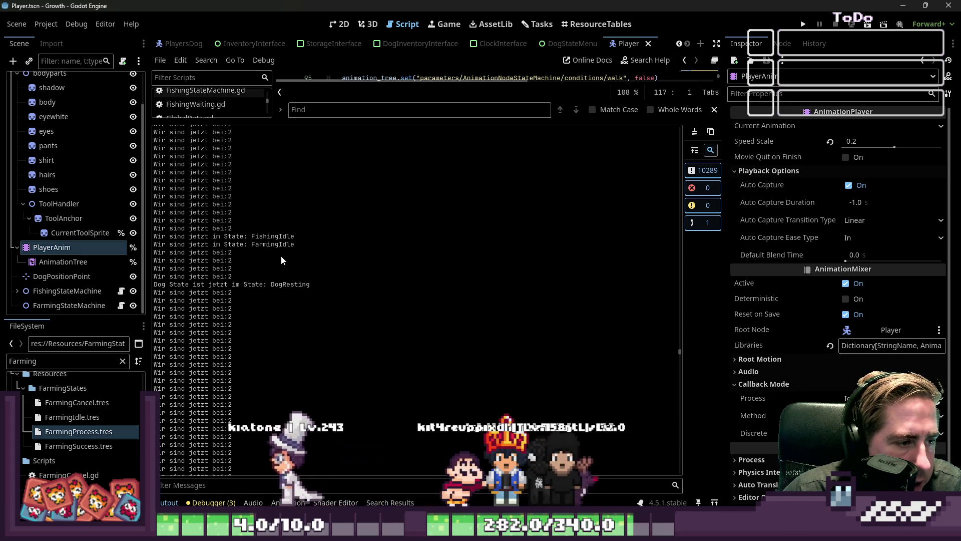
scroll(283, 266, "down", 3)
scroll(278, 225, "down", 5)
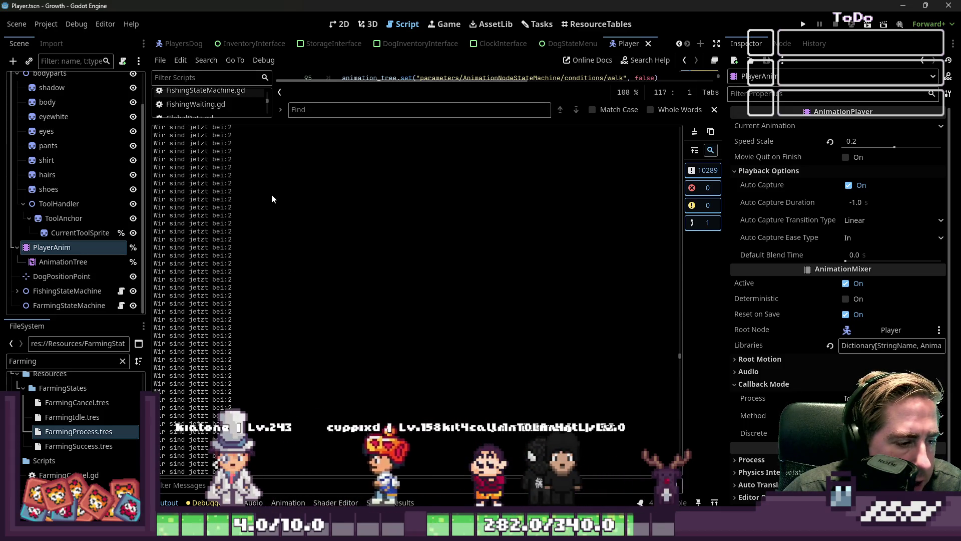
scroll(275, 221, "down", 5)
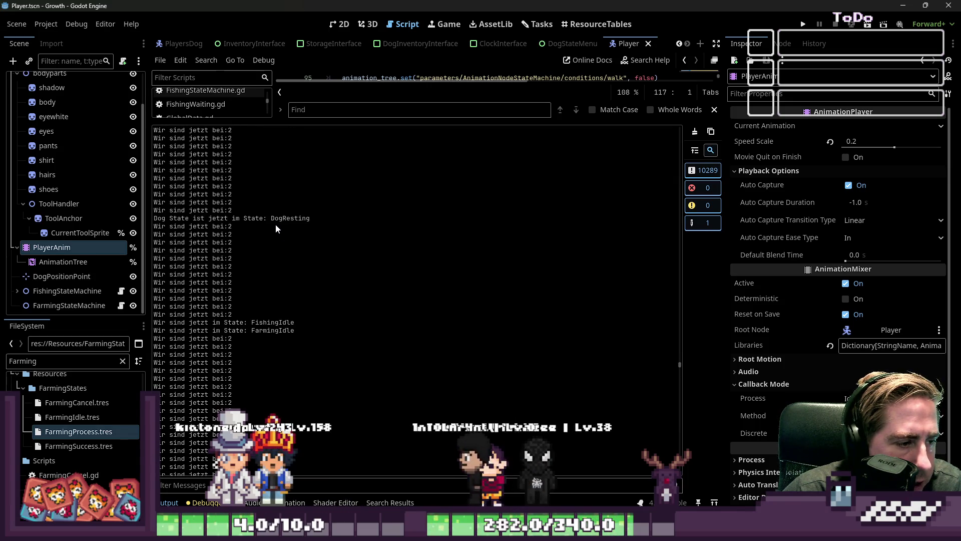
scroll(276, 224, "down", 5)
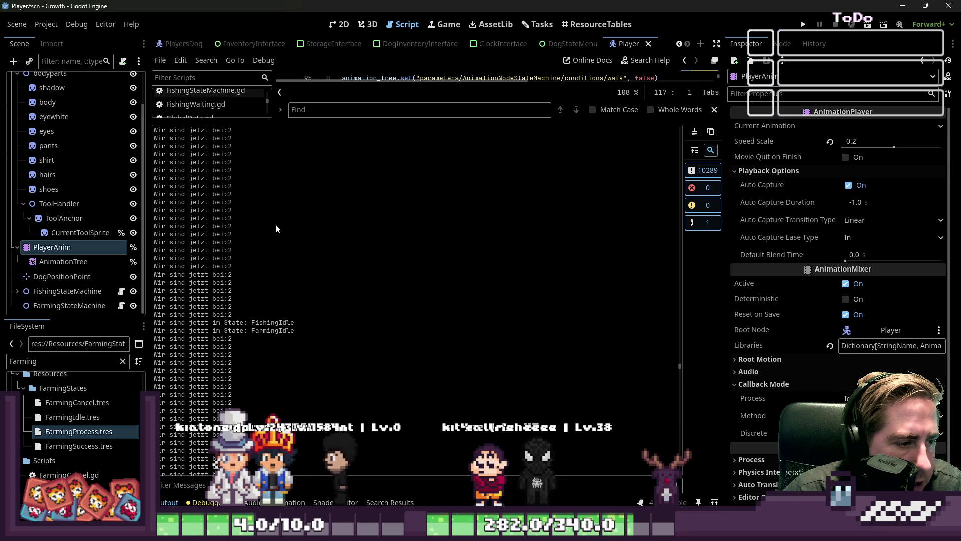
scroll(278, 224, "down", 5)
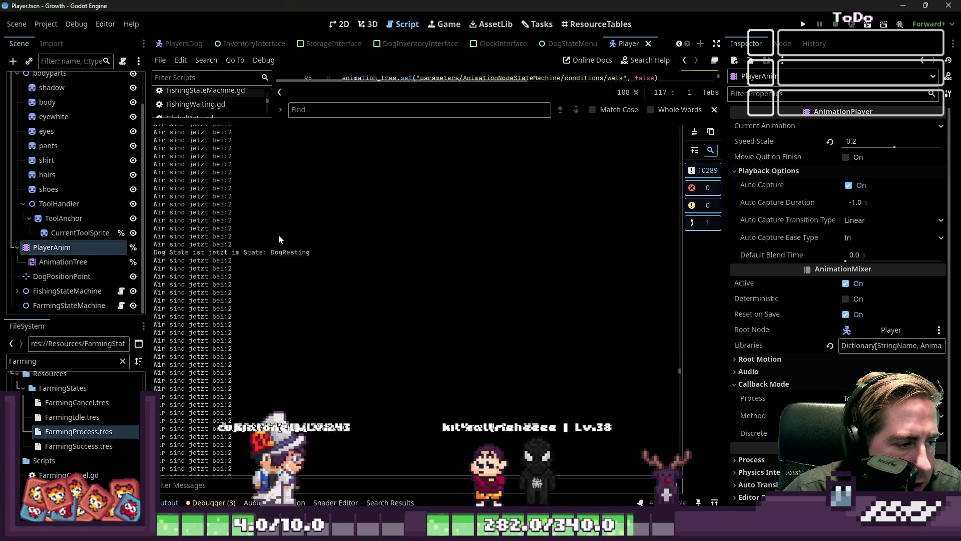
scroll(281, 223, "up", 5)
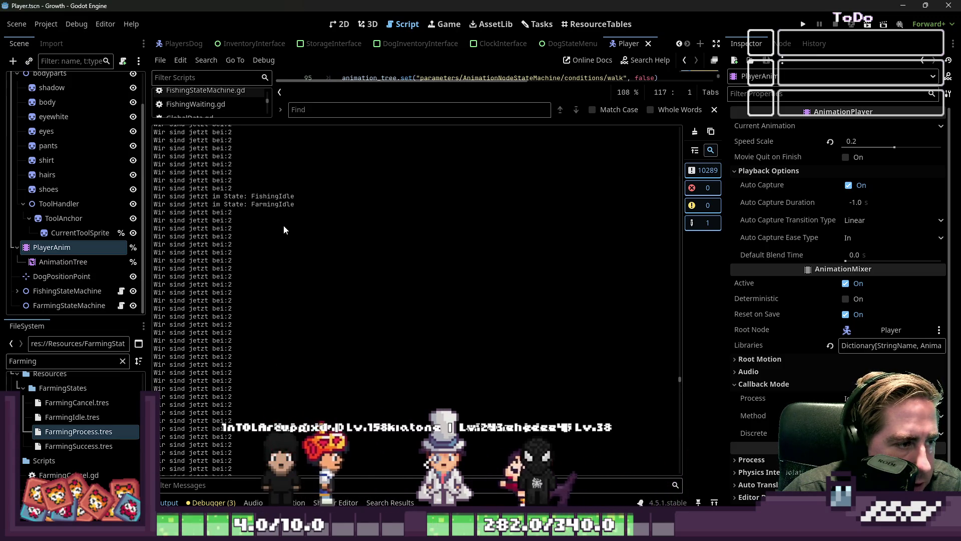
scroll(282, 223, "up", 5)
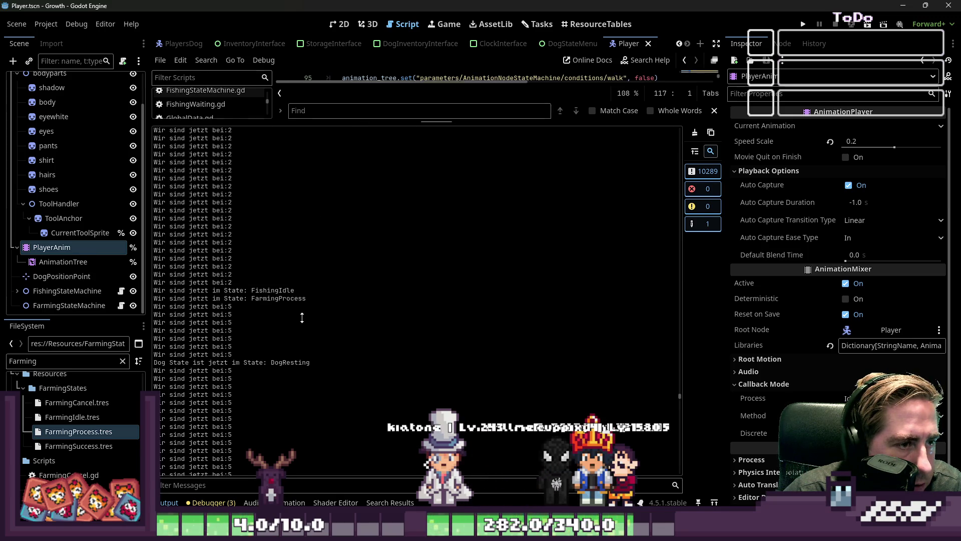
- Restore the code editor to full height and open FarmingProcess.gd
key("shift+F12")
scroll(205, 182, "up", 3)
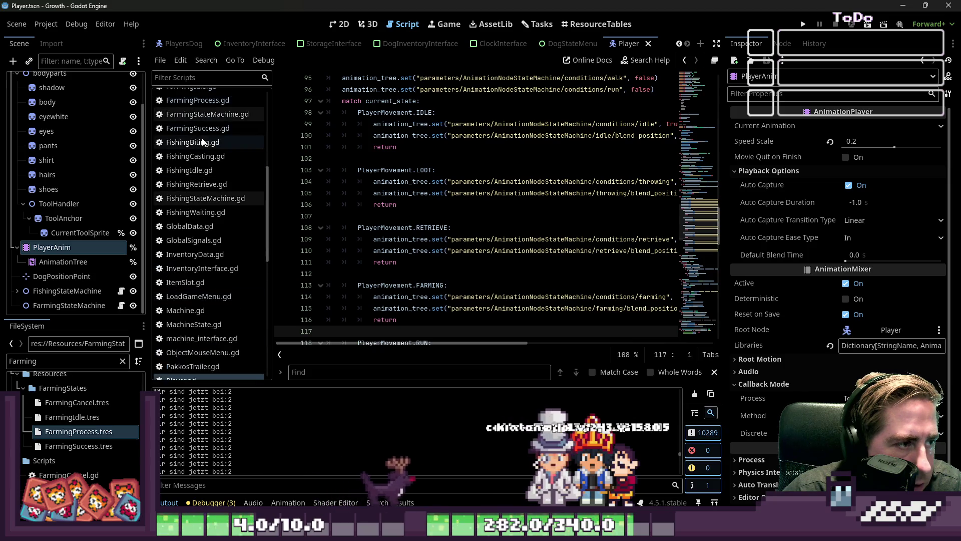
left_click(217, 100)
- Review the get_node, change_state_to, animation_finished connect and FarmingSuccess lines in FarmingProcess.gd
left_click(464, 158)
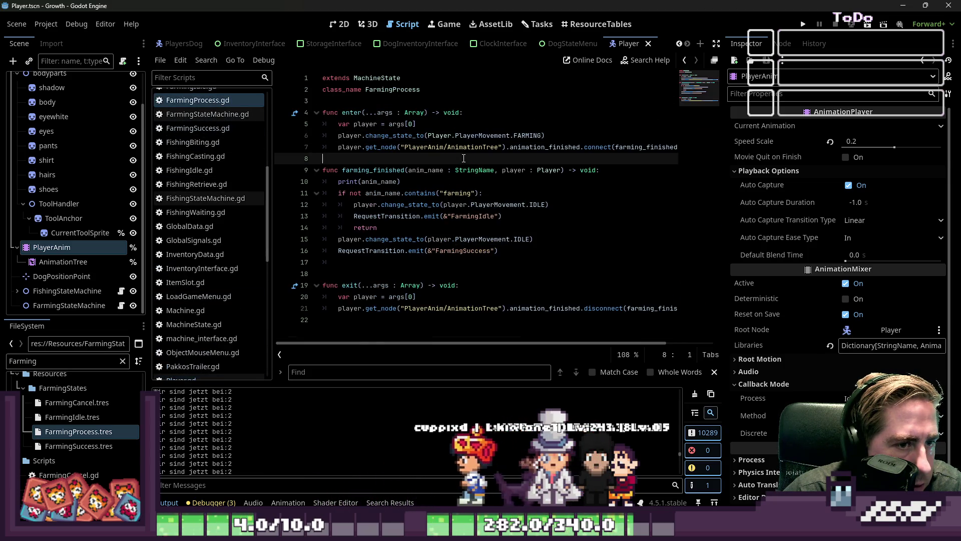
left_click(504, 152)
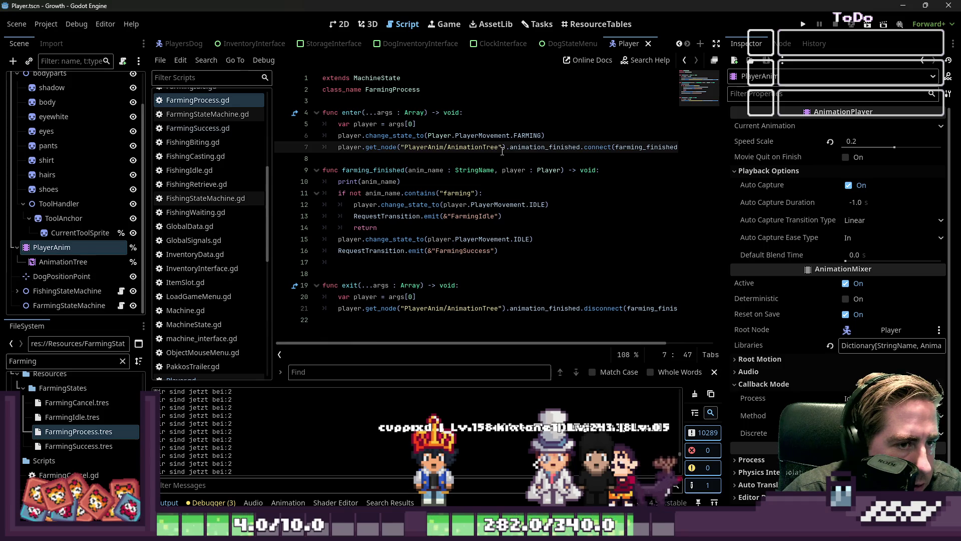
left_click(597, 136)
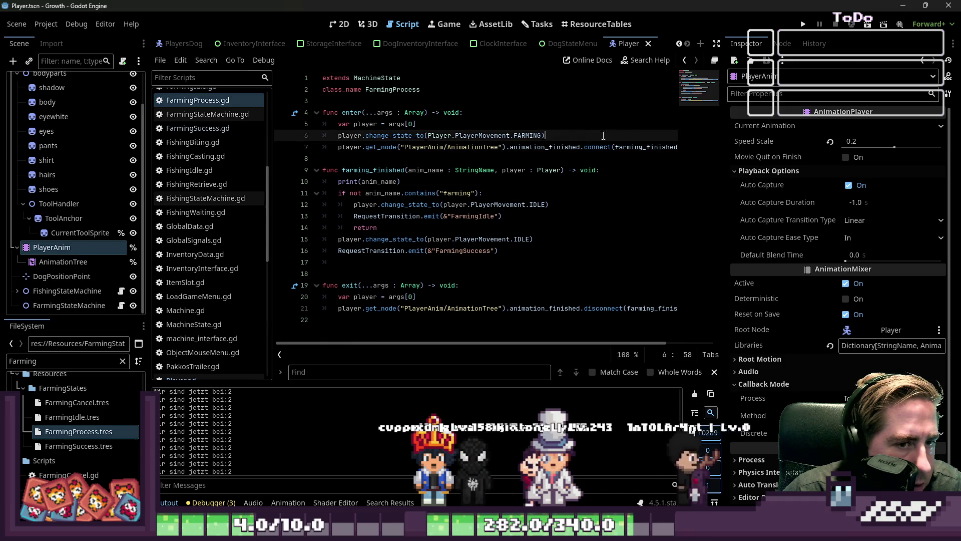
left_click(533, 149)
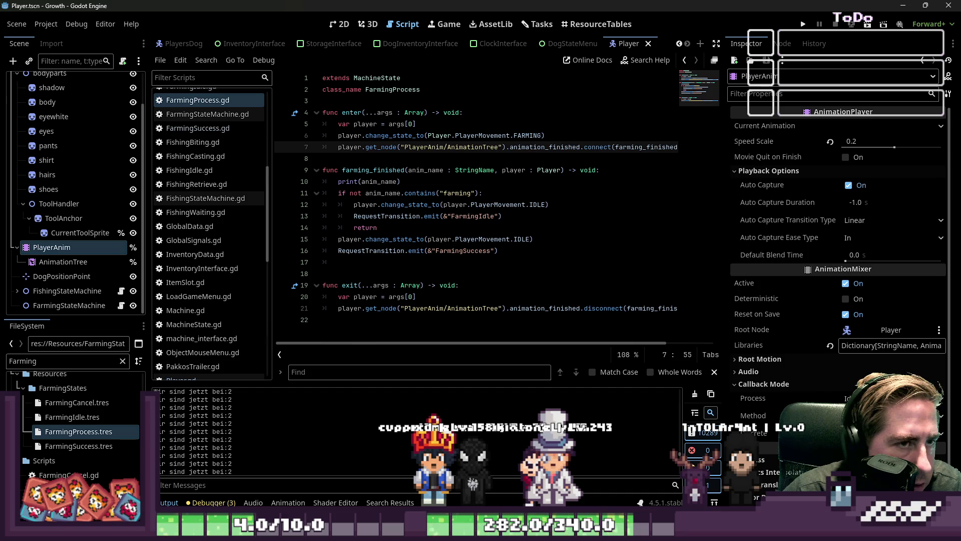
mouse_move(612, 521)
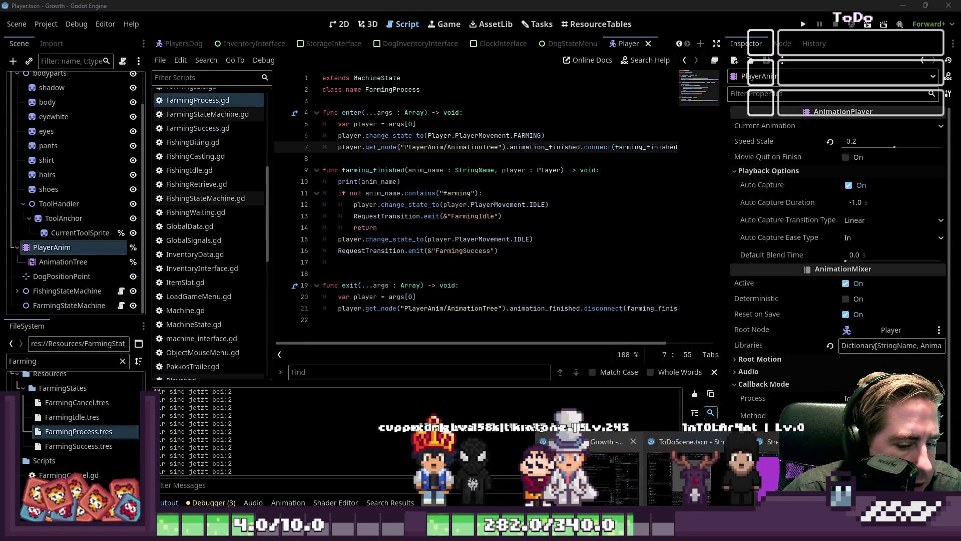
left_click(531, 249)
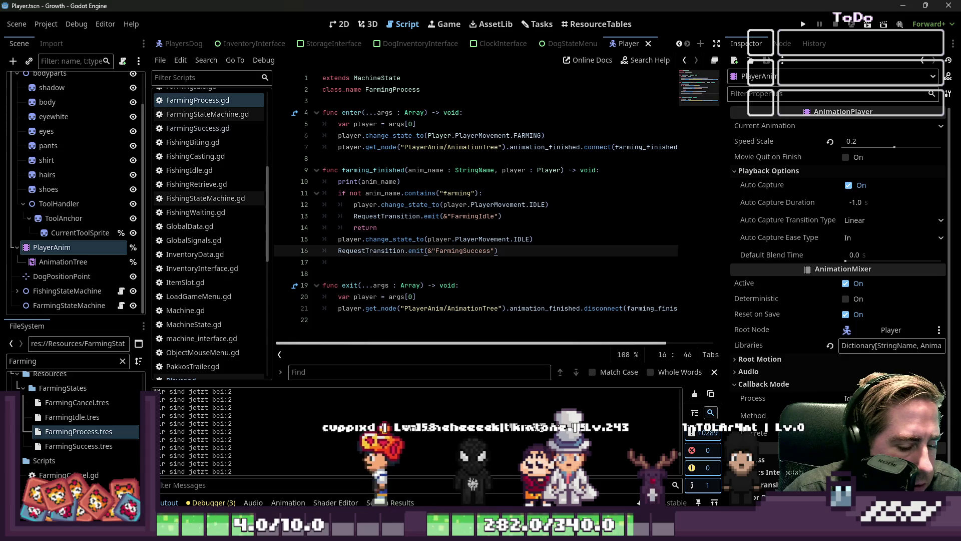
mouse_move(591, 431)
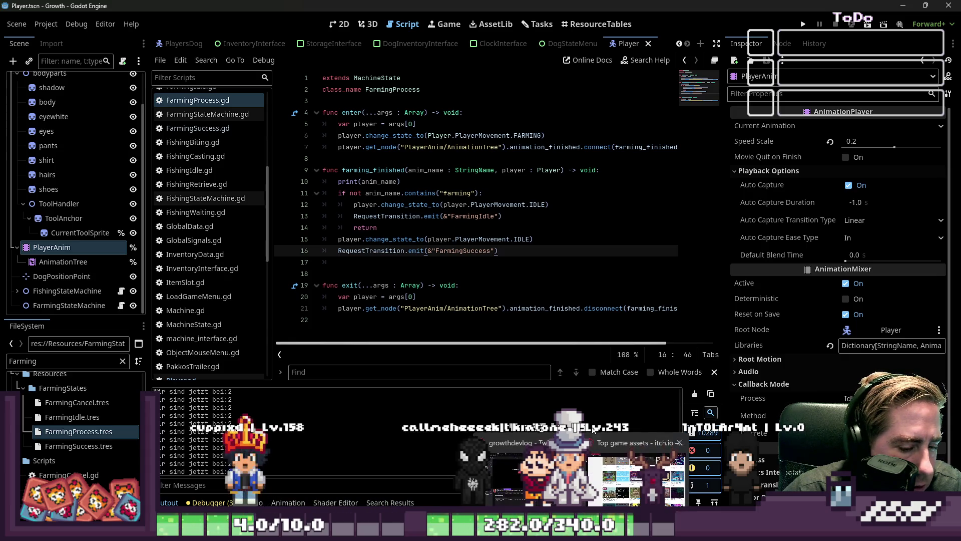
mouse_move(760, 474)
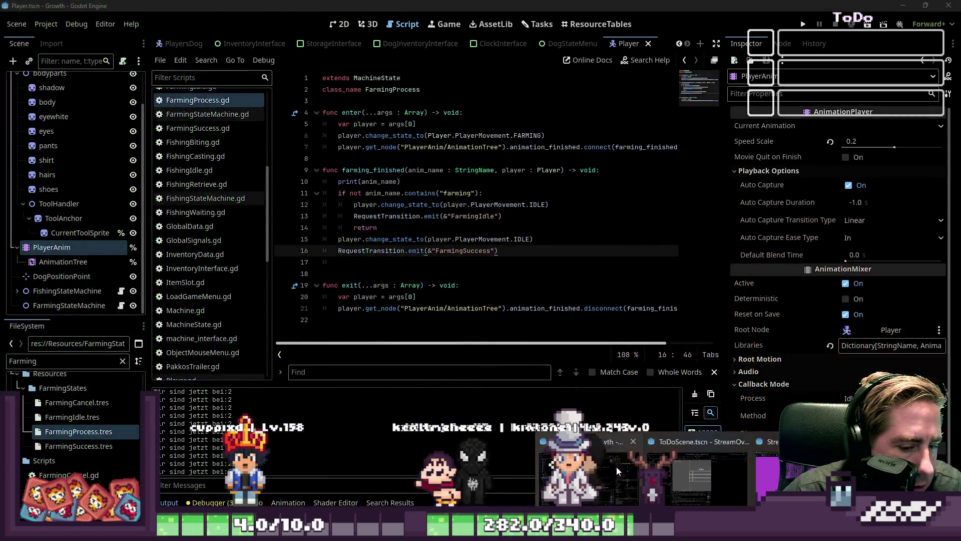
- Return to the Script editor, open the PlayerAnim animations and enlarge the Animation panel
left_click(617, 467)
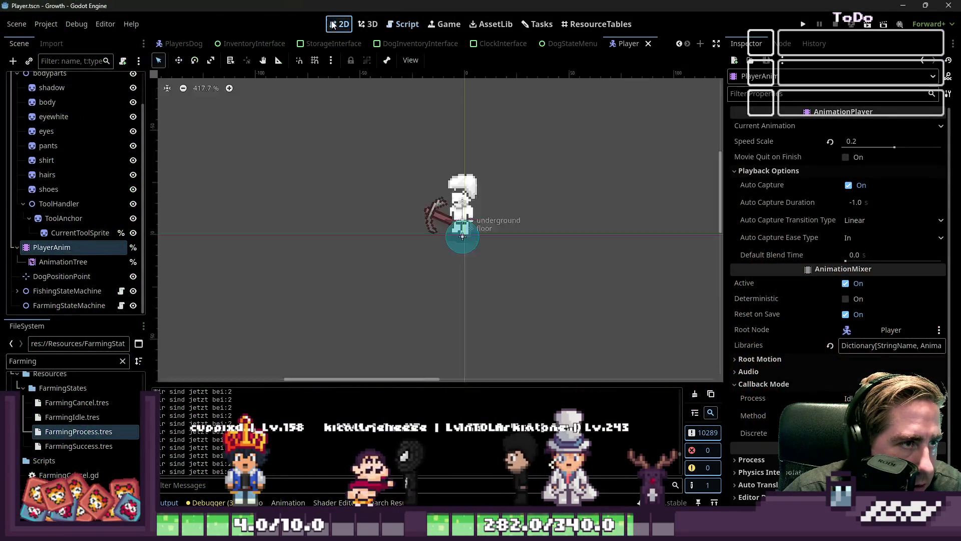
left_click(399, 24)
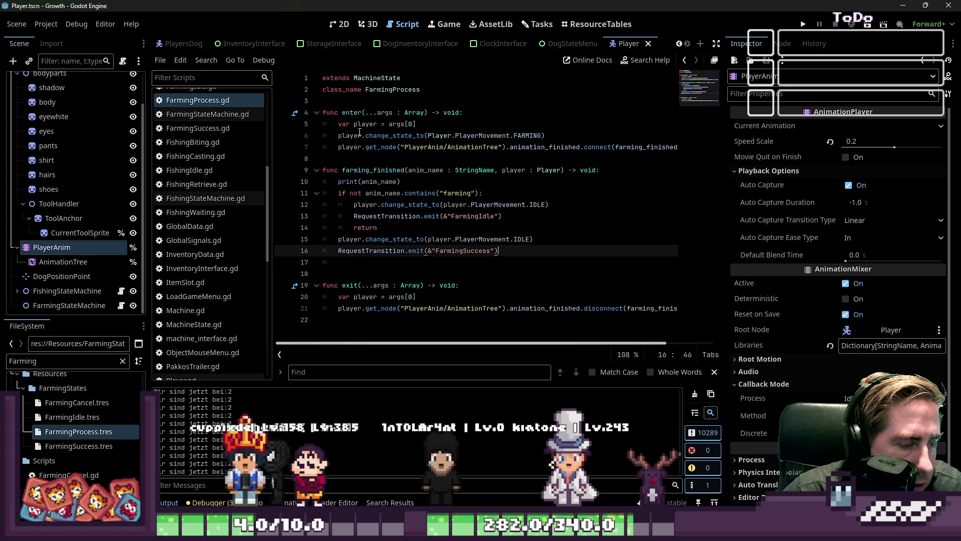
left_click(65, 246)
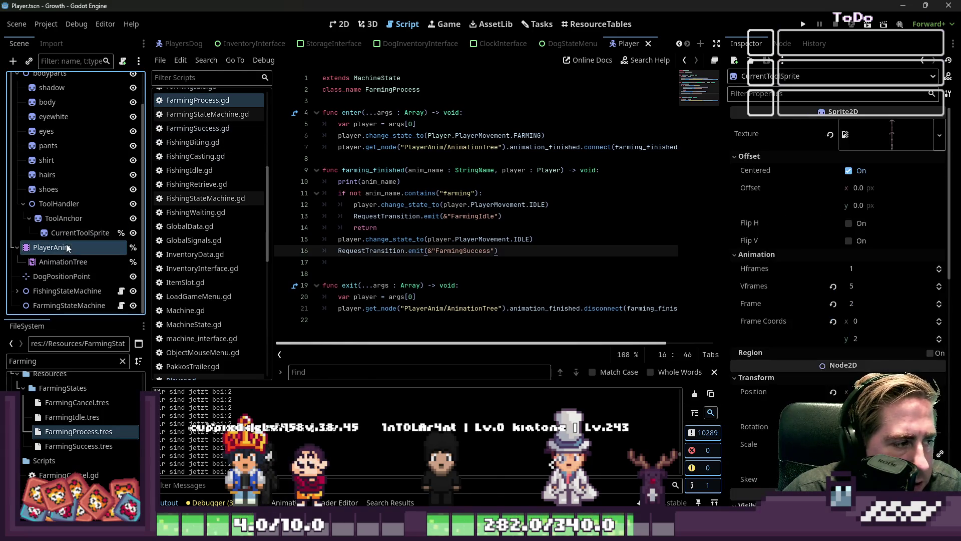
left_click_drag(357, 374, 357, 186)
- Preview farming_down, farming_left, farming_leftdown, farming_leftup and farming_right in the animation editor
left_click(365, 193)
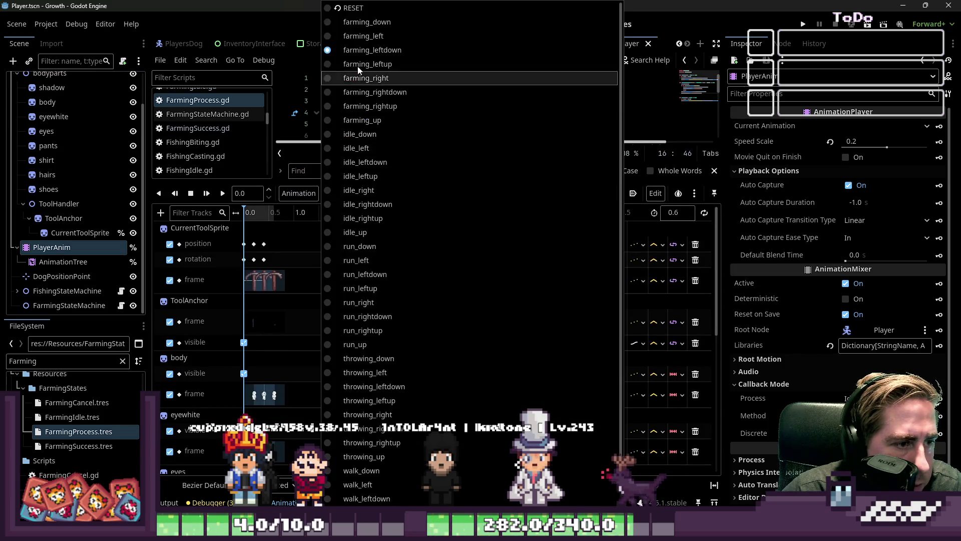
left_click(367, 22)
left_click(392, 190)
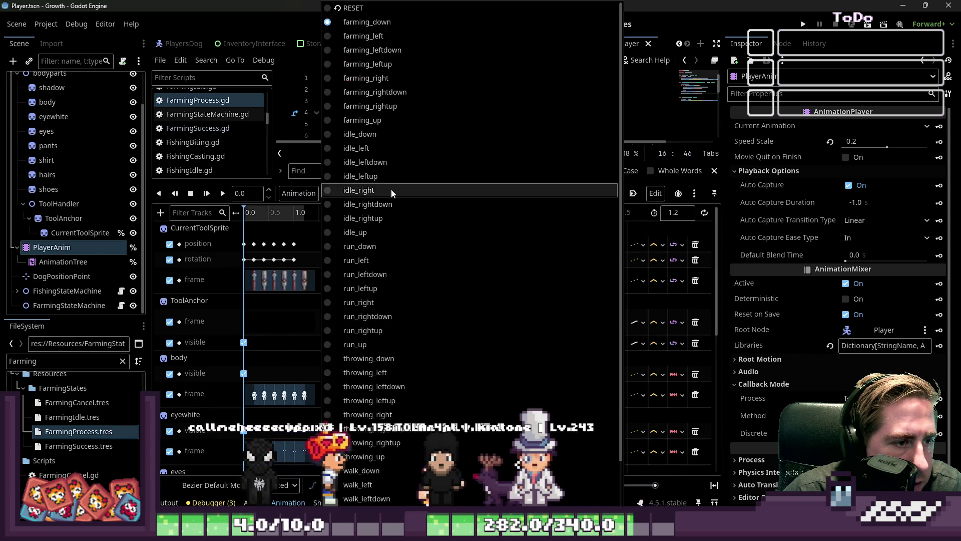
left_click(350, 36)
left_click(365, 193)
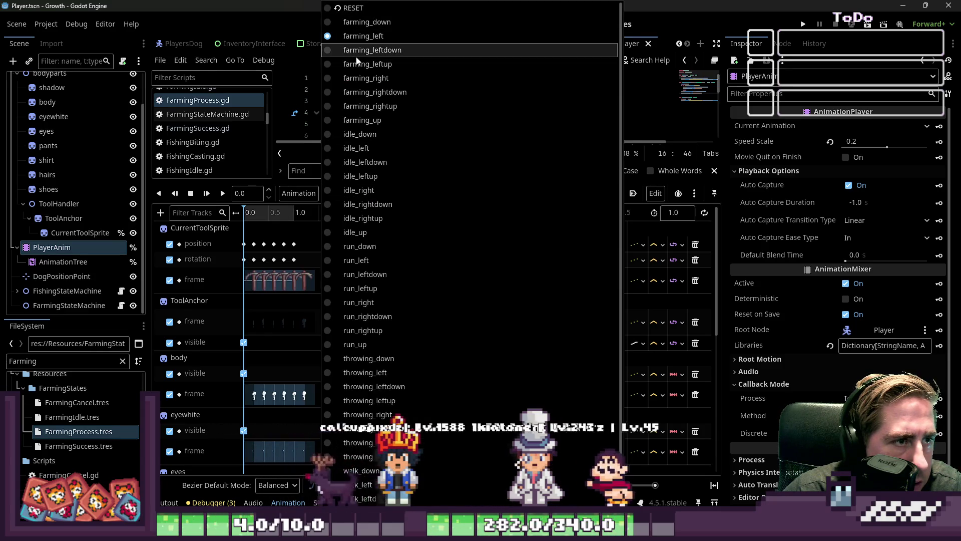
left_click(351, 50)
left_click(381, 193)
left_click(352, 64)
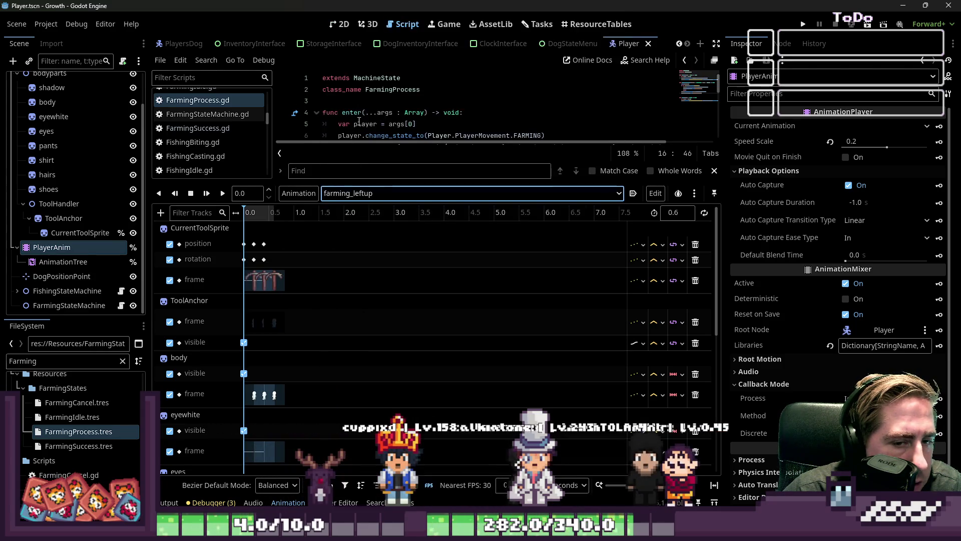
left_click(361, 193)
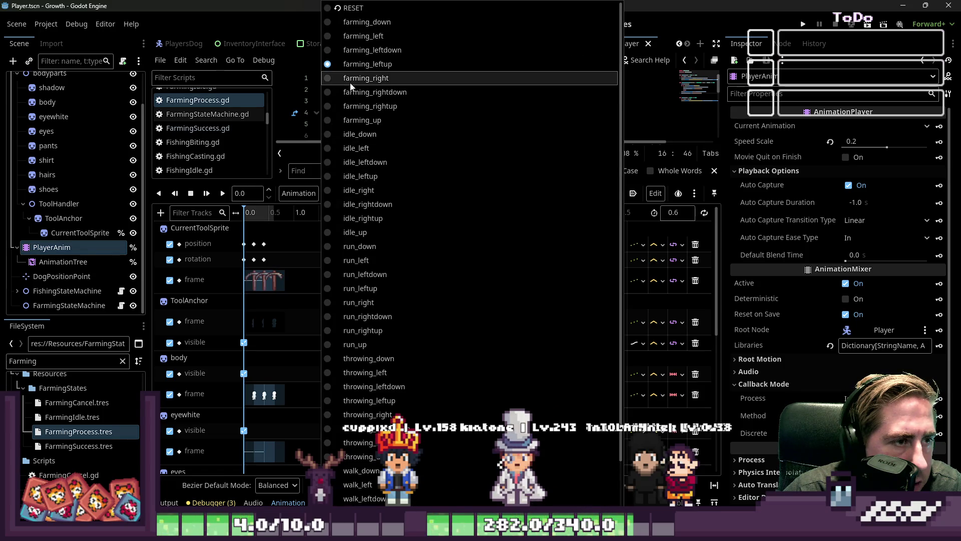
left_click(351, 78)
- Preview farming_rightdown, farming_rightup and farming_up, then shrink the Animation panel
left_click(360, 195)
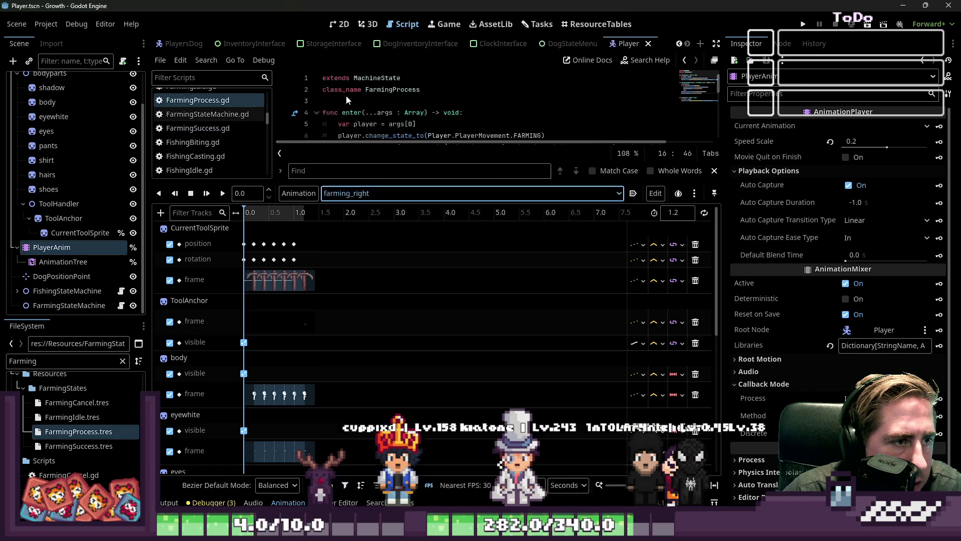
left_click(354, 92)
left_click(367, 195)
left_click(368, 106)
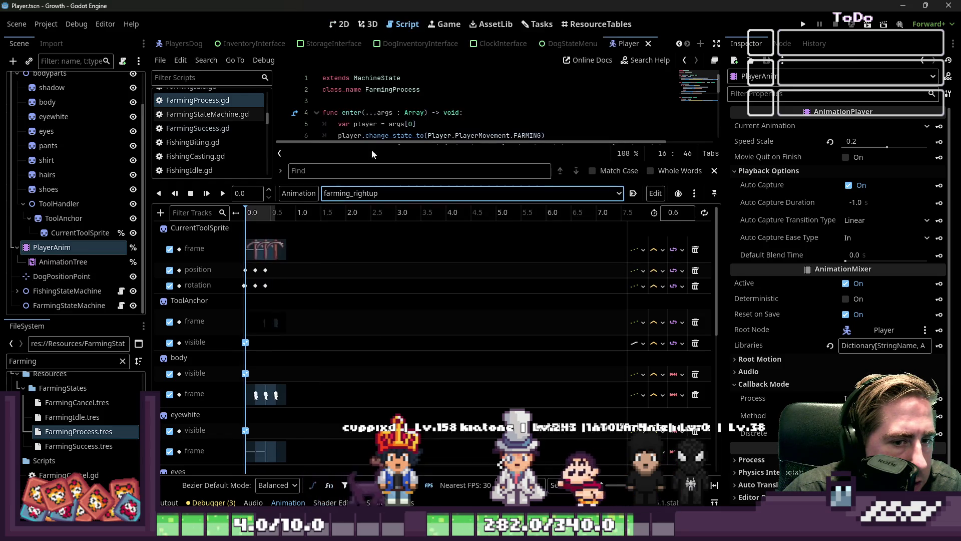
left_click(386, 192)
left_click(370, 120)
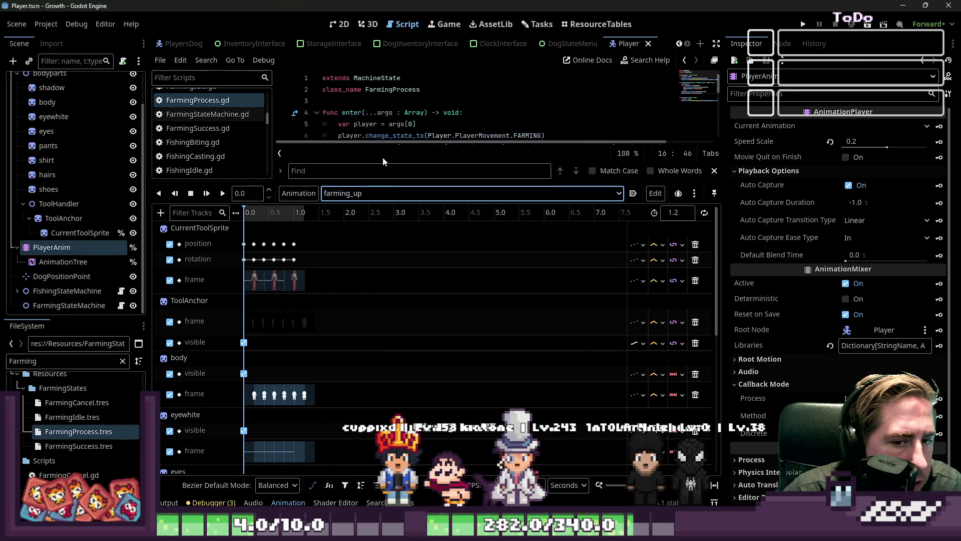
left_click(396, 194)
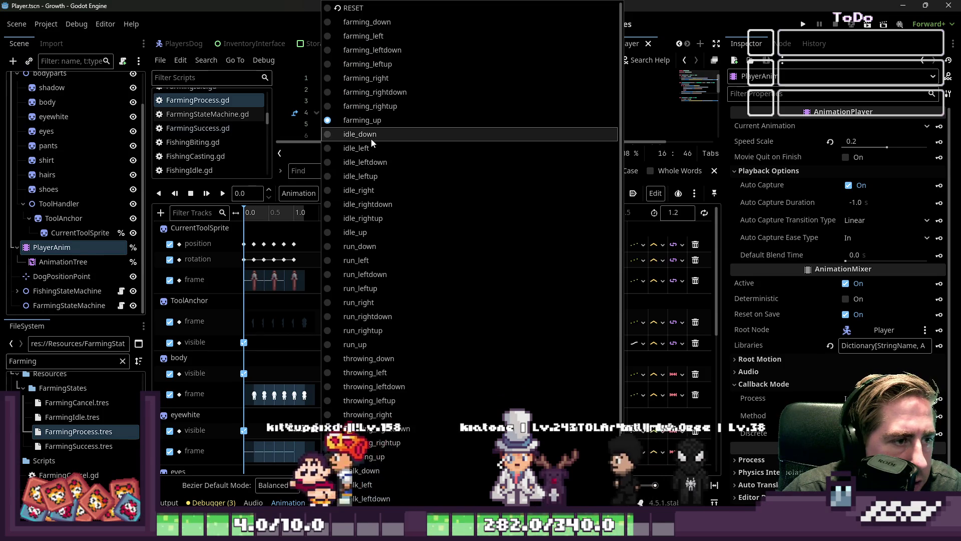
left_click(639, 180)
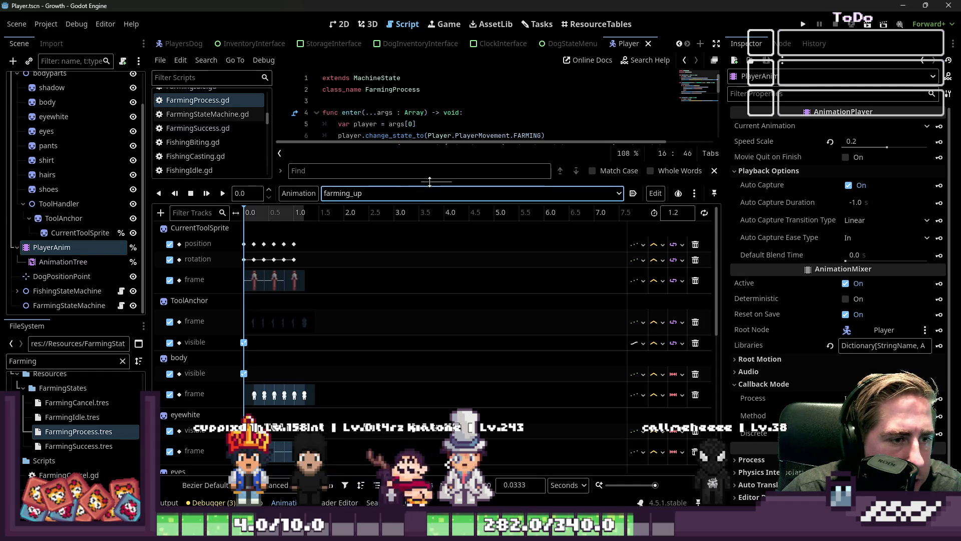
left_click_drag(430, 182, 430, 375)
- Look over the idle transition and anim_name lines (10–14) of FarmingProcess.gd
left_click(439, 266)
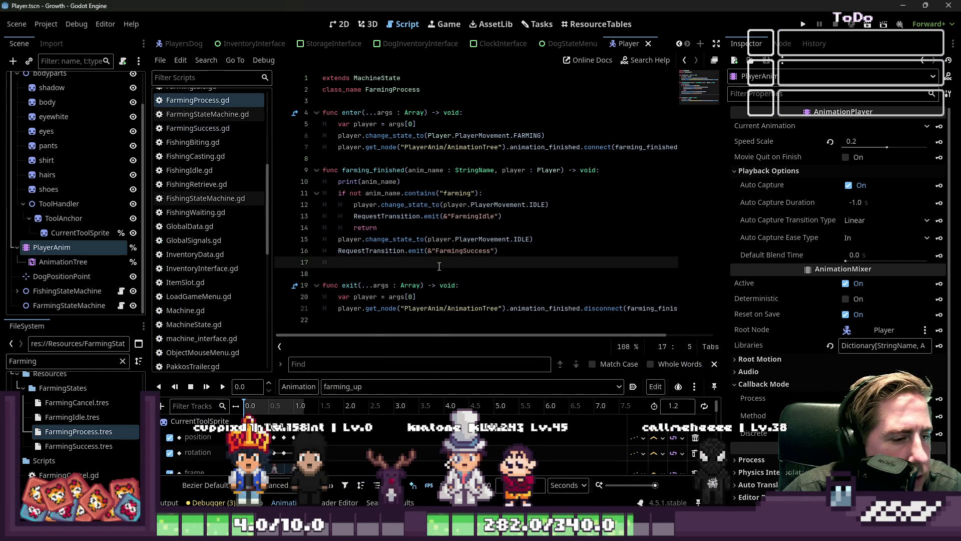
left_click(458, 231)
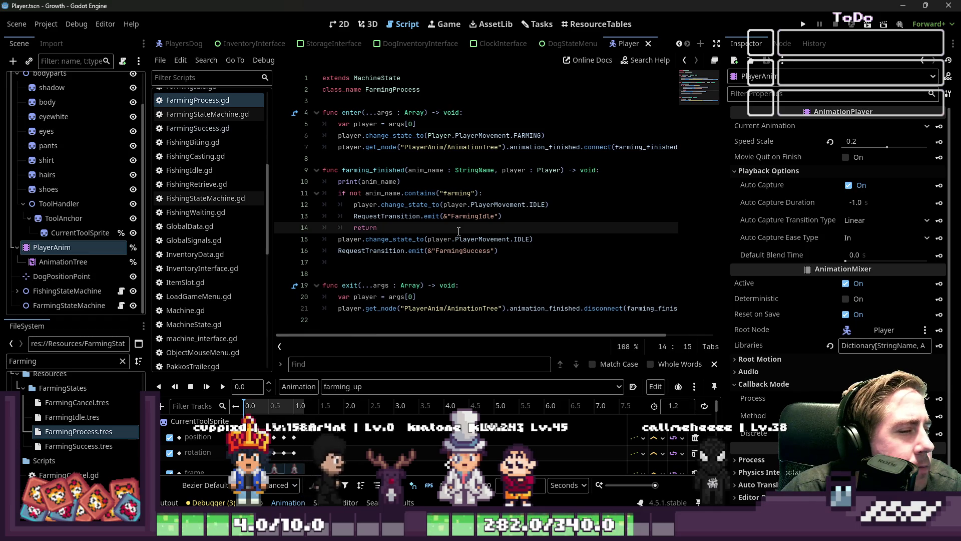
left_click(506, 216)
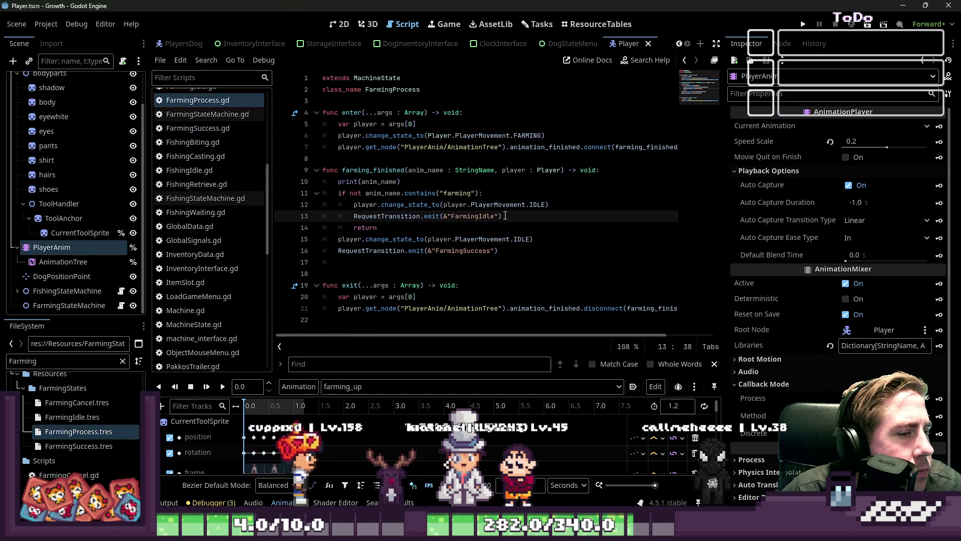
left_click_drag(506, 215, 321, 204)
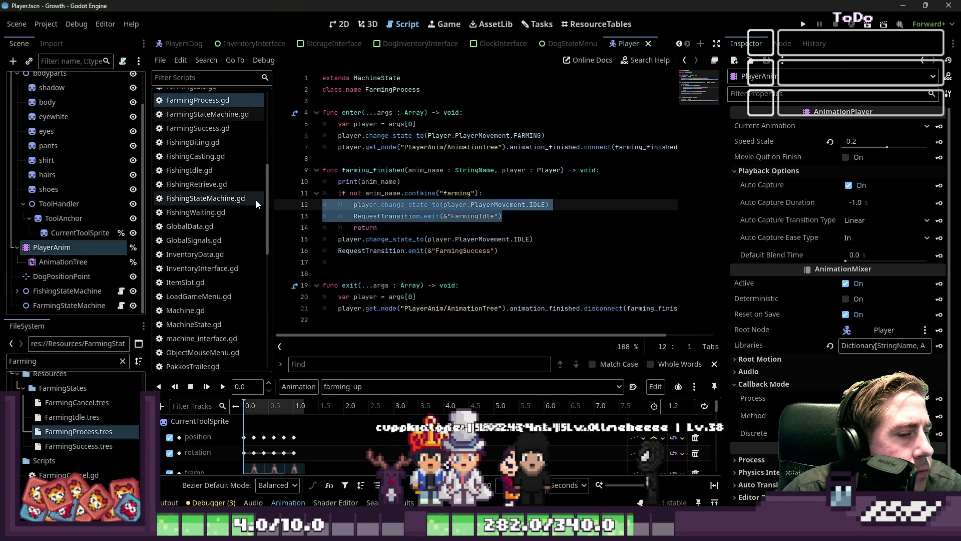
left_click(483, 209)
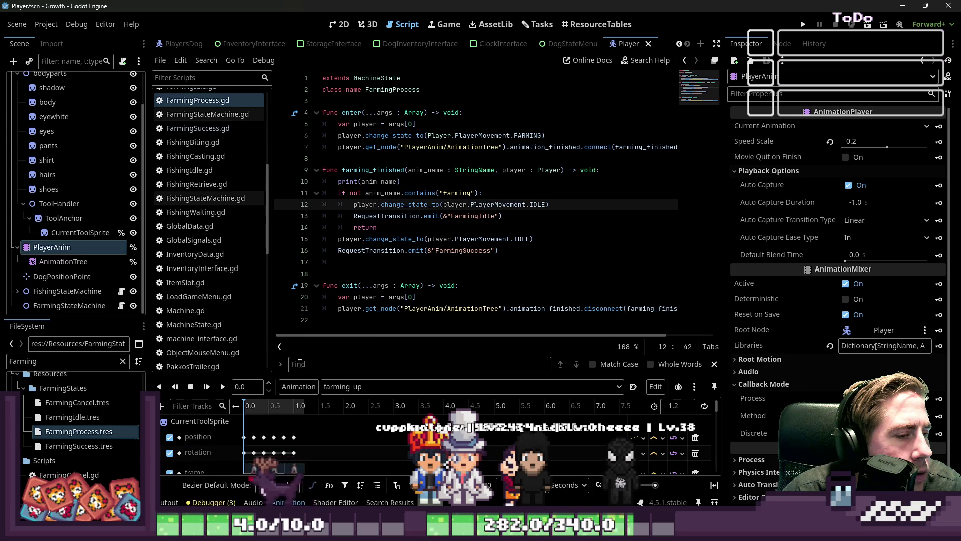
left_click(375, 181)
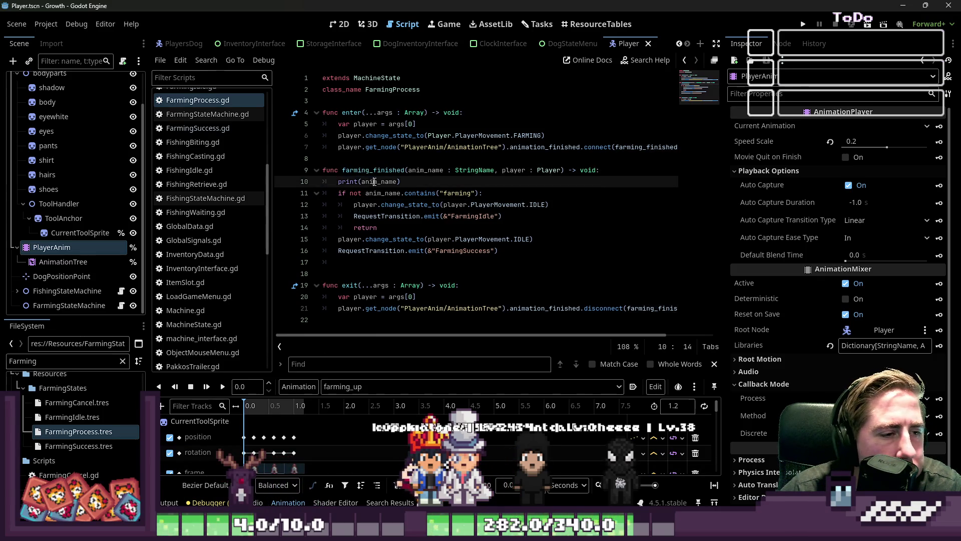
mouse_move(374, 181)
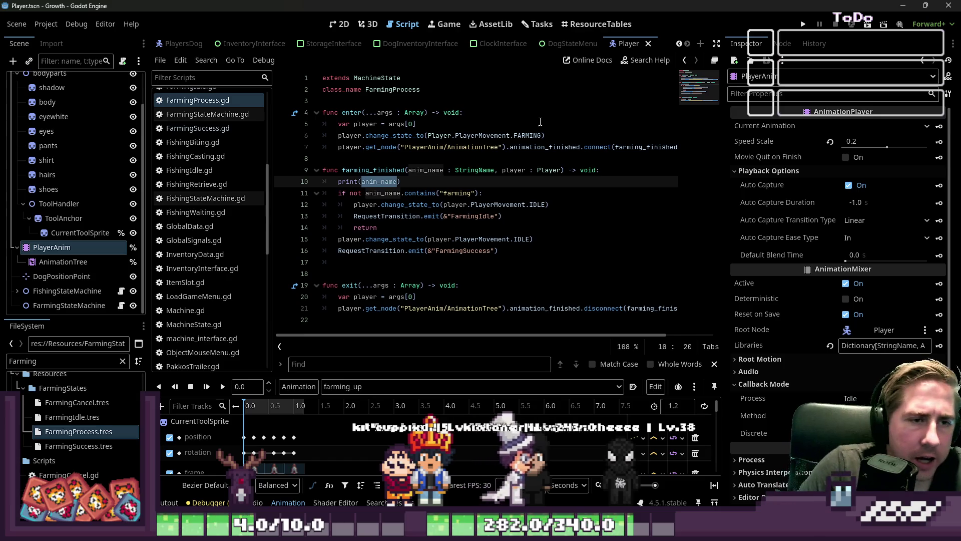
- Add print("Testing") on a new line after change_state_to in enter()
left_click(561, 135)
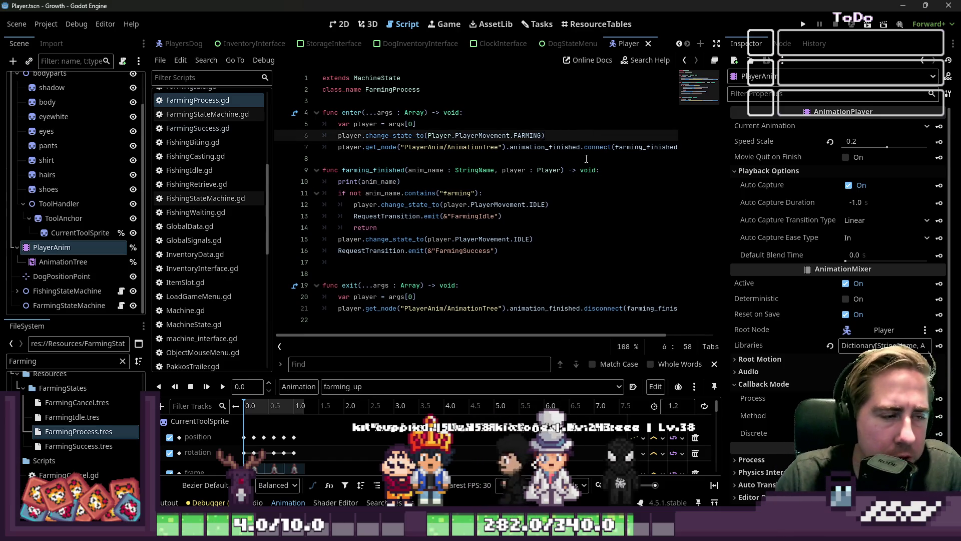
key("Return")
type("print(Testing")
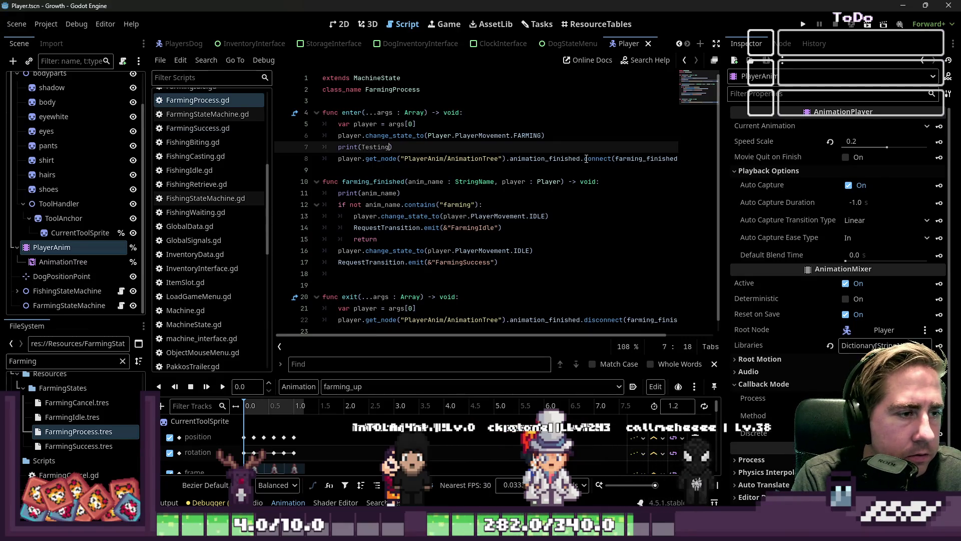
key("ctrl+shift+Left")
type("\"")
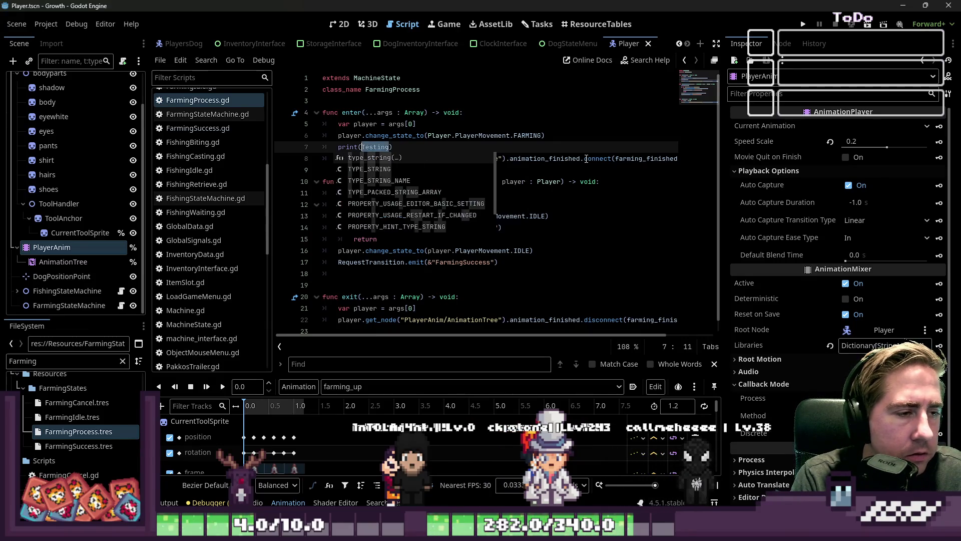
key("Escape")
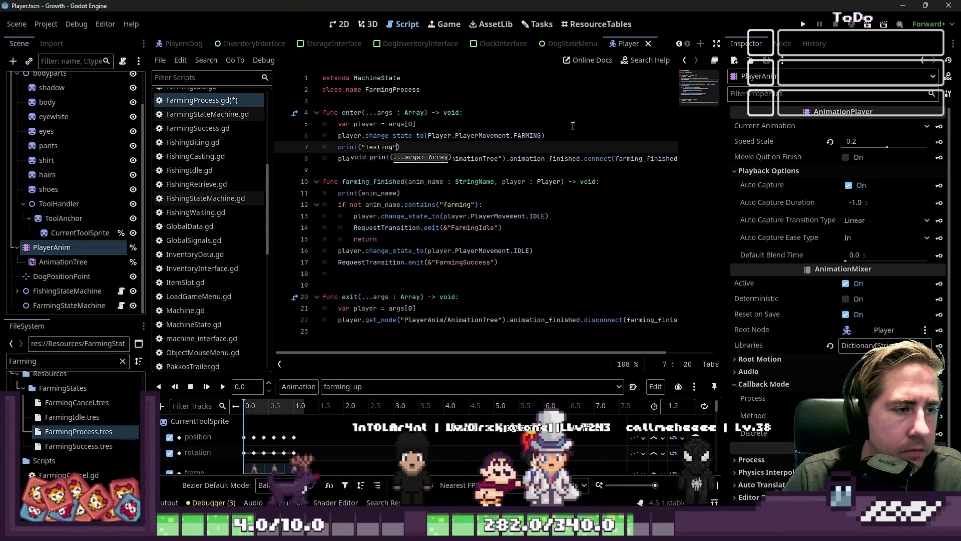
- Add a new line below the animation_finished connect call and select its expression to reuse
left_click(496, 127)
left_click(486, 170)
key("Return")
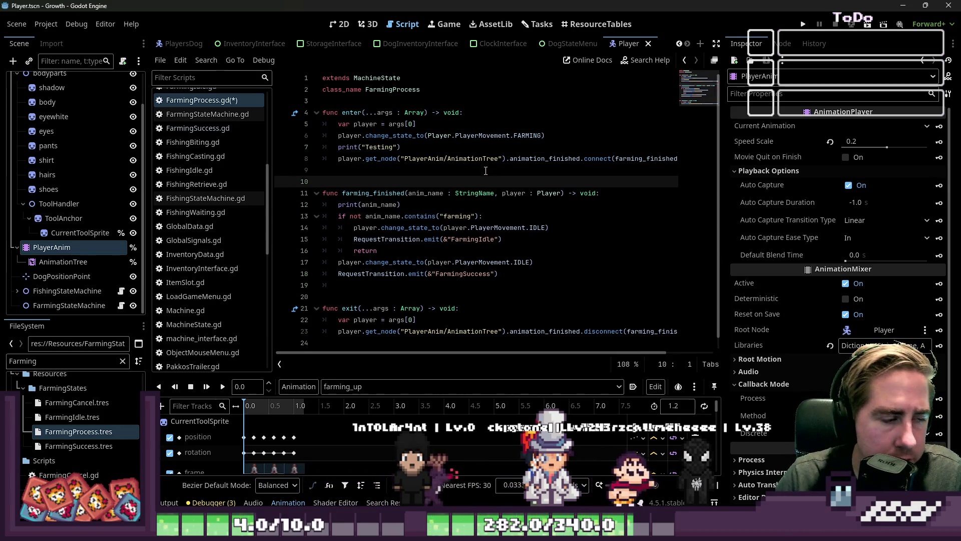
key("Up")
key("Up")
key("Home")
key("ctrl+shift+Right")
key("ctrl+shift+Right")
key("ctrl+shift+Right")
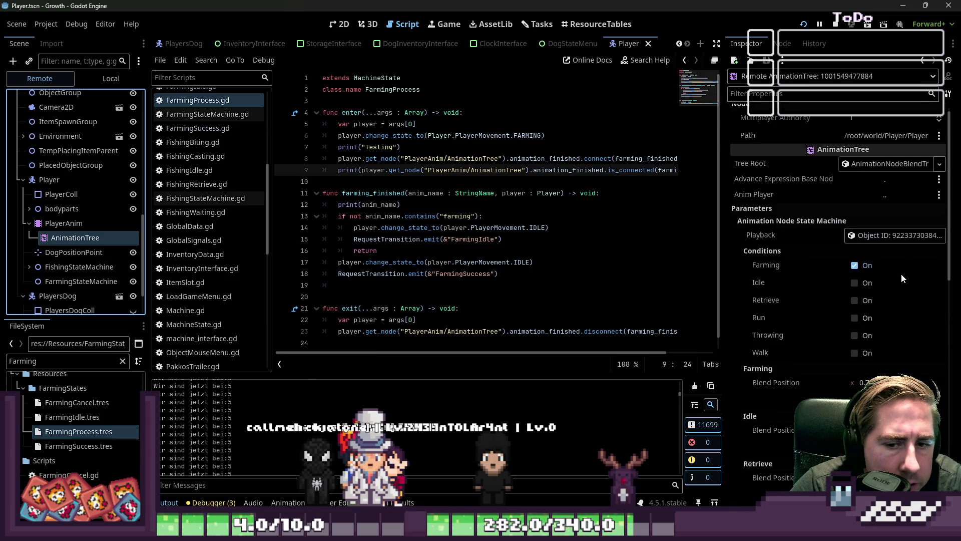
- Scroll the remote AnimationTree's Inspector to check Farming is on and blend position is (0.707, 0.707)
scroll(455, 232, "down", 1)
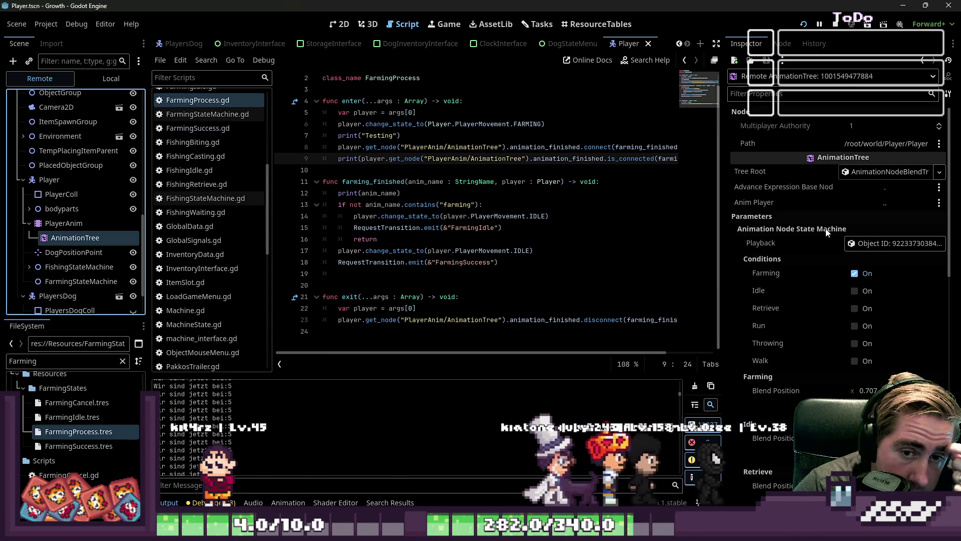
scroll(465, 244, "up", 1)
scroll(466, 244, "down", 1)
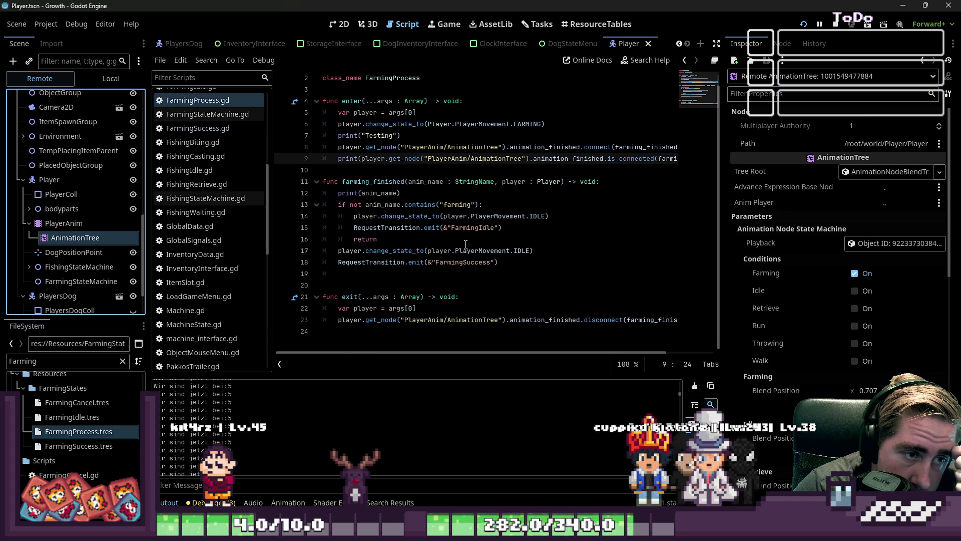
scroll(466, 244, "up", 1)
scroll(466, 244, "down", 1)
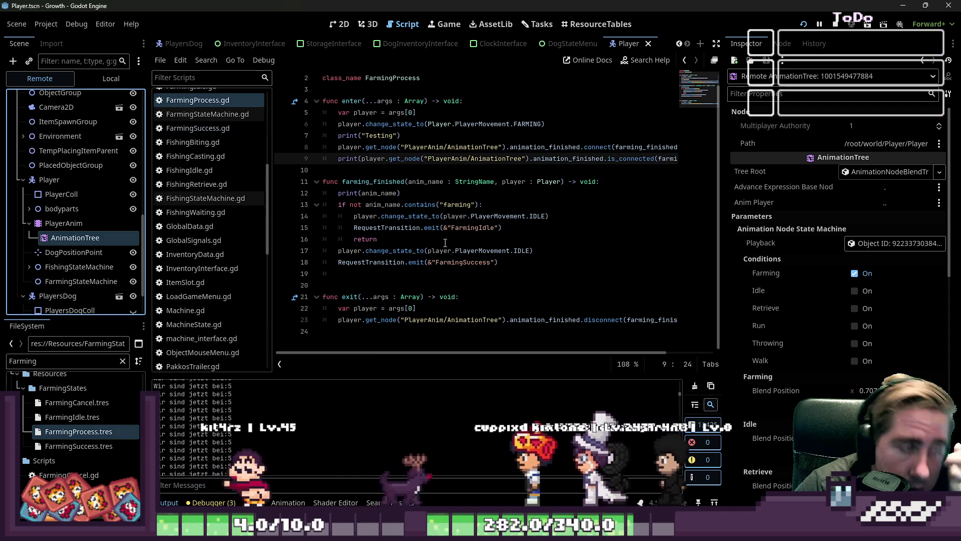
left_click_drag(268, 196, 270, 160)
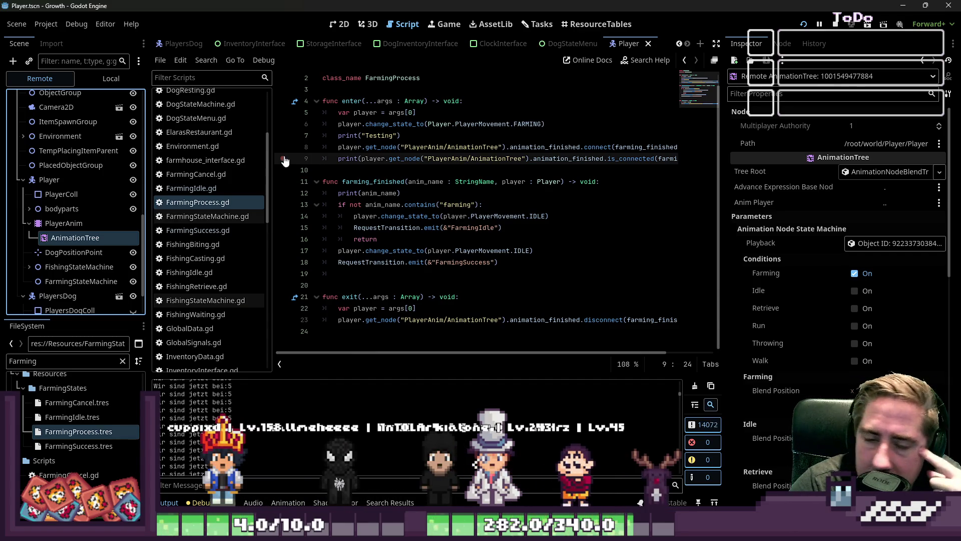
scroll(763, 269, "down", 5)
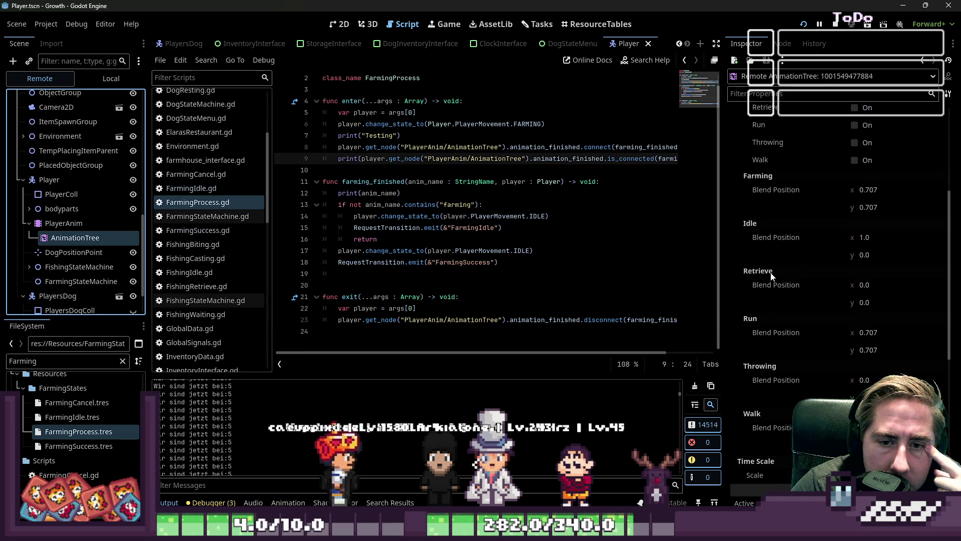
scroll(771, 274, "down", 5)
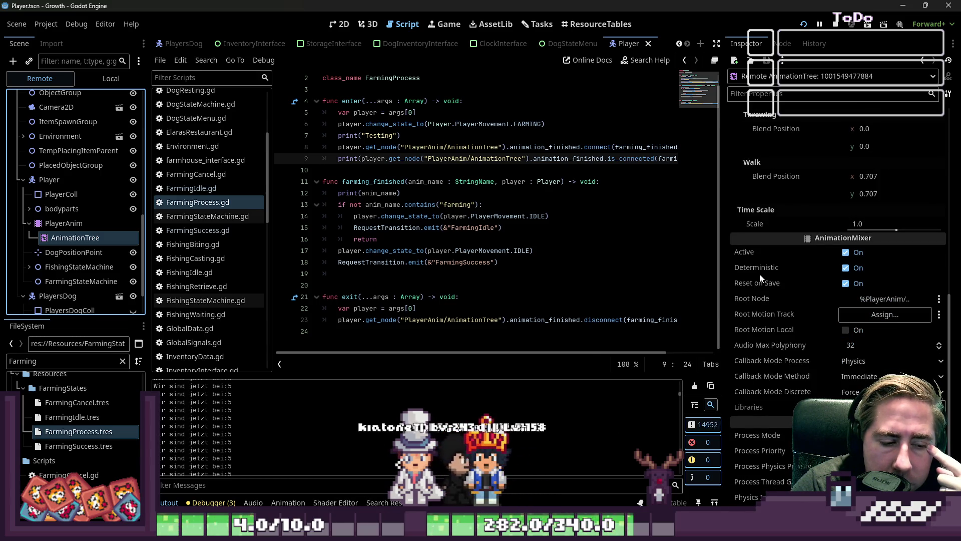
mouse_move(760, 276)
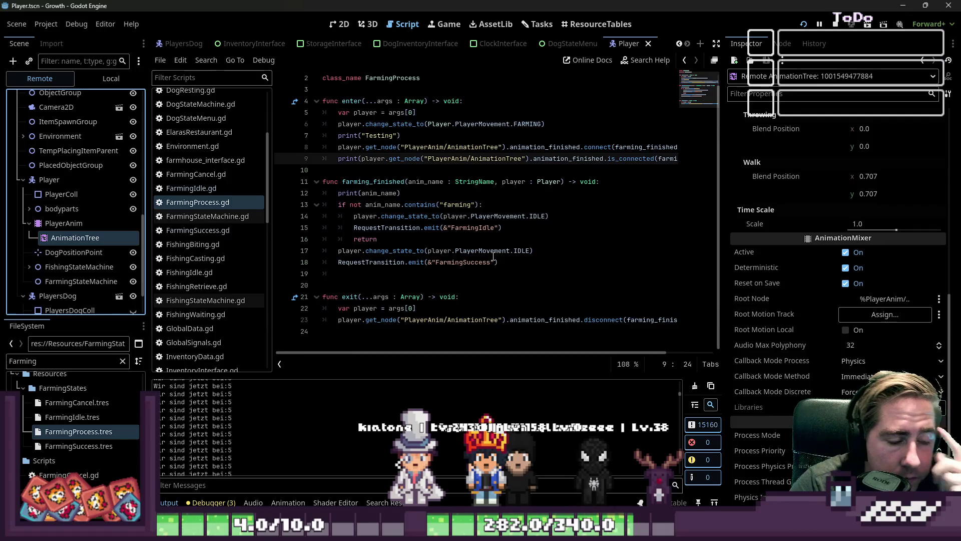